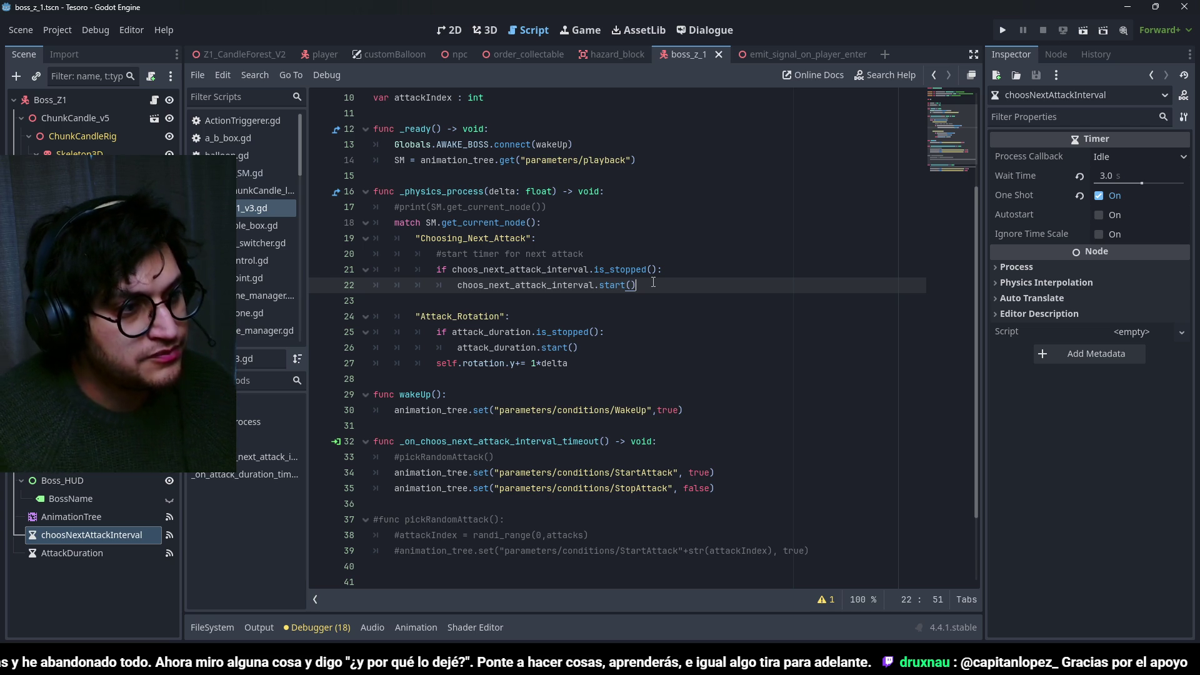
# Add a choos_next_attack_interval.stop() call on a new line under the Attack_Rotation case.
pyautogui.click(579, 319)
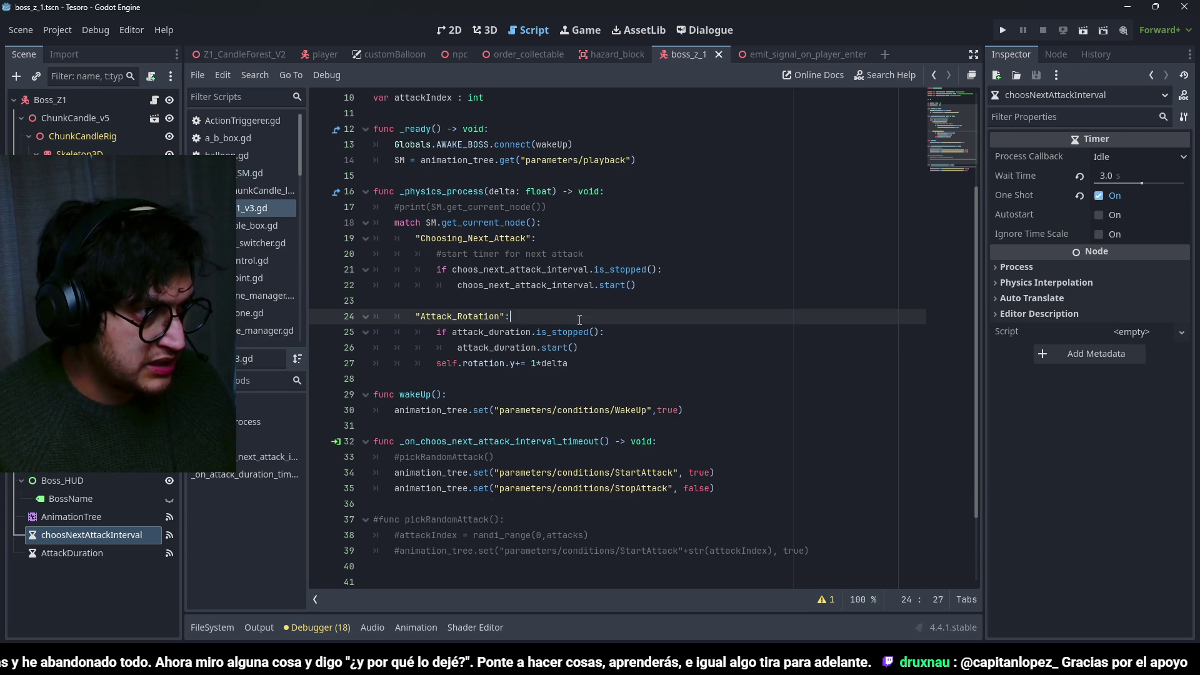
pyautogui.press('Return')
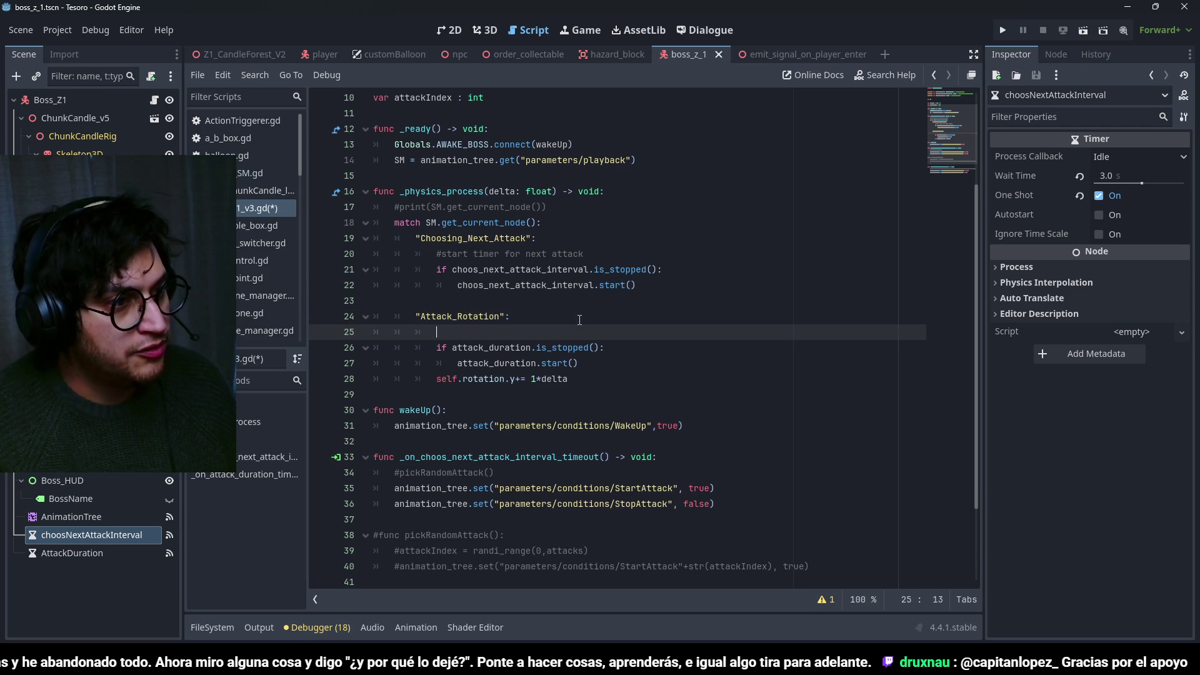
pyautogui.scroll(-3, 514, 525)
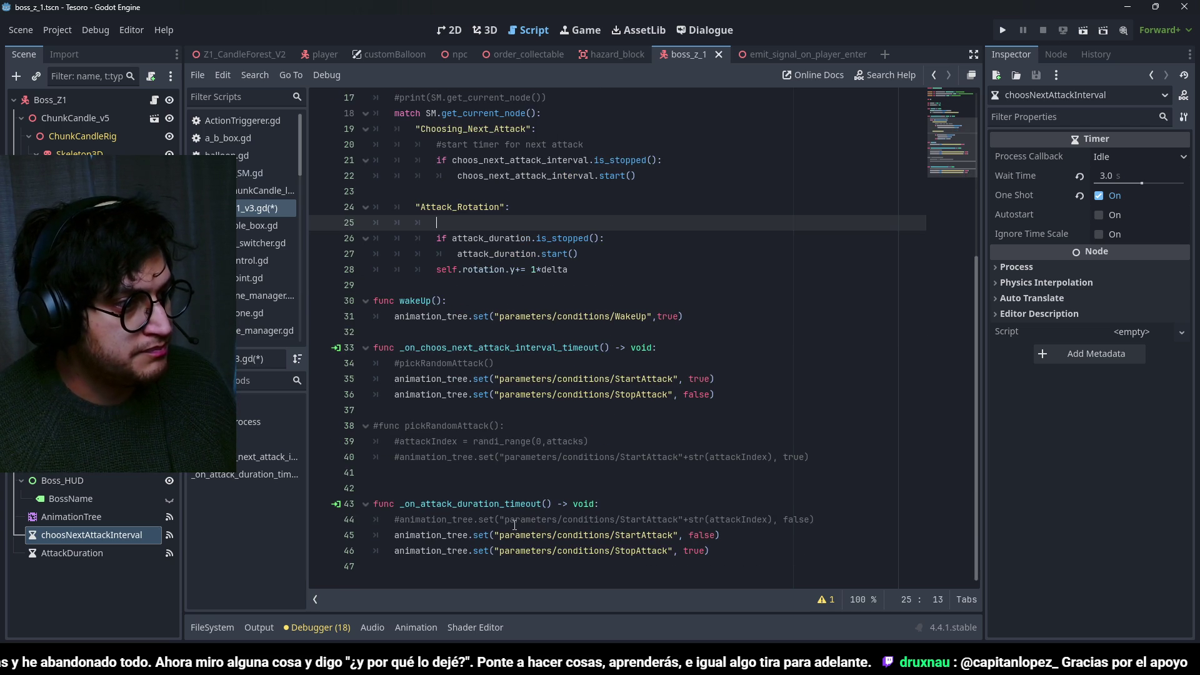
pyautogui.doubleClick(525, 176)
pyautogui.hotkey('ctrl', 'c')
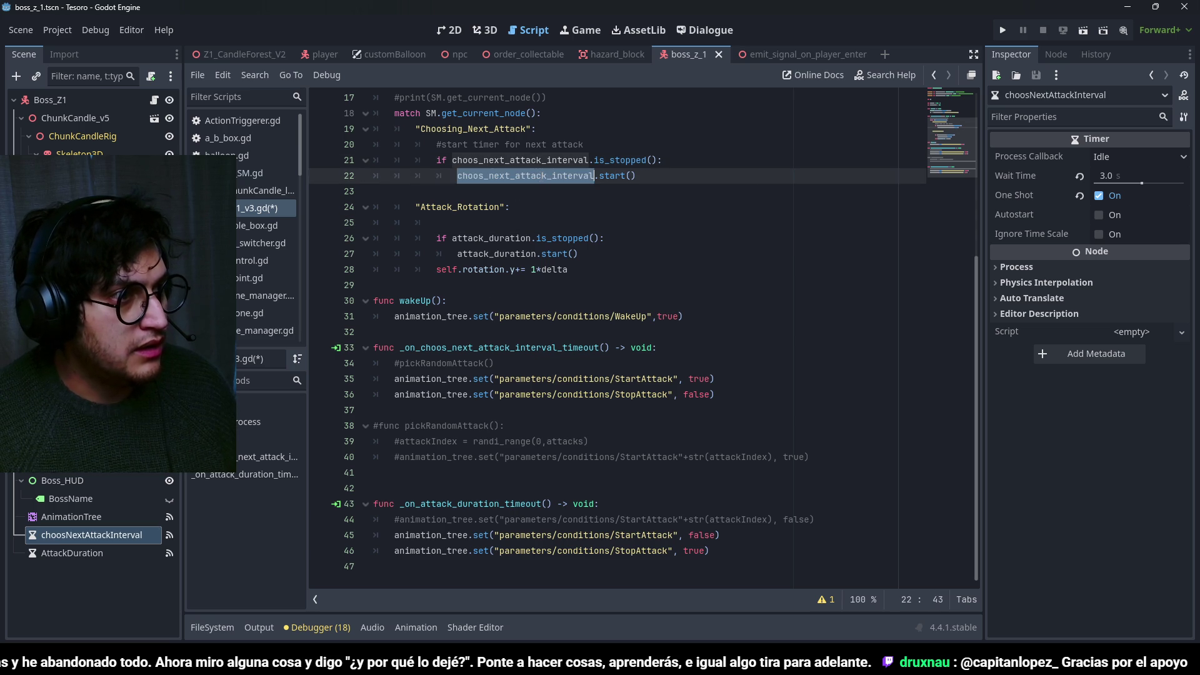
pyautogui.click(496, 224)
pyautogui.hotkey('ctrl', 'v')
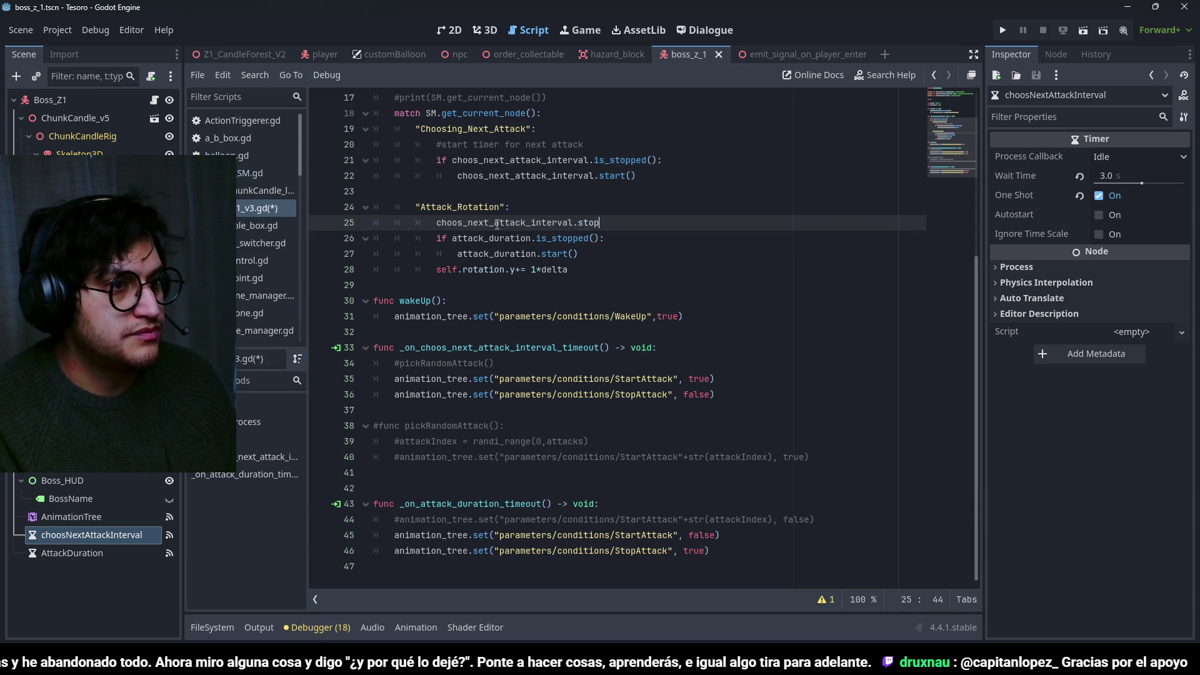
pyautogui.write('(')
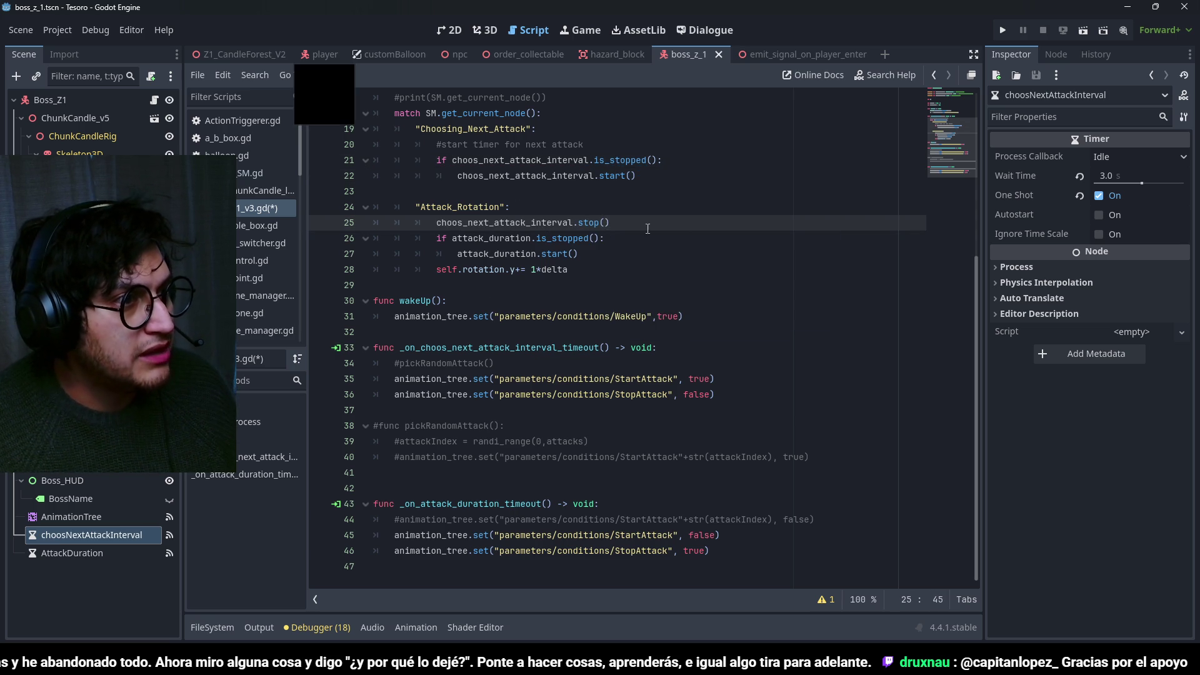
# Add attack_duration.stop() on a new line under the Choosing_Next_Attack case.
pyautogui.click(561, 130)
pyautogui.press('Return')
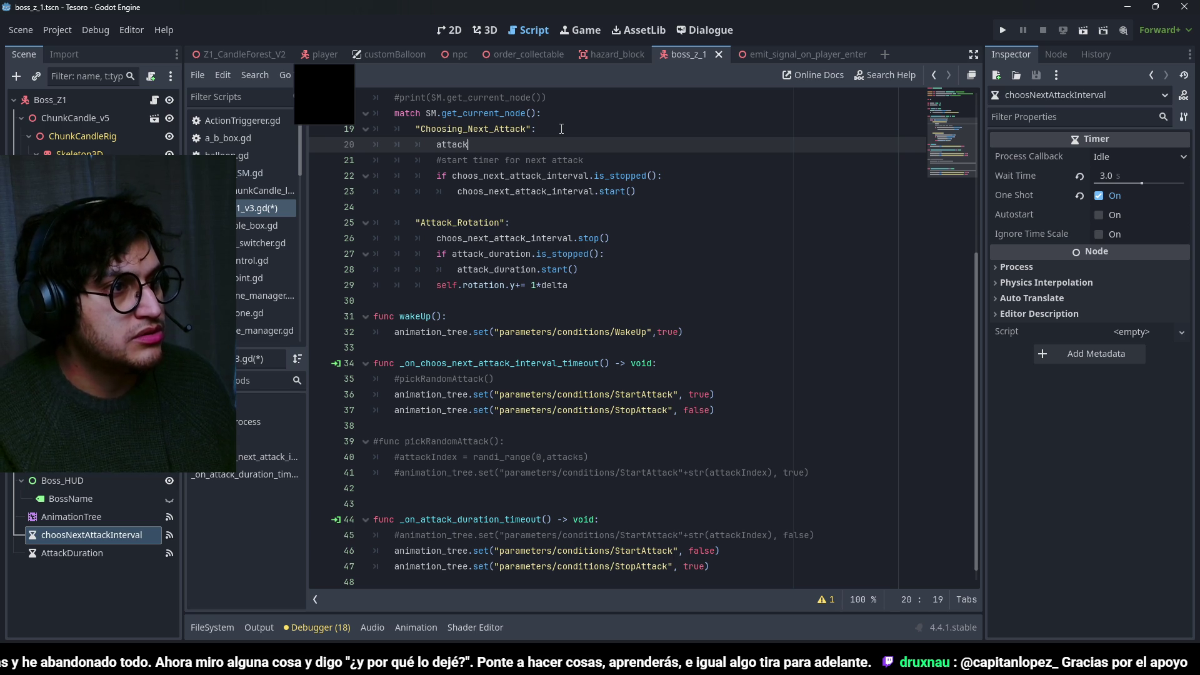
pyautogui.write('_duration.stop')
pyautogui.press('Return')
# Save the script and scene, then run the game with F5 to test the boss.
pyautogui.hotkey('ctrl', 's')
pyautogui.click(568, 160)
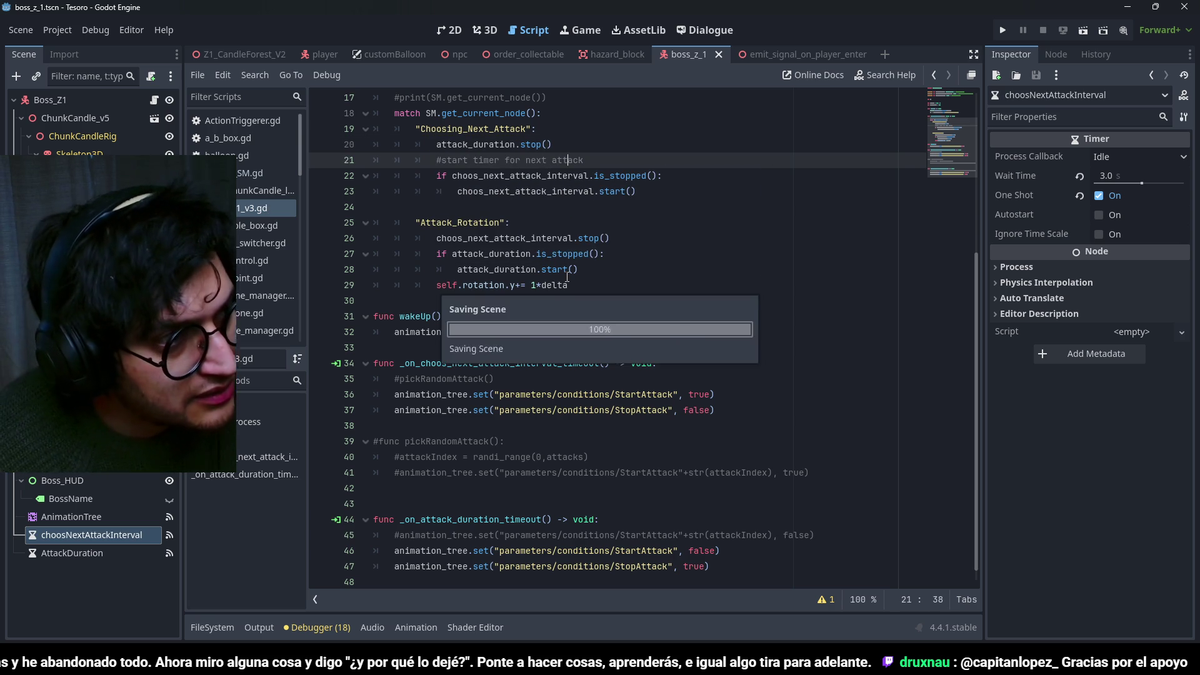
pyautogui.click(594, 254)
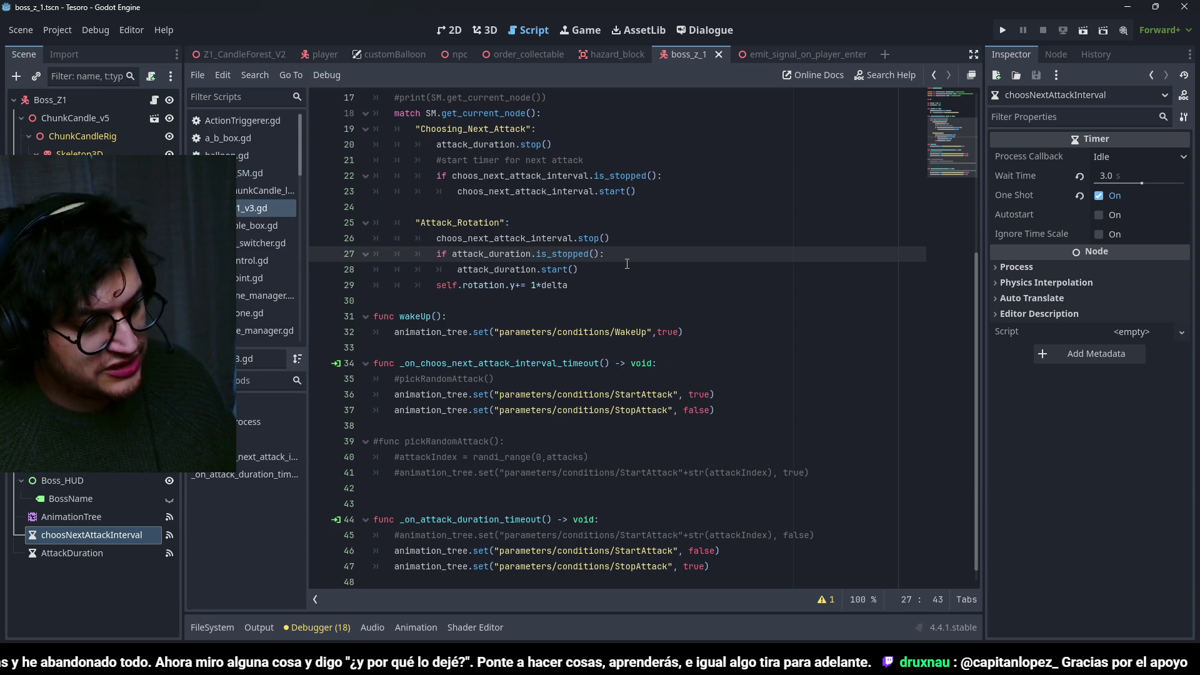
pyautogui.press('F5')
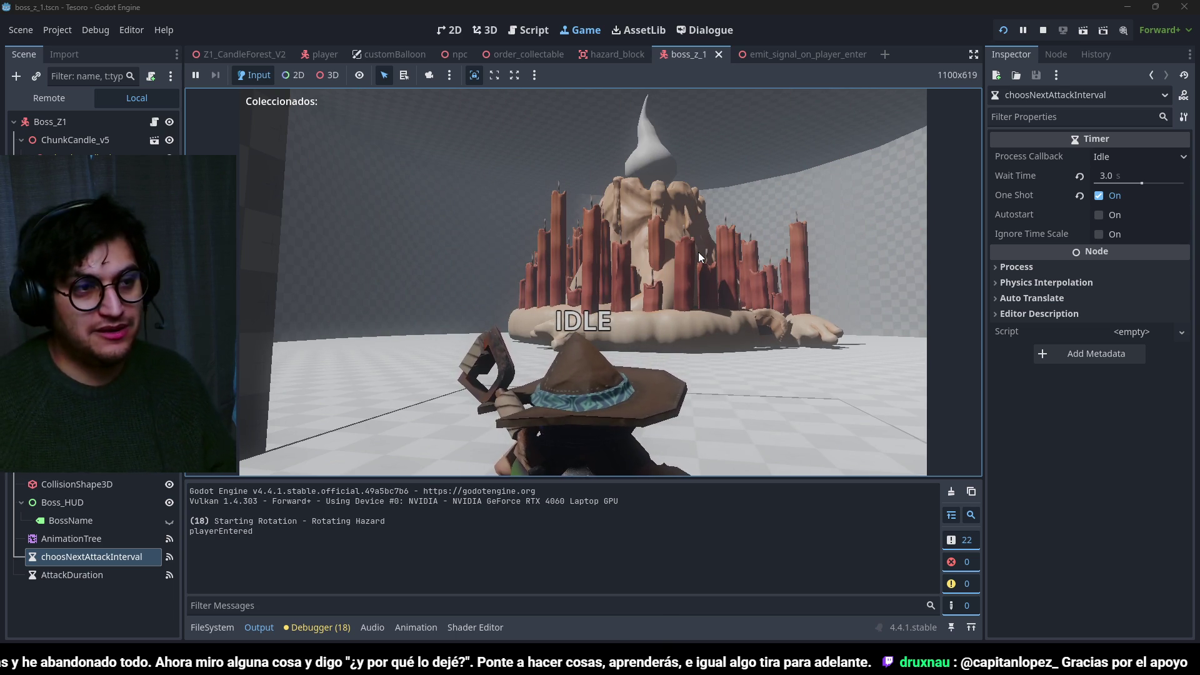
# End the boss-fight test run with F8 to return to the script editor.
pyautogui.press('F8')
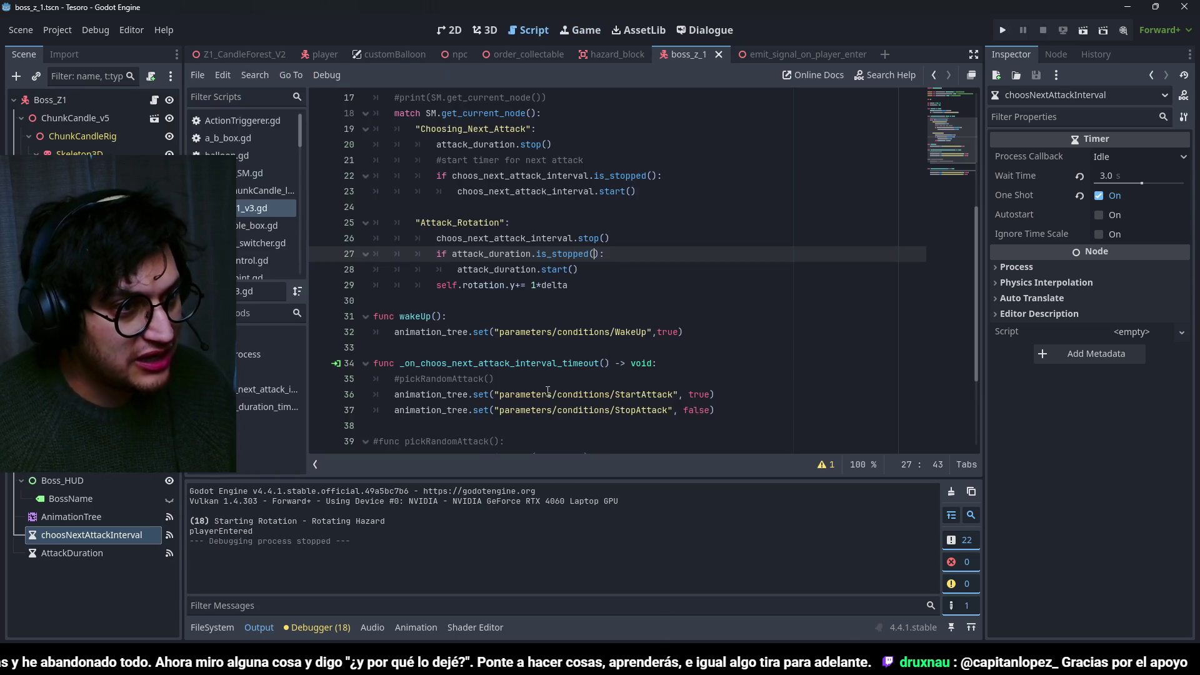
# Open the boss AnimationTree's state-machine graph, maximised, and frame the existing states.
pyautogui.click(106, 517)
pyautogui.click(478, 628)
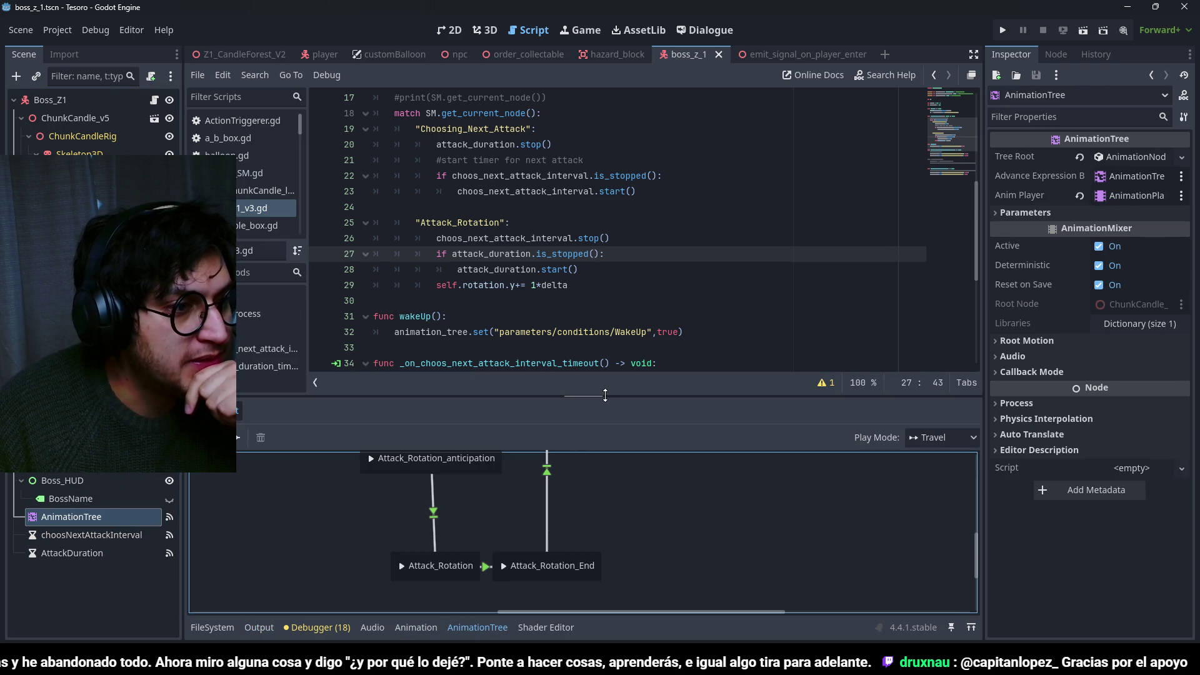
pyautogui.click(971, 627)
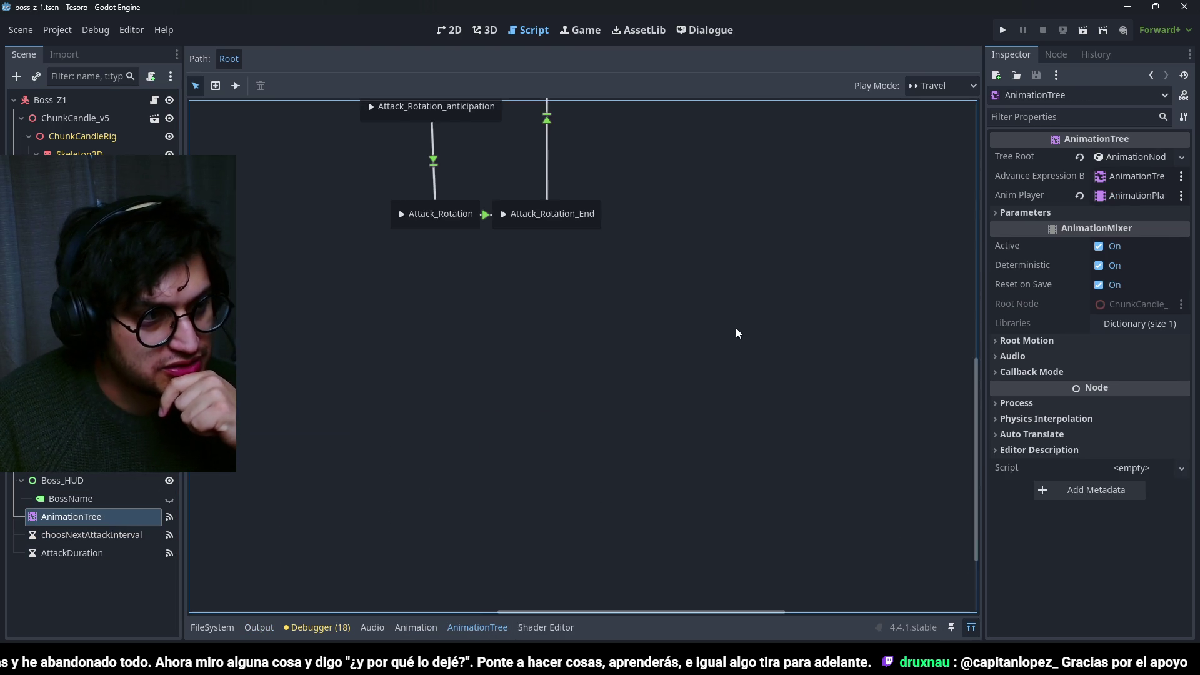
pyautogui.scroll(3, 700, 307)
pyautogui.moveTo(683, 267); pyautogui.dragTo(973, 254)
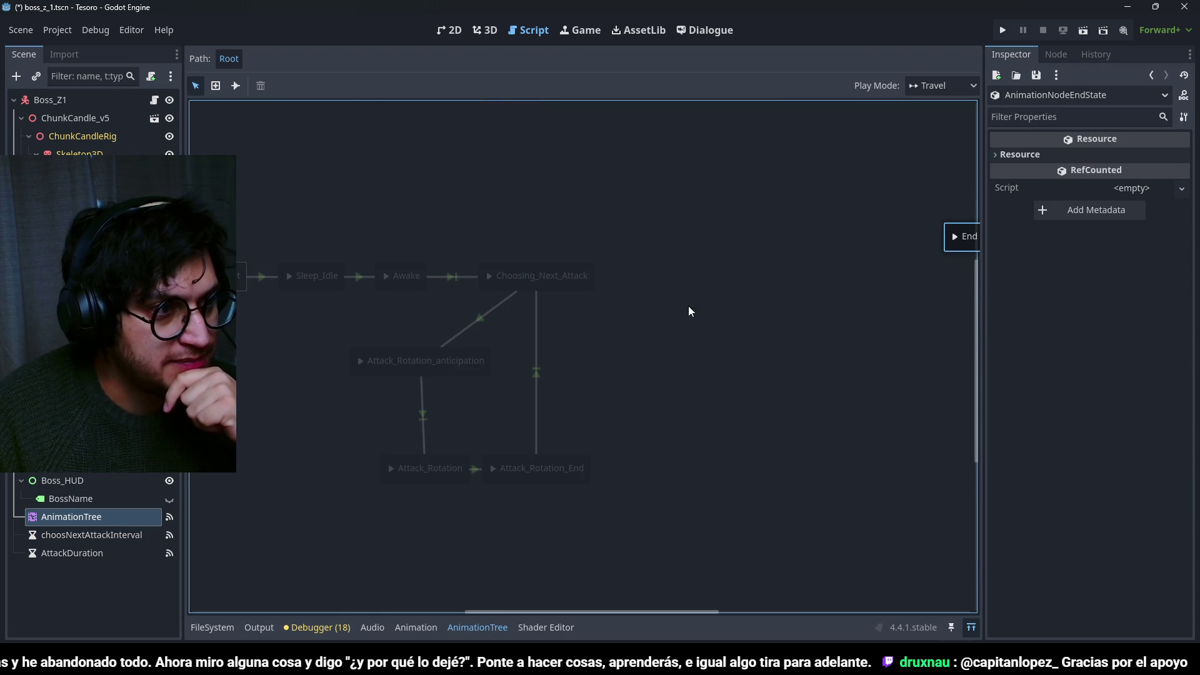
pyautogui.hscroll(3, 651, 355)
# Add Attach_Chase, Attach_chase_End and Attack_chase_anticipation animation states to the graph.
pyautogui.rightClick(622, 308)
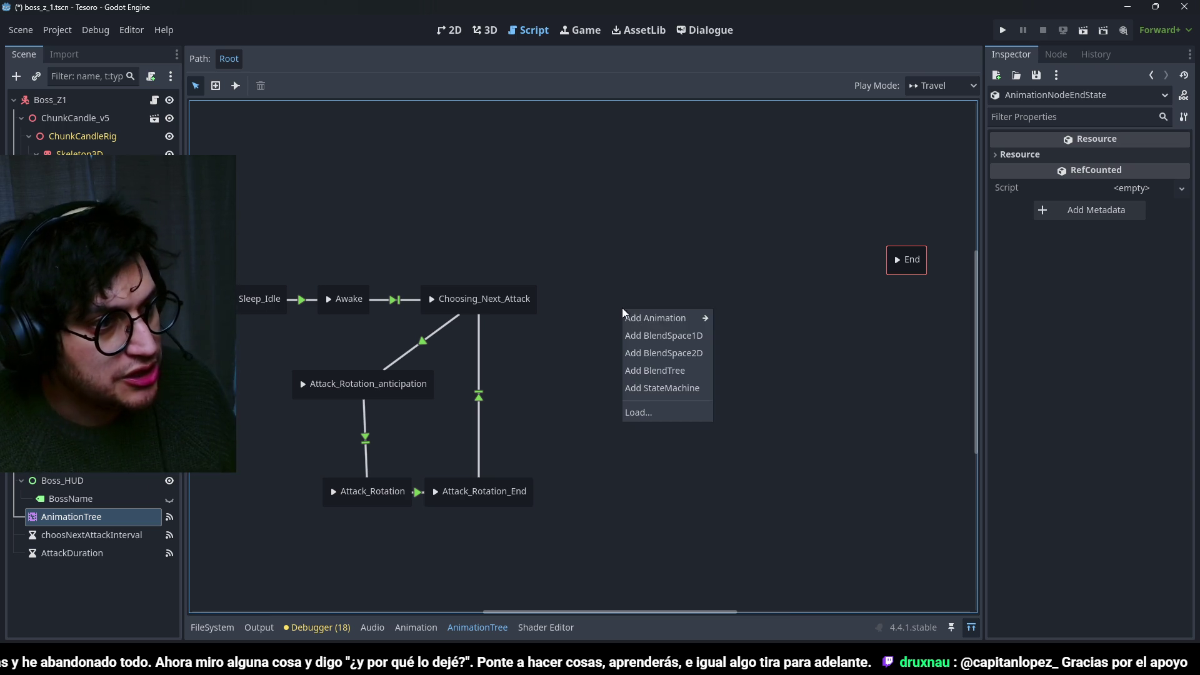
pyautogui.moveTo(659, 320)
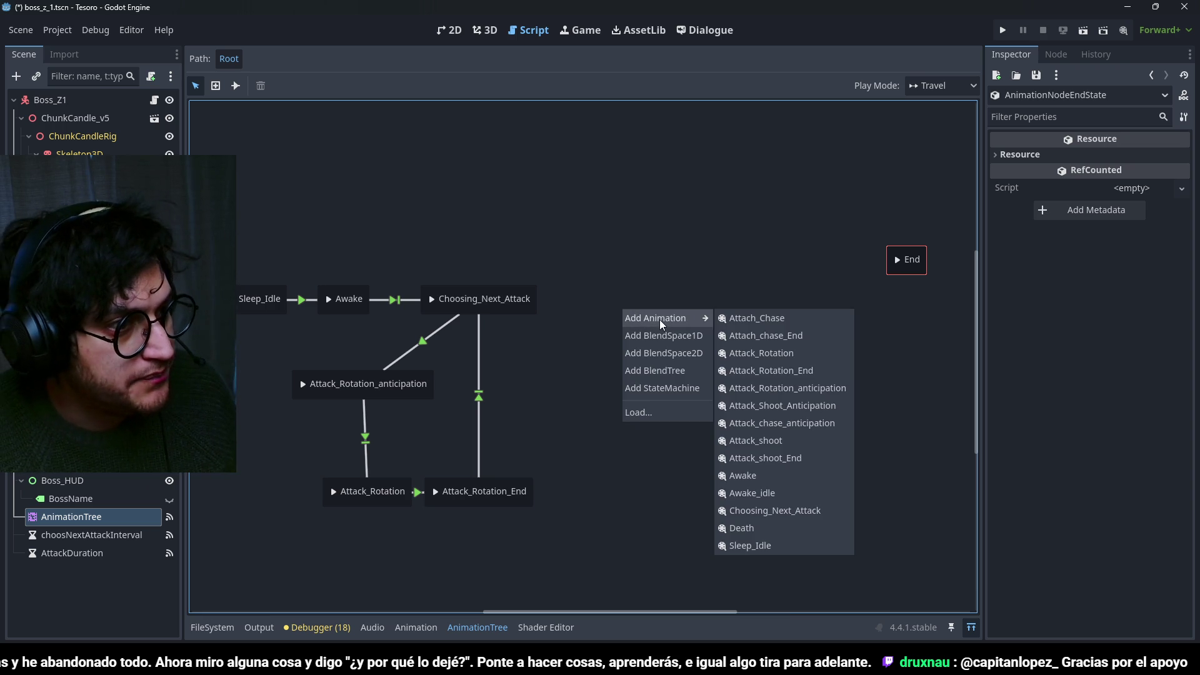
pyautogui.click(790, 319)
pyautogui.rightClick(700, 372)
pyautogui.moveTo(703, 378)
pyautogui.click(844, 399)
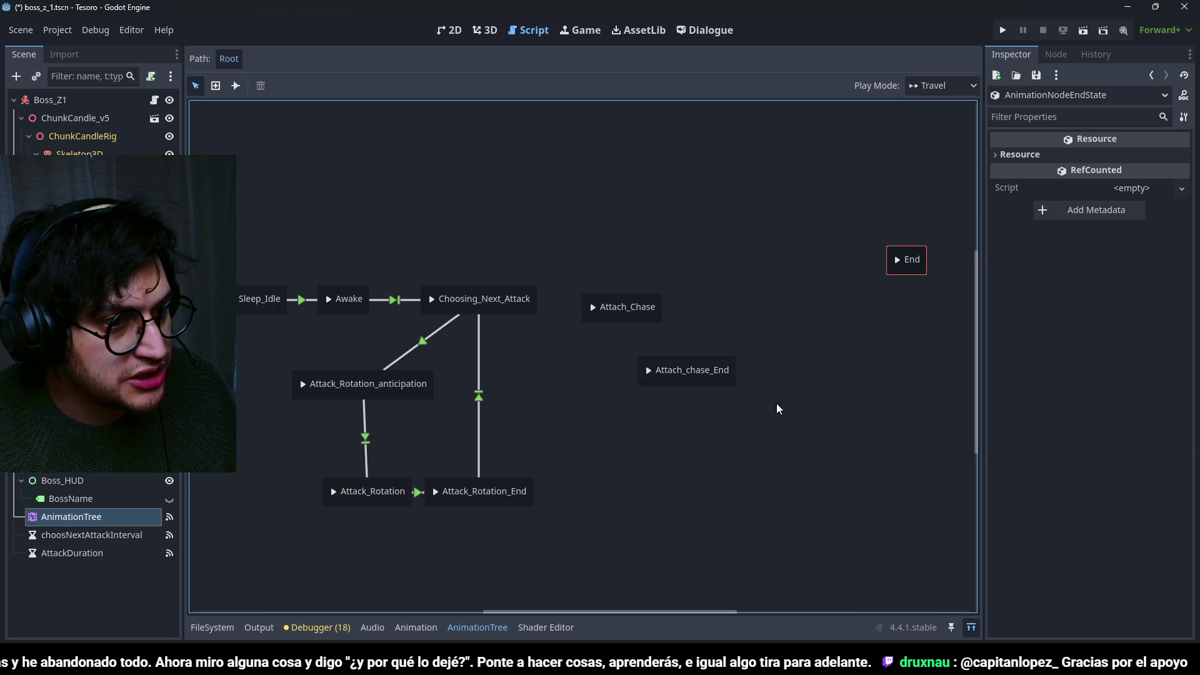
pyautogui.rightClick(760, 393)
pyautogui.moveTo(831, 404)
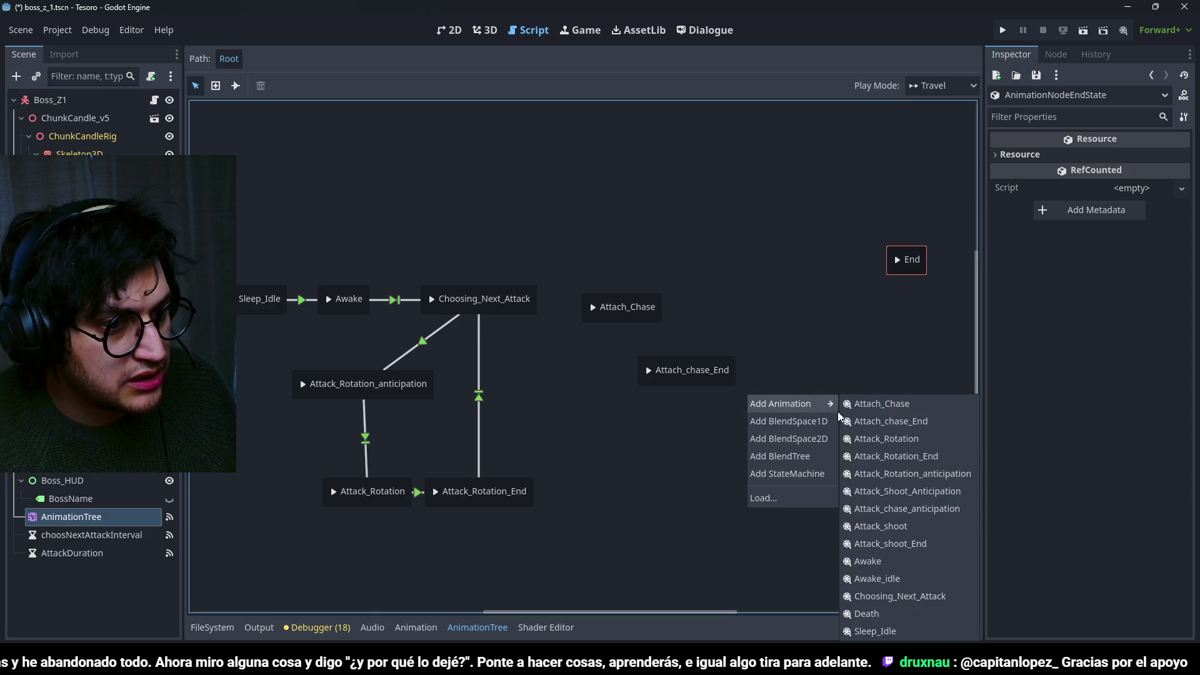
pyautogui.click(934, 505)
# Arrange the three chase states, with Attack_chase_anticipation beside Choosing_Next_Attack.
pyautogui.moveTo(650, 318); pyautogui.dragTo(775, 302)
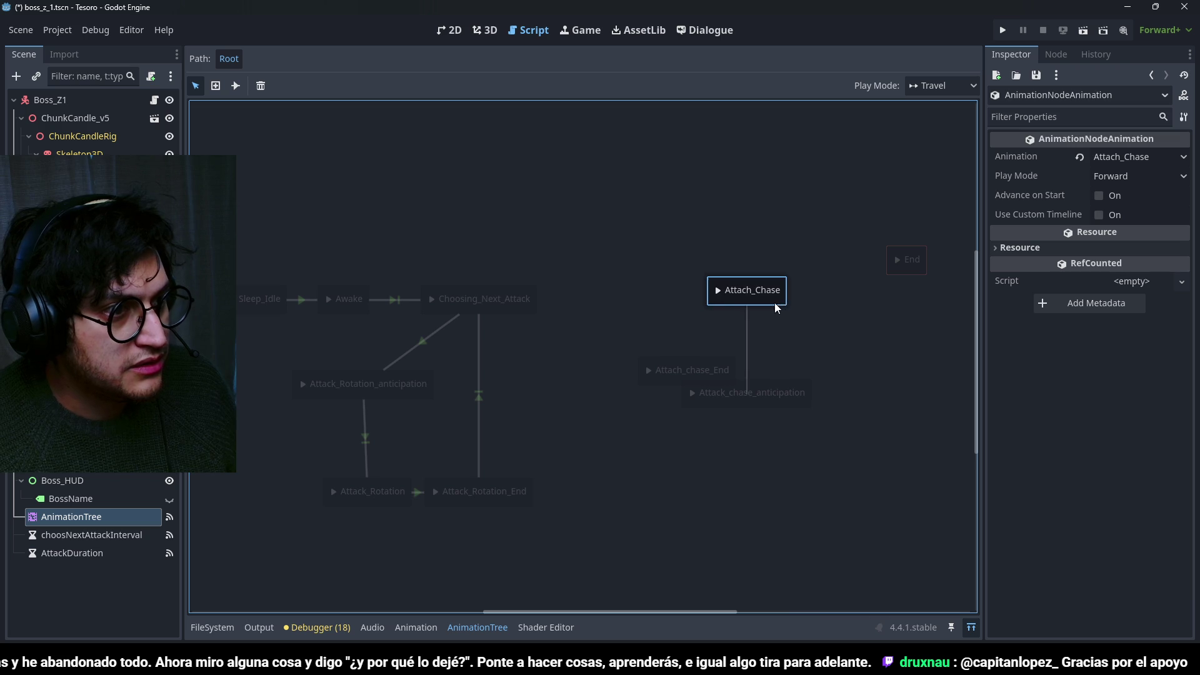
pyautogui.moveTo(717, 365); pyautogui.dragTo(664, 226)
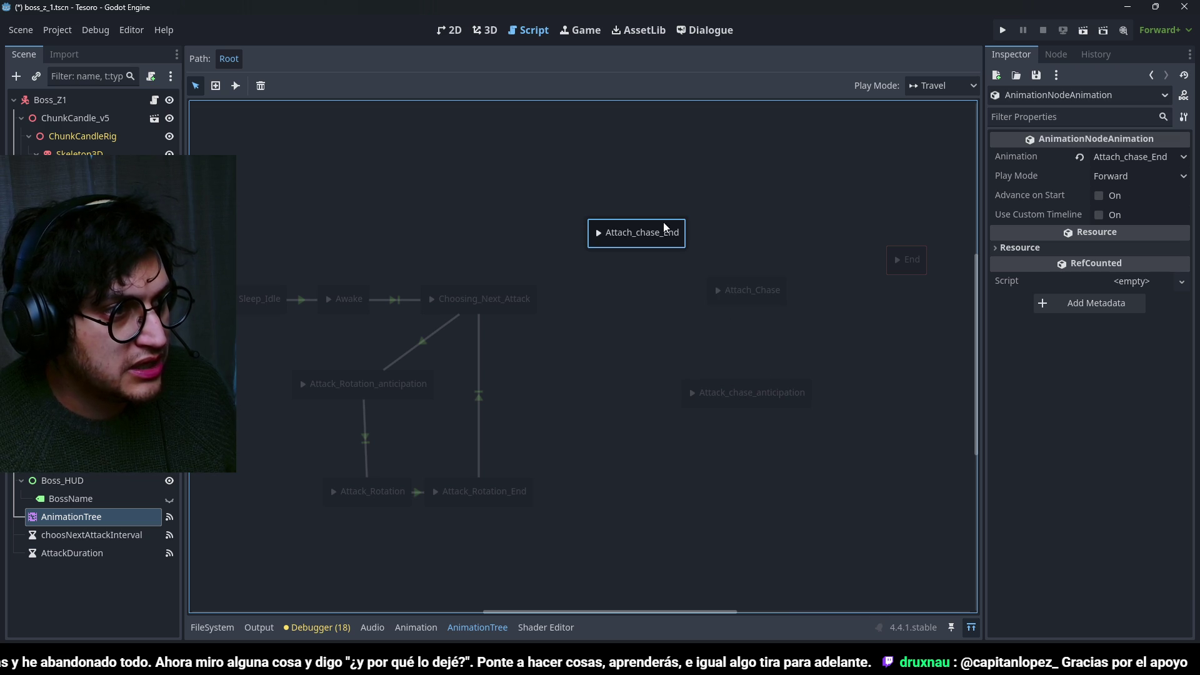
pyautogui.moveTo(742, 384)
pyautogui.mouseDown()
pyautogui.moveTo(666, 339)
pyautogui.moveTo(624, 287)
pyautogui.mouseUp()
pyautogui.moveTo(765, 306); pyautogui.dragTo(780, 311)
pyautogui.moveTo(664, 244); pyautogui.dragTo(741, 234)
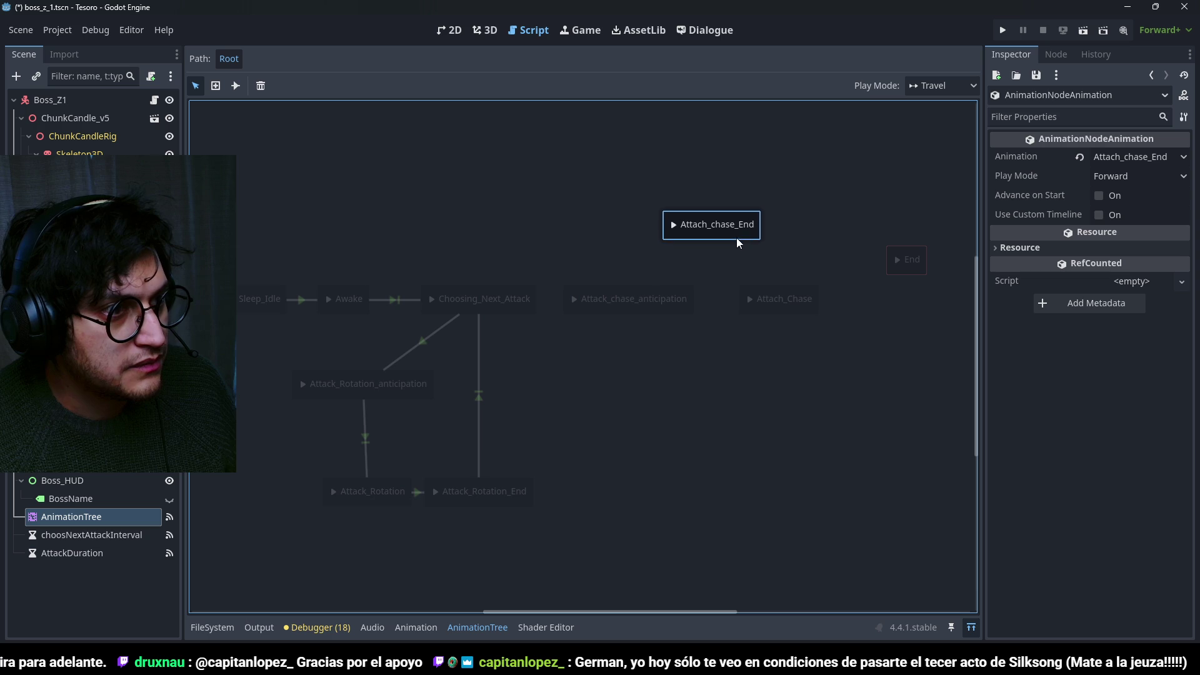
pyautogui.click(688, 377)
# Connect Choosing_Next_Attack to Attack_chase_anticipation with an Immediate transition.
pyautogui.click(236, 85)
pyautogui.click(335, 85)
pyautogui.click(364, 107)
pyautogui.moveTo(526, 305); pyautogui.dragTo(537, 310)
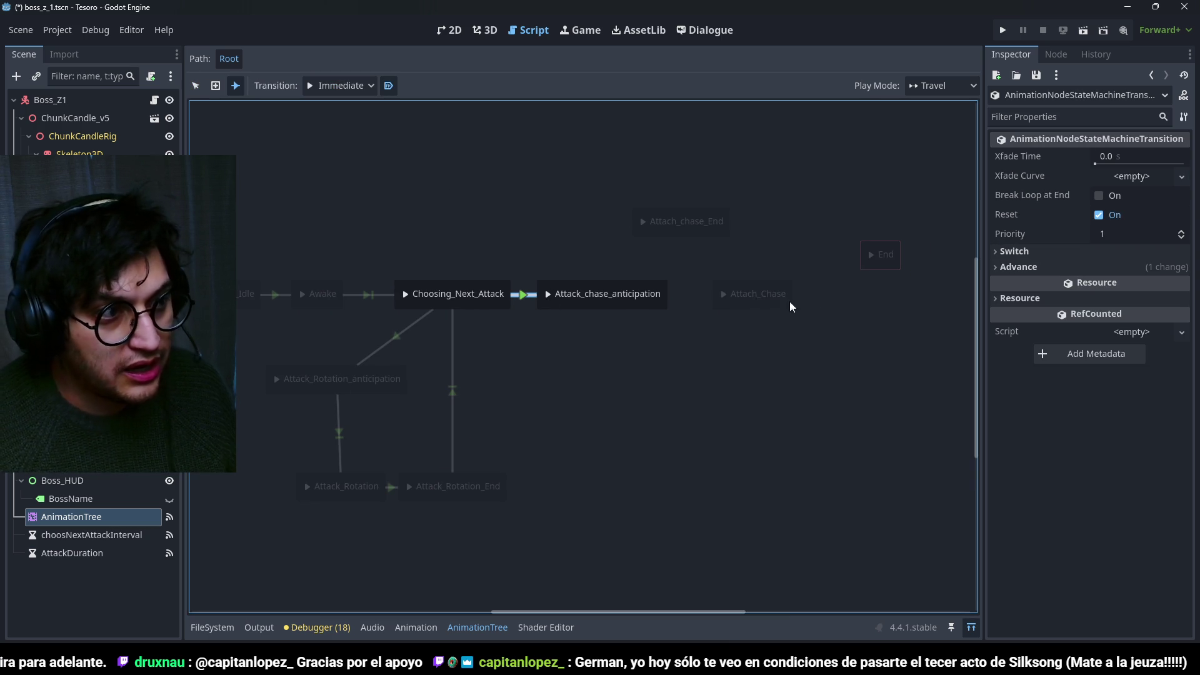
# Select the new chase transition and clear its advance condition text.
pyautogui.click(196, 91)
pyautogui.click(396, 336)
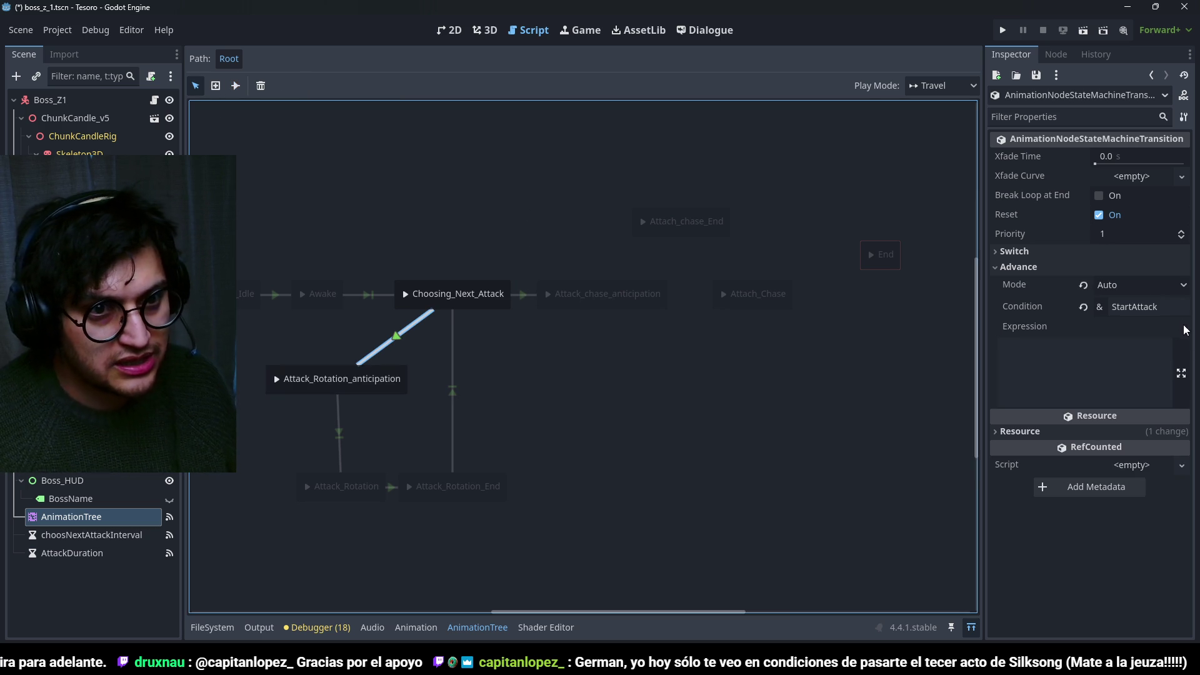
pyautogui.click(527, 295)
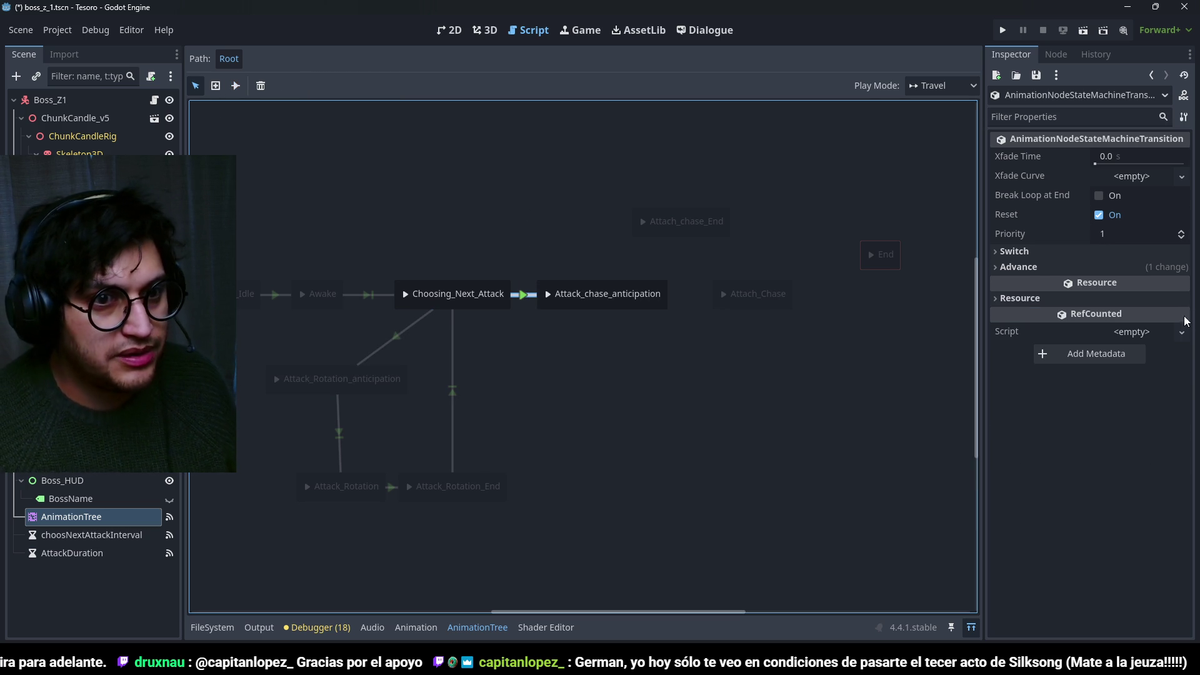
pyautogui.click(1039, 268)
pyautogui.click(1155, 307)
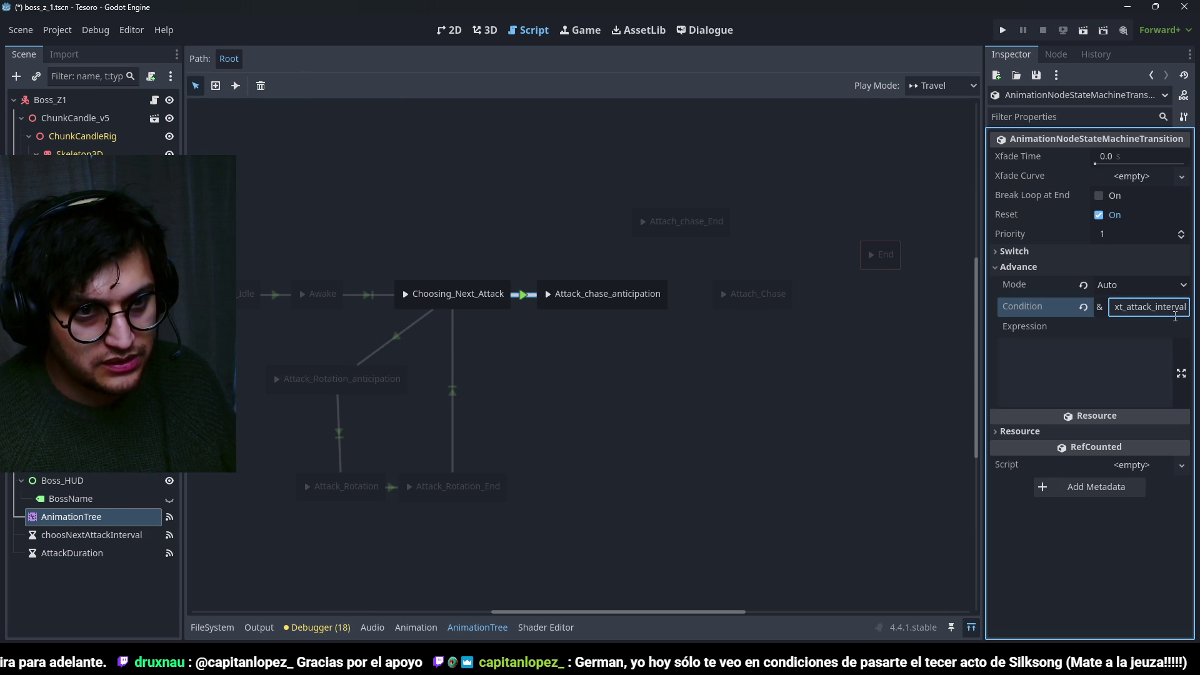
pyautogui.hotkey('ctrl', 'a')
pyautogui.press('BackSpace')
# Keep the rotation transition on Auto and set its condition to StartAttack0.
pyautogui.click(420, 322)
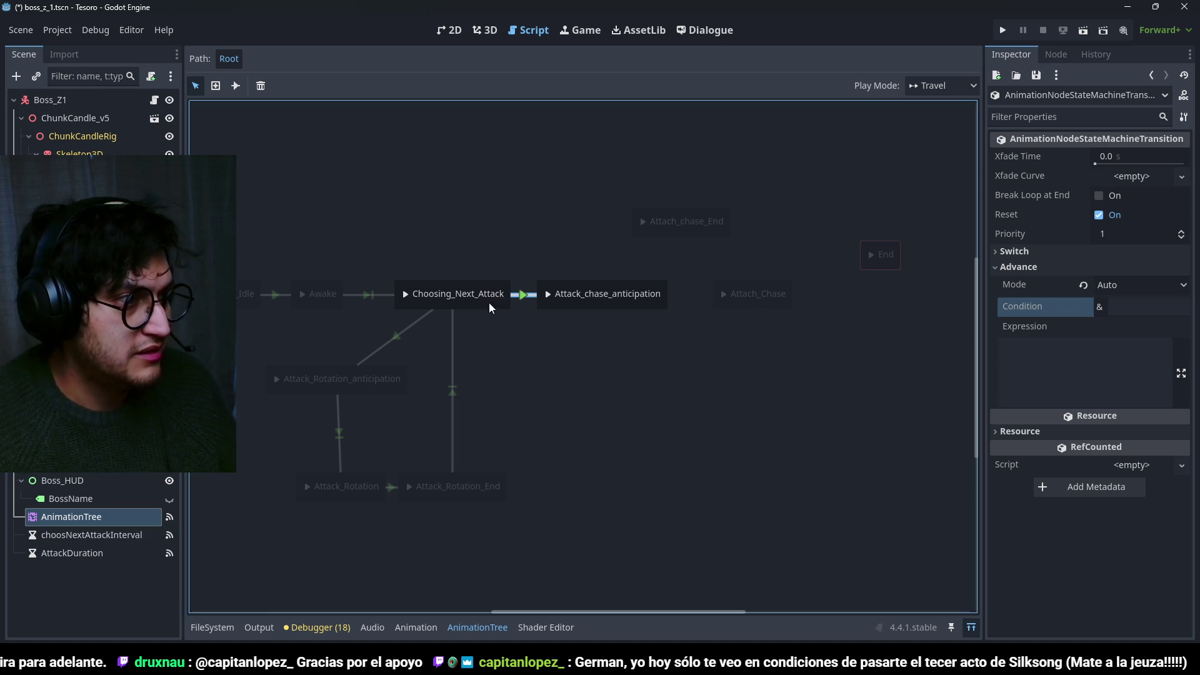
pyautogui.click(1137, 285)
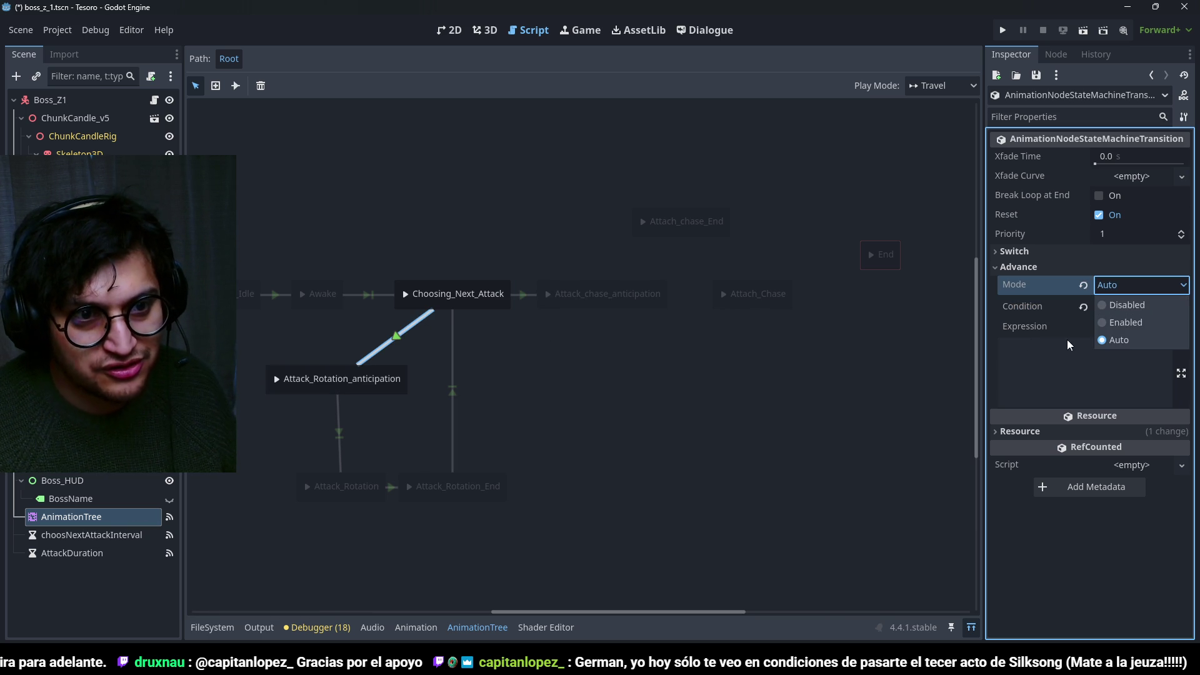
pyautogui.click(943, 322)
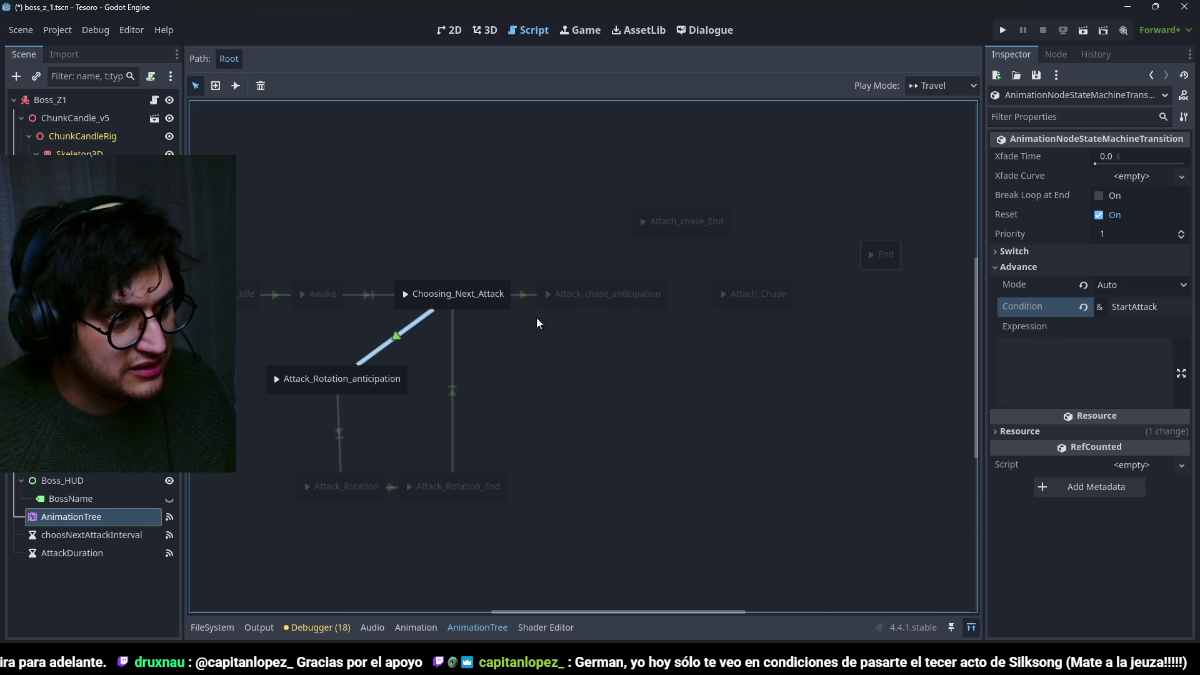
pyautogui.click(1175, 306)
pyautogui.write('0')
pyautogui.click(697, 410)
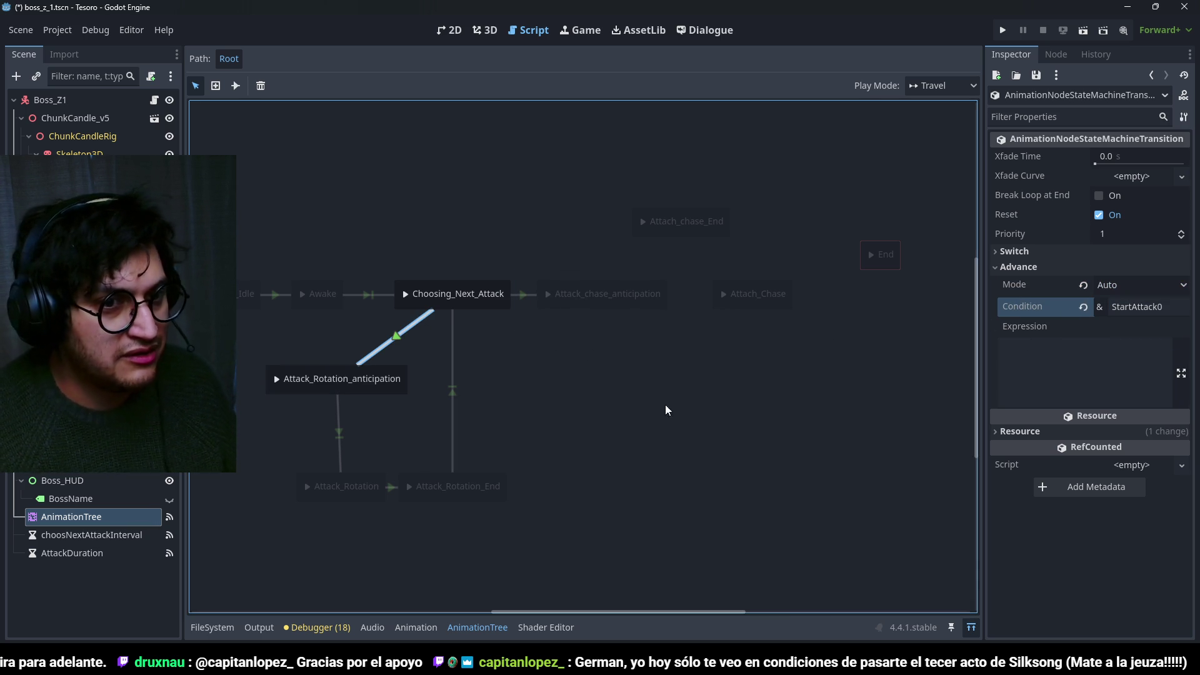
# Set the Attack_chase_anticipation transition's advance condition to StartAttack1.
pyautogui.click(524, 294)
pyautogui.click(1149, 306)
pyautogui.hotkey('ctrl', 'a')
pyautogui.press('BackSpace')
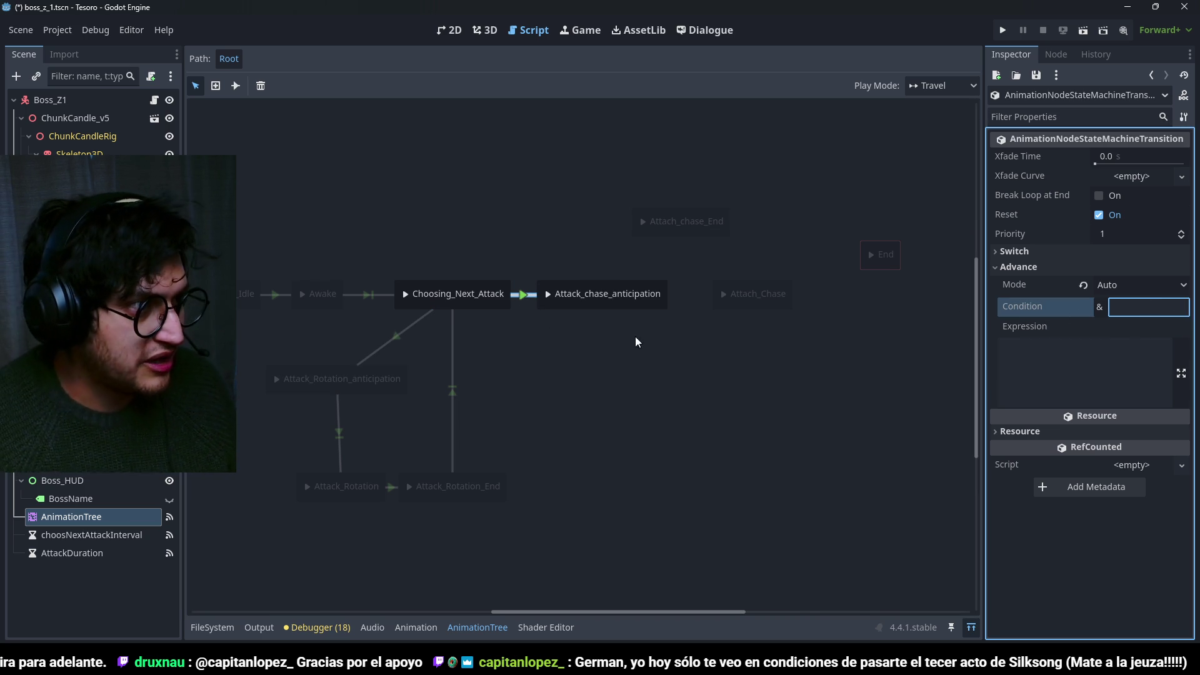
pyautogui.click(397, 336)
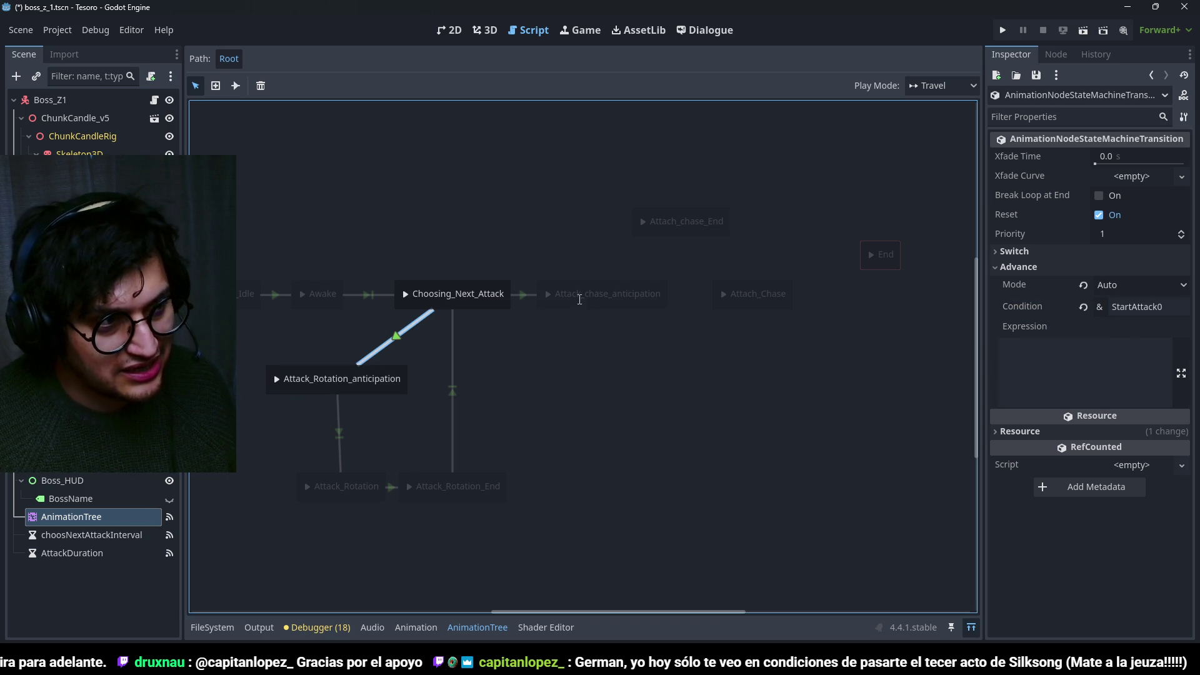
pyautogui.click(525, 295)
pyautogui.click(1124, 307)
pyautogui.write('Start')
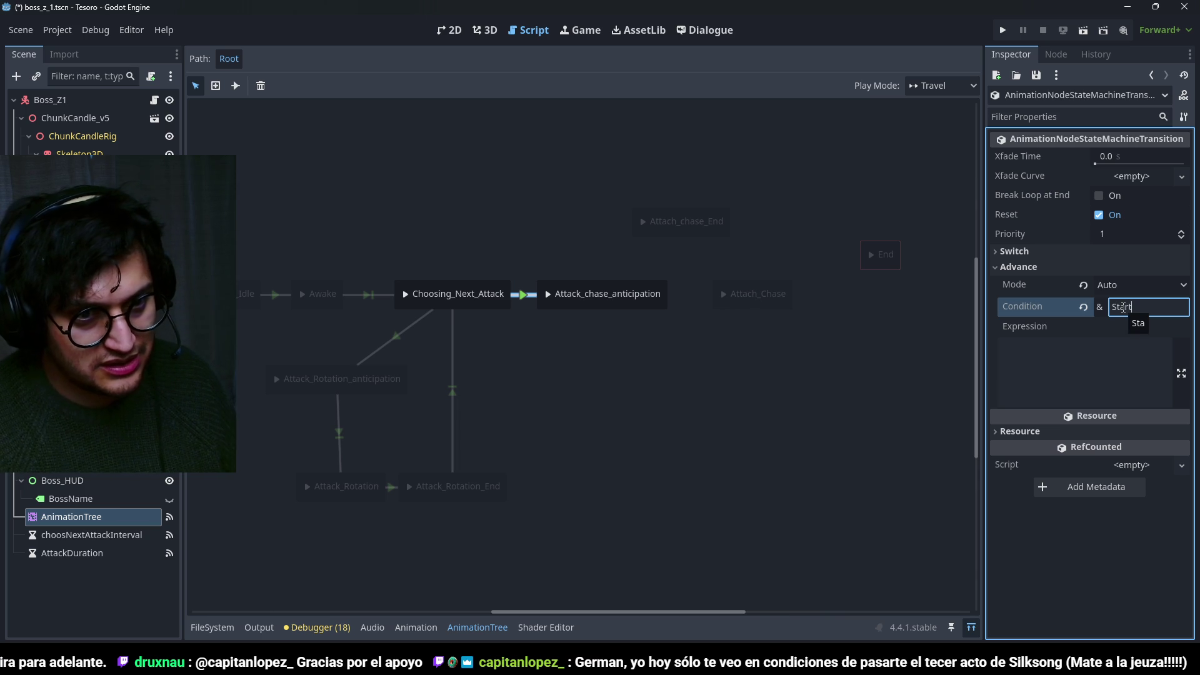
pyautogui.write('Attack1')
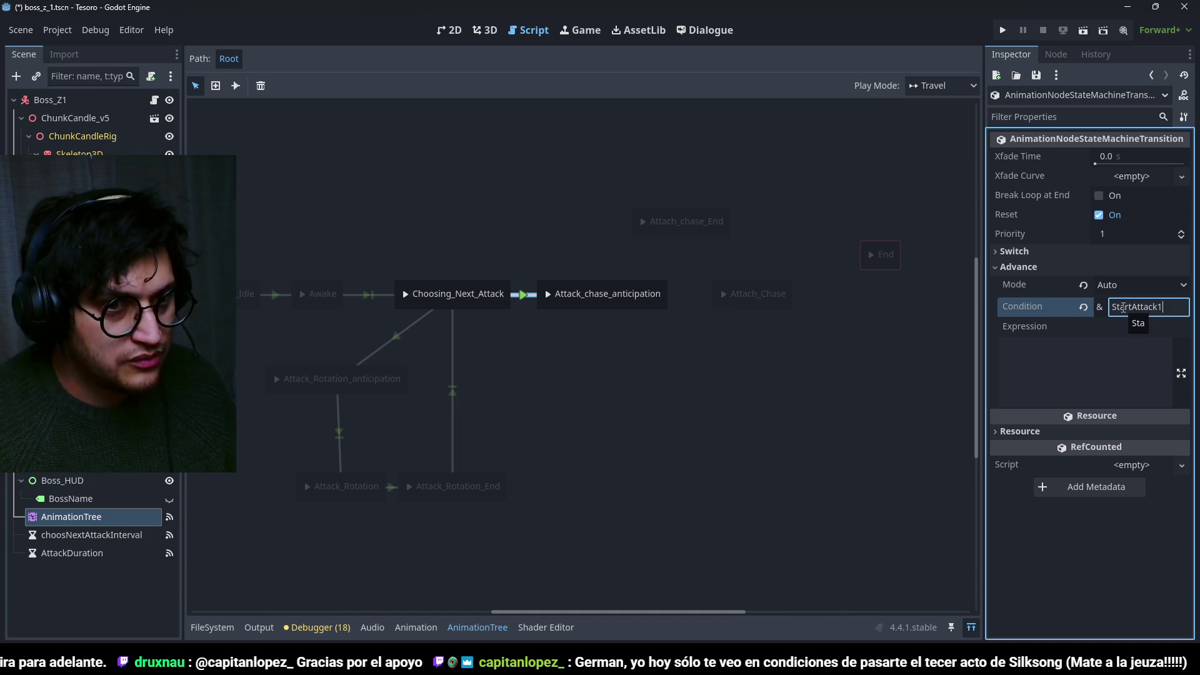
pyautogui.click(629, 362)
pyautogui.rightClick(501, 211)
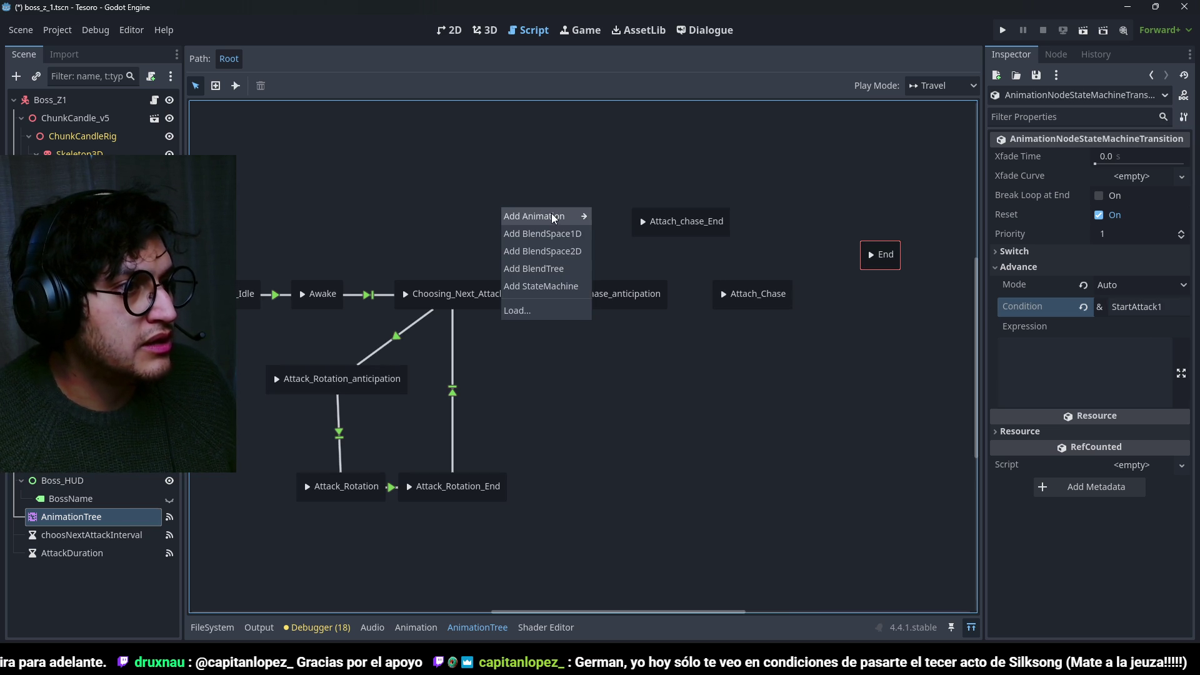
# Add an Attack_Shoot_Anticipation animation state and nudge Choosing_Next_Attack into place.
pyautogui.moveTo(552, 216)
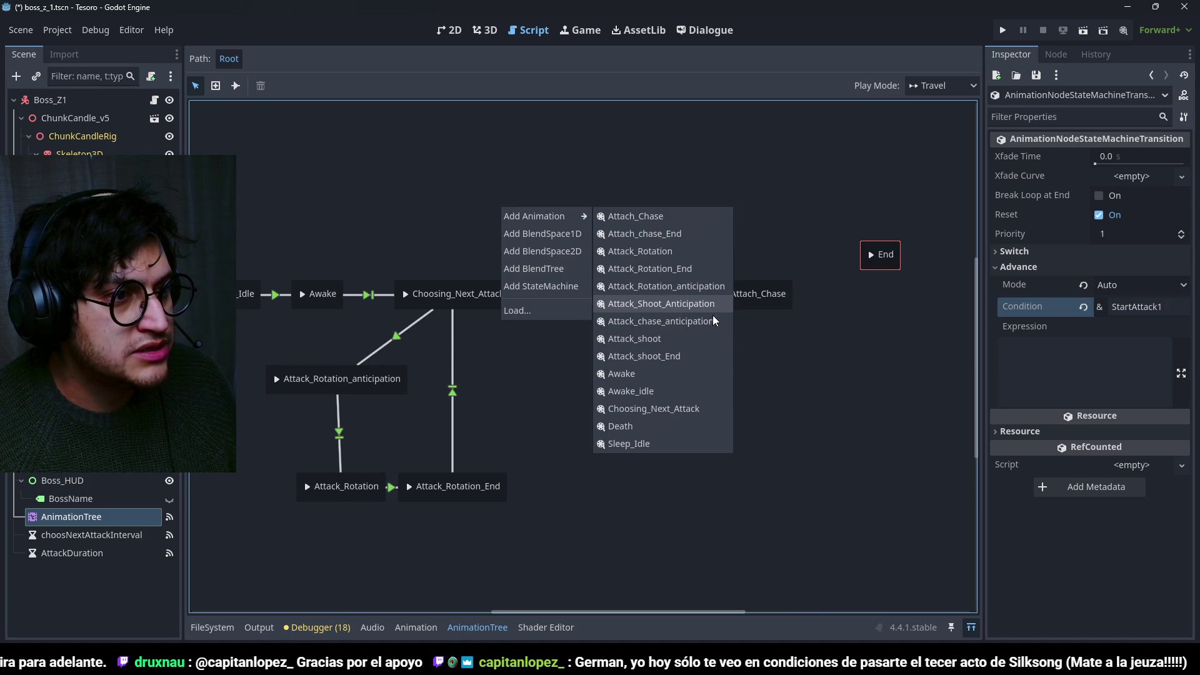
pyautogui.click(706, 305)
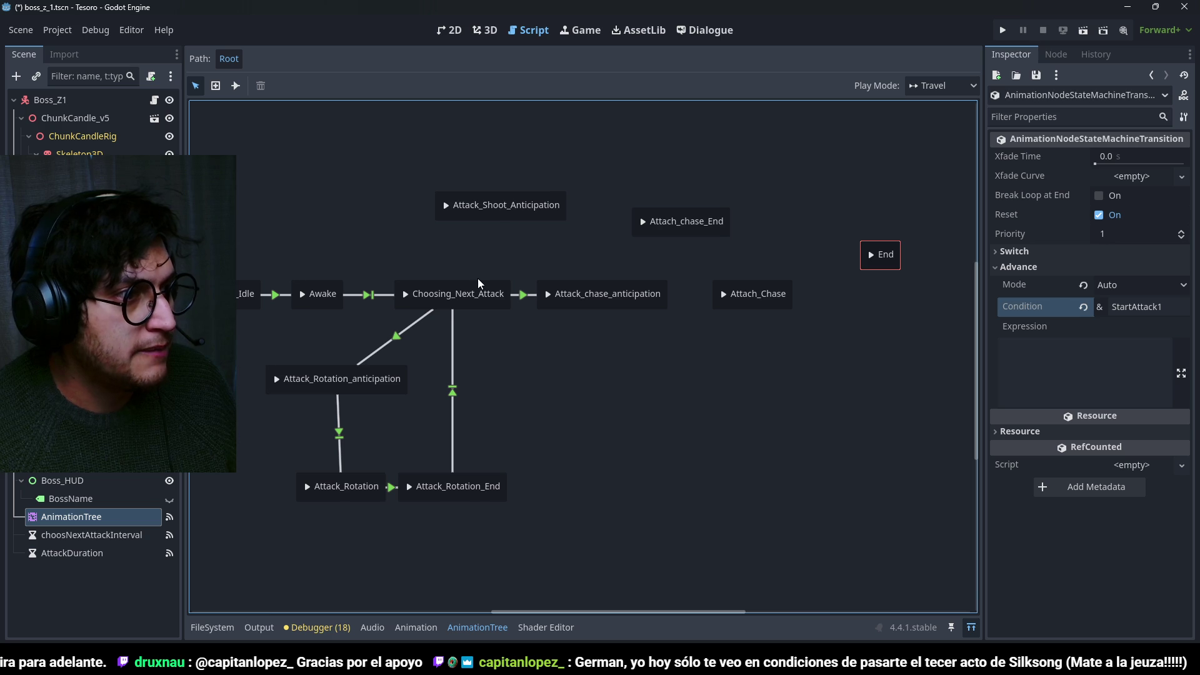
pyautogui.moveTo(476, 284)
pyautogui.mouseDown()
pyautogui.moveTo(480, 250)
pyautogui.moveTo(467, 284)
pyautogui.mouseUp()
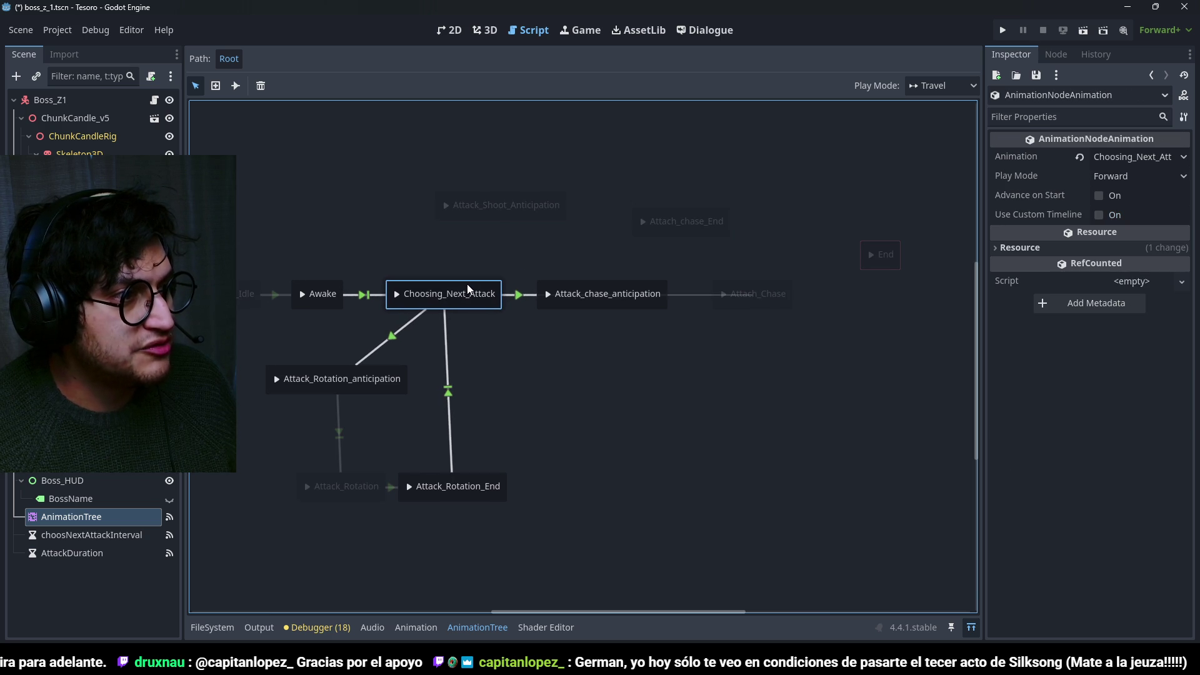
pyautogui.rightClick(497, 264)
pyautogui.click(460, 267)
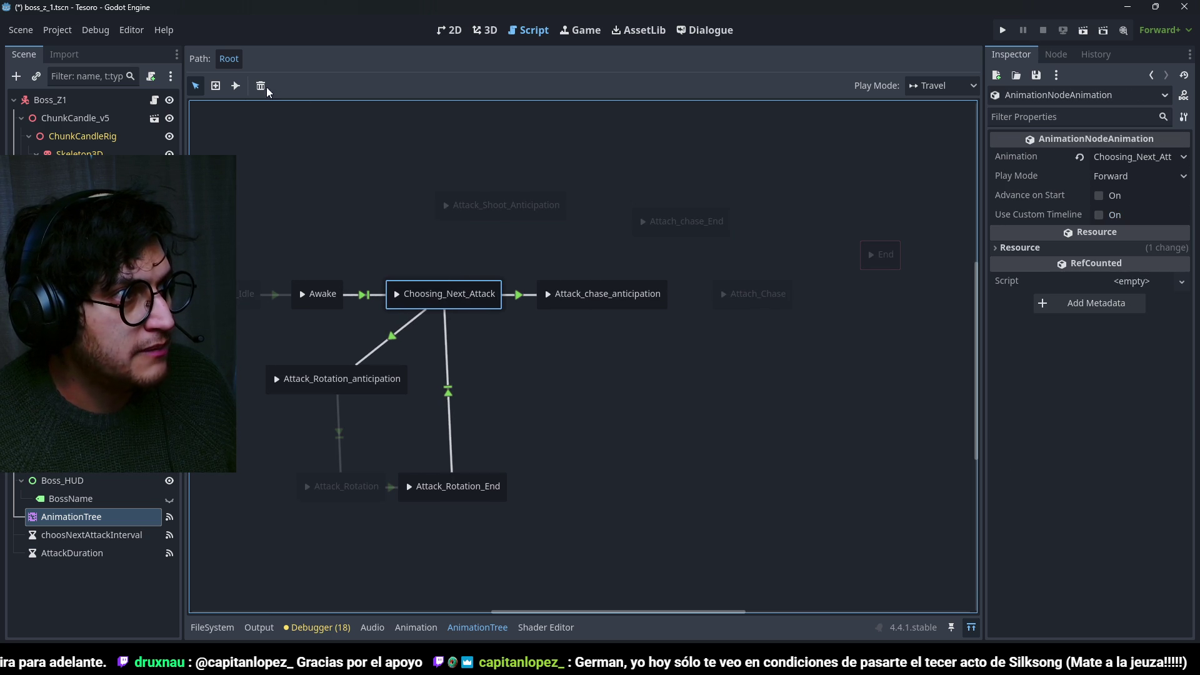
# Link Choosing_Next_Attack to Attack_Shoot_Anticipation on condition StartAttack2, and save the scene.
pyautogui.click(236, 86)
pyautogui.moveTo(483, 219); pyautogui.dragTo(477, 216)
pyautogui.click(195, 86)
pyautogui.click(443, 250)
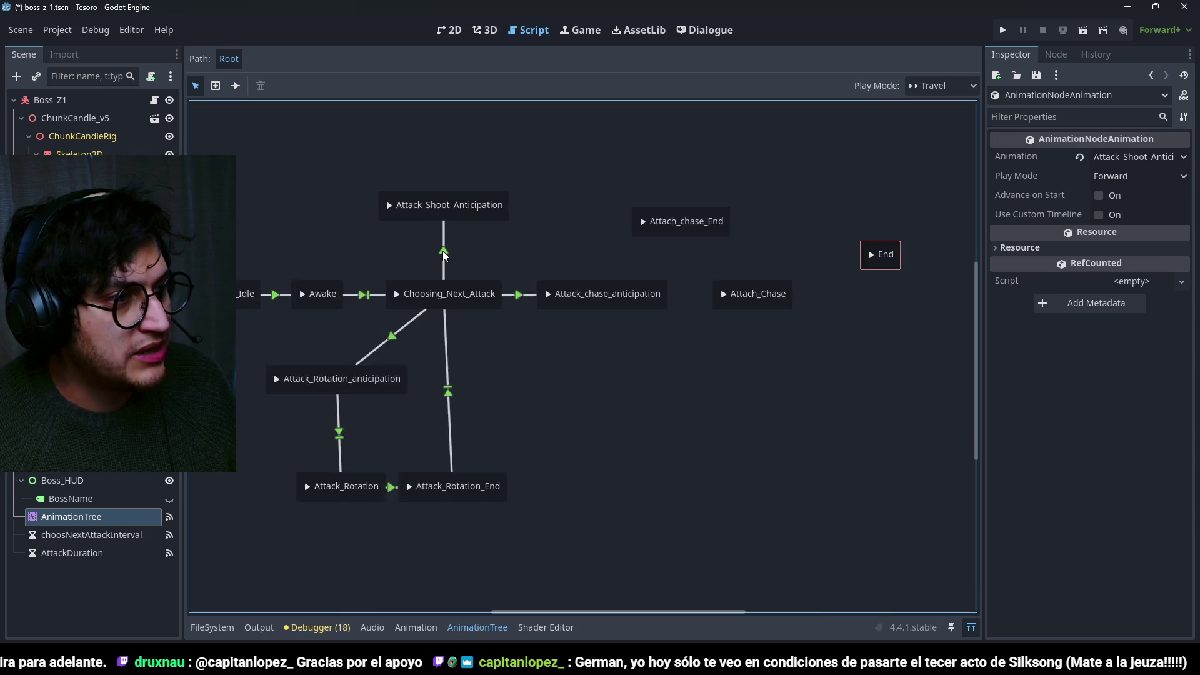
pyautogui.click(1125, 267)
pyautogui.click(1155, 305)
pyautogui.write('StartAttack2')
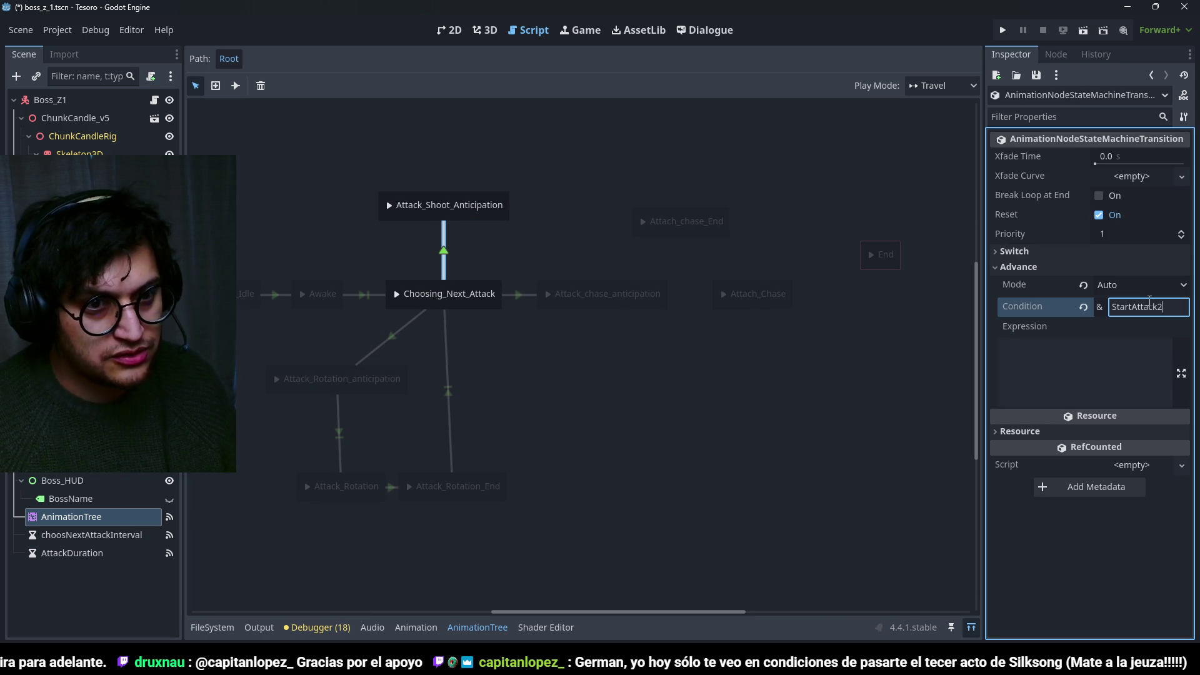
pyautogui.press('Return')
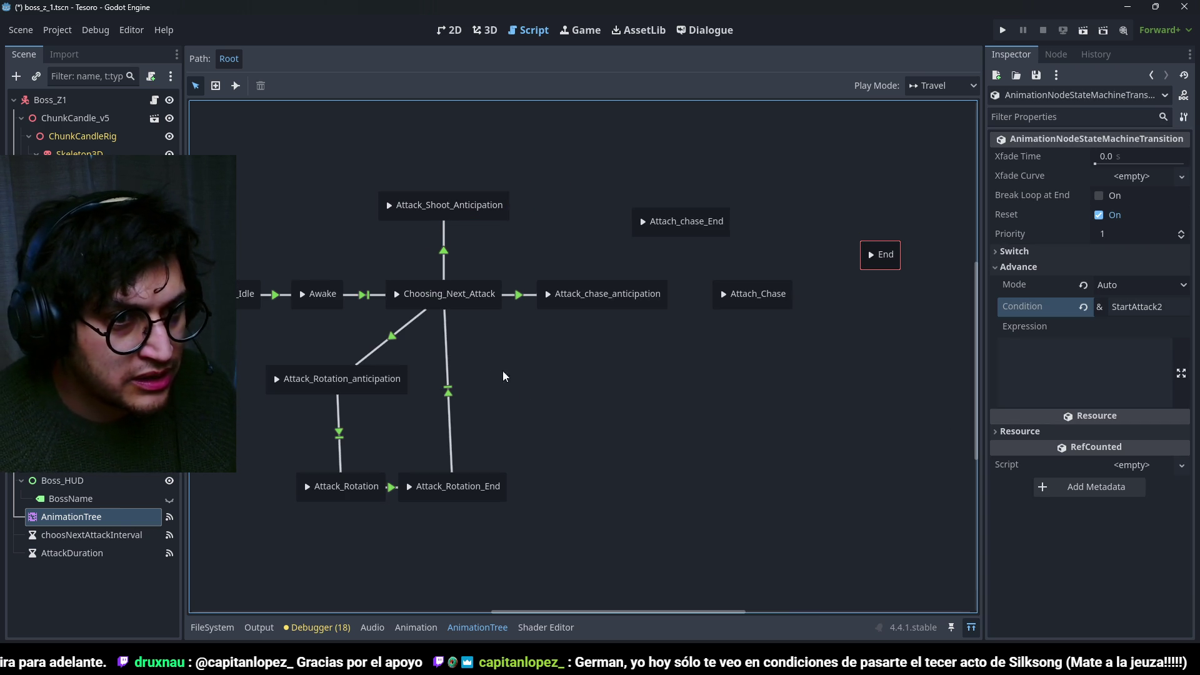
pyautogui.click(392, 335)
pyautogui.hotkey('ctrl', 's')
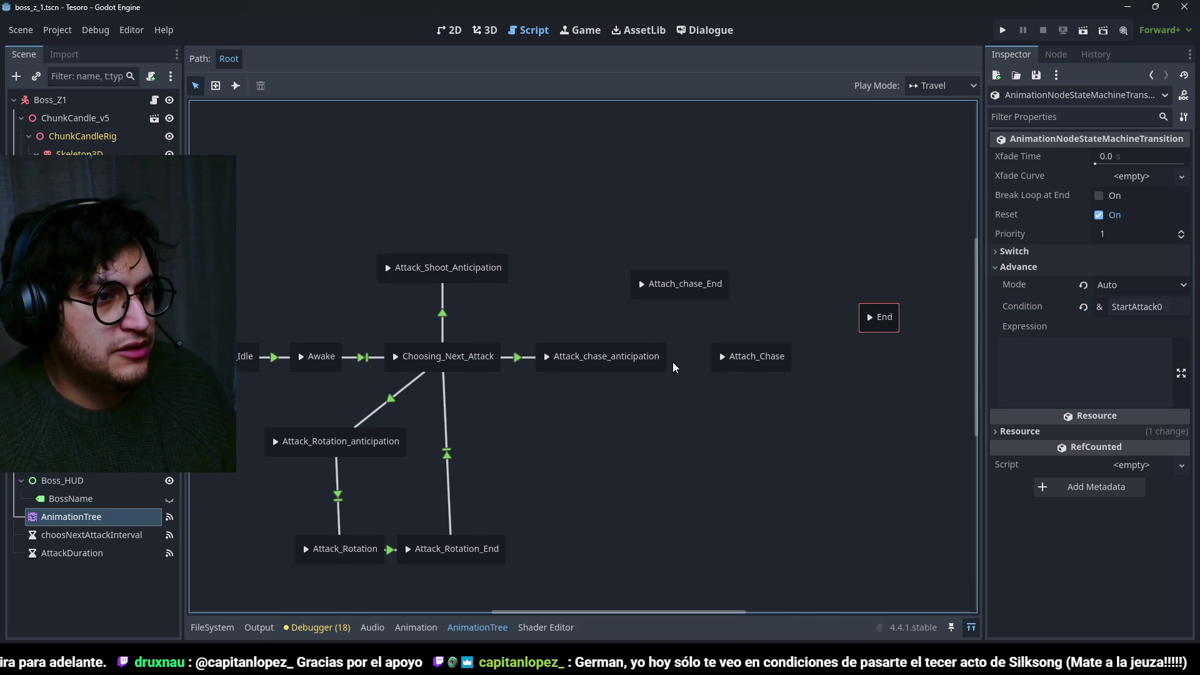
# Link Attack_chase_anticipation to Attach_Chase with an At End transition.
pyautogui.click(236, 86)
pyautogui.click(335, 86)
pyautogui.click(356, 139)
pyautogui.moveTo(712, 367); pyautogui.dragTo(756, 362)
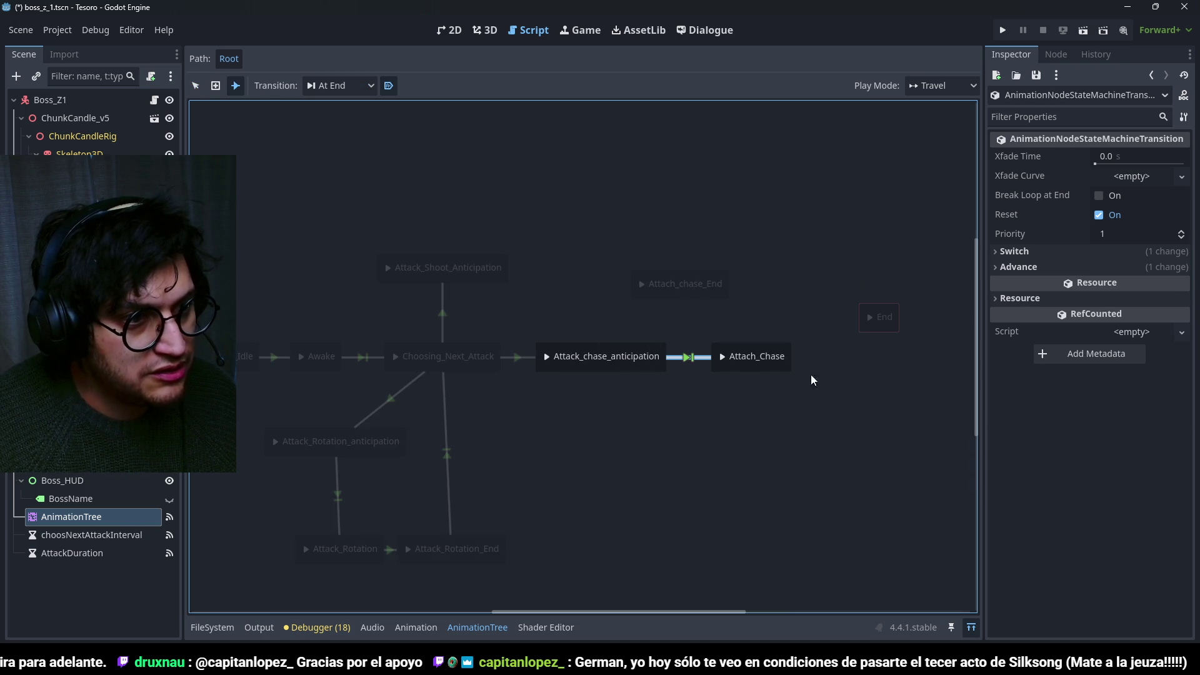
# Link Attach_Chase to Attach_chase_End with an Immediate transition.
pyautogui.click(196, 87)
pyautogui.click(236, 85)
pyautogui.click(338, 86)
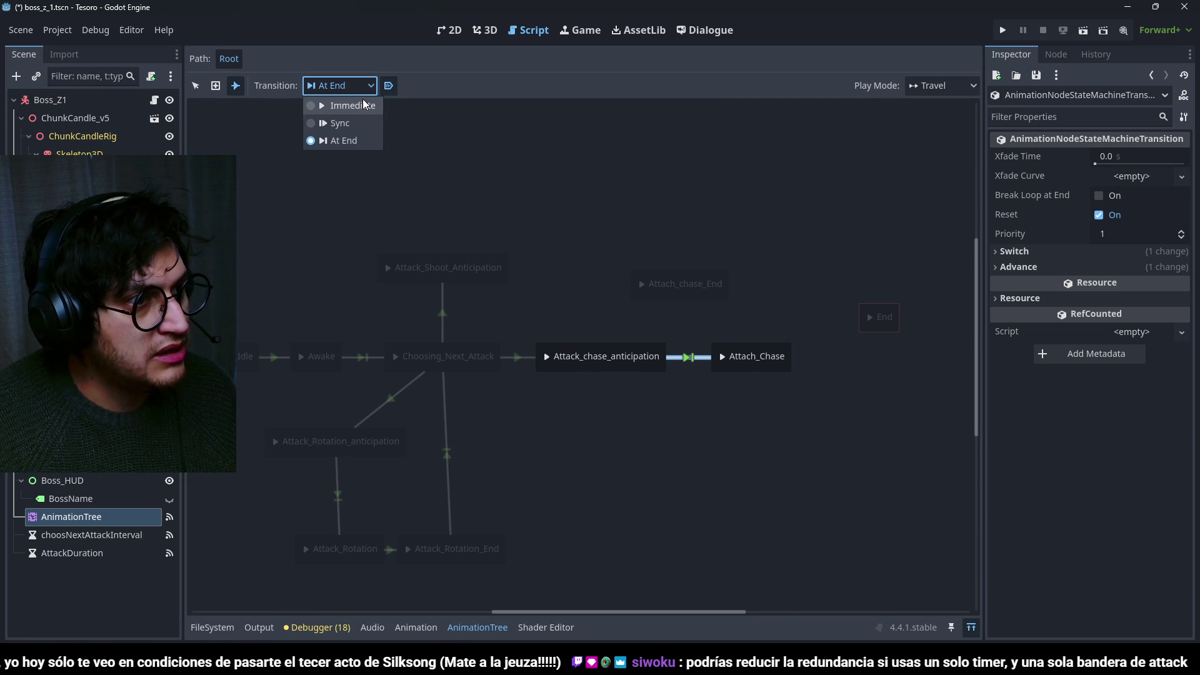
pyautogui.click(357, 104)
pyautogui.moveTo(686, 288); pyautogui.dragTo(686, 287)
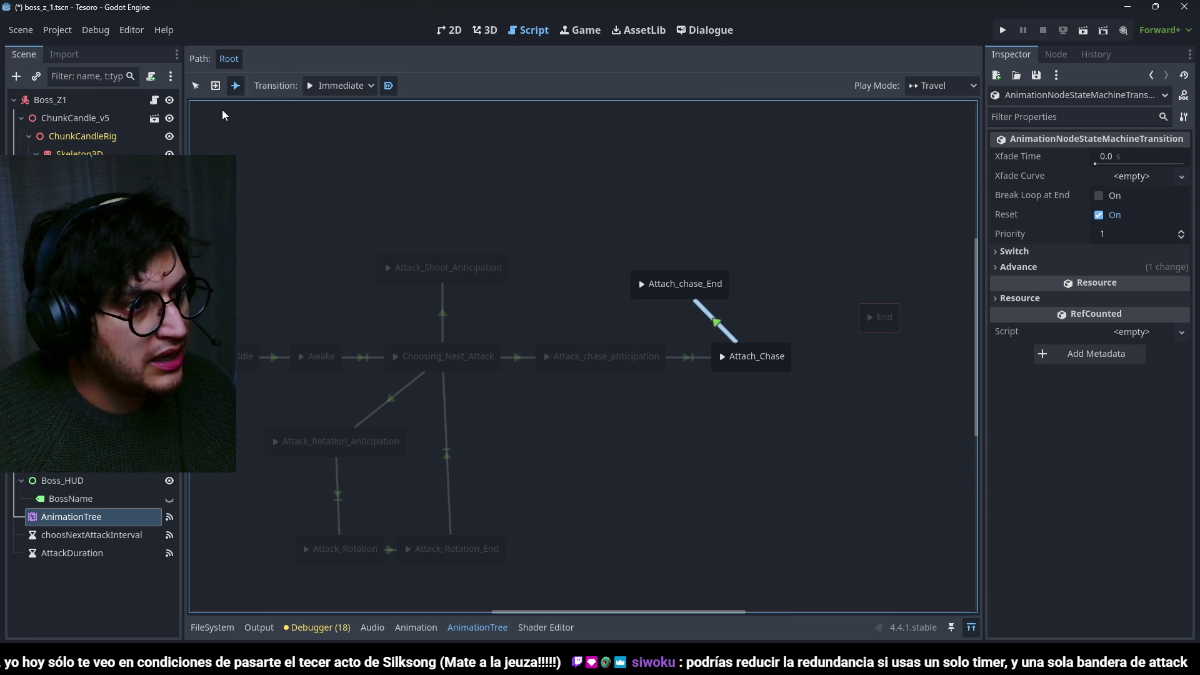
pyautogui.click(196, 85)
# Give the Attach_Chase to Attach_chase_End transition the StopAttack advance condition.
pyautogui.click(1015, 269)
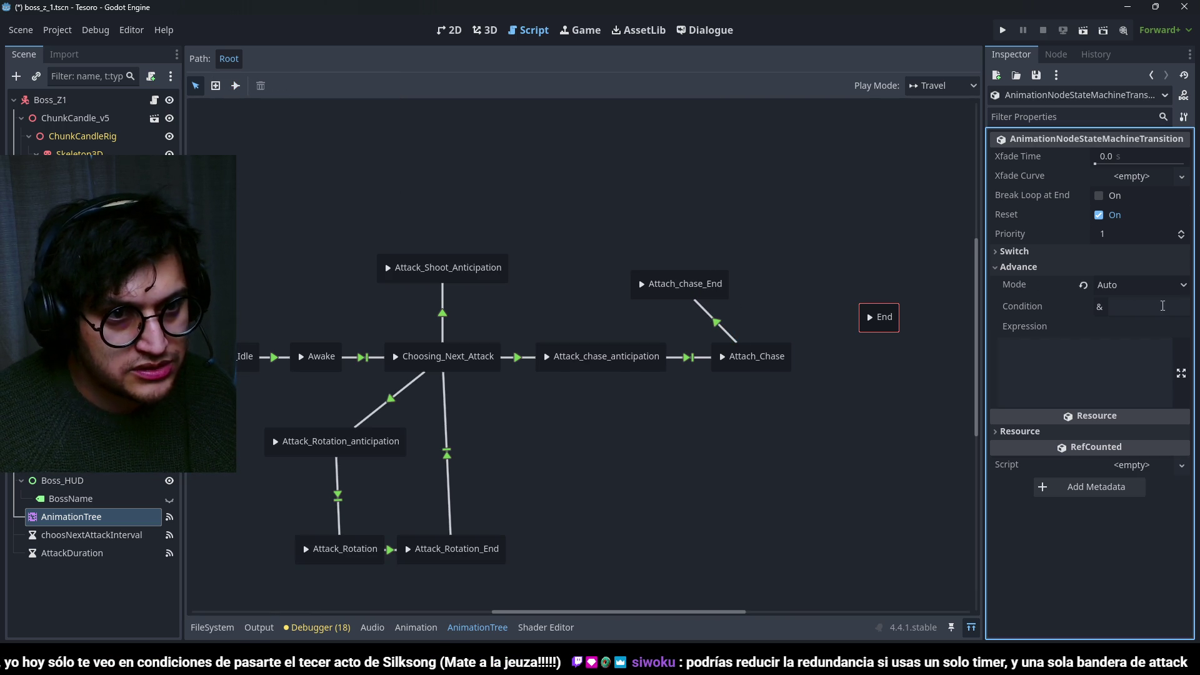
pyautogui.click(508, 453)
pyautogui.click(391, 550)
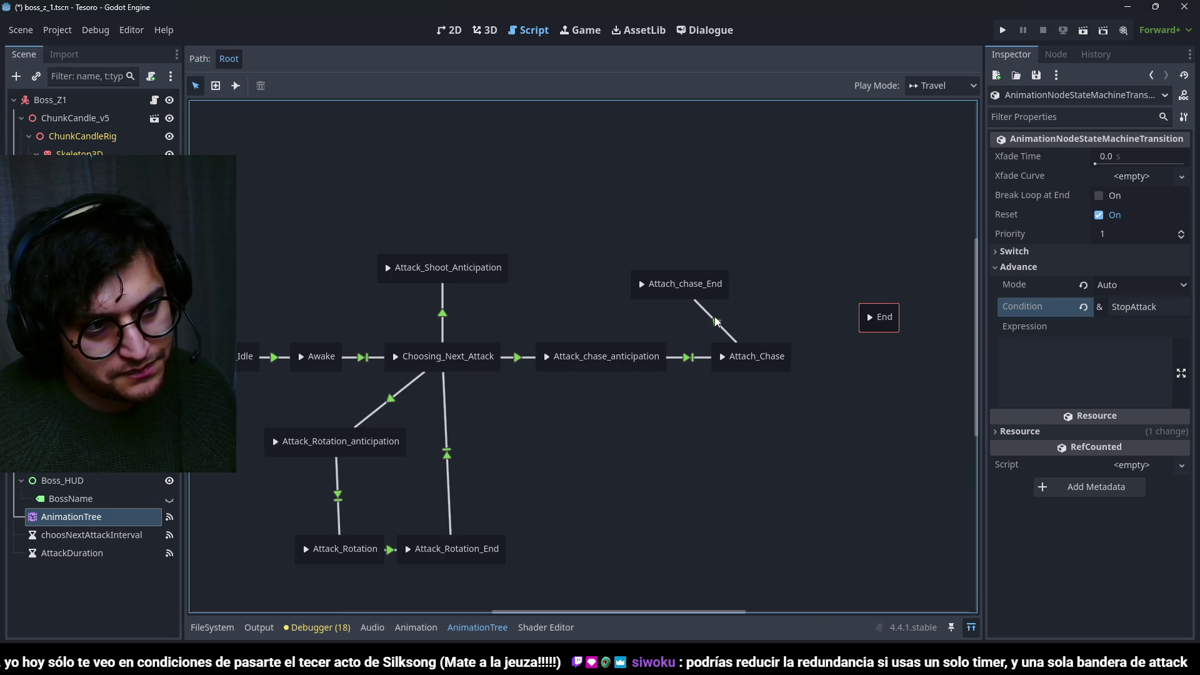
pyautogui.click(716, 320)
pyautogui.click(1149, 307)
pyautogui.hotkey('ctrl', 'v')
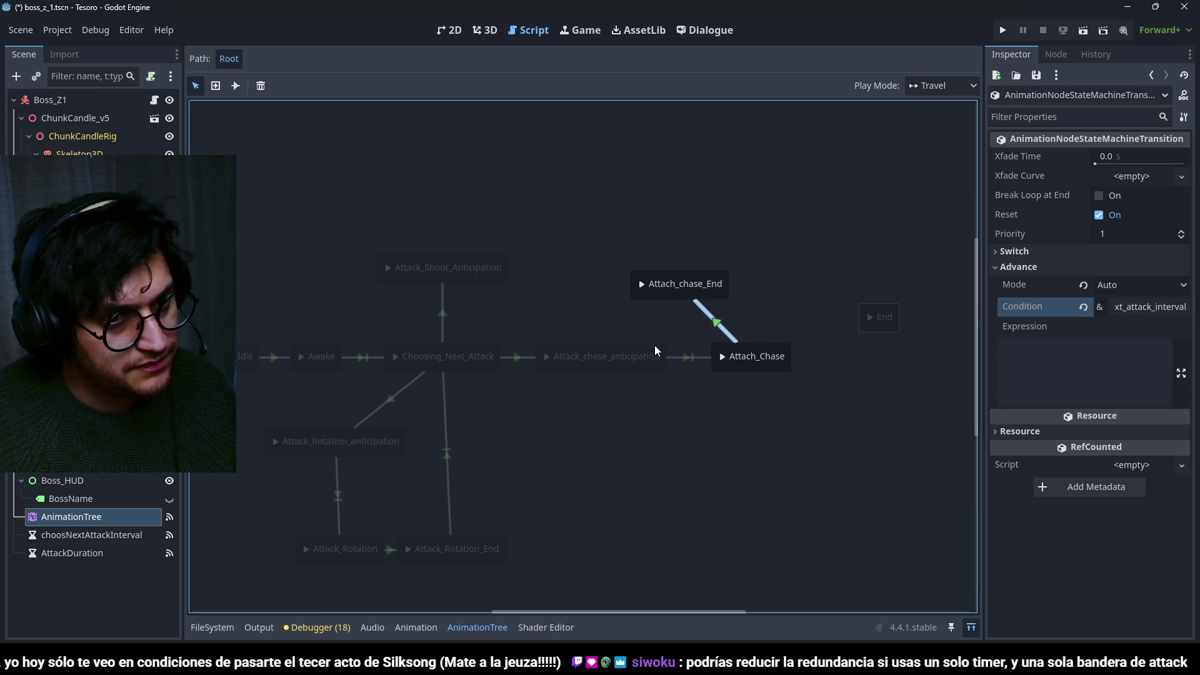
pyautogui.click(1152, 313)
pyautogui.write('StopAttack')
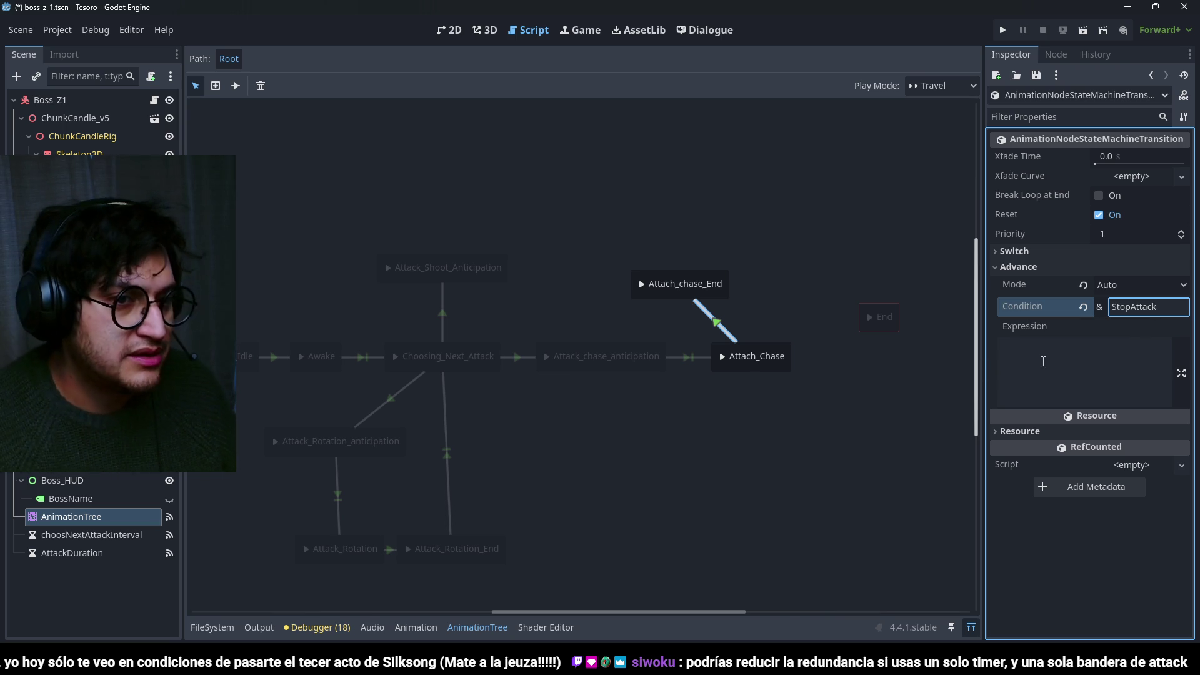
pyautogui.press('Tab')
pyautogui.click(790, 282)
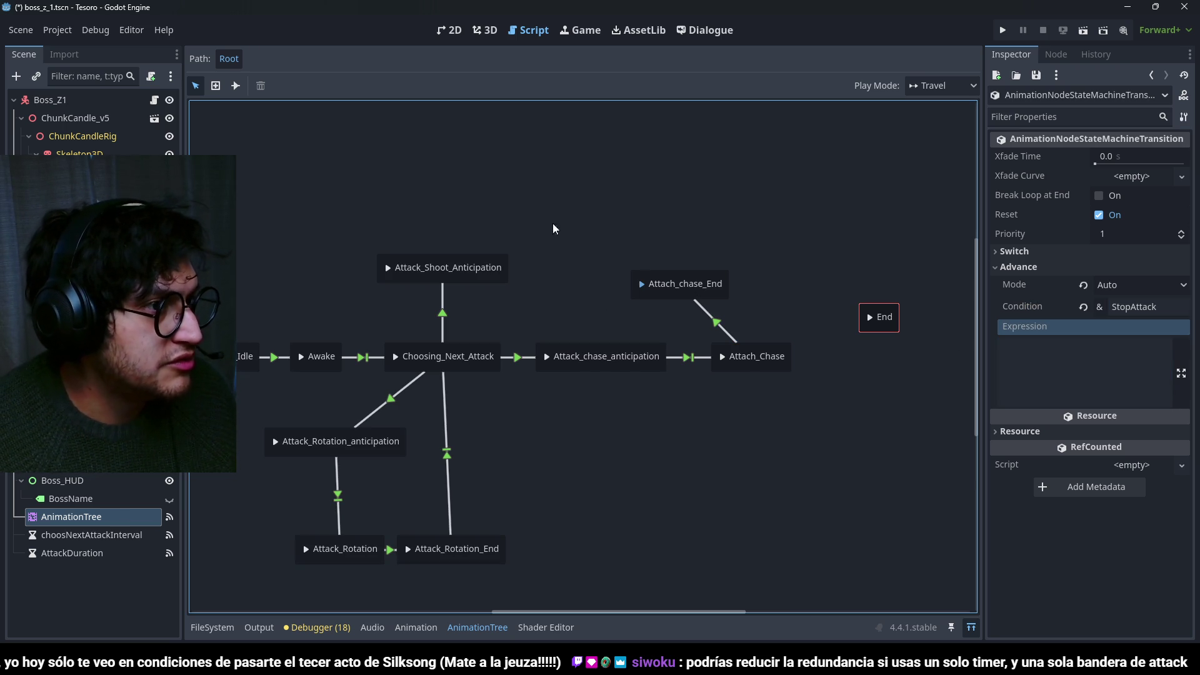
# Link Attach_chase_End back to Choosing_Next_Attack with an At End transition.
pyautogui.click(238, 85)
pyautogui.click(341, 85)
pyautogui.click(341, 139)
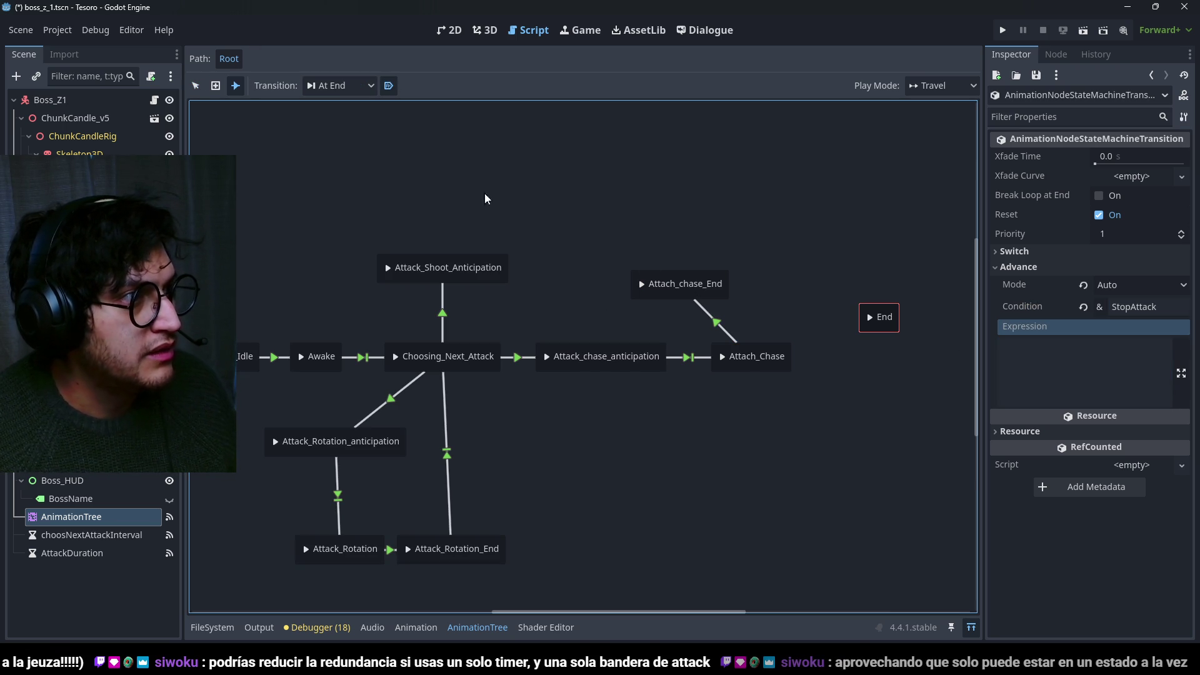
pyautogui.moveTo(595, 294); pyautogui.dragTo(463, 355)
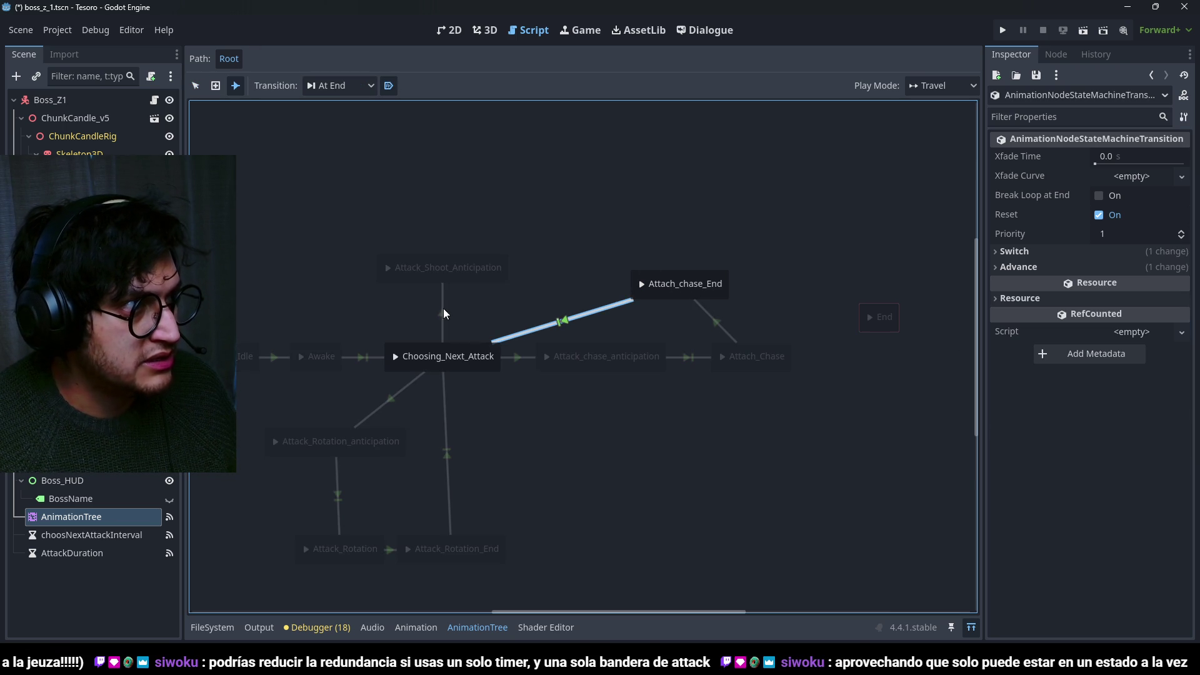
pyautogui.click(195, 88)
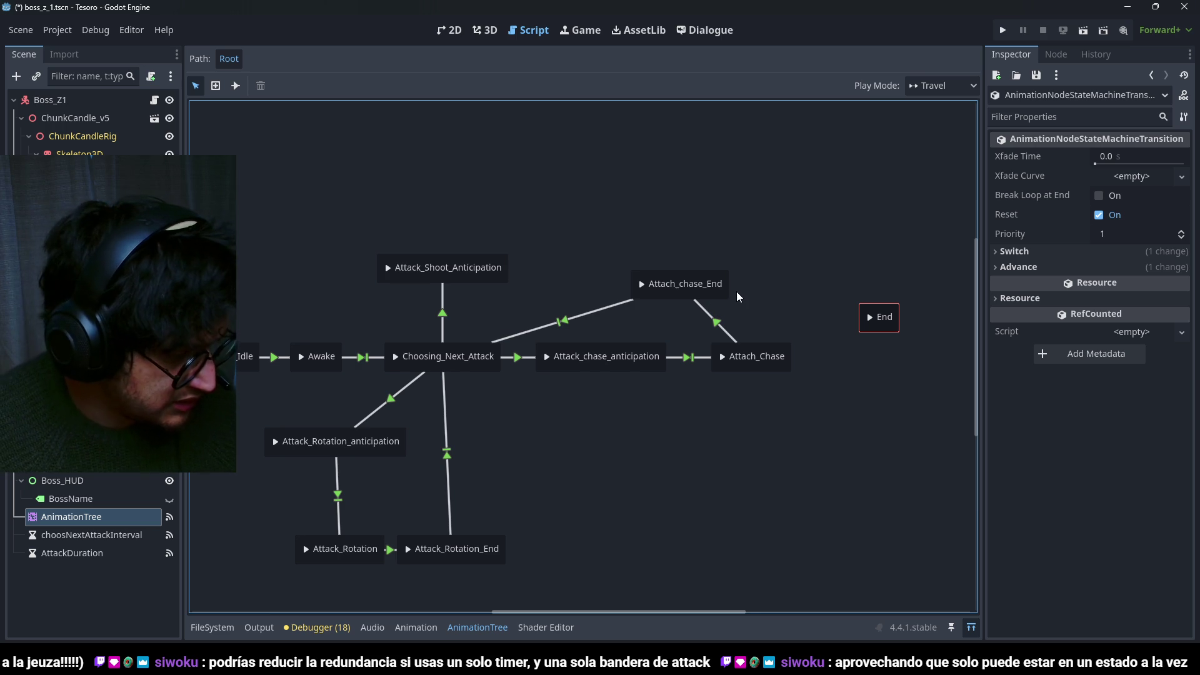
pyautogui.moveTo(735, 291); pyautogui.dragTo(744, 287)
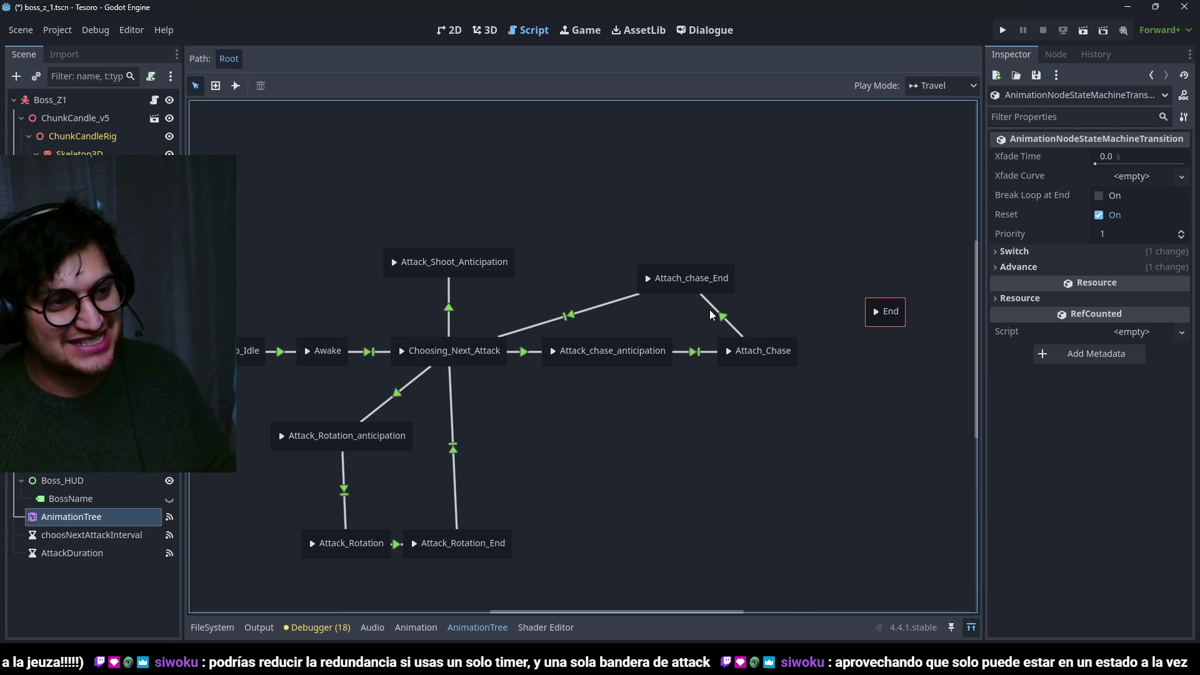
# Review each chase transition's condition, including StopAttack and the return link, then save.
pyautogui.click(725, 317)
pyautogui.click(536, 324)
pyautogui.click(525, 352)
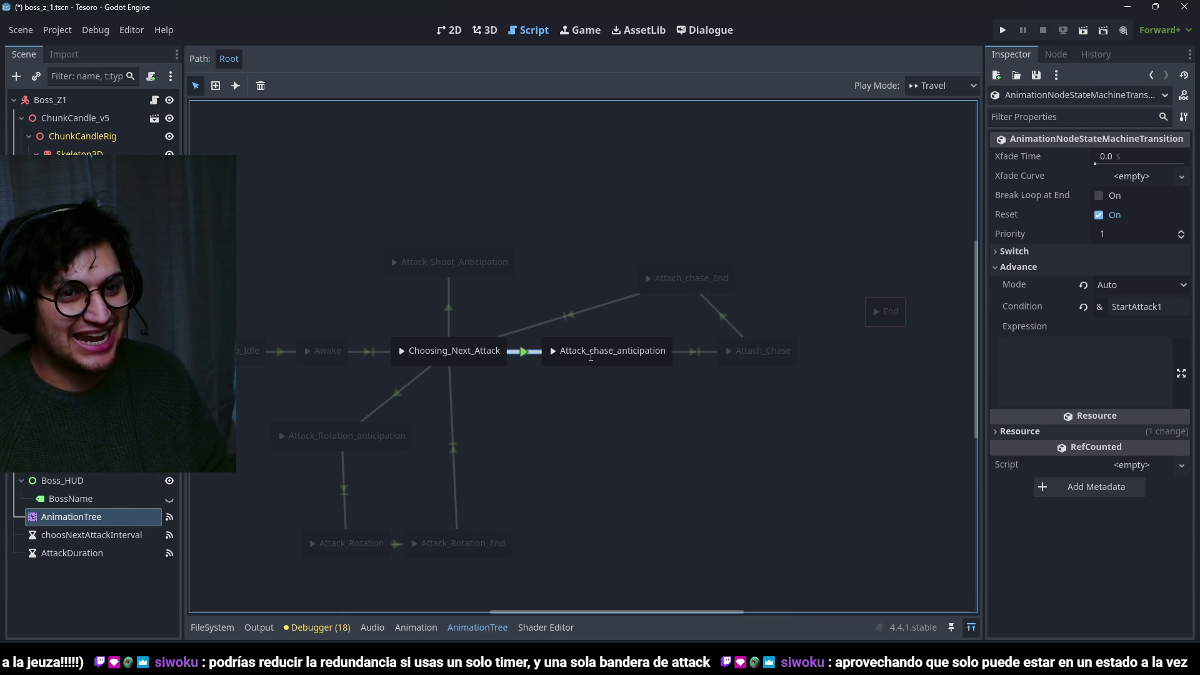
pyautogui.click(699, 353)
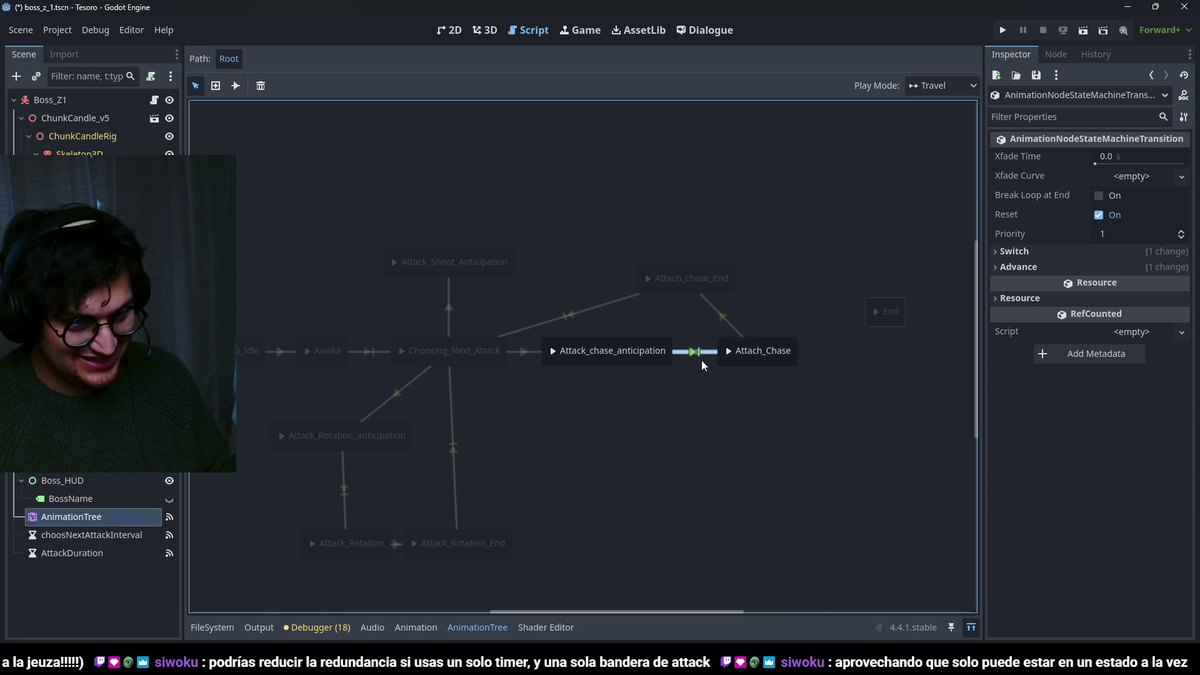
pyautogui.click(732, 321)
pyautogui.click(578, 315)
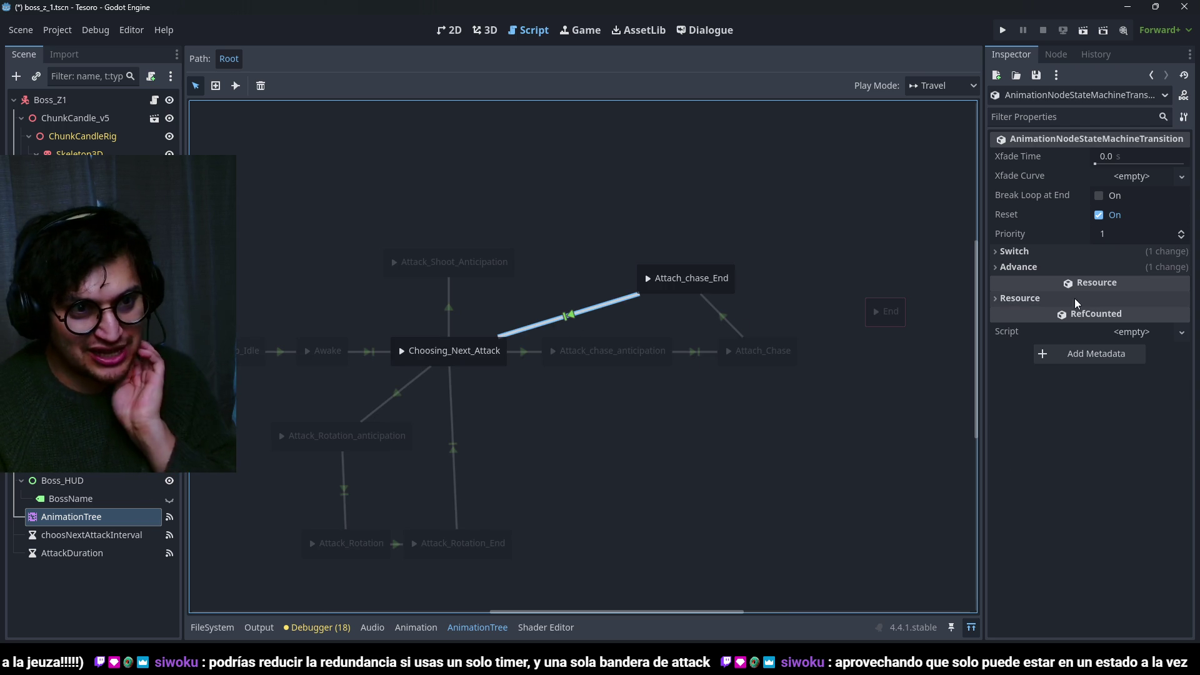
pyautogui.click(1002, 305)
pyautogui.click(519, 358)
pyautogui.click(702, 357)
pyautogui.click(720, 314)
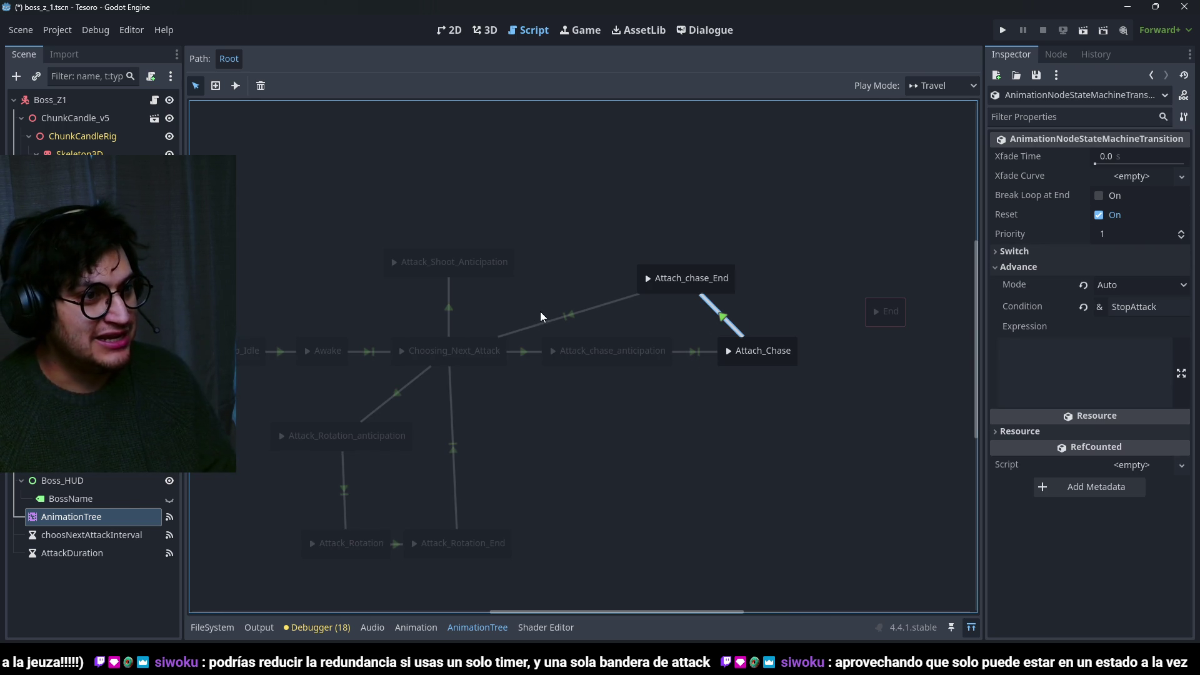
pyautogui.click(575, 251)
pyautogui.hotkey('ctrl', 's')
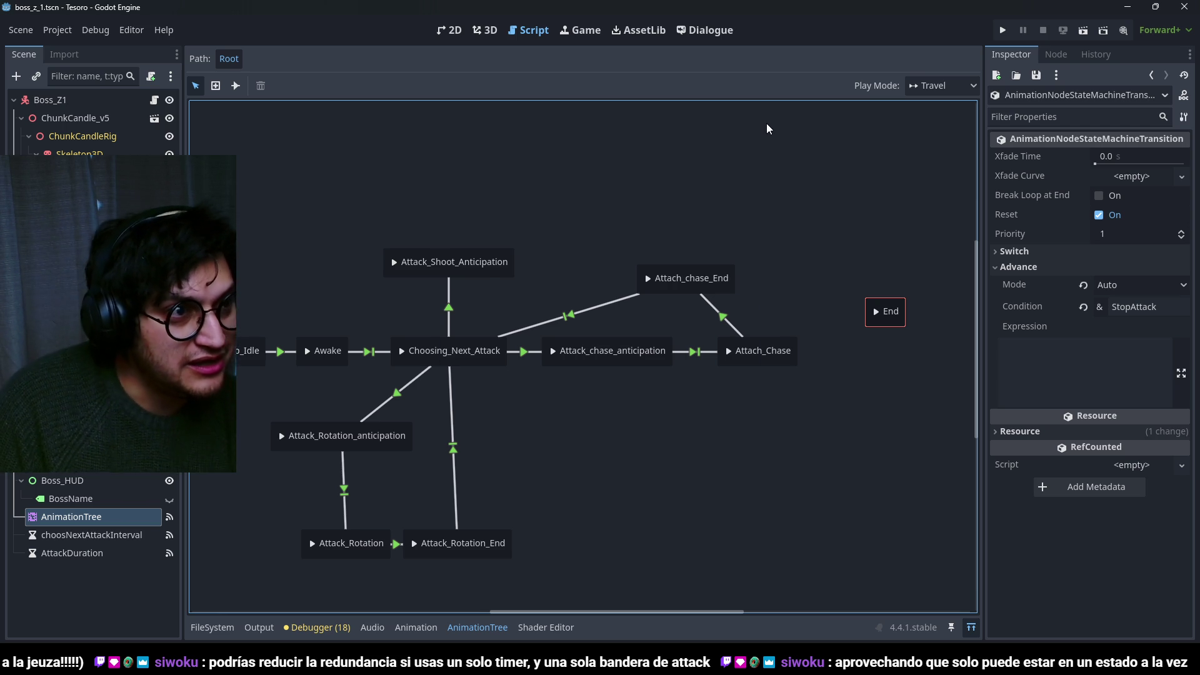
# Inspect the Attach_chase_End transition and the StartAttack2 link into Attack_Shoot_Anticipation.
pyautogui.click(736, 329)
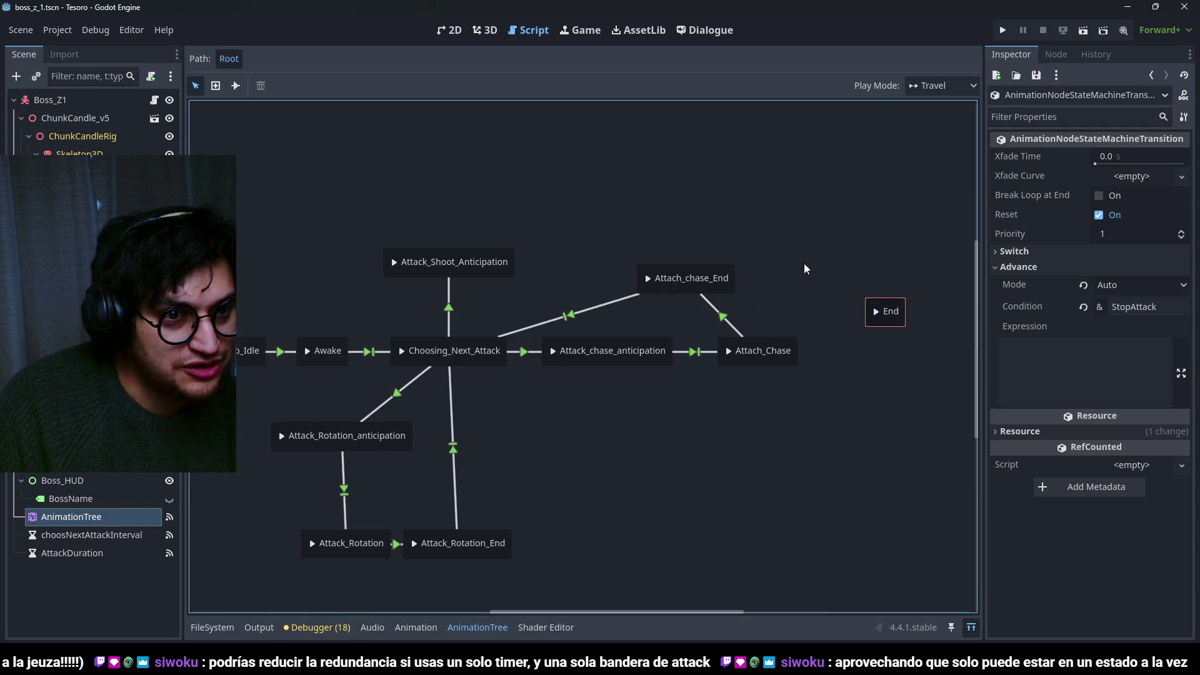
pyautogui.click(744, 271)
pyautogui.click(729, 322)
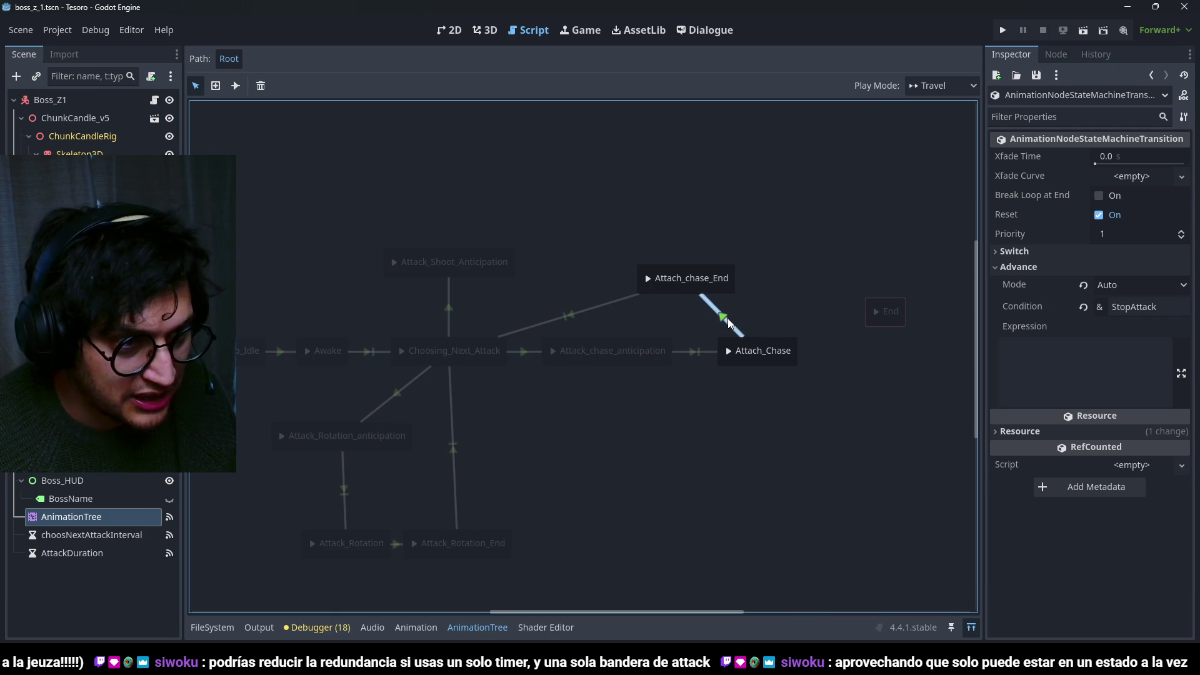
pyautogui.click(605, 311)
pyautogui.hscroll(-3, 500, 309)
pyautogui.click(529, 304)
pyautogui.rightClick(584, 198)
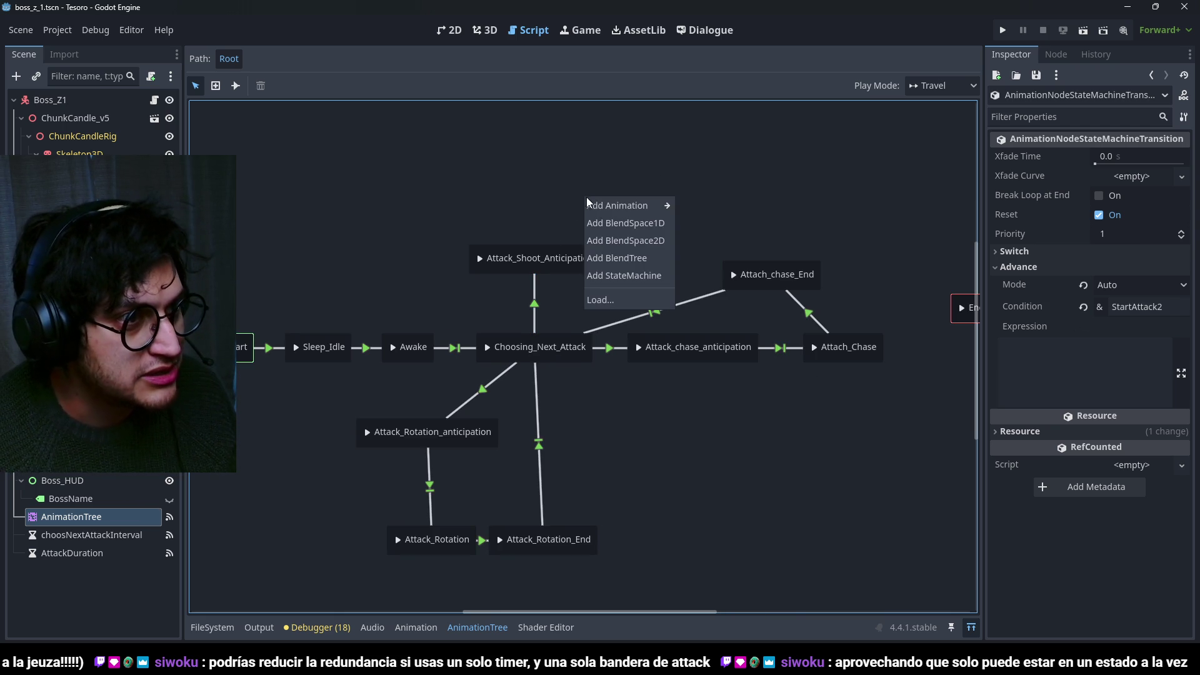
# Add Attack_shoot and Attack_shoot_End animation states to the graph.
pyautogui.moveTo(654, 206)
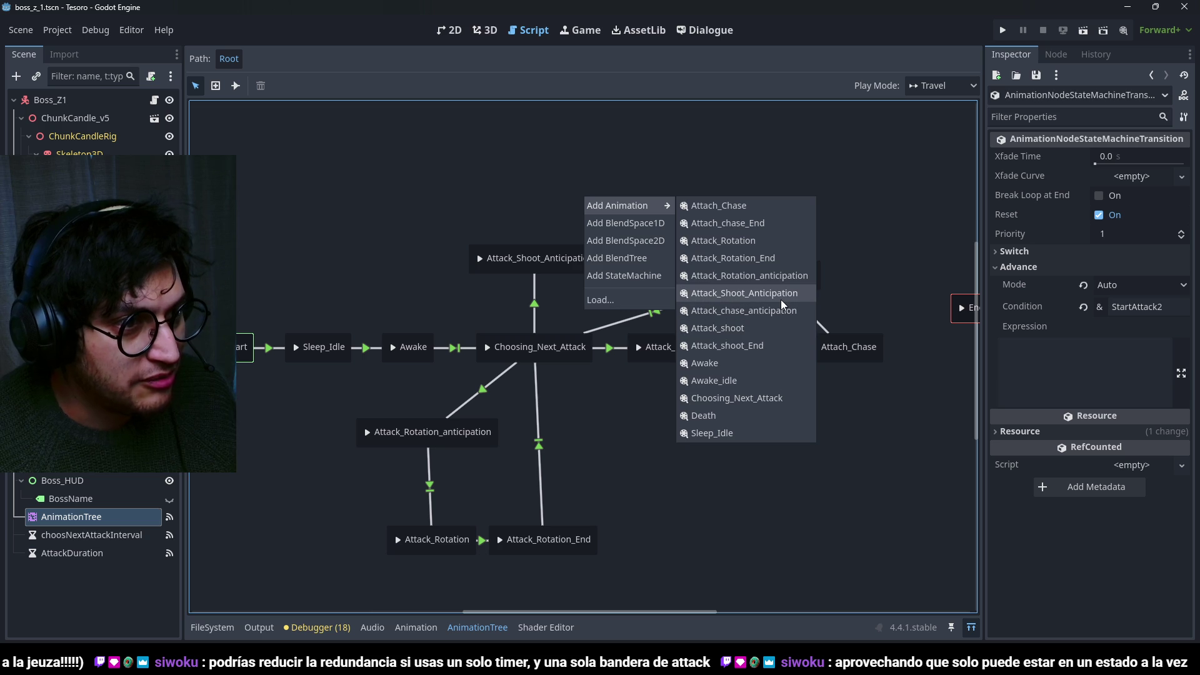
pyautogui.click(763, 334)
pyautogui.rightClick(699, 198)
pyautogui.moveTo(729, 205)
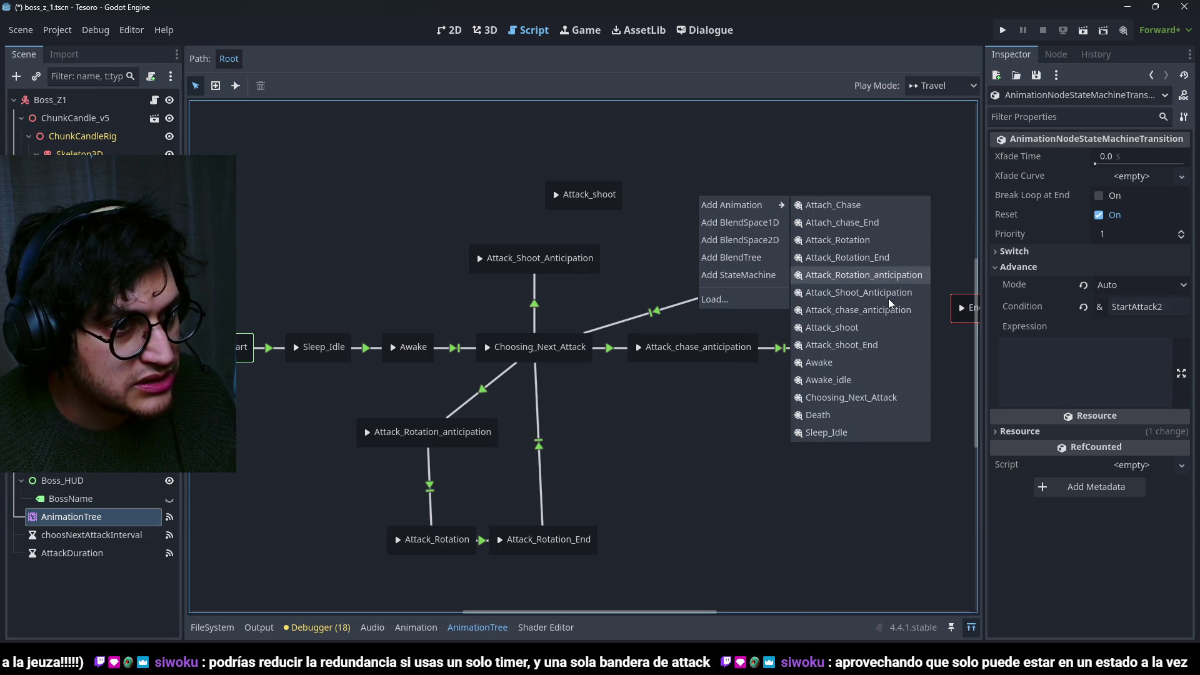
pyautogui.click(882, 341)
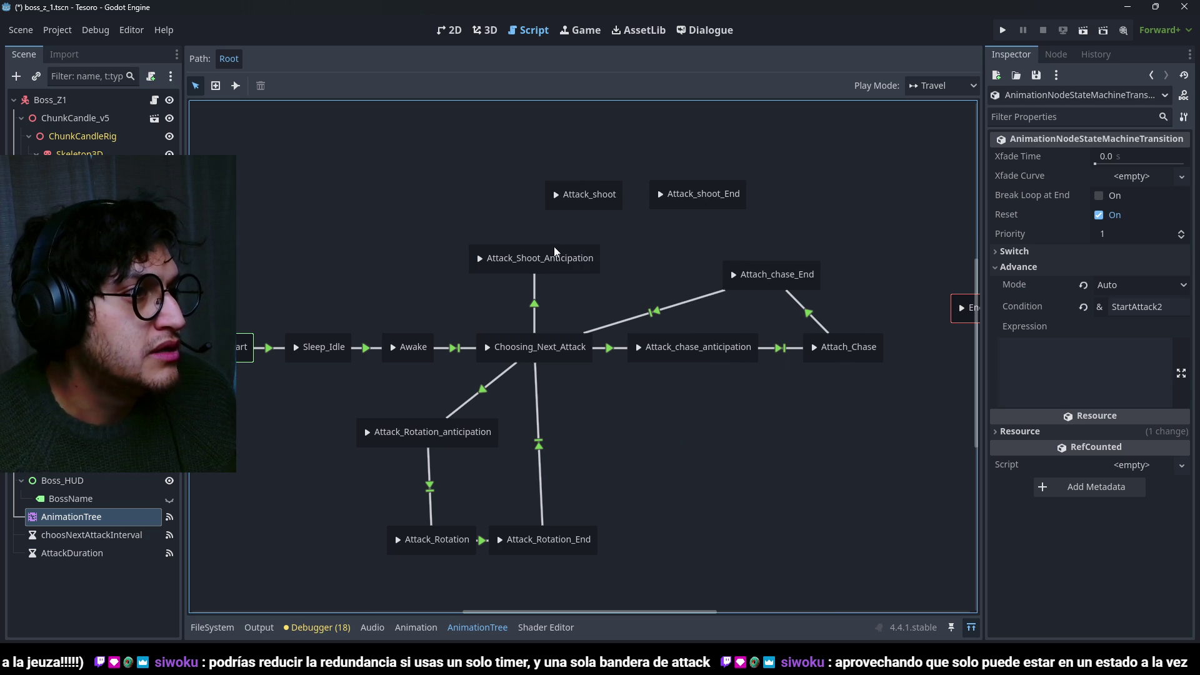
# Arrange the shoot states: Attack_shoot above, Attack_shoot_End right of Attack_Shoot_Anticipation.
pyautogui.moveTo(595, 267)
pyautogui.mouseDown()
pyautogui.moveTo(422, 264)
pyautogui.moveTo(440, 269)
pyautogui.mouseUp()
pyautogui.moveTo(730, 206)
pyautogui.mouseDown()
pyautogui.moveTo(403, 208)
pyautogui.moveTo(628, 251)
pyautogui.moveTo(563, 272)
pyautogui.mouseUp()
pyautogui.moveTo(614, 210)
pyautogui.mouseDown()
pyautogui.moveTo(385, 208)
pyautogui.moveTo(408, 214)
pyautogui.mouseUp()
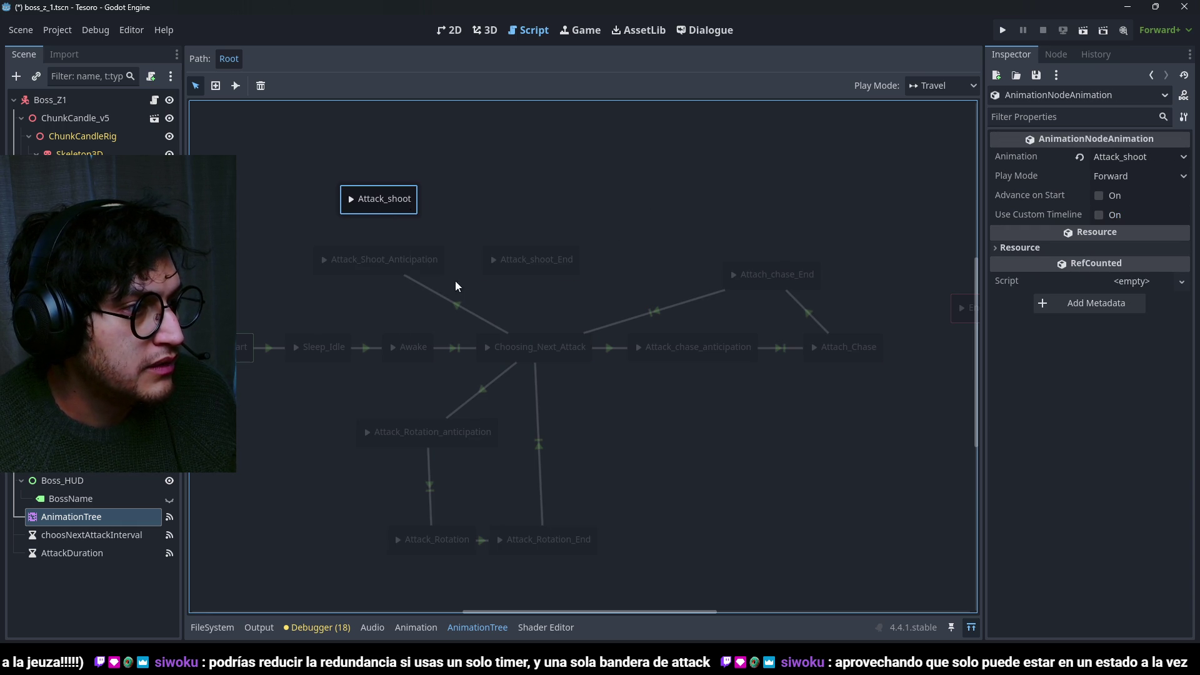
pyautogui.doubleClick(394, 258)
pyautogui.click(234, 90)
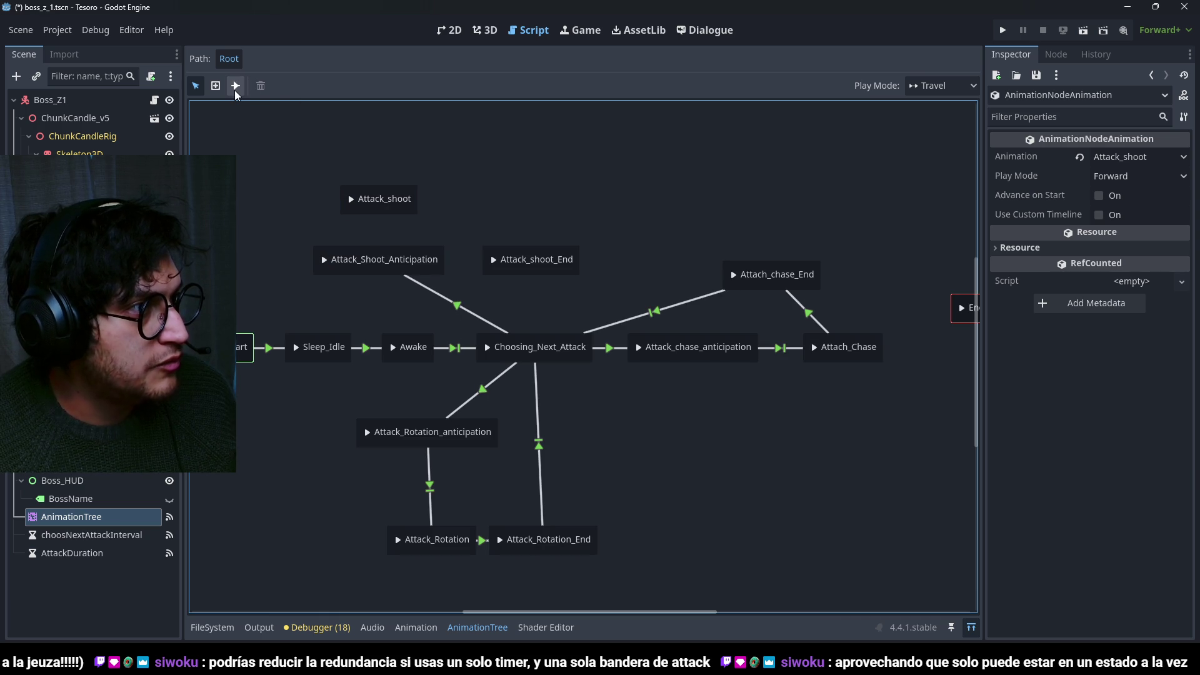
# Chain Attack_Shoot_Anticipation → Attack_shoot → Attack_shoot_End → Choosing_Next_Attack with Immediate transitions.
pyautogui.click(234, 90)
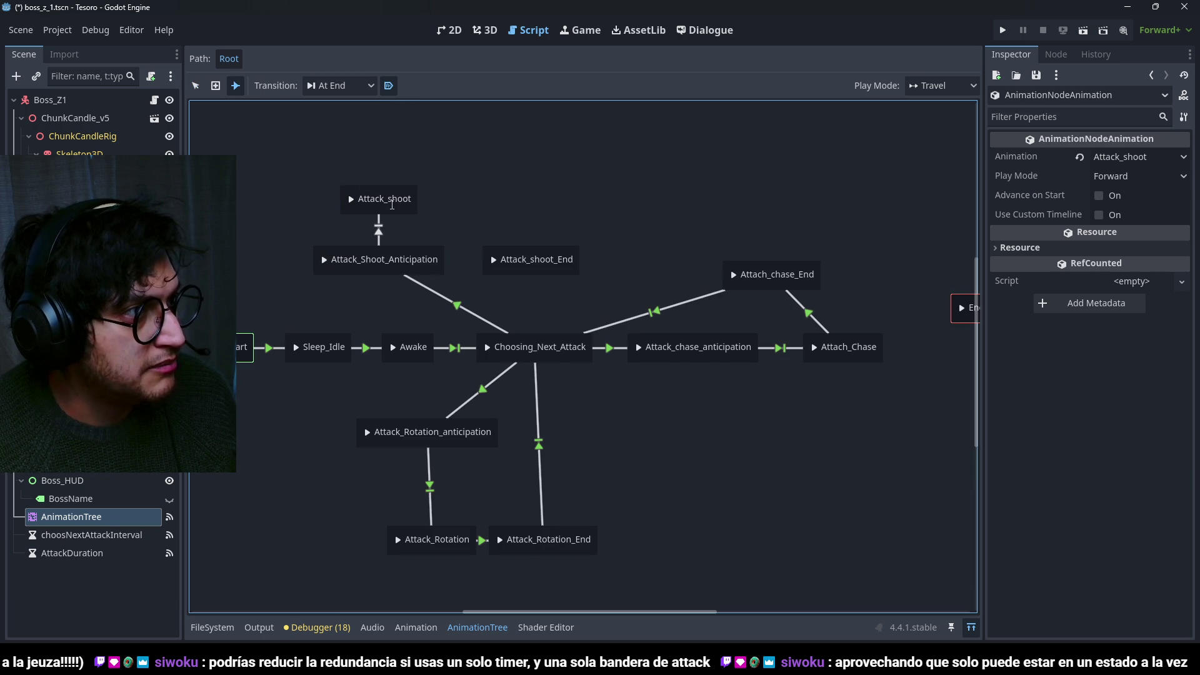
pyautogui.moveTo(391, 205); pyautogui.dragTo(387, 199)
pyautogui.moveTo(543, 263); pyautogui.dragTo(537, 343)
pyautogui.click(196, 86)
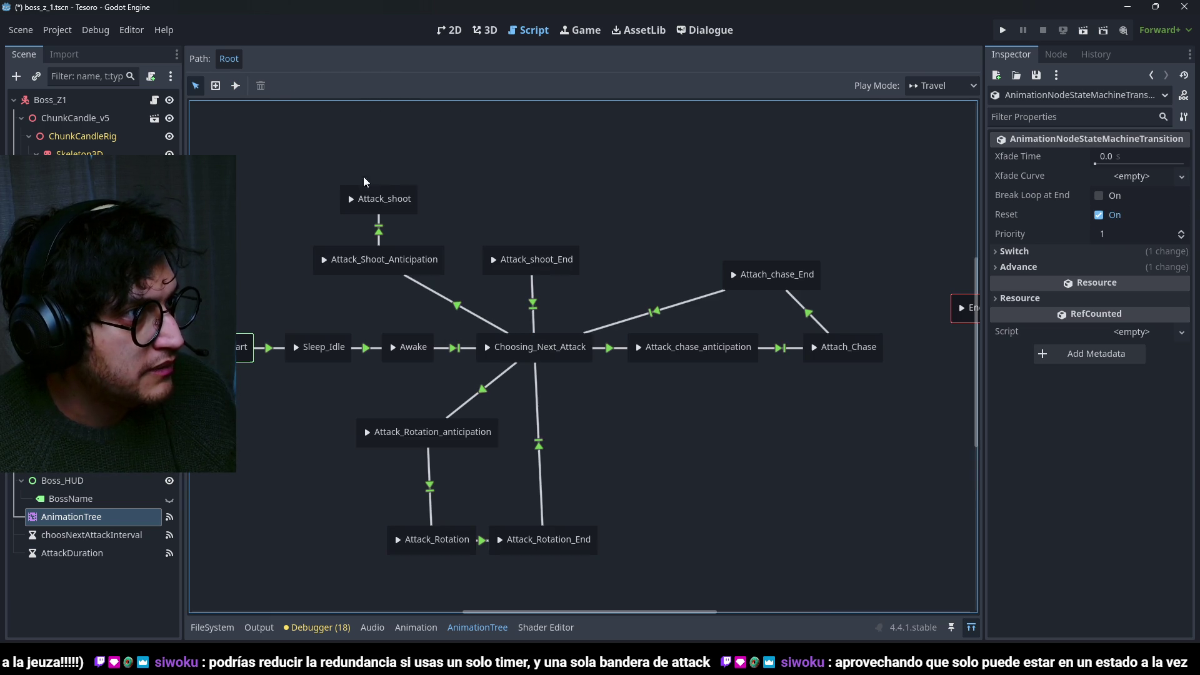
pyautogui.click(236, 87)
pyautogui.click(341, 85)
pyautogui.click(325, 102)
pyautogui.moveTo(480, 241); pyautogui.dragTo(504, 256)
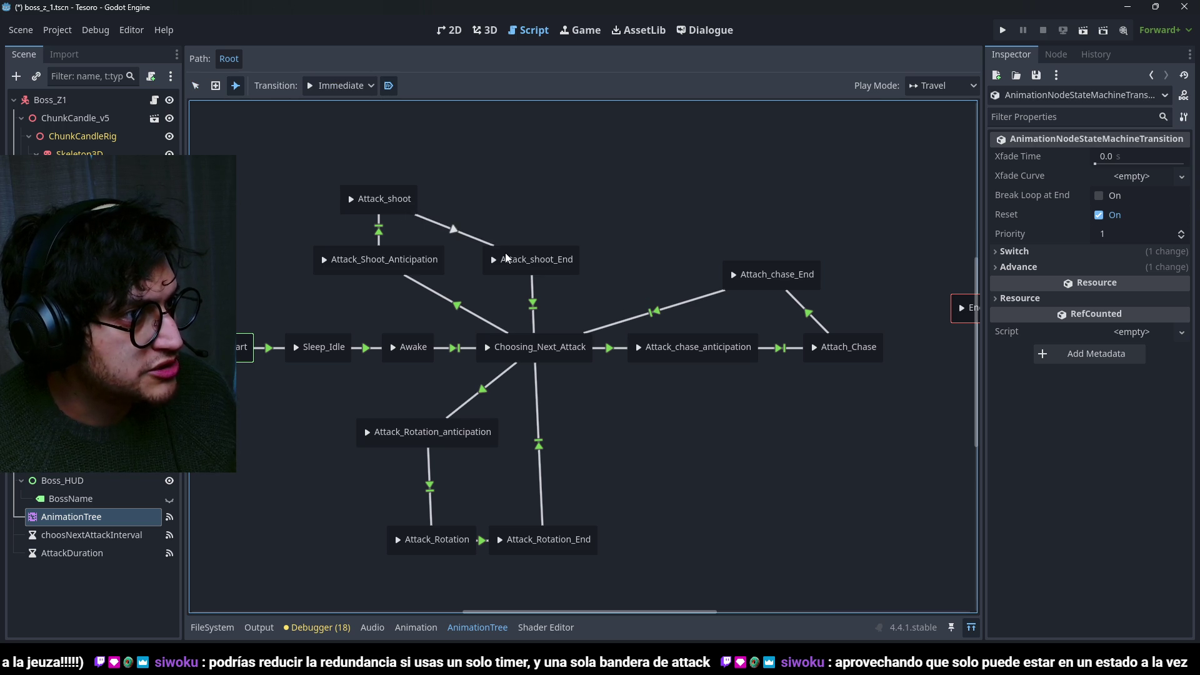
pyautogui.click(195, 86)
# Set the Attack_shoot → Attack_shoot_End advance condition to StopAttack and save the scene.
pyautogui.click(474, 249)
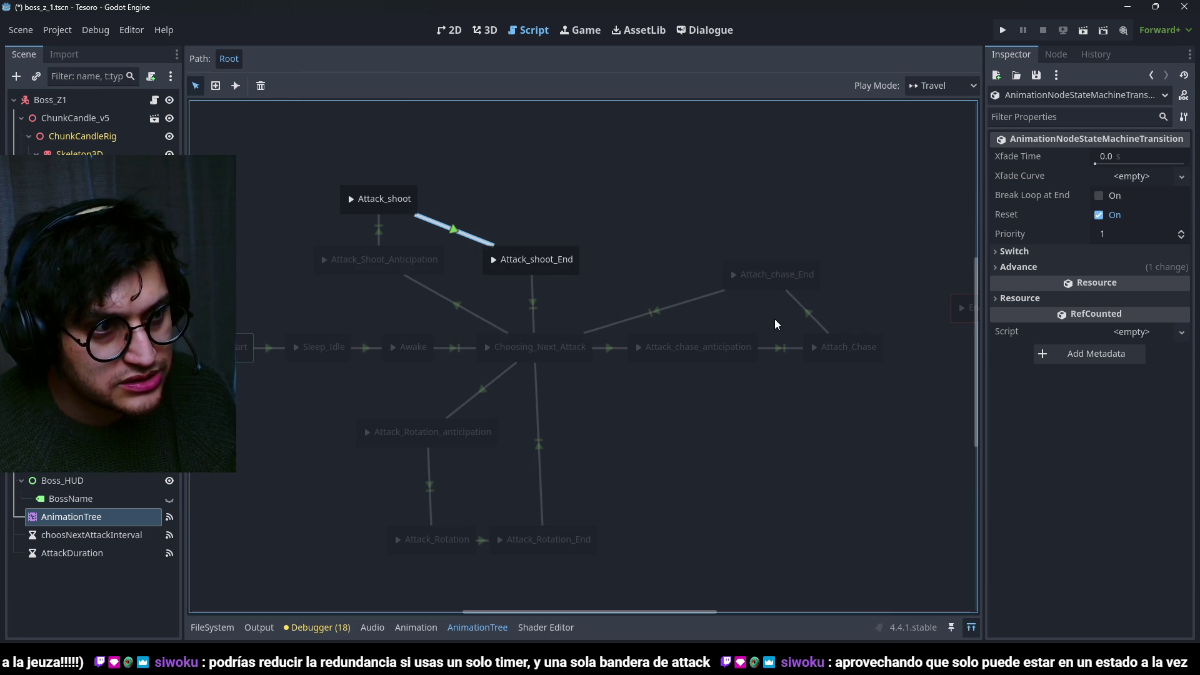
pyautogui.click(808, 319)
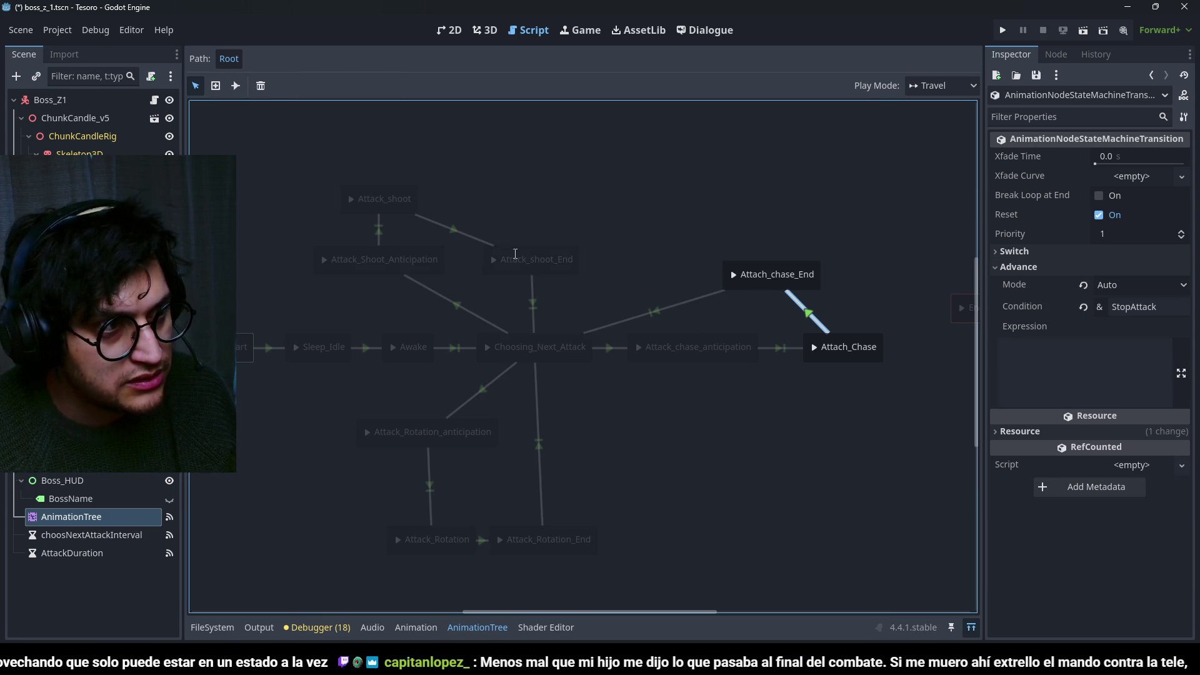
pyautogui.click(474, 248)
pyautogui.click(1178, 267)
pyautogui.click(1161, 307)
pyautogui.write('op')
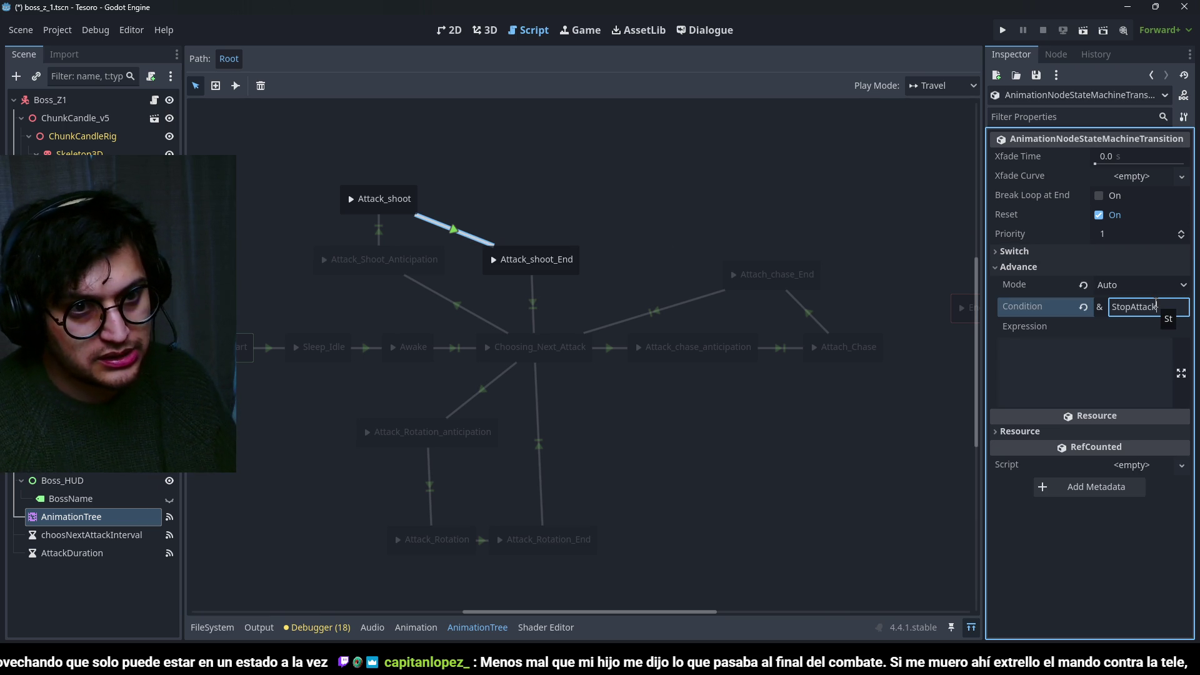
pyautogui.press('Return')
pyautogui.hotkey('ctrl', 's')
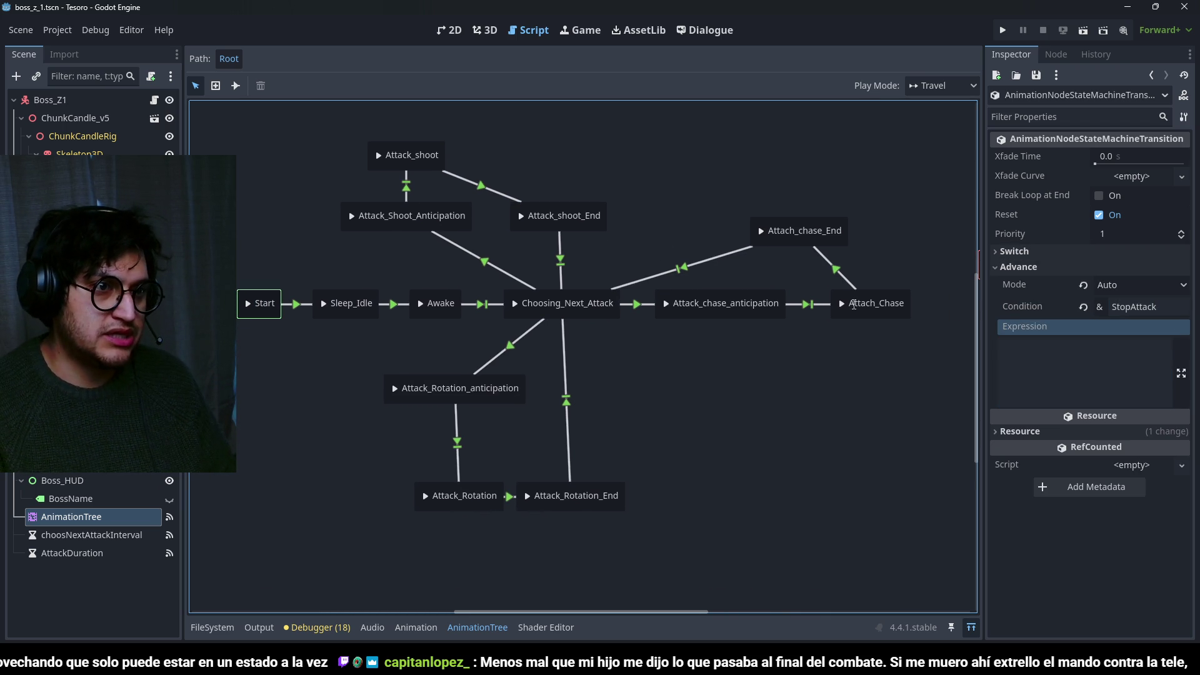
# Verify the conditions on the three attack-anticipation transitions, then return to the boss script.
pyautogui.click(524, 340)
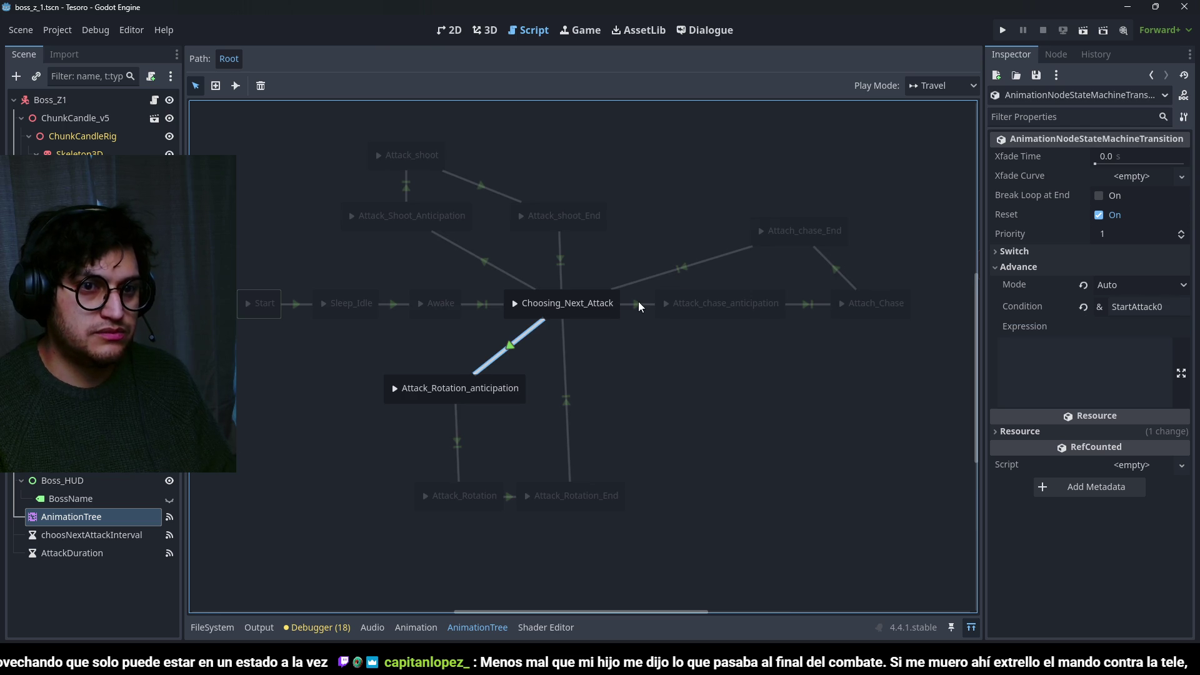
pyautogui.click(639, 303)
pyautogui.click(486, 270)
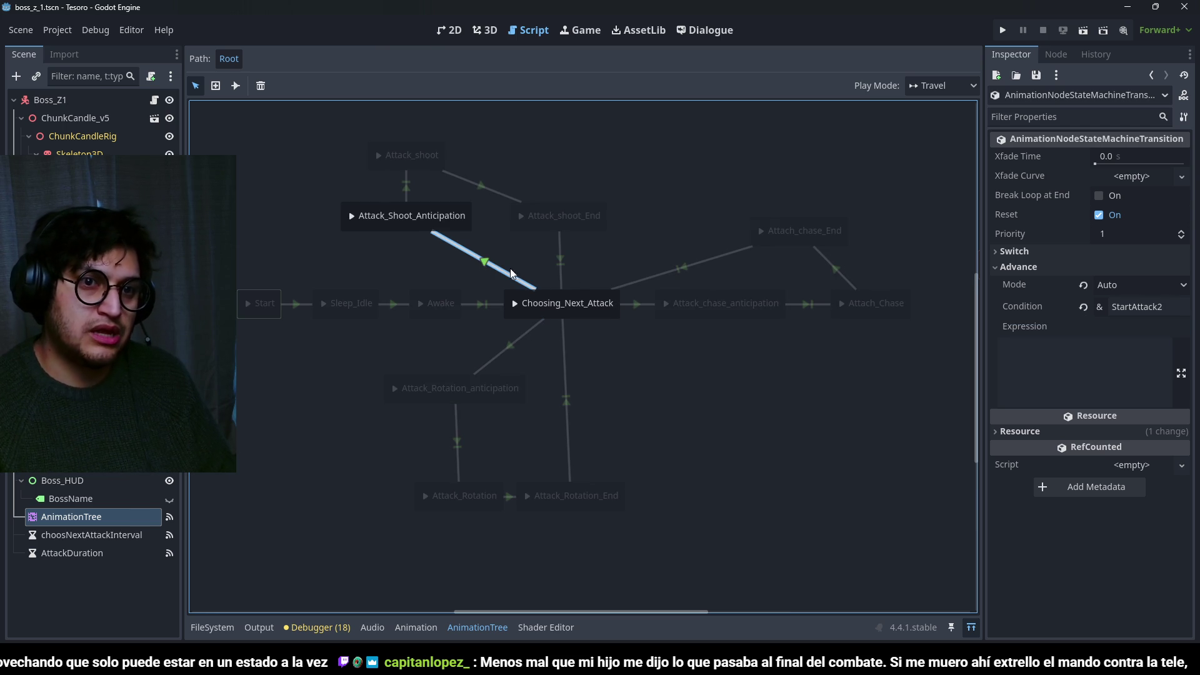
pyautogui.click(730, 429)
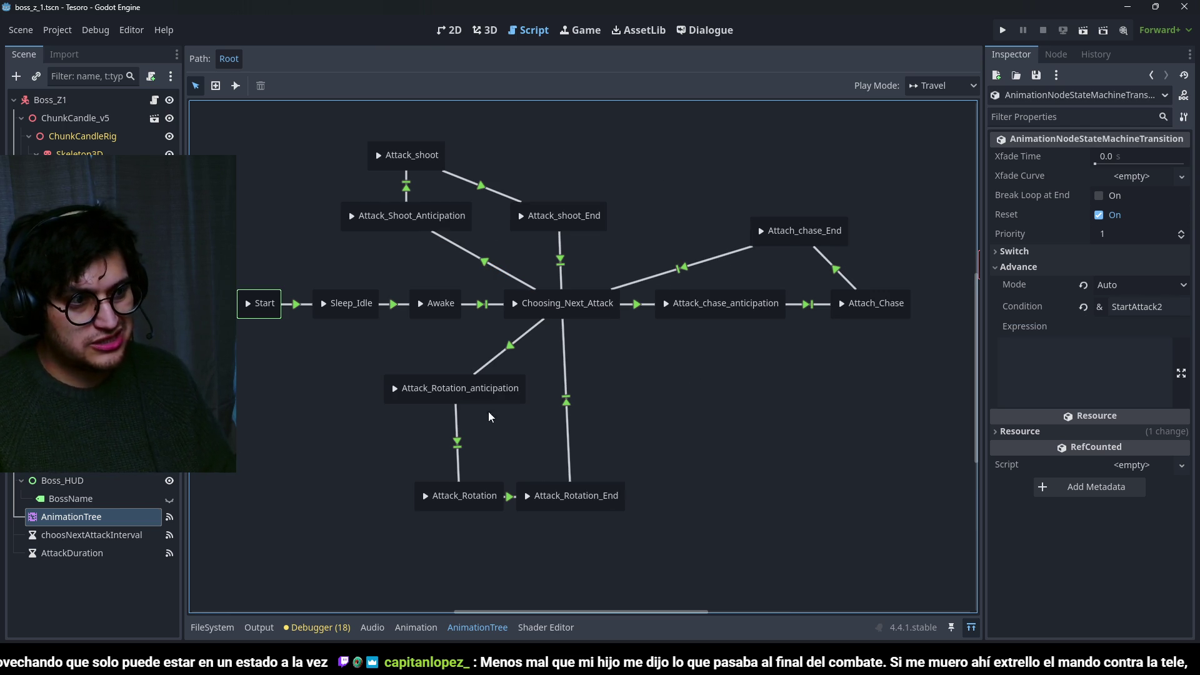
pyautogui.click(469, 629)
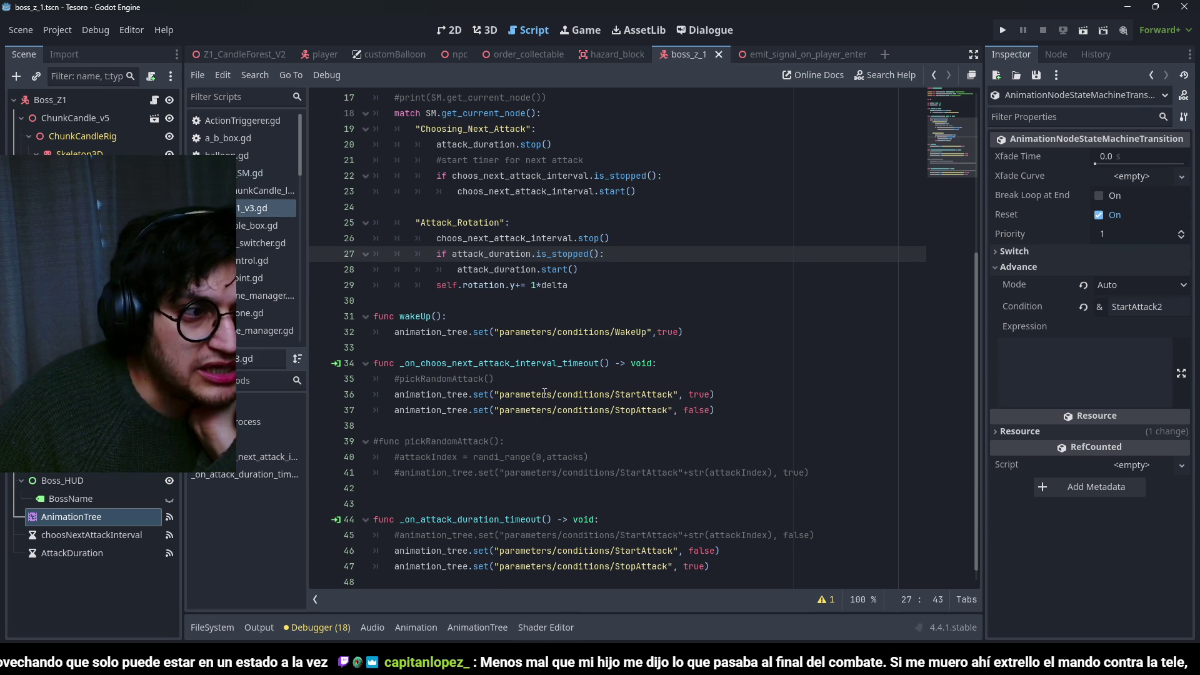
# Review the boss script's WakeUp condition line and the commented random-attack code.
pyautogui.scroll(5, 538, 406)
pyautogui.scroll(-6, 546, 390)
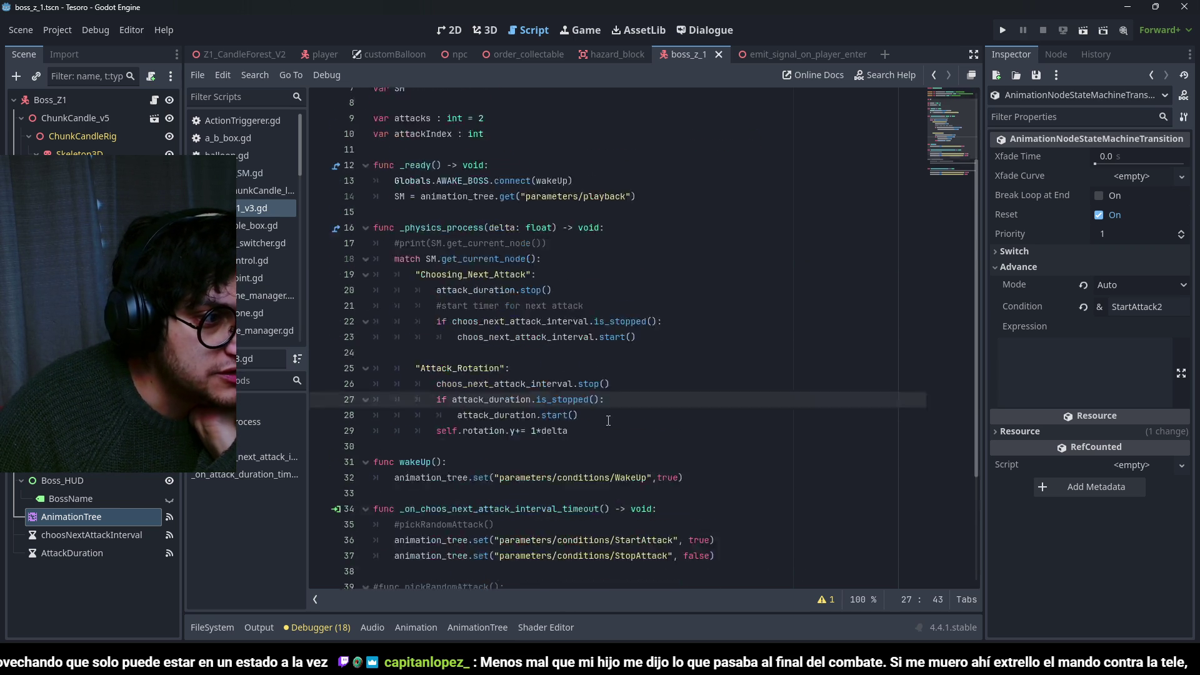
pyautogui.scroll(2, 602, 241)
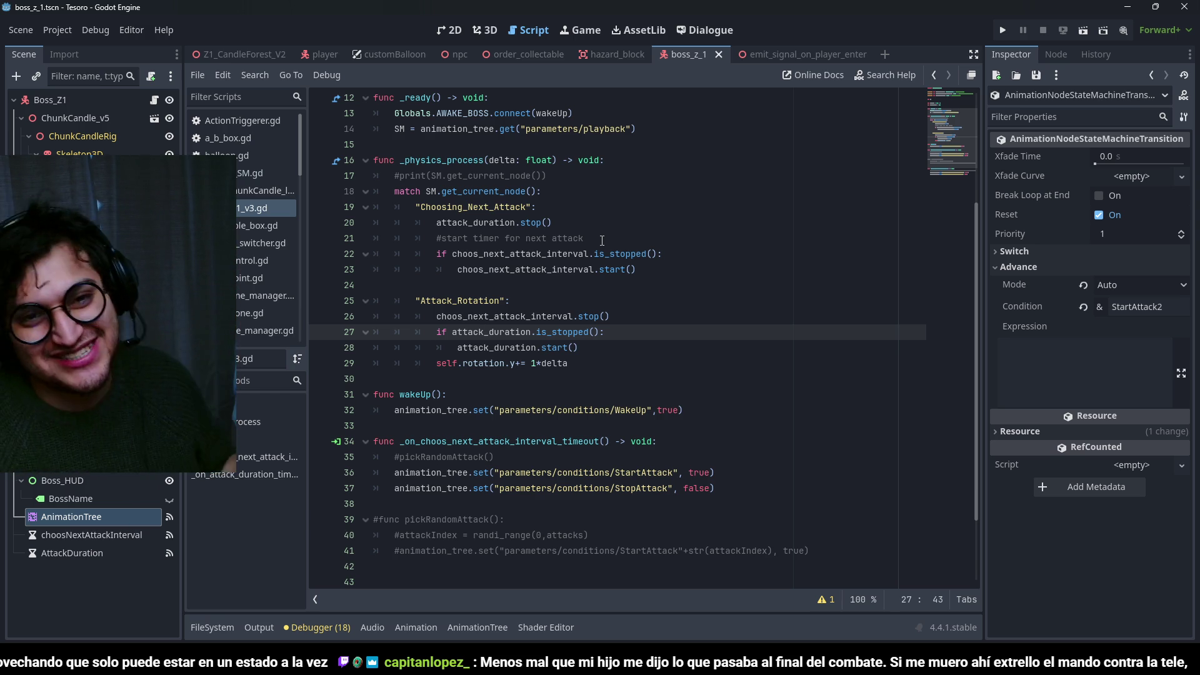
pyautogui.click(621, 339)
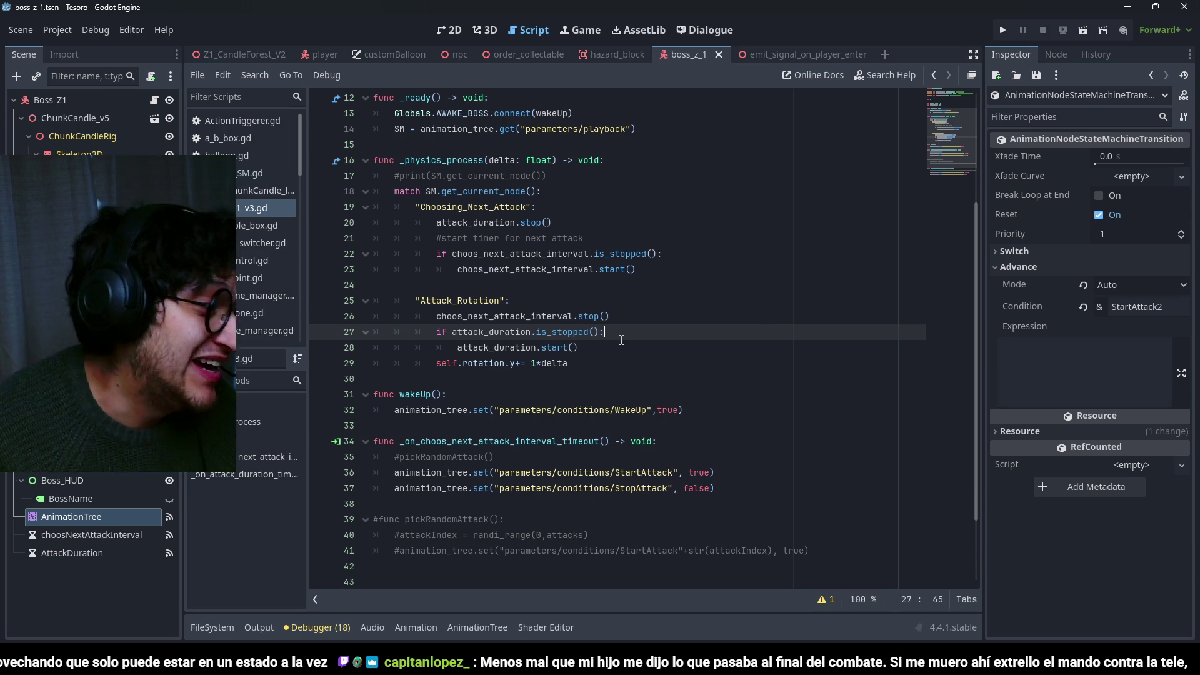
pyautogui.scroll(4, 620, 340)
pyautogui.scroll(-4, 576, 307)
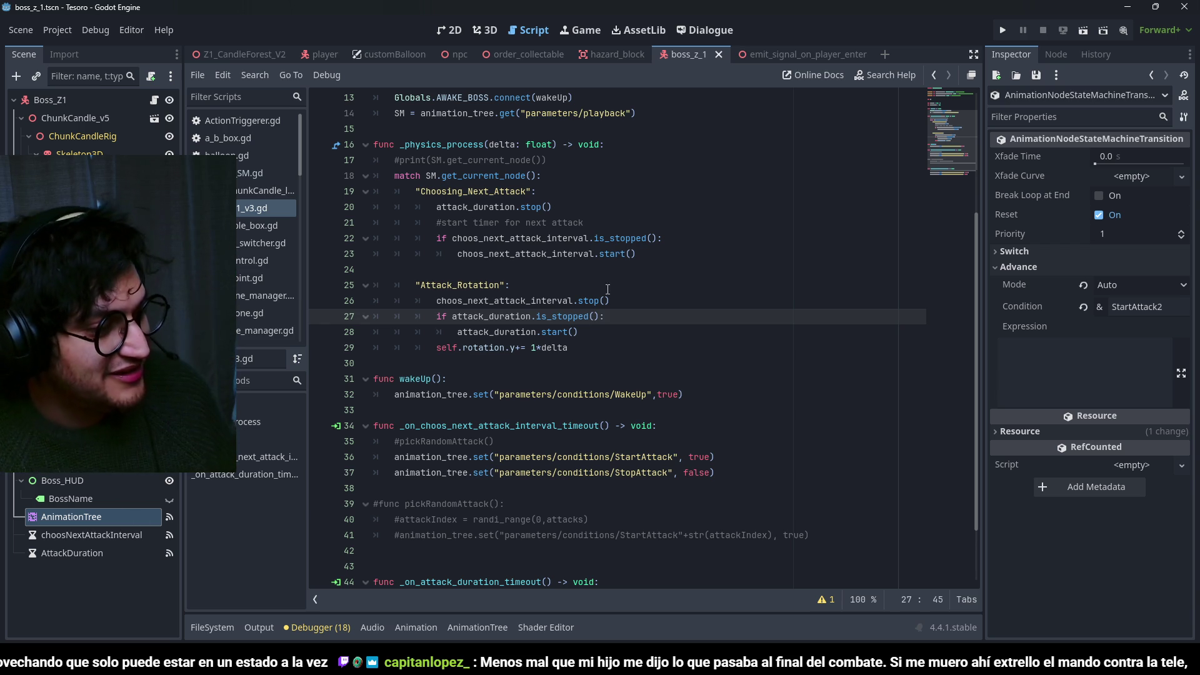
pyautogui.click(634, 394)
pyautogui.scroll(-2, 627, 304)
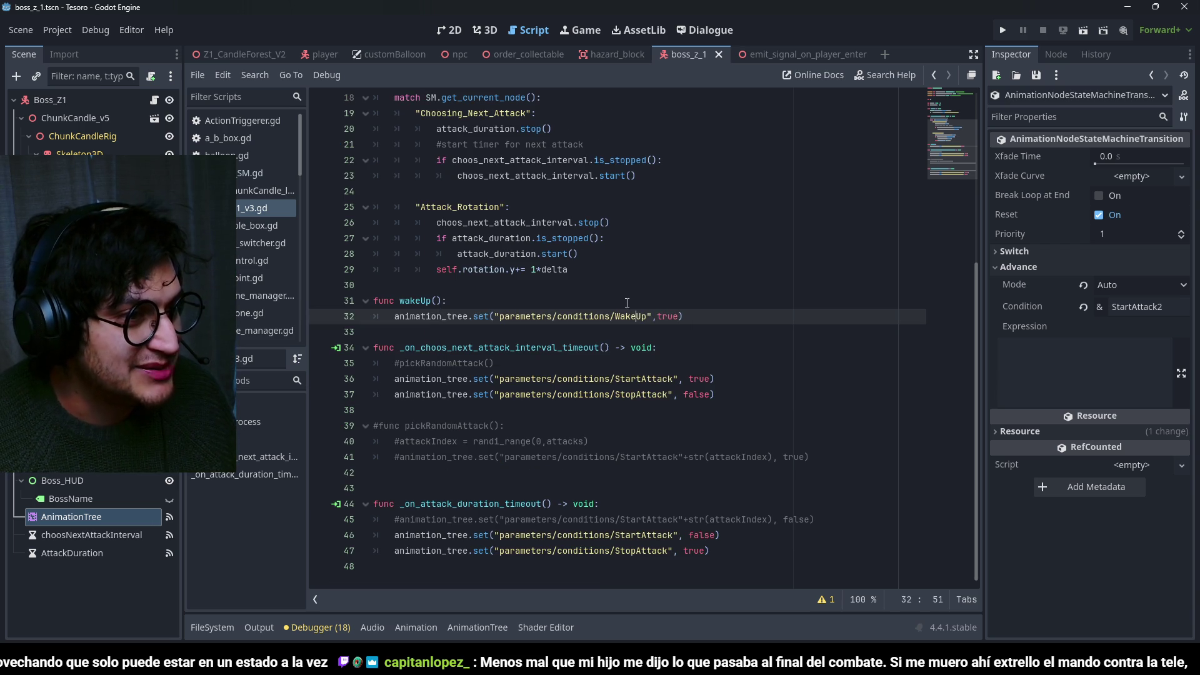
pyautogui.click(654, 316)
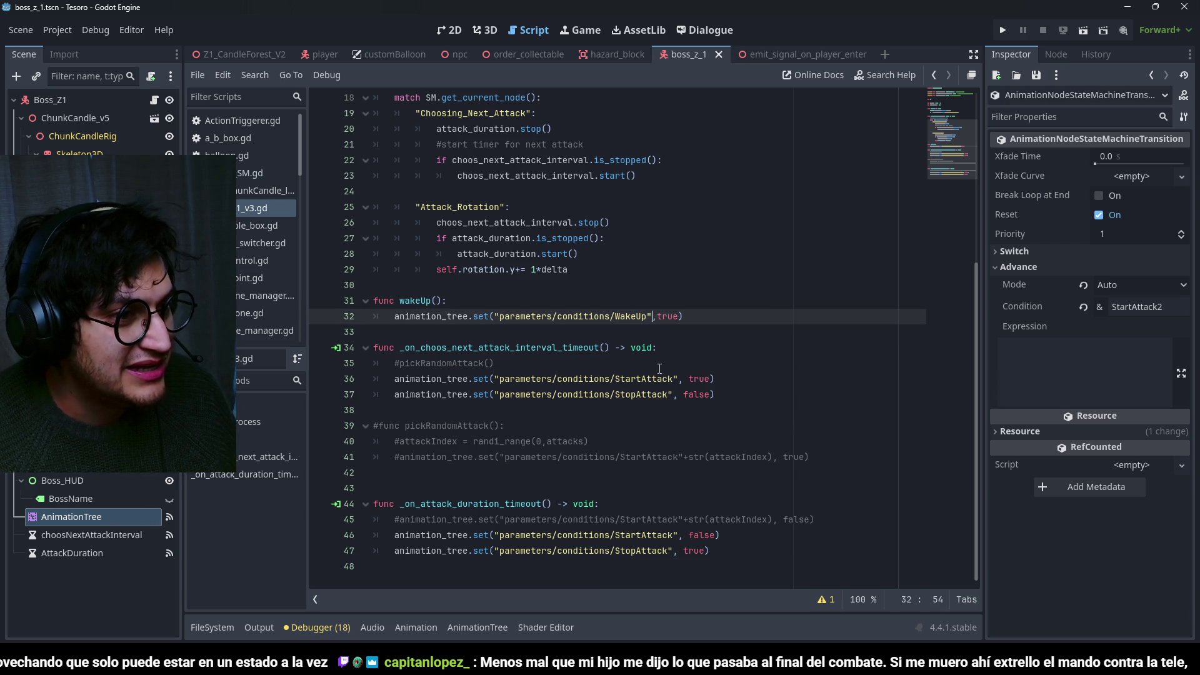
pyautogui.click(531, 457)
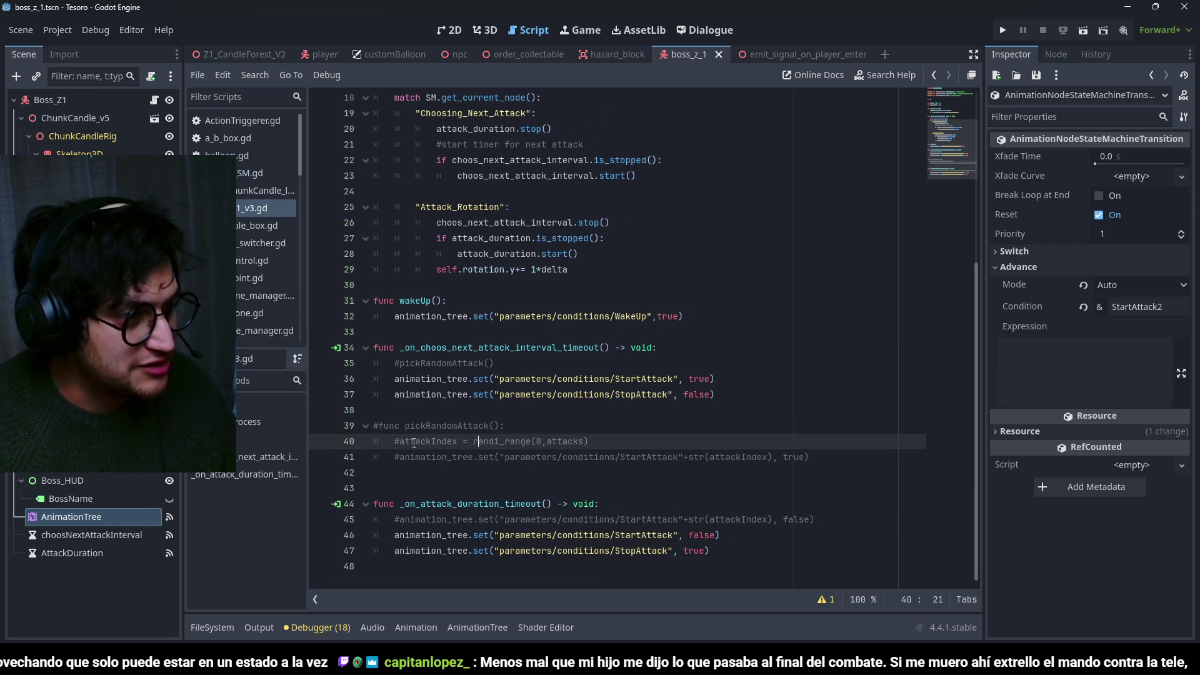
# Comment out the fixed StartAttack call and reset line; re-enable the pickRandomAttack call, header, and indexed reset.
pyautogui.click(718, 378)
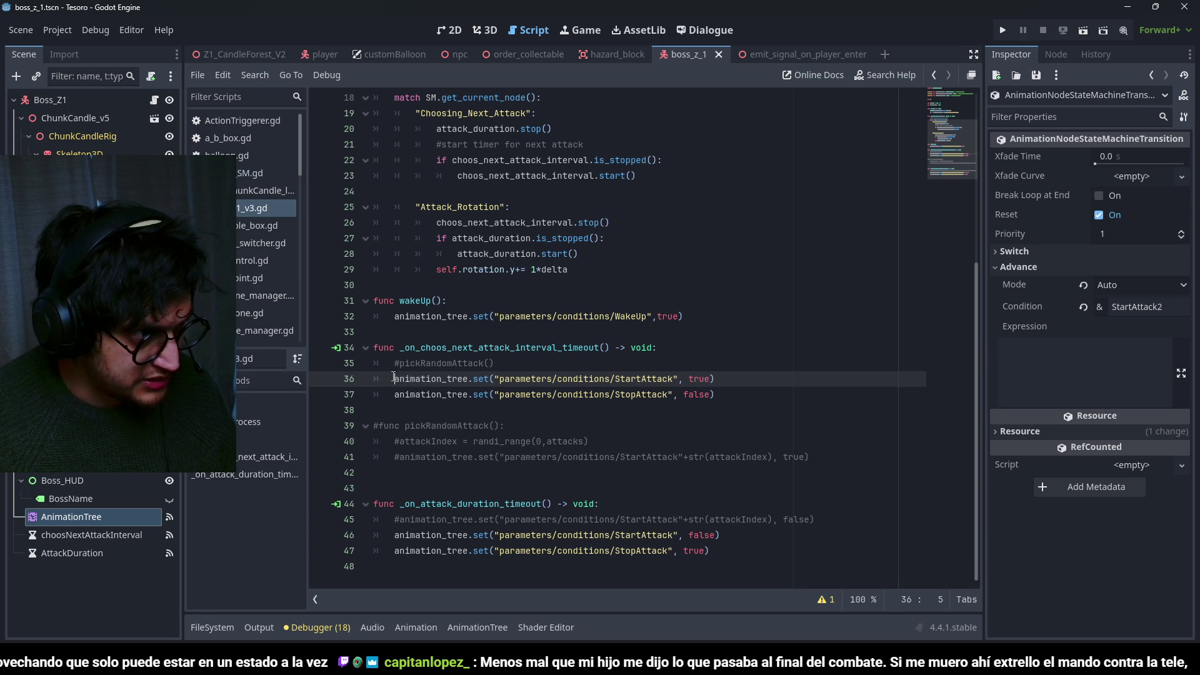
pyautogui.hotkey('ctrl', 'k')
pyautogui.click(398, 363)
pyautogui.hotkey('ctrl', 'k')
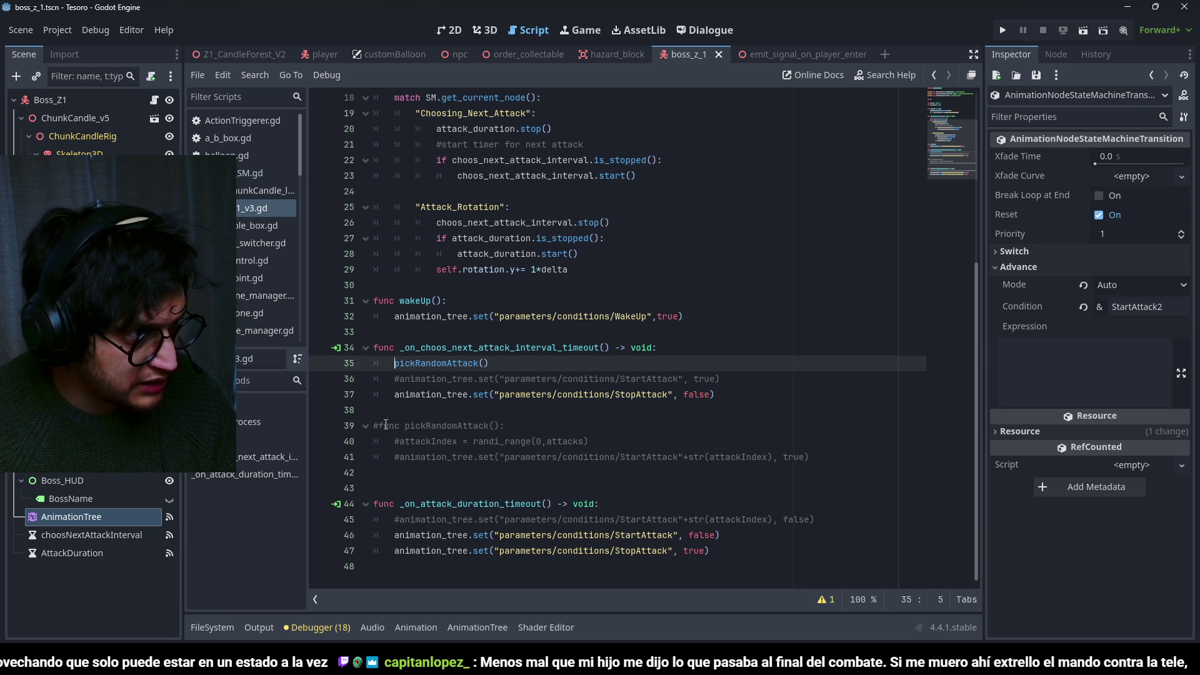
pyautogui.click(380, 425)
pyautogui.press('BackSpace')
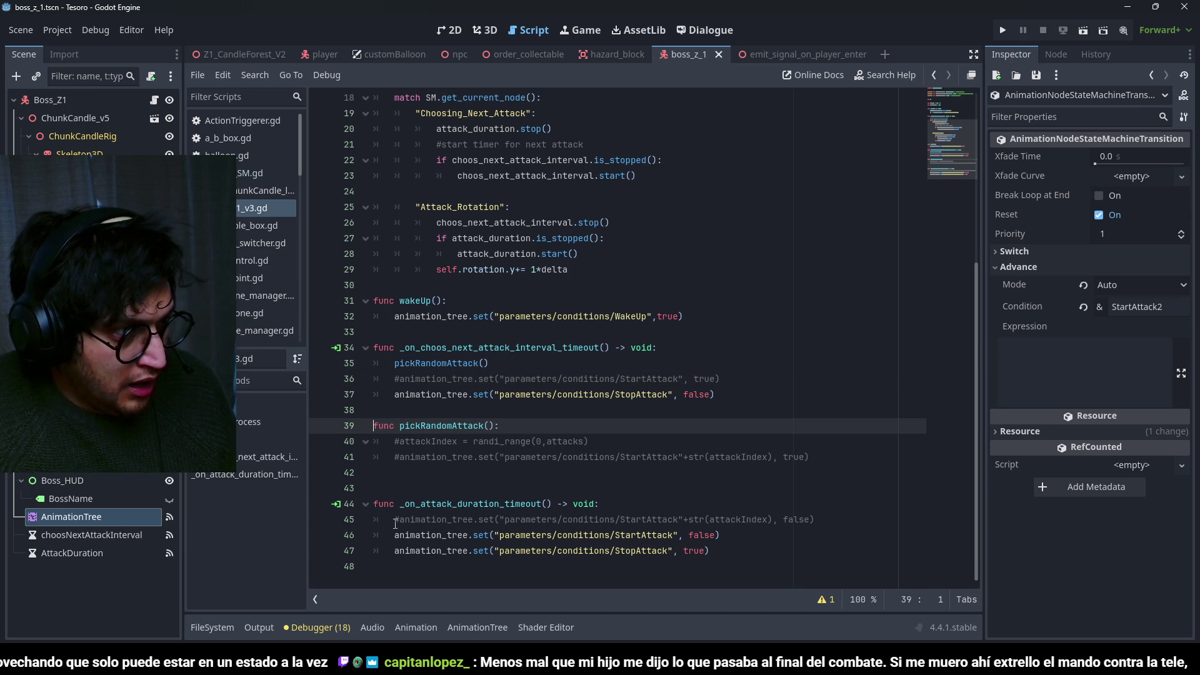
pyautogui.click(395, 521)
pyautogui.hotkey('ctrl', 'k')
pyautogui.click(395, 537)
pyautogui.hotkey('ctrl', 'k')
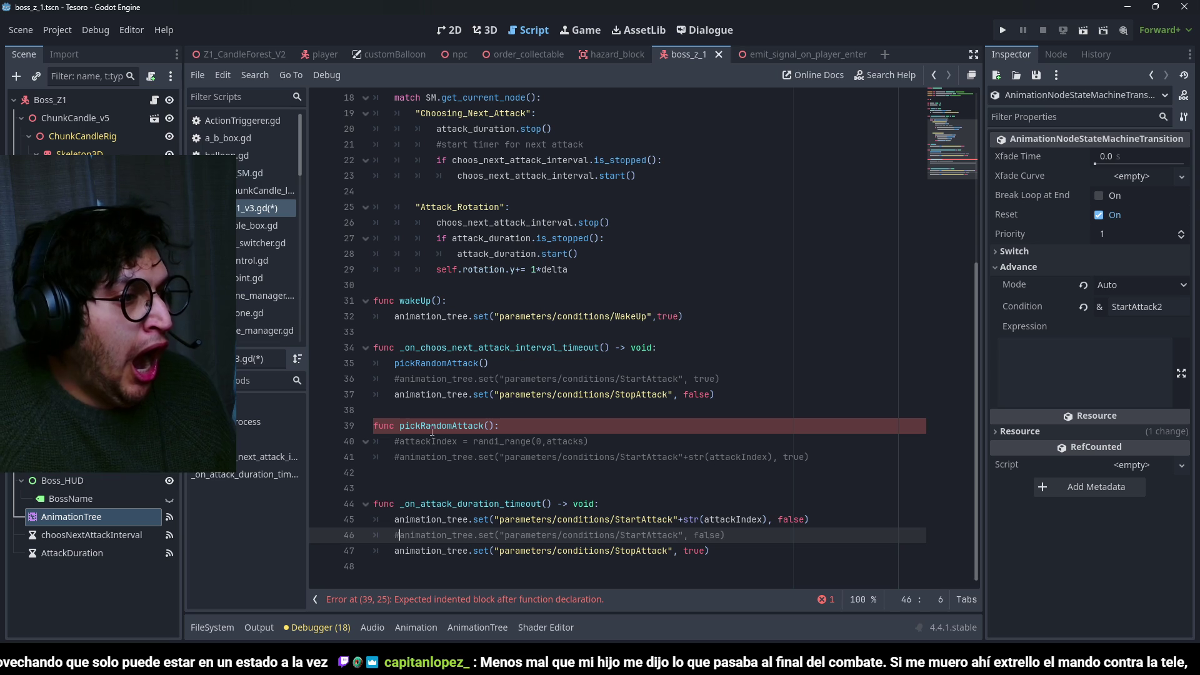
# Uncomment the pickRandomAttack body lines 40–42, save the script, and run the game with F5.
pyautogui.moveTo(410, 471); pyautogui.dragTo(405, 441)
pyautogui.hotkey('ctrl', 'k')
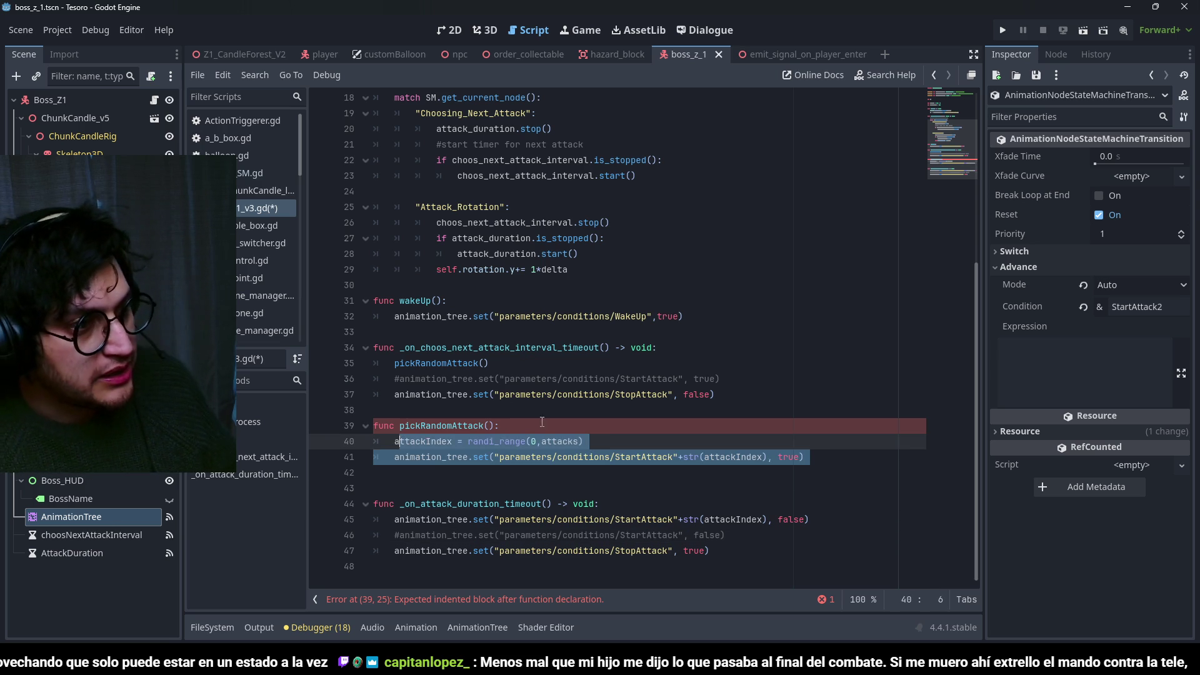
pyautogui.hotkey('ctrl', 's')
pyautogui.click(552, 346)
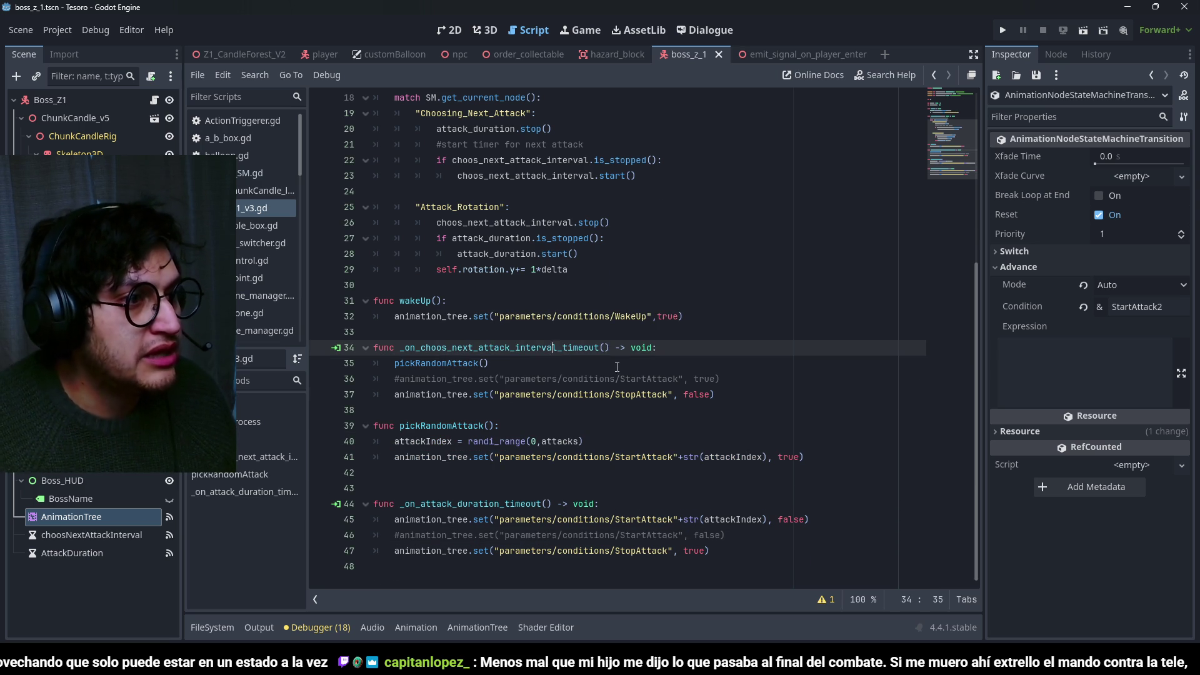
pyautogui.scroll(2, 617, 367)
pyautogui.scroll(-2, 606, 350)
pyautogui.scroll(1, 586, 330)
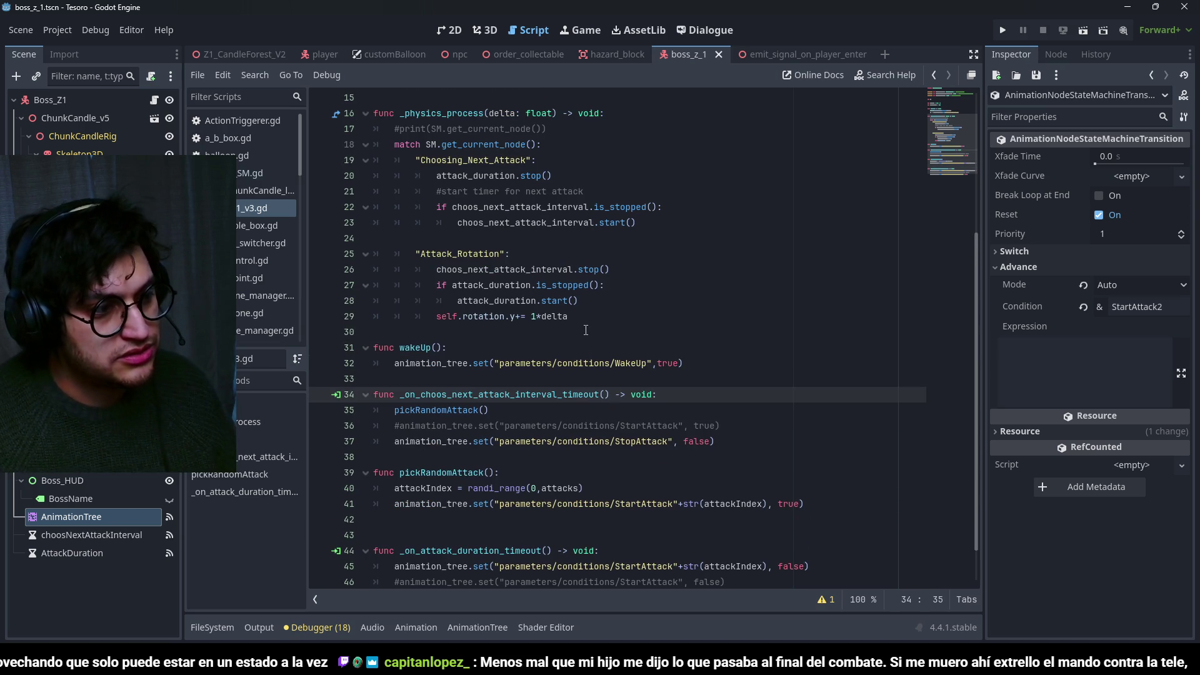
pyautogui.click(585, 330)
pyautogui.press('F5')
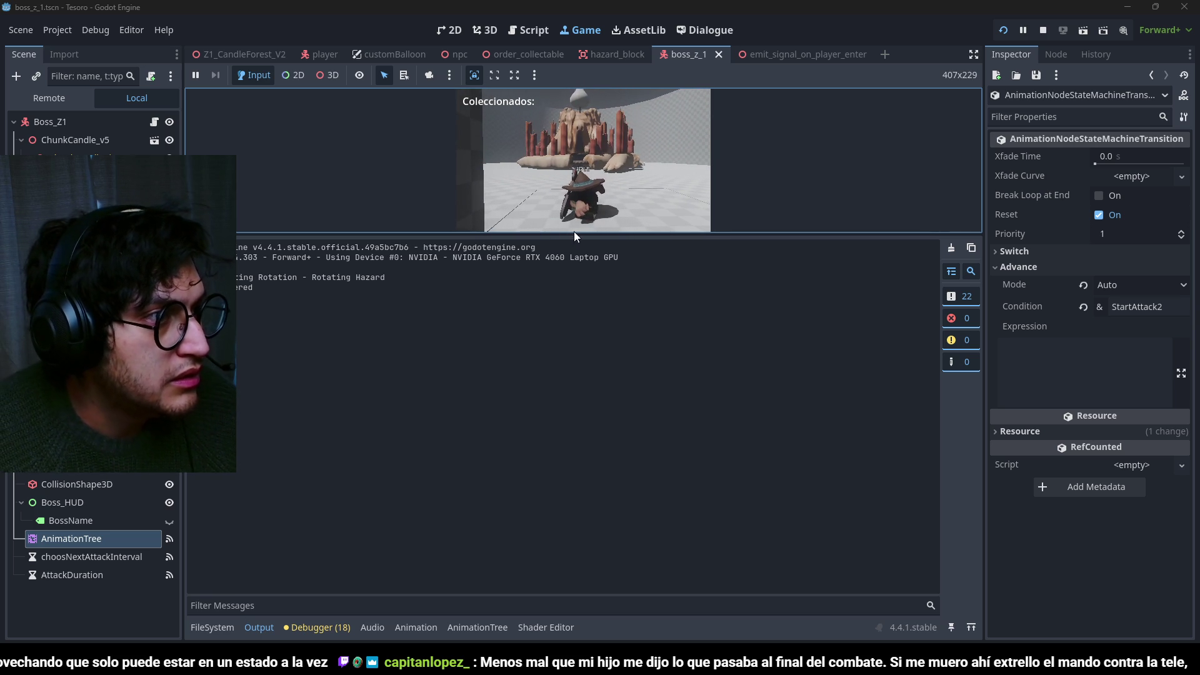
# Play-test the boss fight in an enlarged Game view, stop with F8, save, and reopen the AnimationTree graph.
pyautogui.moveTo(581, 235); pyautogui.dragTo(598, 545)
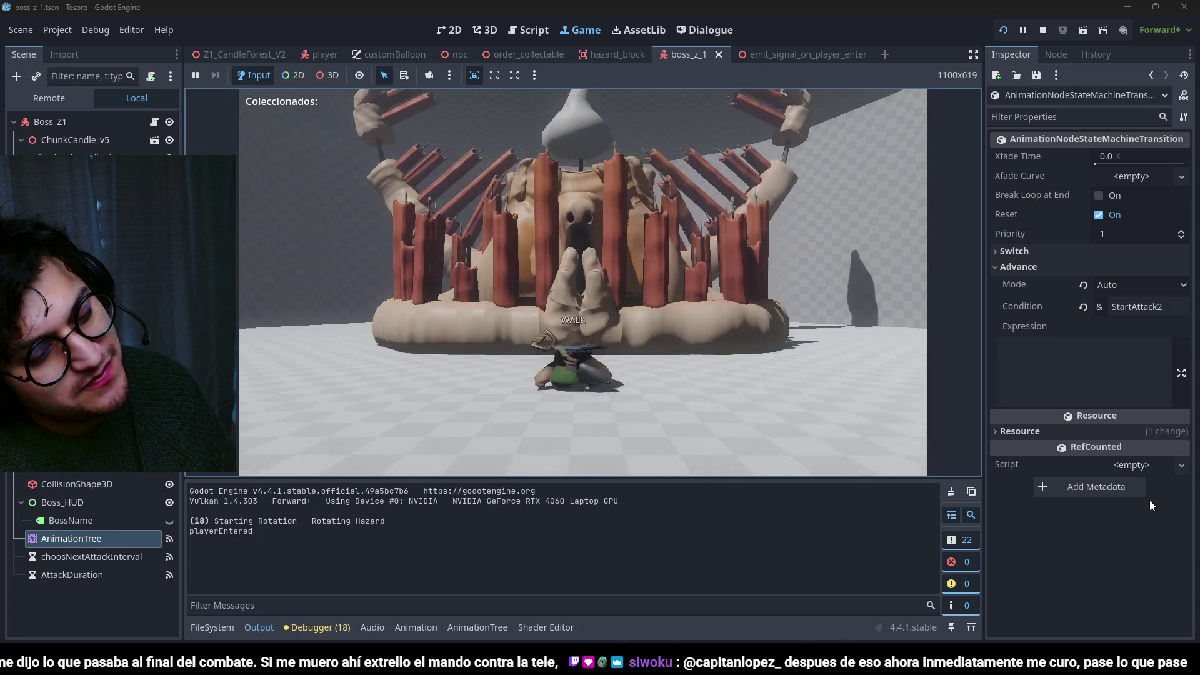
pyautogui.press('F8')
pyautogui.hotkey('ctrl', 's')
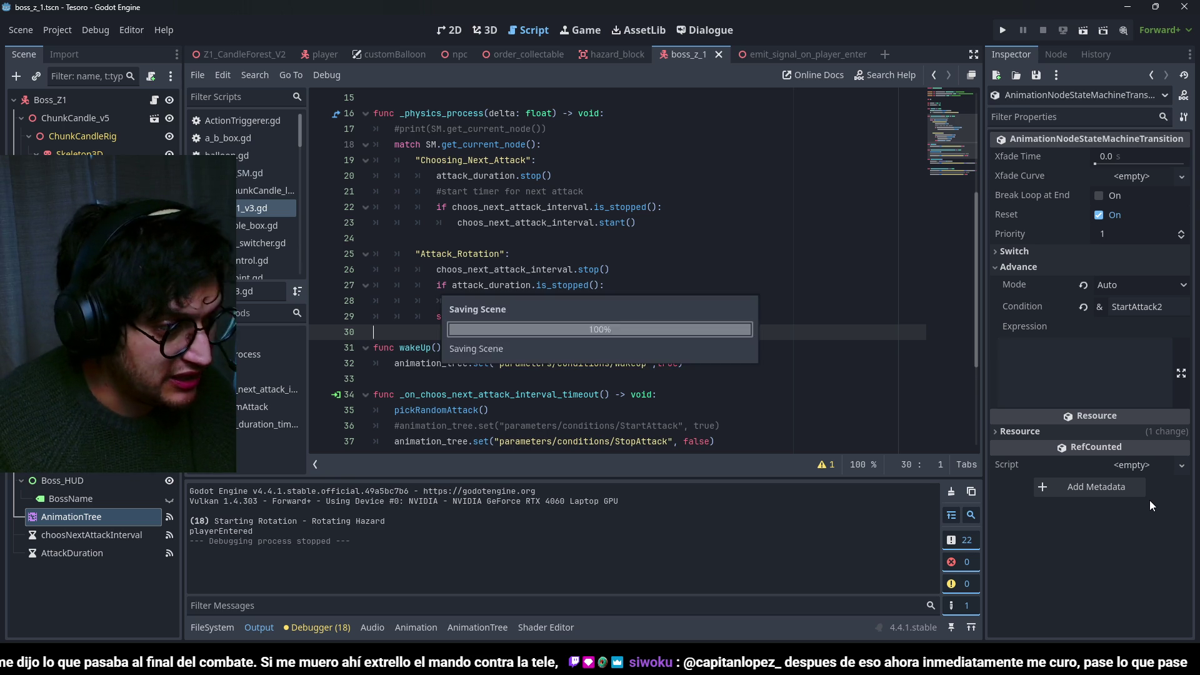
pyautogui.click(473, 630)
pyautogui.scroll(4, 754, 475)
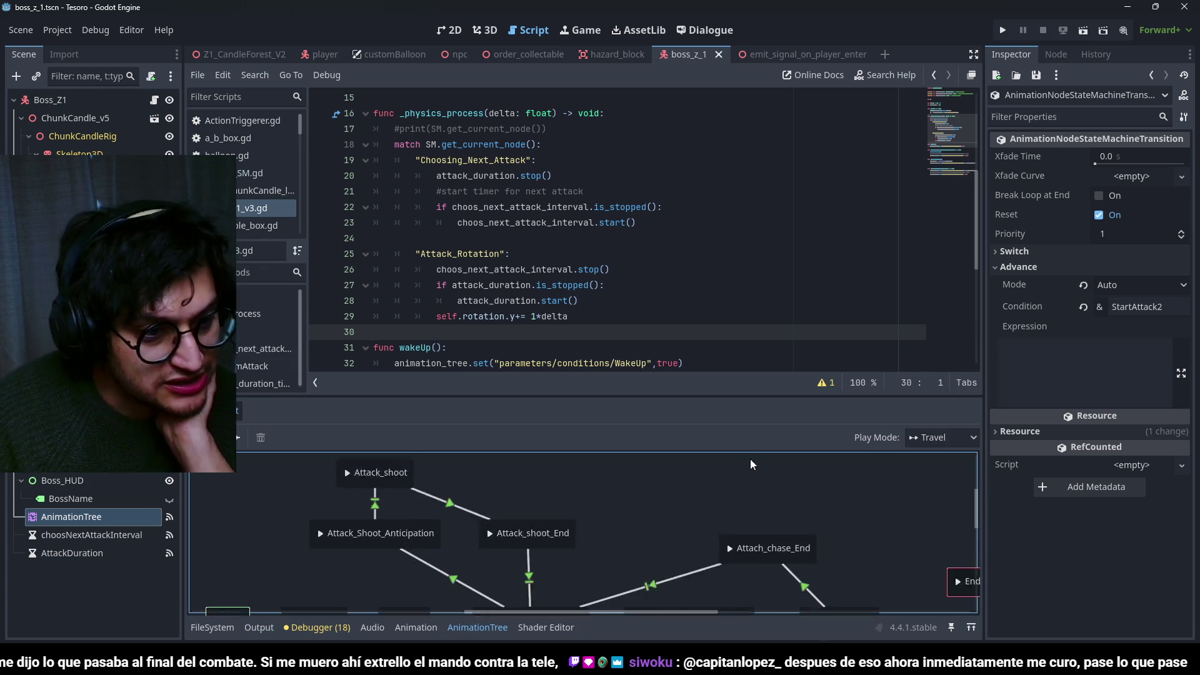
# Inspect the Attack_Shoot_Anticipation transitions and their advance settings in the AnimationTree graph.
pyautogui.scroll(4, 775, 470)
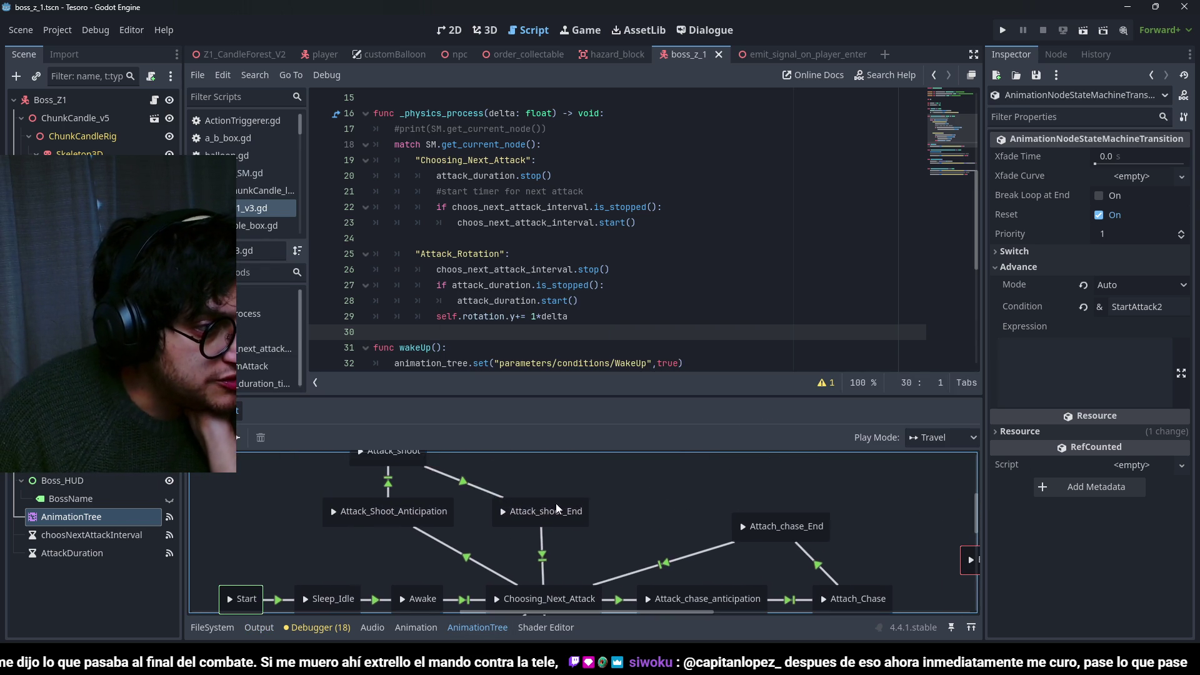
pyautogui.hscroll(-5, 544, 502)
pyautogui.click(561, 553)
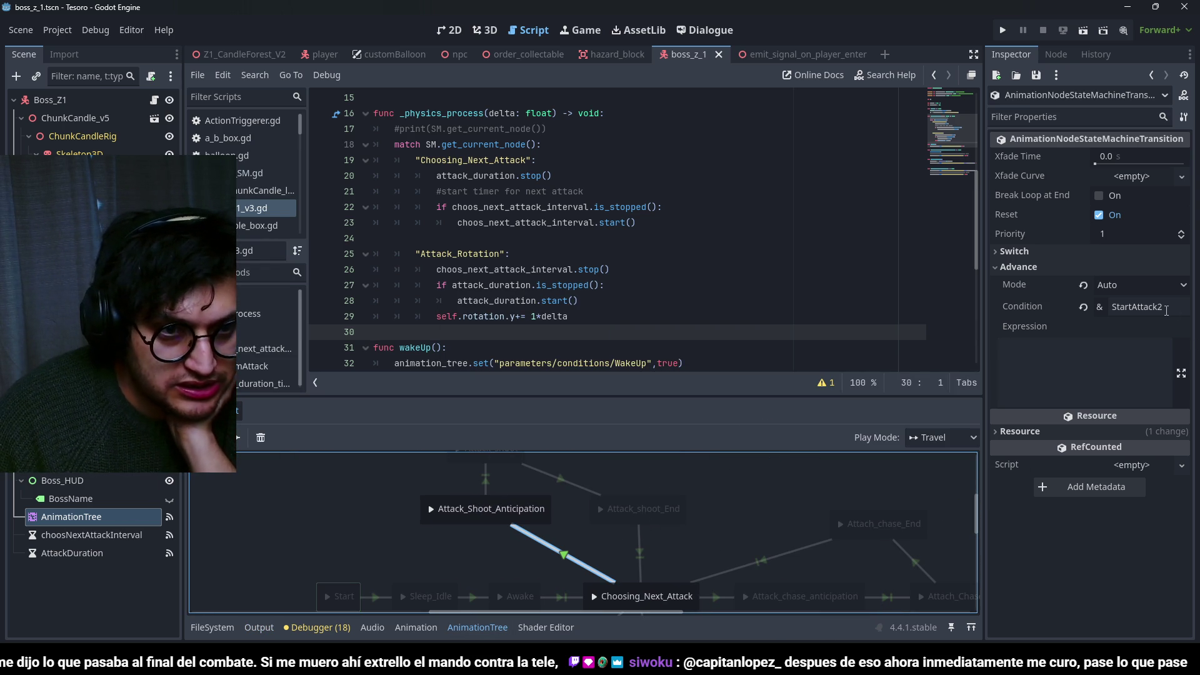
pyautogui.scroll(3, 593, 512)
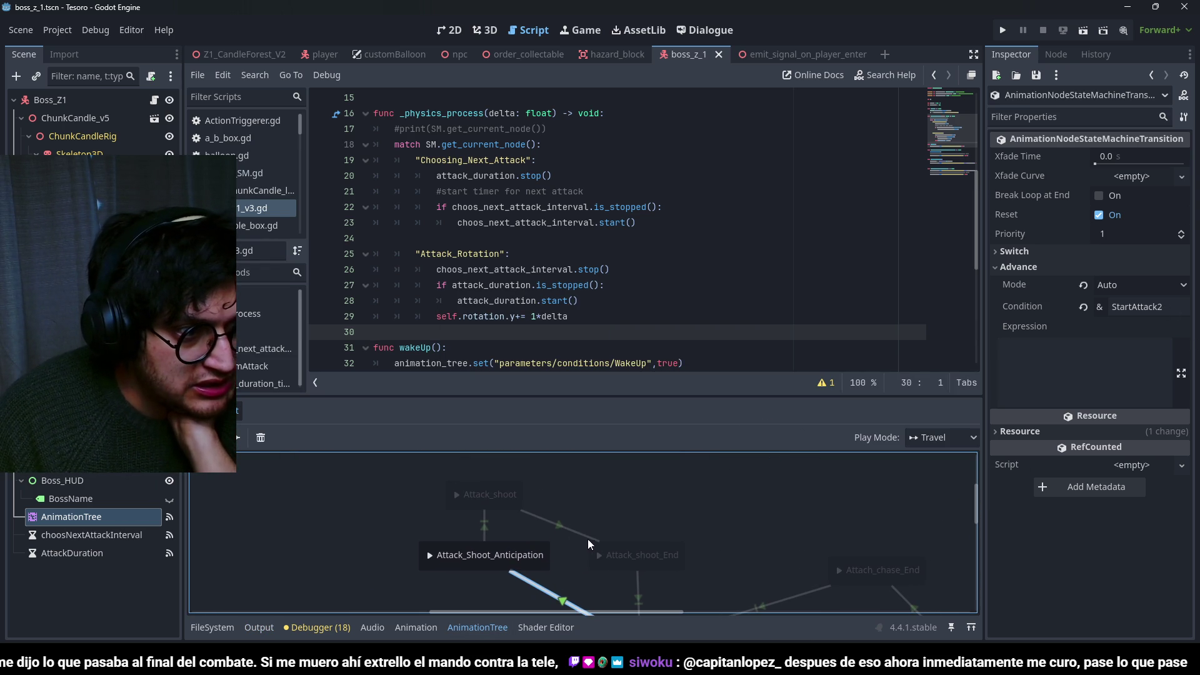
pyautogui.click(483, 533)
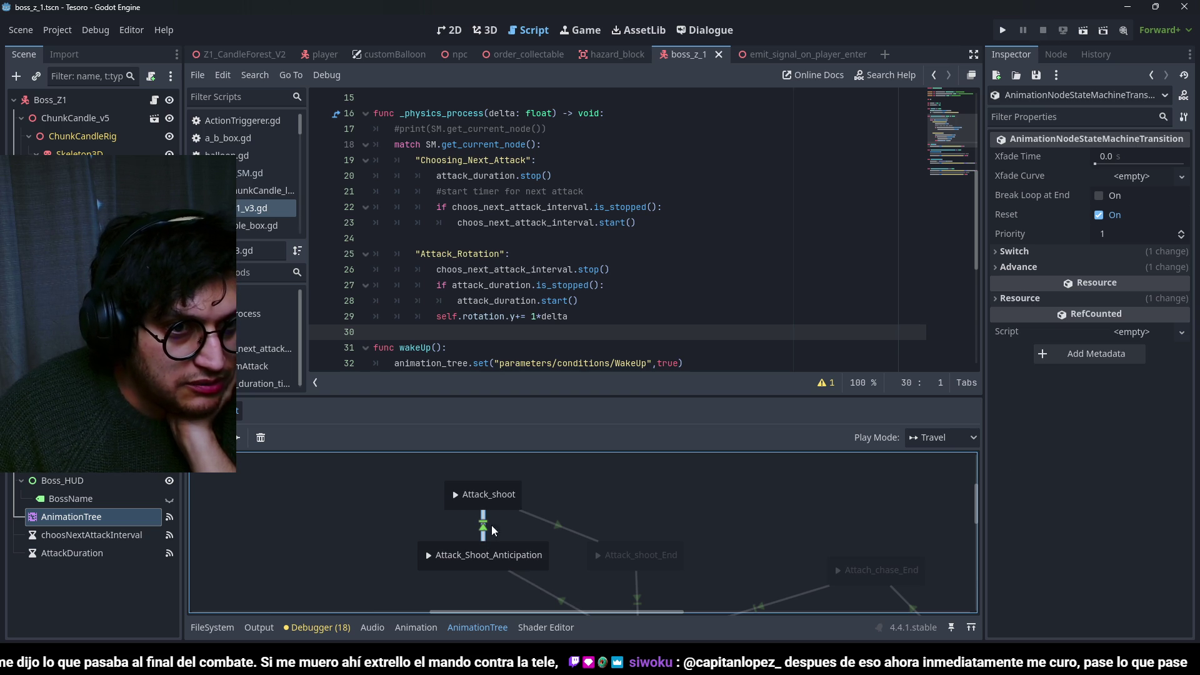
pyautogui.click(1015, 267)
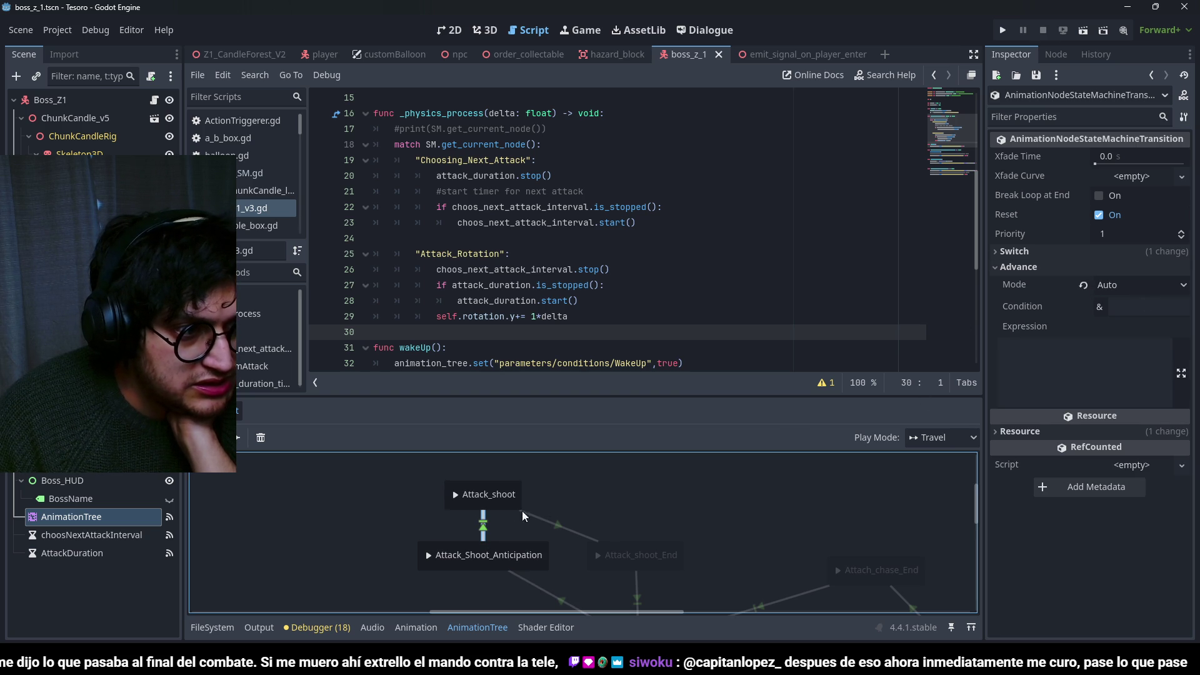
# Confirm Attack_shoot → Attack_shoot_End uses condition StopAttack, then close the AnimationTree graph.
pyautogui.click(558, 530)
pyautogui.doubleClick(1169, 315)
pyautogui.scroll(-5, 607, 245)
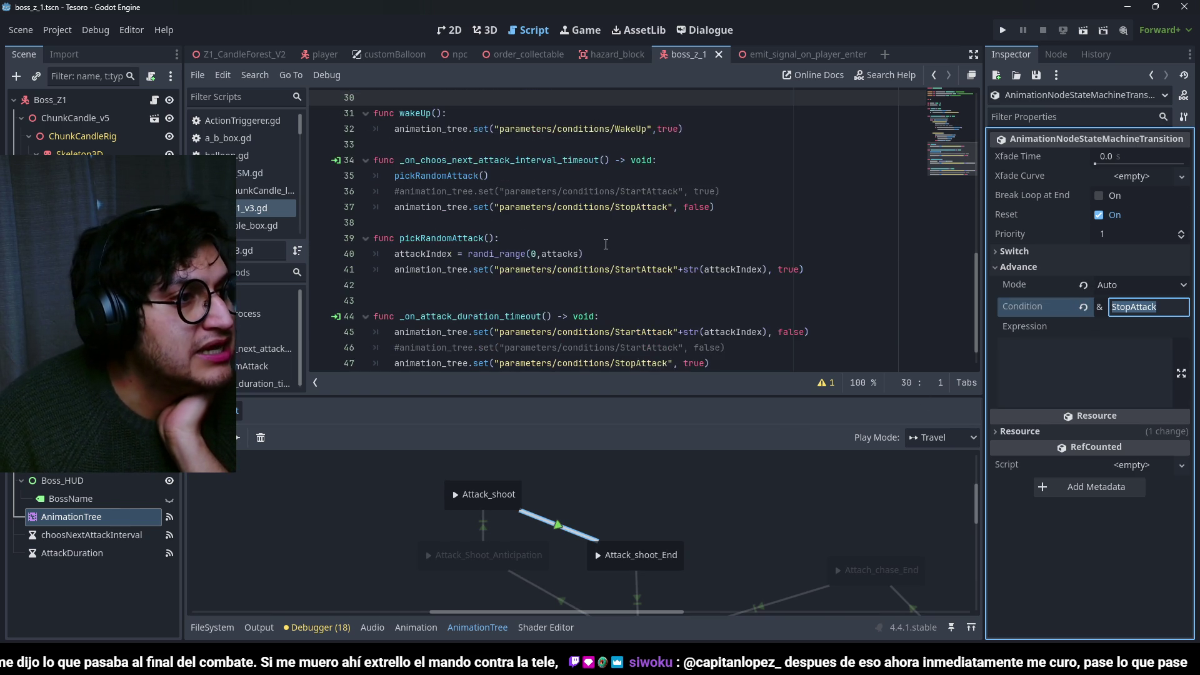
pyautogui.scroll(4, 607, 245)
pyautogui.click(443, 545)
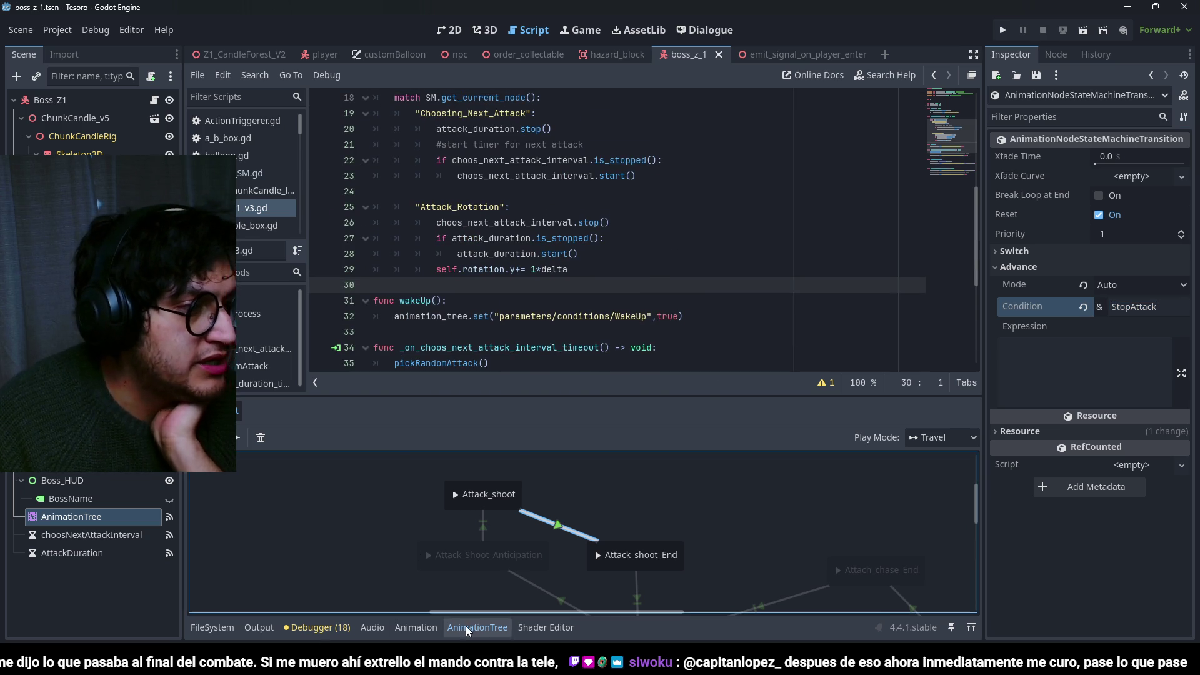
pyautogui.click(478, 628)
pyautogui.click(572, 348)
pyautogui.click(600, 364)
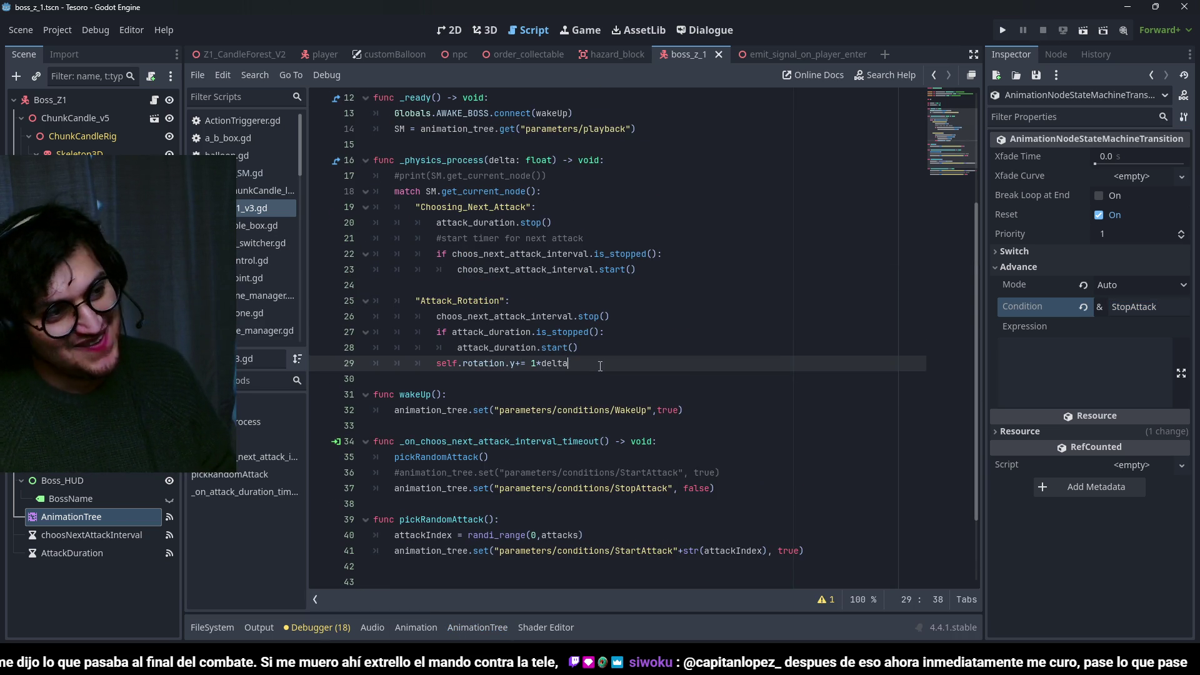
# Add an Attack_shoot case to the script's match block, checking the state name in the graph.
pyautogui.press('Return')
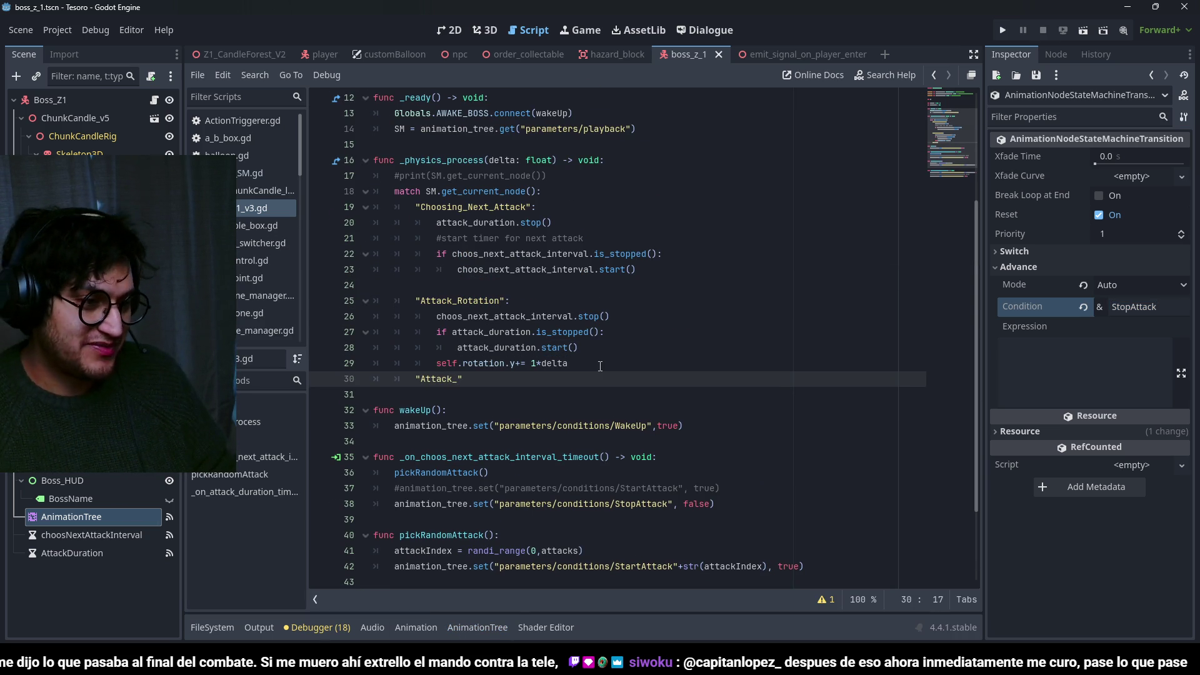
pyautogui.click(482, 627)
pyautogui.scroll(-2, 694, 533)
pyautogui.scroll(-3, 514, 294)
pyautogui.click(460, 244)
pyautogui.click(619, 527)
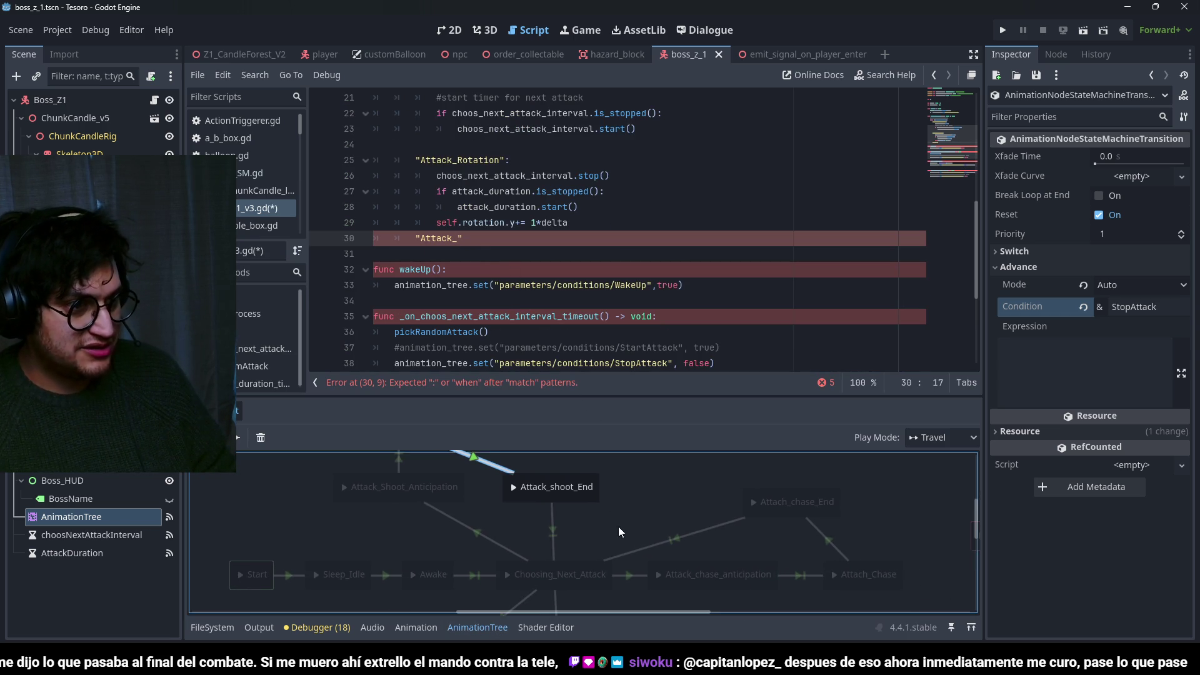
pyautogui.scroll(1, 598, 494)
pyautogui.click(458, 233)
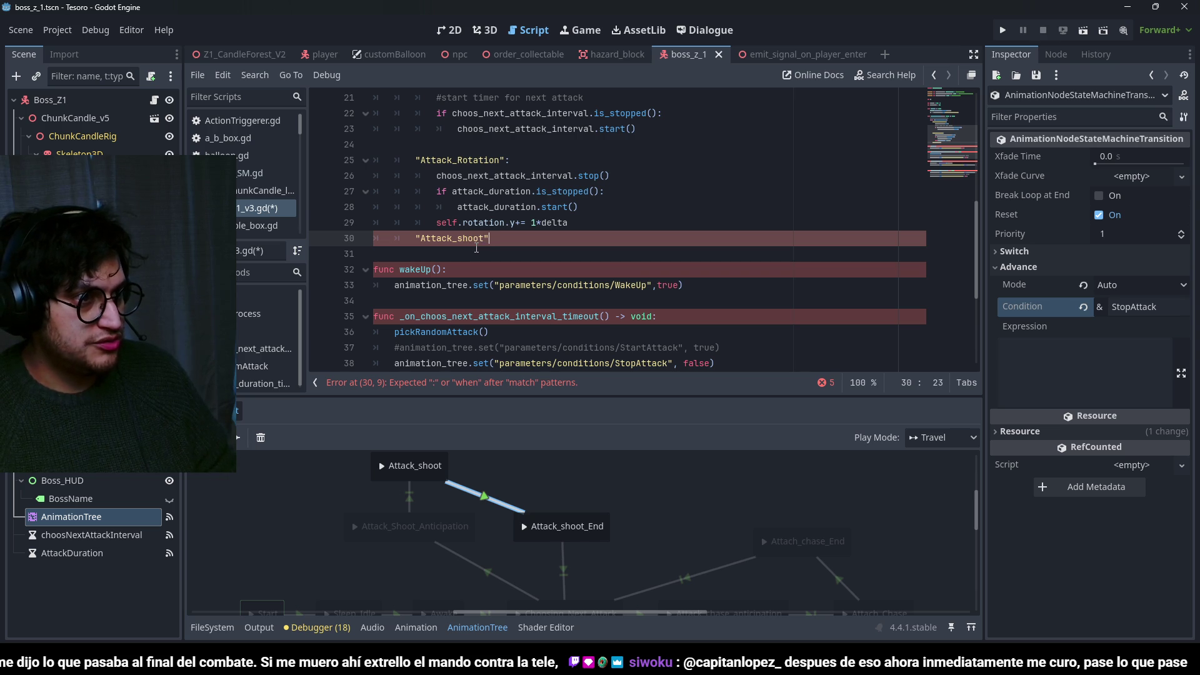
pyautogui.press('Return')
pyautogui.write('s')
pyautogui.press('Return')
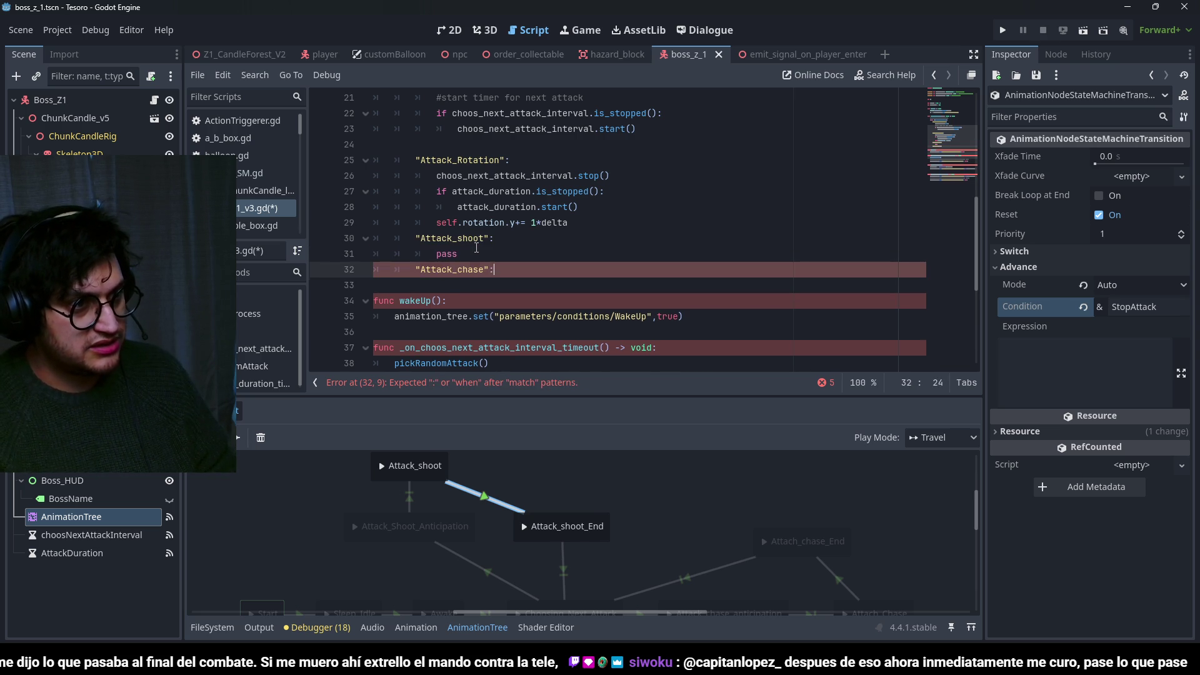
# Add an Attack_Chase case with a pass body, capitalising the C, and save the script.
pyautogui.press('Return')
pyautogui.write('pas')
pyautogui.scroll(-3, 737, 531)
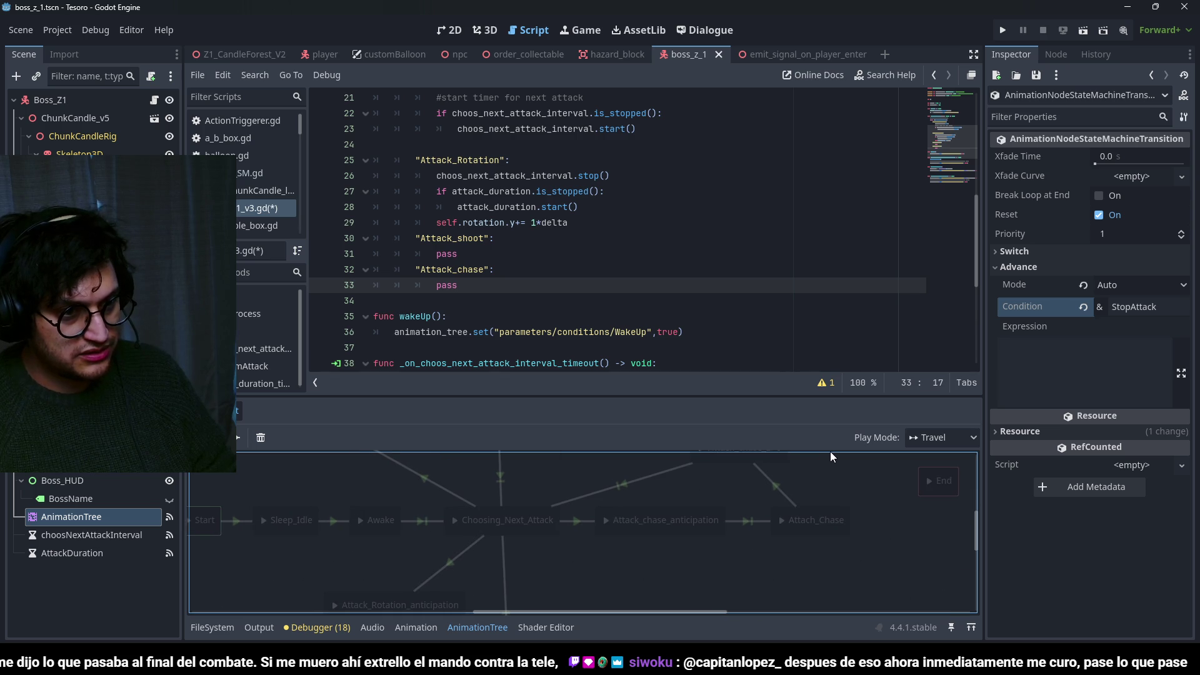
pyautogui.click(461, 269)
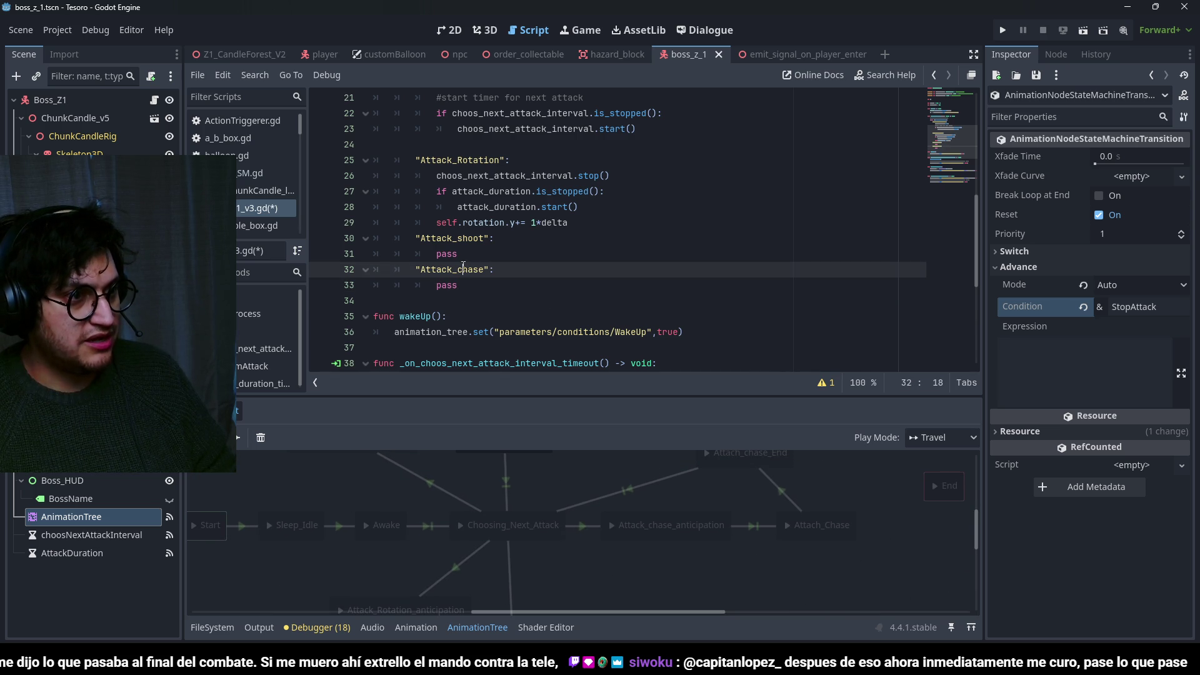
pyautogui.press('Delete')
pyautogui.write('C')
pyautogui.hotkey('ctrl', 's')
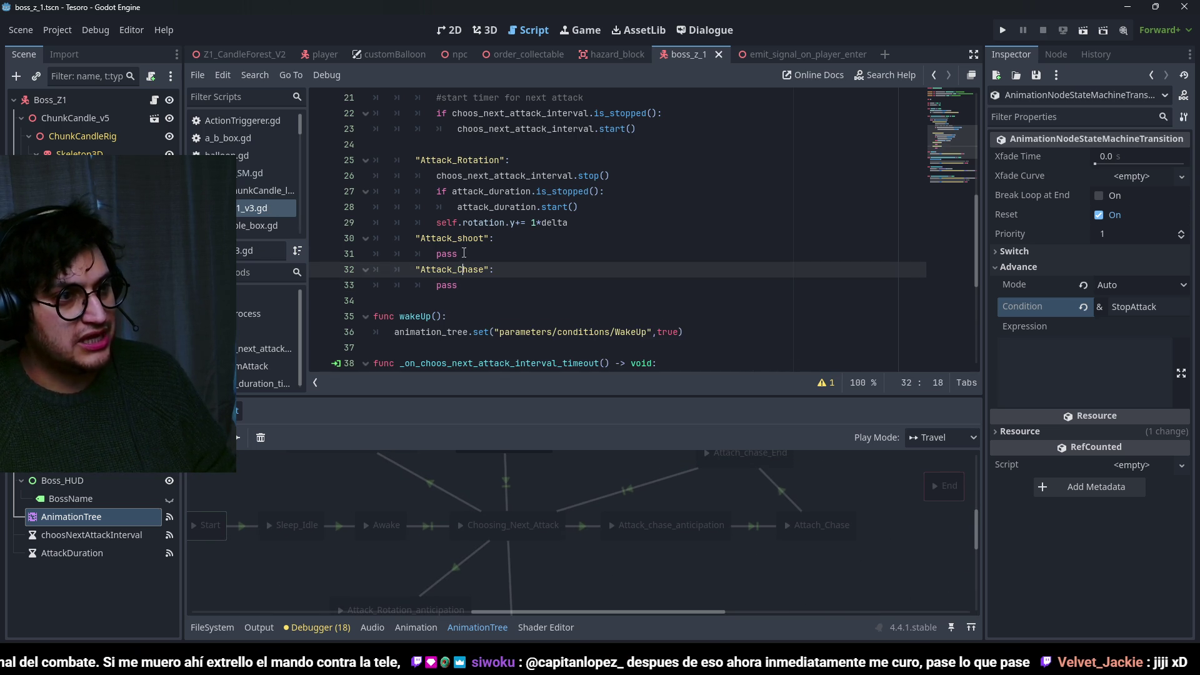
pyautogui.press('Up')
# Replace the pass lines in Attack_shoot and Attack_Chase with the rotation case's timer lines 26–28, then save.
pyautogui.click(533, 207)
pyautogui.click(614, 221)
pyautogui.moveTo(606, 208)
pyautogui.mouseDown()
pyautogui.moveTo(437, 176)
pyautogui.moveTo(311, 178)
pyautogui.mouseUp()
pyautogui.hotkey('ctrl', 'c')
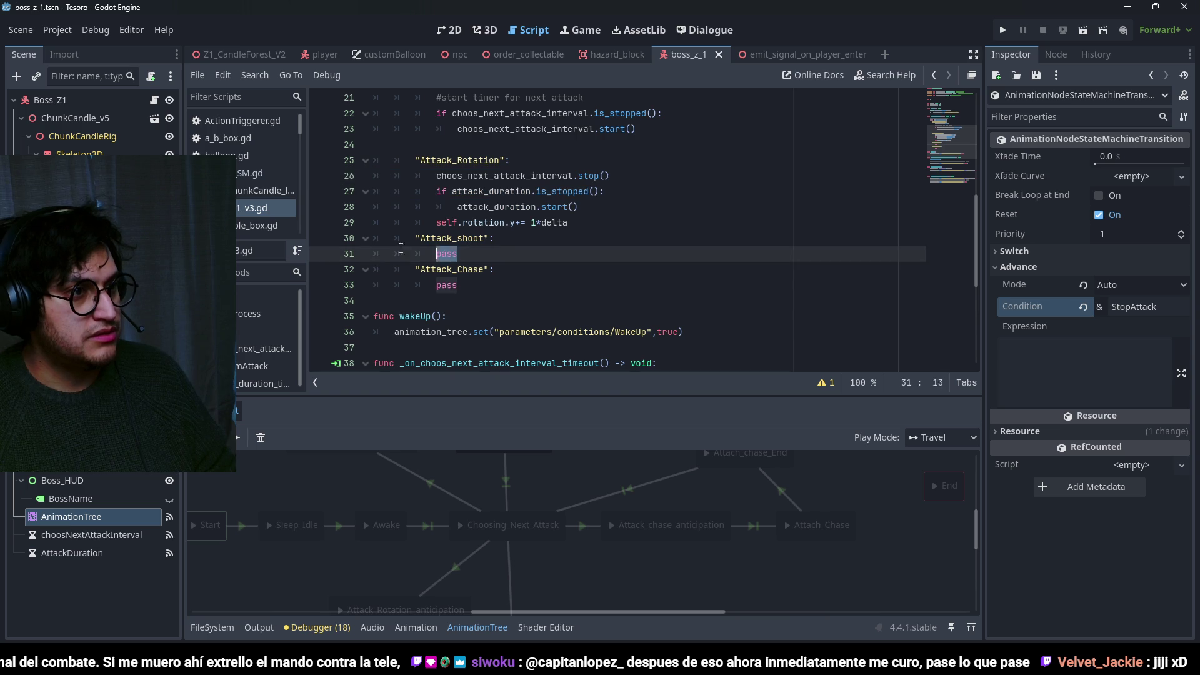
pyautogui.tripleClick(480, 255)
pyautogui.hotkey('ctrl', 'v')
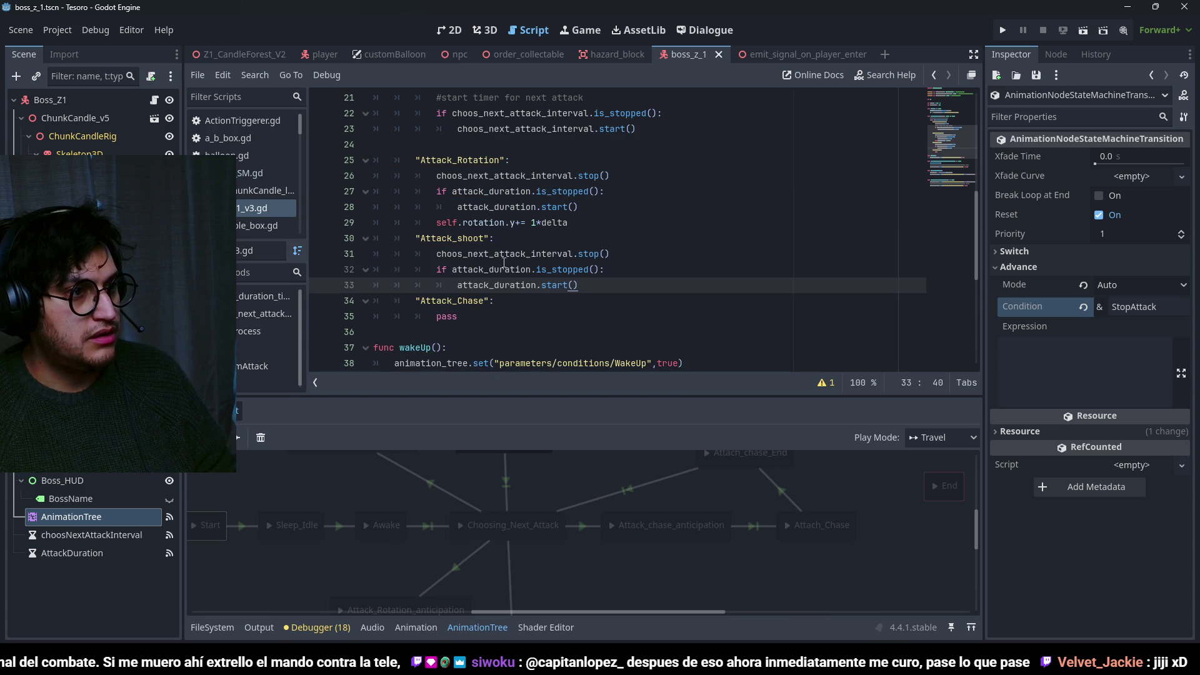
pyautogui.tripleClick(486, 317)
pyautogui.hotkey('ctrl', 'v')
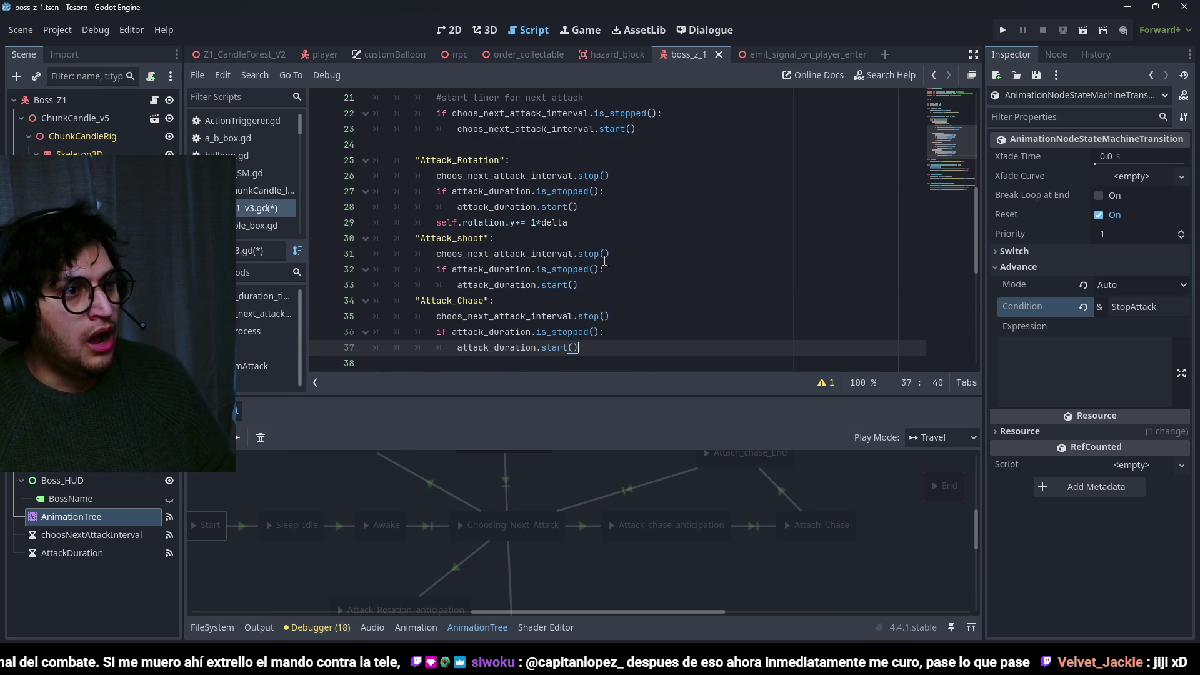
pyautogui.scroll(-1, 583, 258)
pyautogui.hotkey('ctrl', 's')
# Compare the pasted timer lines against the rotation case's timer code.
pyautogui.click(515, 223)
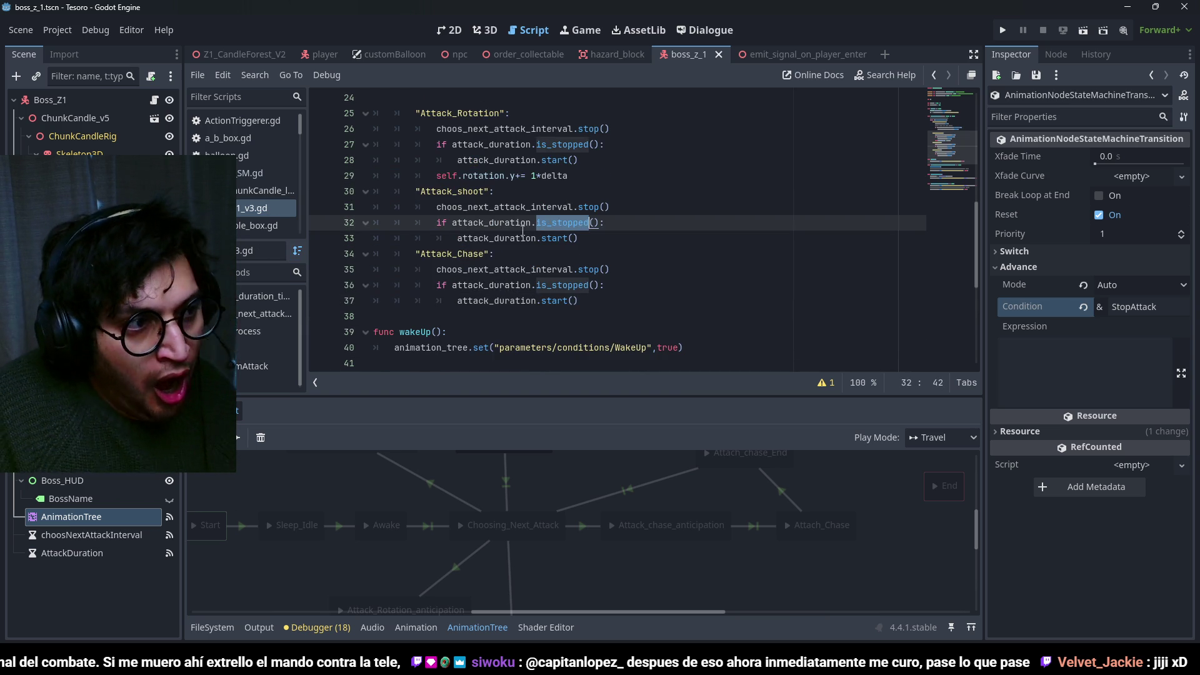
pyautogui.doubleClick(567, 238)
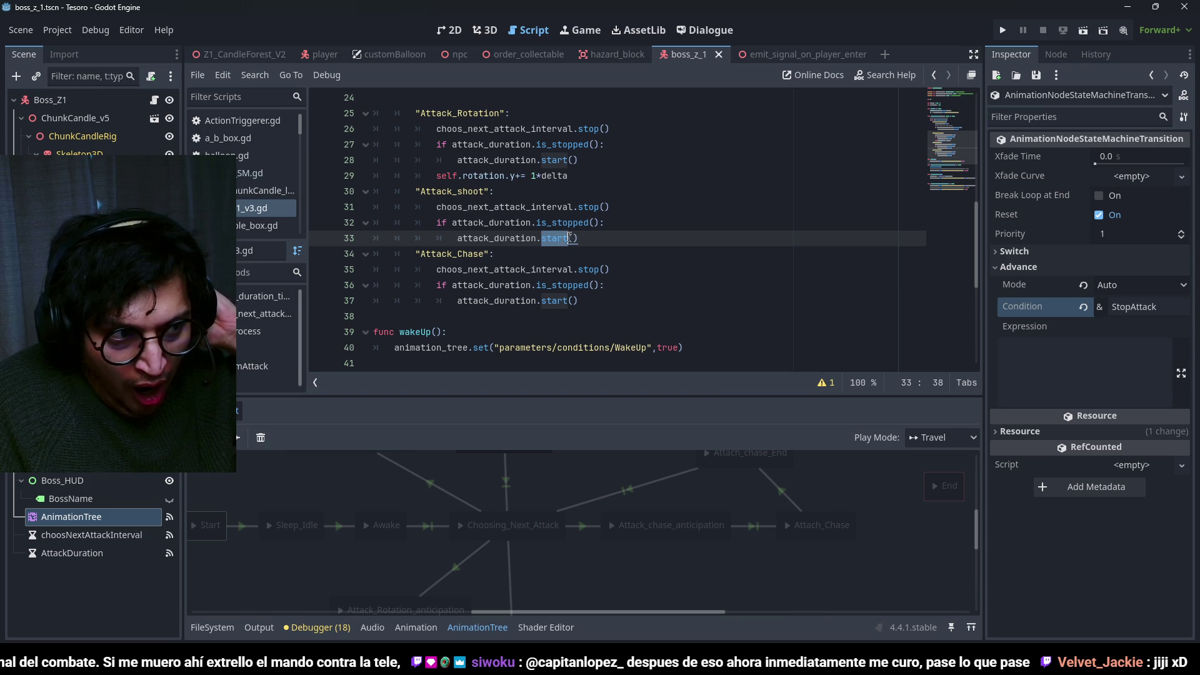
pyautogui.scroll(1, 543, 256)
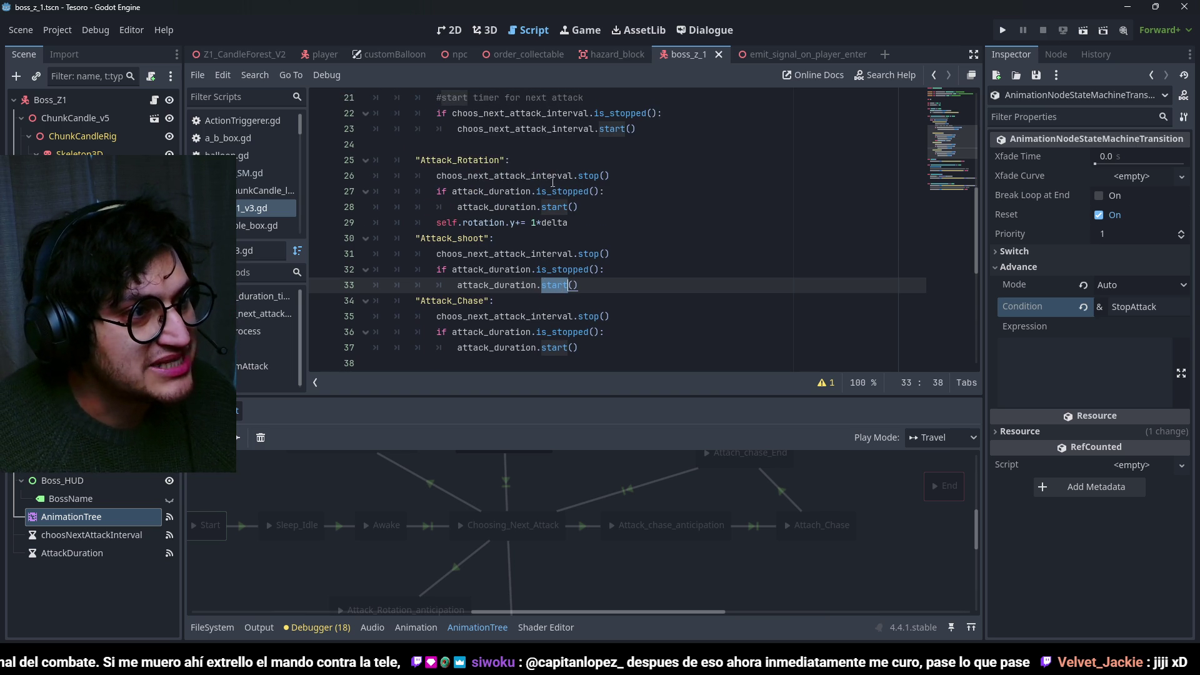
pyautogui.moveTo(494, 176); pyautogui.dragTo(538, 208)
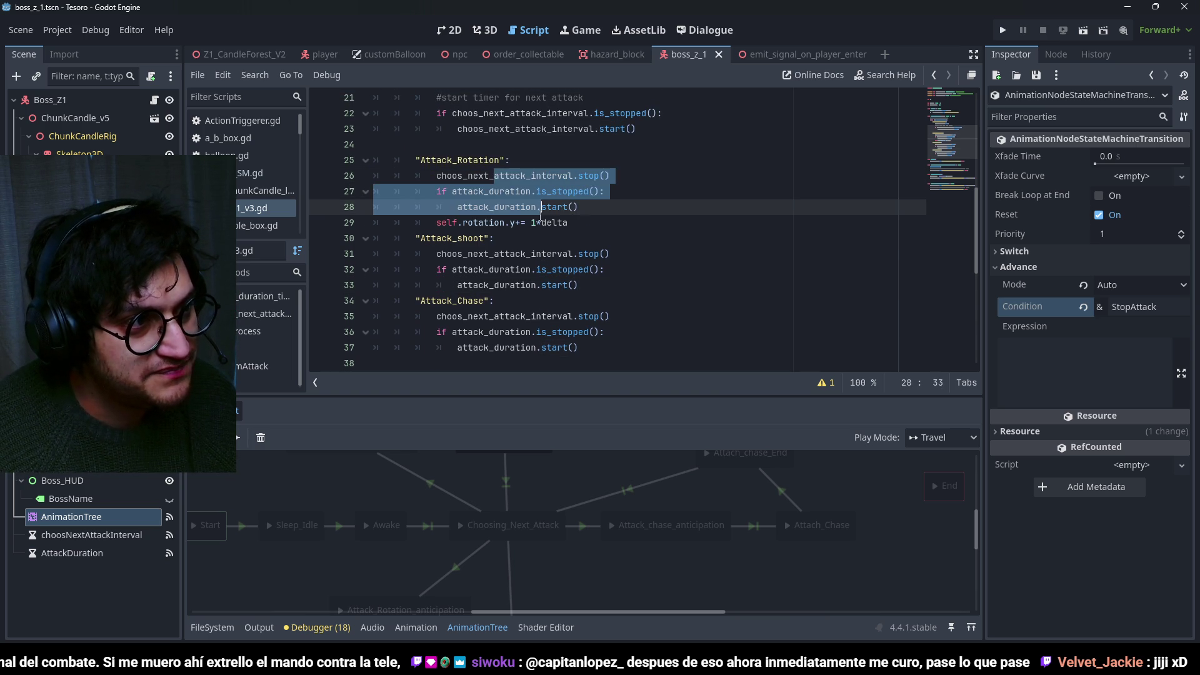
pyautogui.click(585, 192)
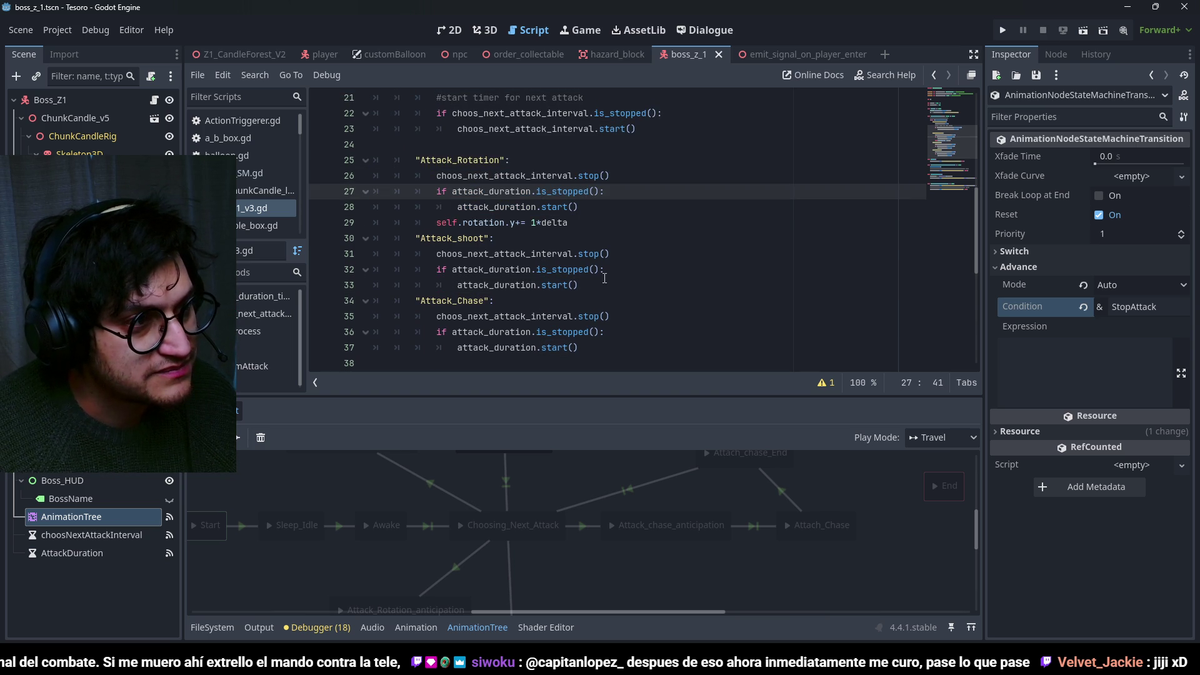
pyautogui.scroll(-5, 513, 230)
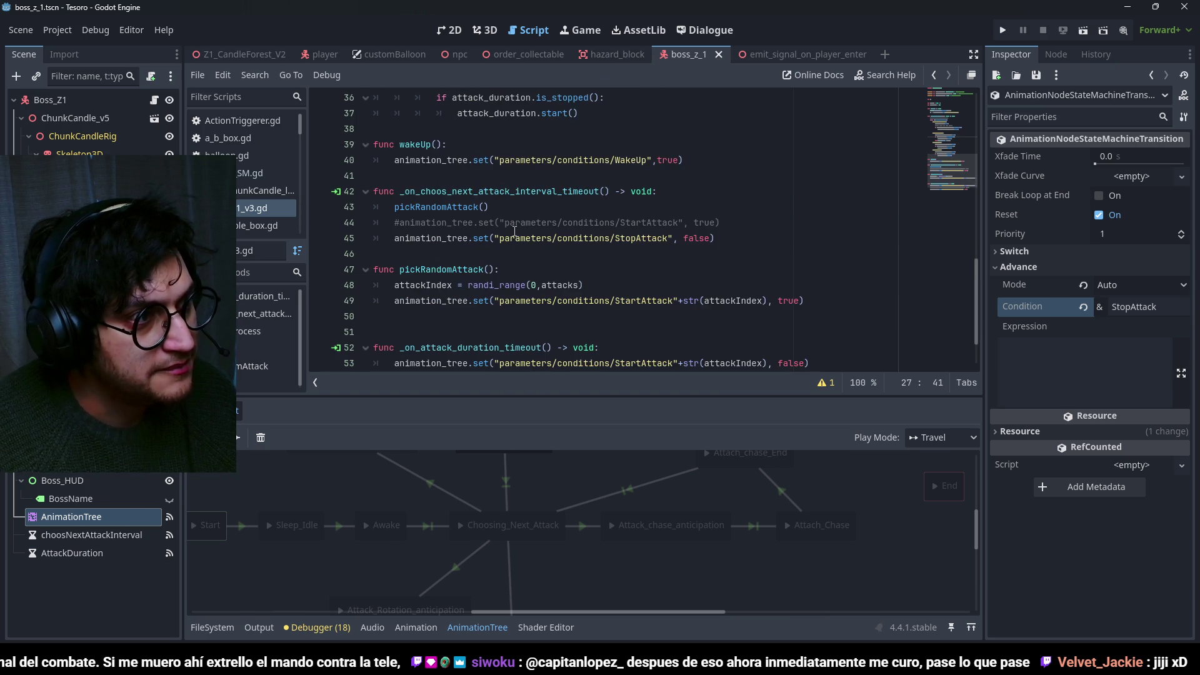
pyautogui.scroll(3, 515, 231)
# Add a new startAttack() function below the wakeUp function.
pyautogui.click(708, 299)
pyautogui.press('Return')
pyautogui.press('BackSpace')
pyautogui.press('Return')
pyautogui.write('func start')
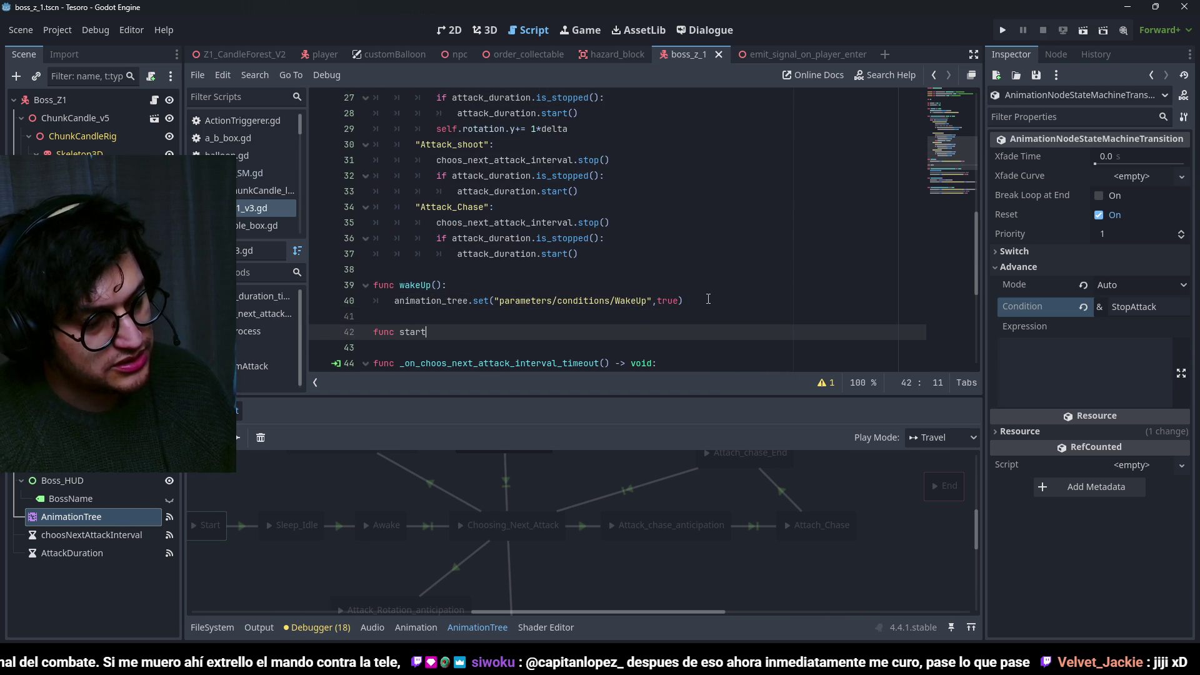
pyautogui.write('Attack(')
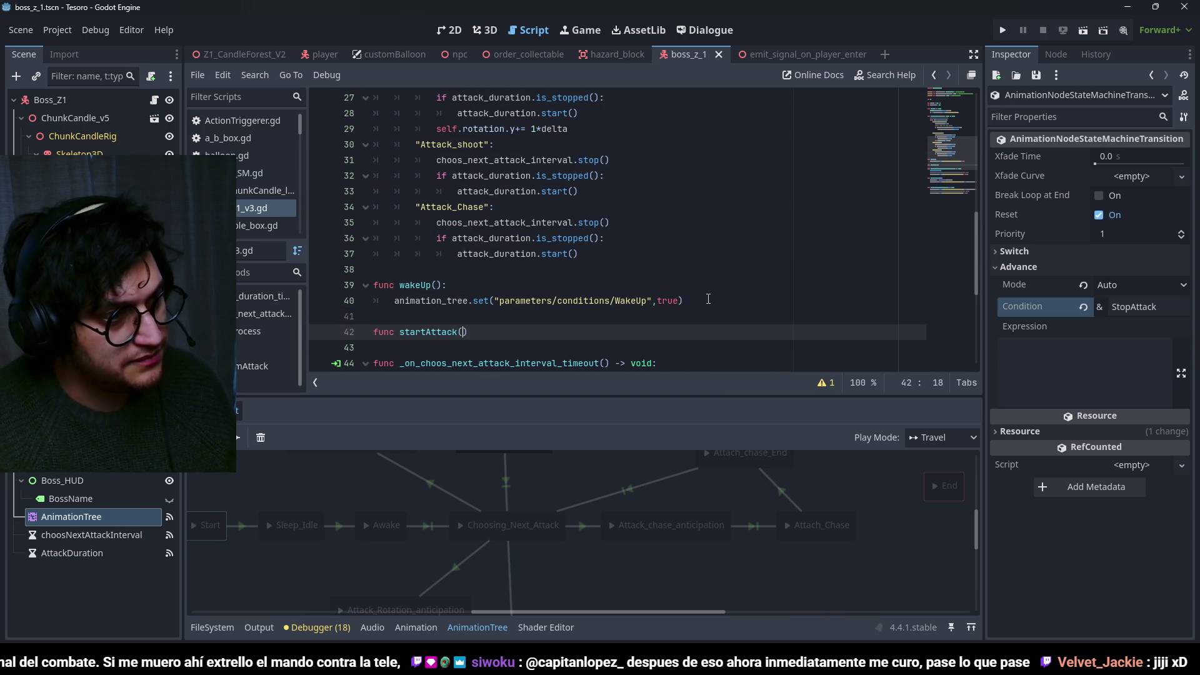
pyautogui.scroll(-5, 625, 288)
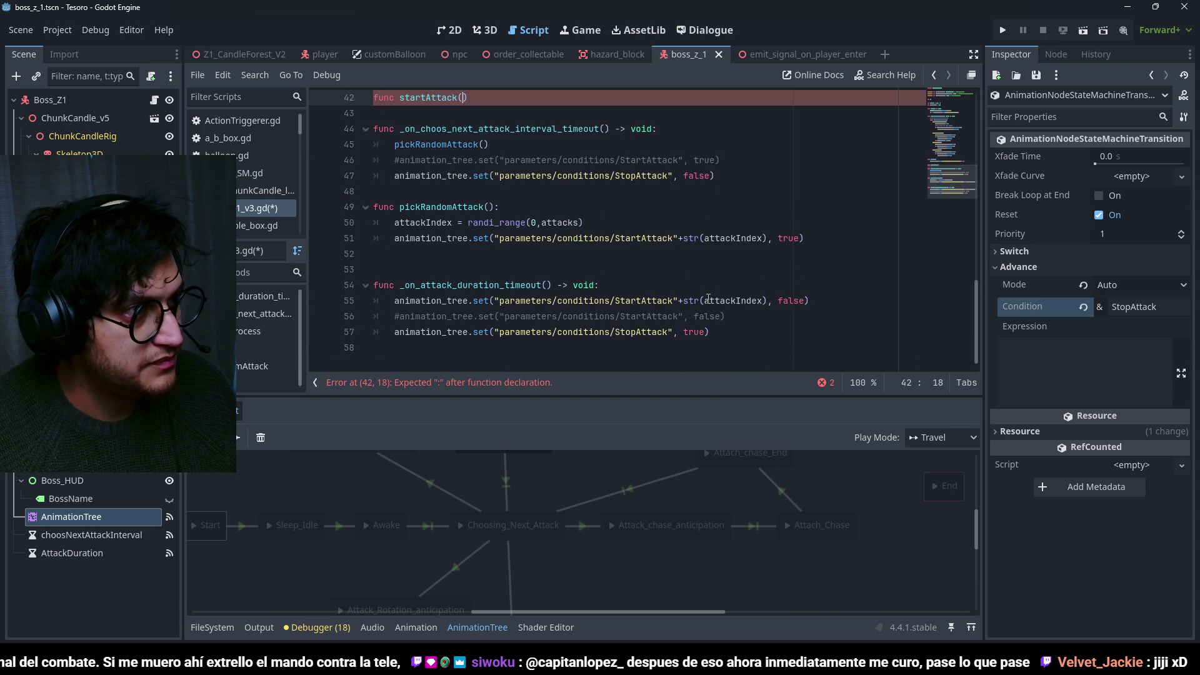
pyautogui.scroll(7, 500, 275)
pyautogui.scroll(2, 500, 262)
pyautogui.scroll(1, 532, 250)
pyautogui.scroll(-1, 550, 241)
pyautogui.scroll(1, 561, 234)
pyautogui.scroll(-1, 531, 238)
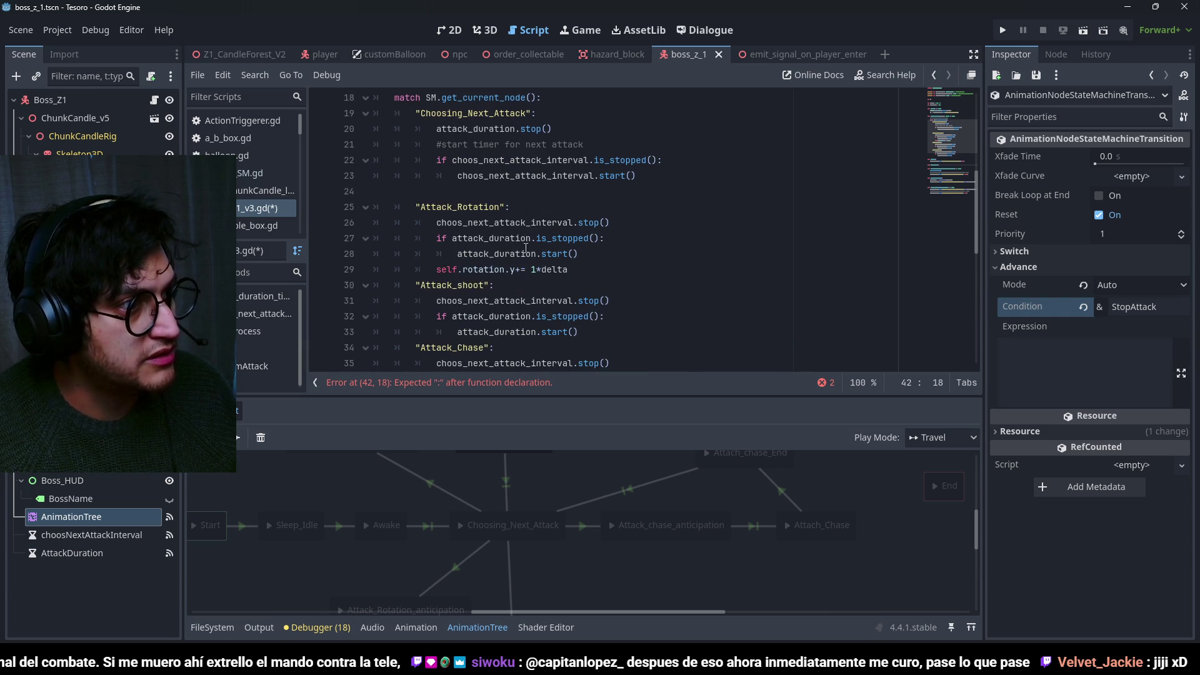
pyautogui.scroll(-2, 548, 208)
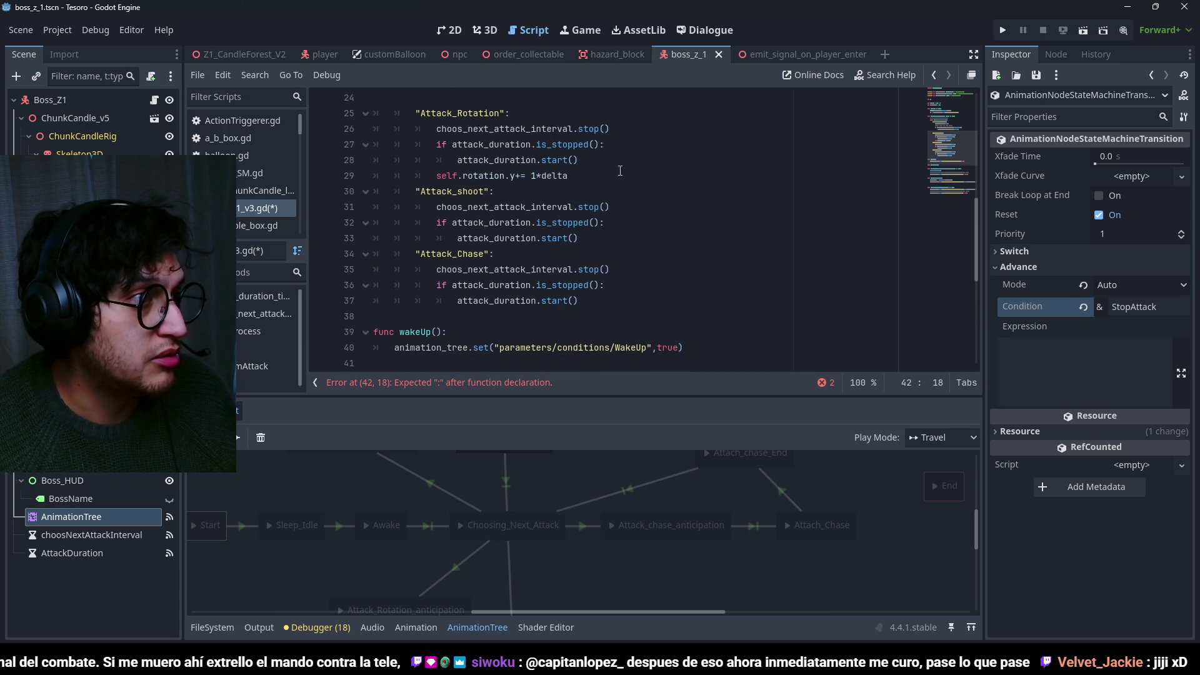
# Move the Attack_Rotation timer stop/start lines into startAttack and fix their indentation.
pyautogui.moveTo(613, 163)
pyautogui.mouseDown()
pyautogui.moveTo(363, 145)
pyautogui.moveTo(321, 131)
pyautogui.mouseUp()
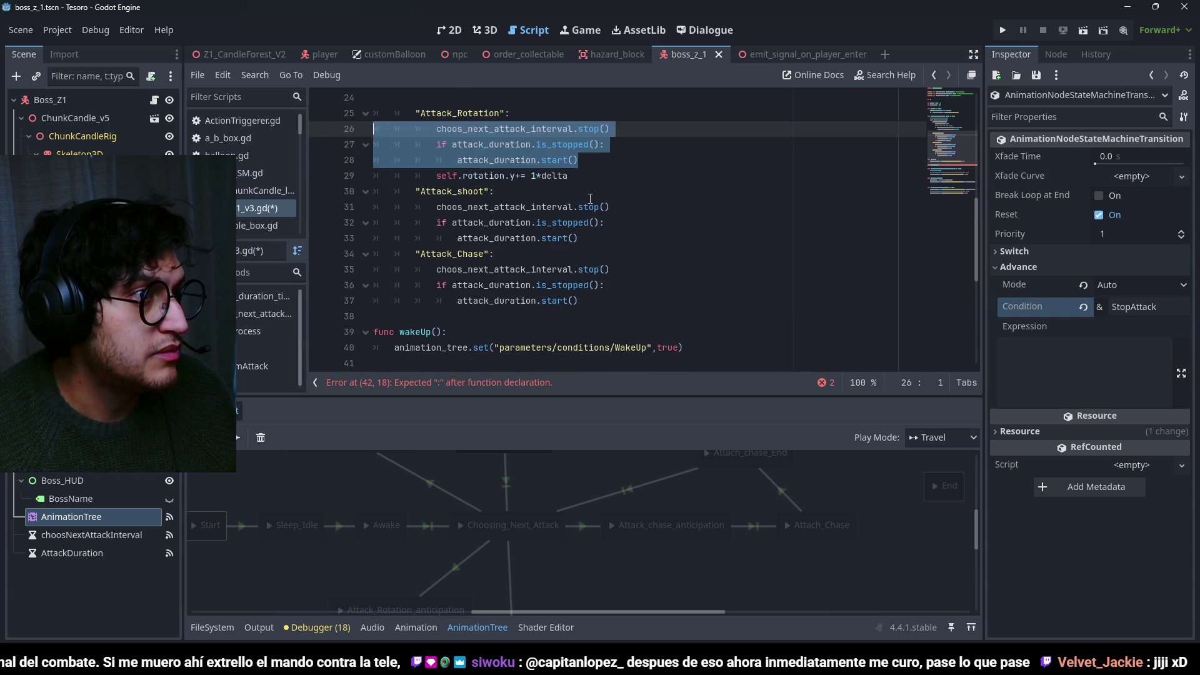
pyautogui.hotkey('ctrl', 'x')
pyautogui.scroll(-2, 544, 250)
pyautogui.click(544, 269)
pyautogui.hotkey('ctrl', 'v')
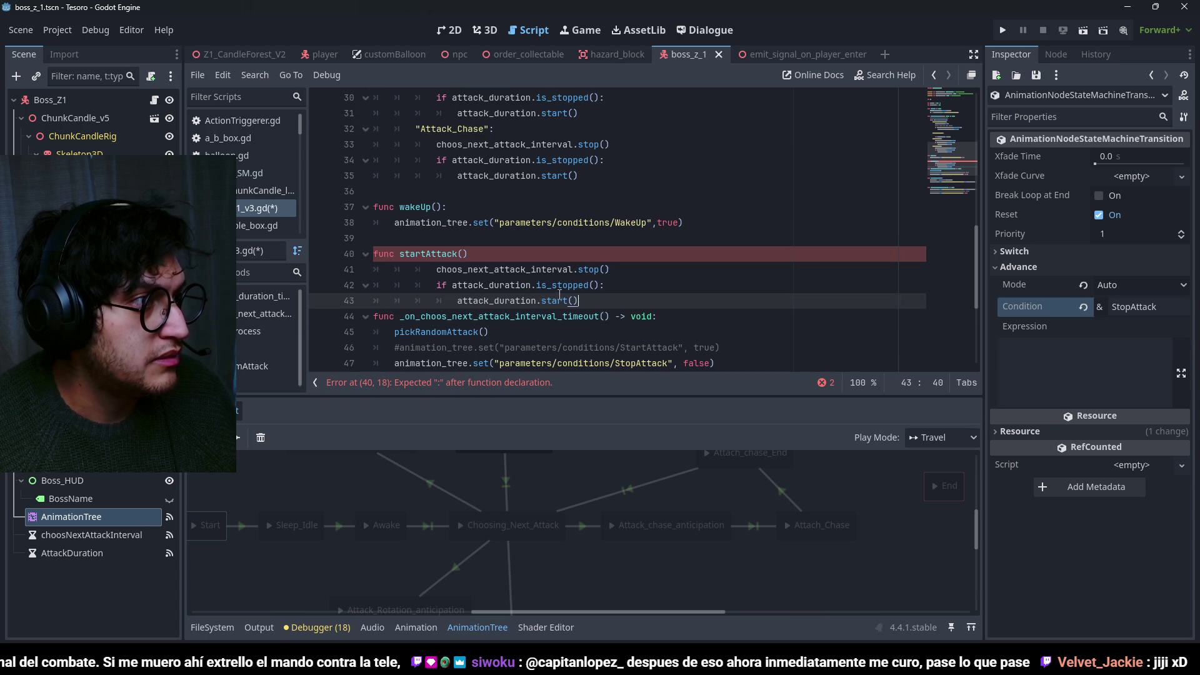
pyautogui.moveTo(537, 301); pyautogui.dragTo(498, 269)
pyautogui.hotkey('shift', 'Tab')
pyautogui.click(494, 256)
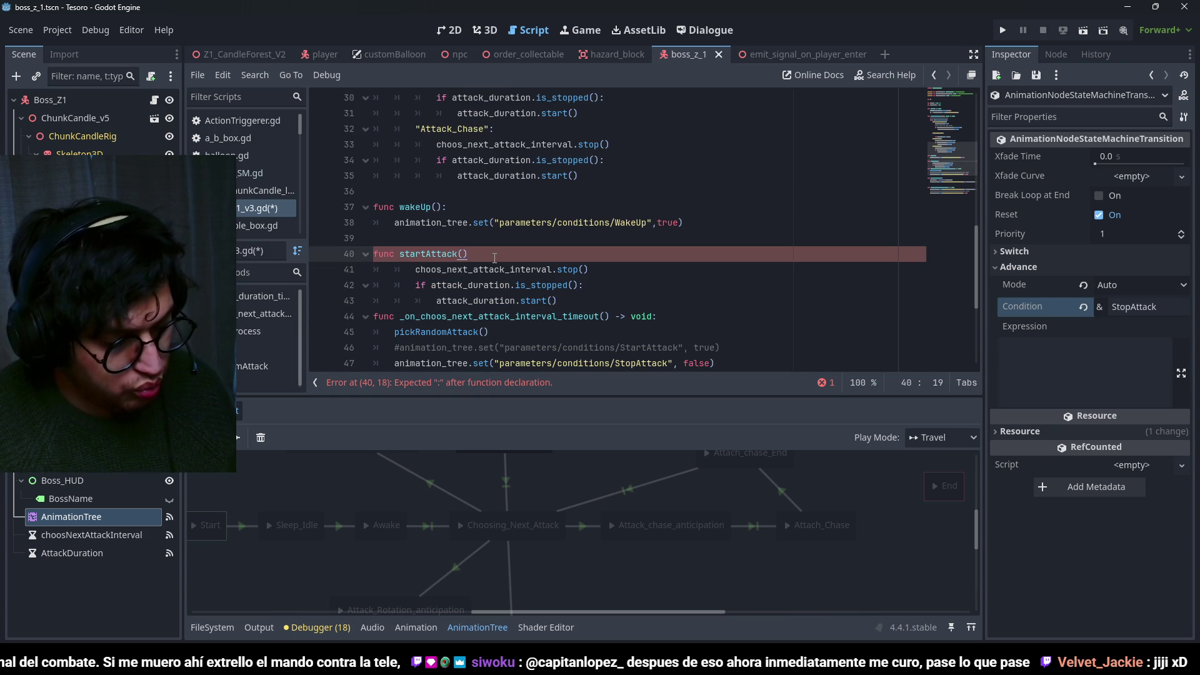
pyautogui.write(':')
pyautogui.moveTo(506, 302); pyautogui.dragTo(464, 255)
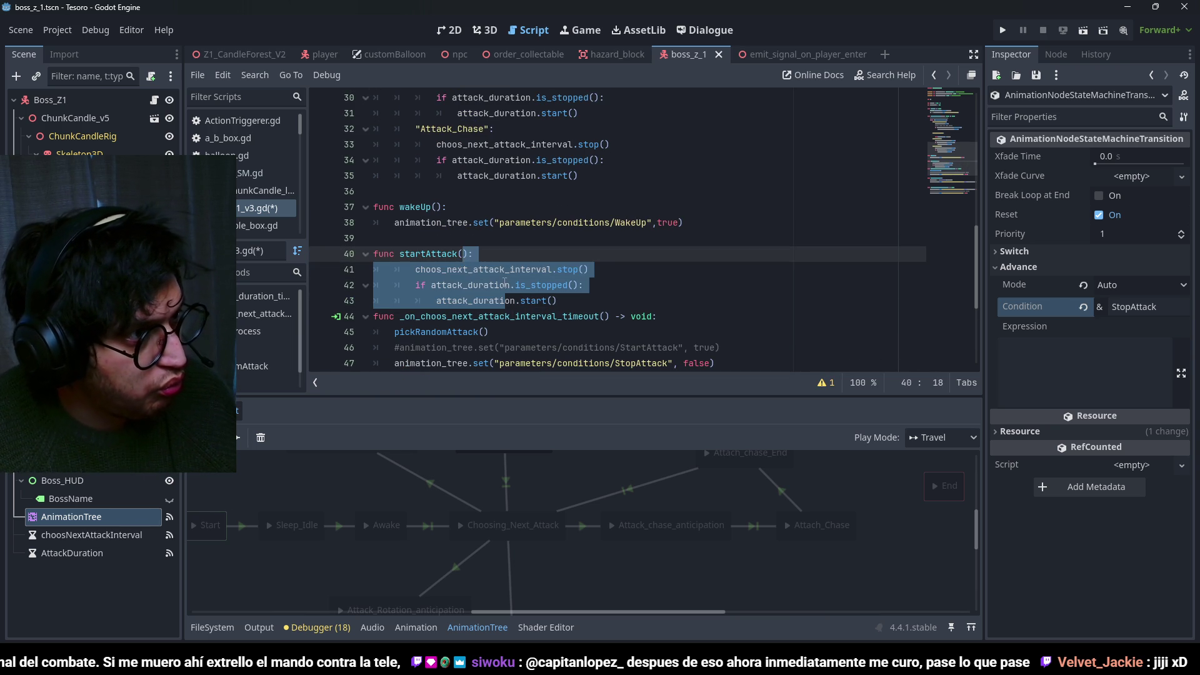
pyautogui.hotkey('shift', 'Tab')
pyautogui.click(535, 291)
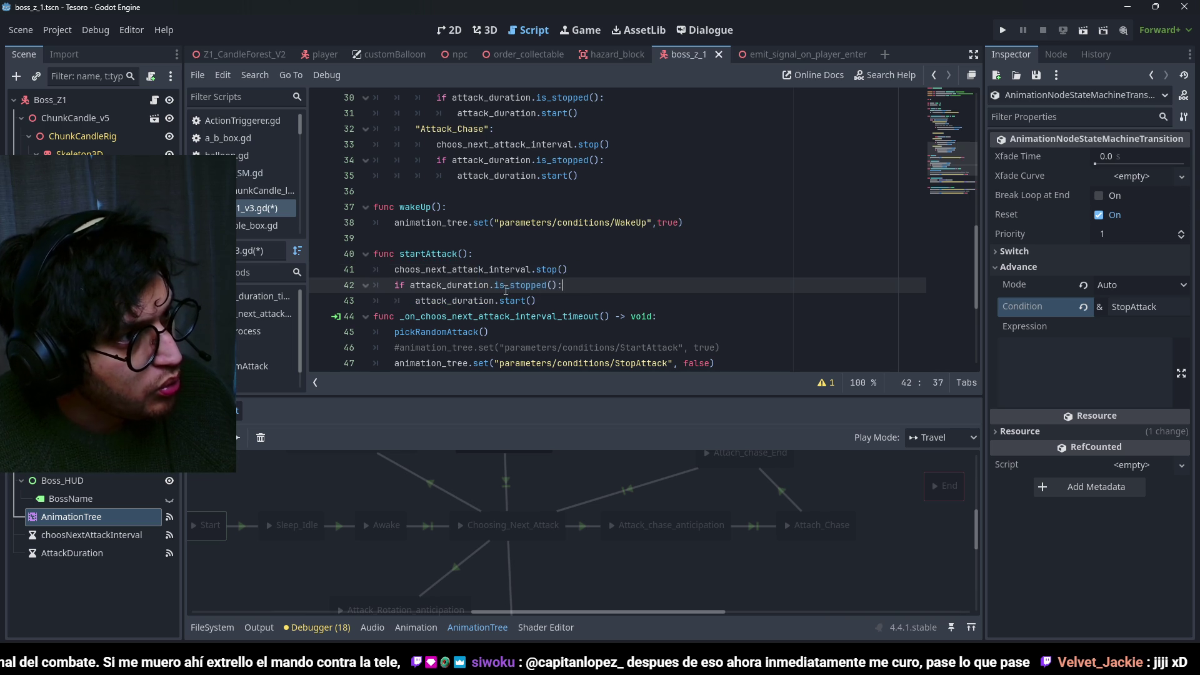
# Replace the Attack_shoot and Attack_Chase timer code with startAttack() calls and save the script.
pyautogui.moveTo(468, 254); pyautogui.dragTo(400, 254)
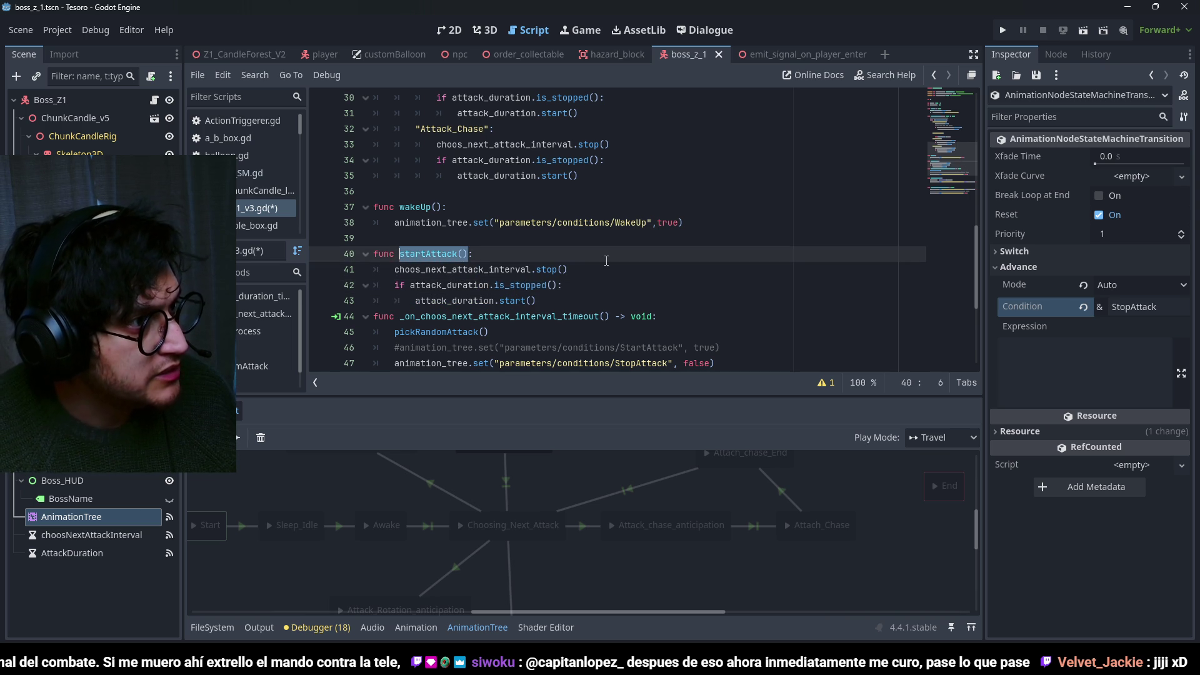
pyautogui.scroll(4, 606, 261)
pyautogui.click(594, 300)
pyautogui.keyDown('shift'); pyautogui.click(338, 266); pyautogui.keyUp('shift')
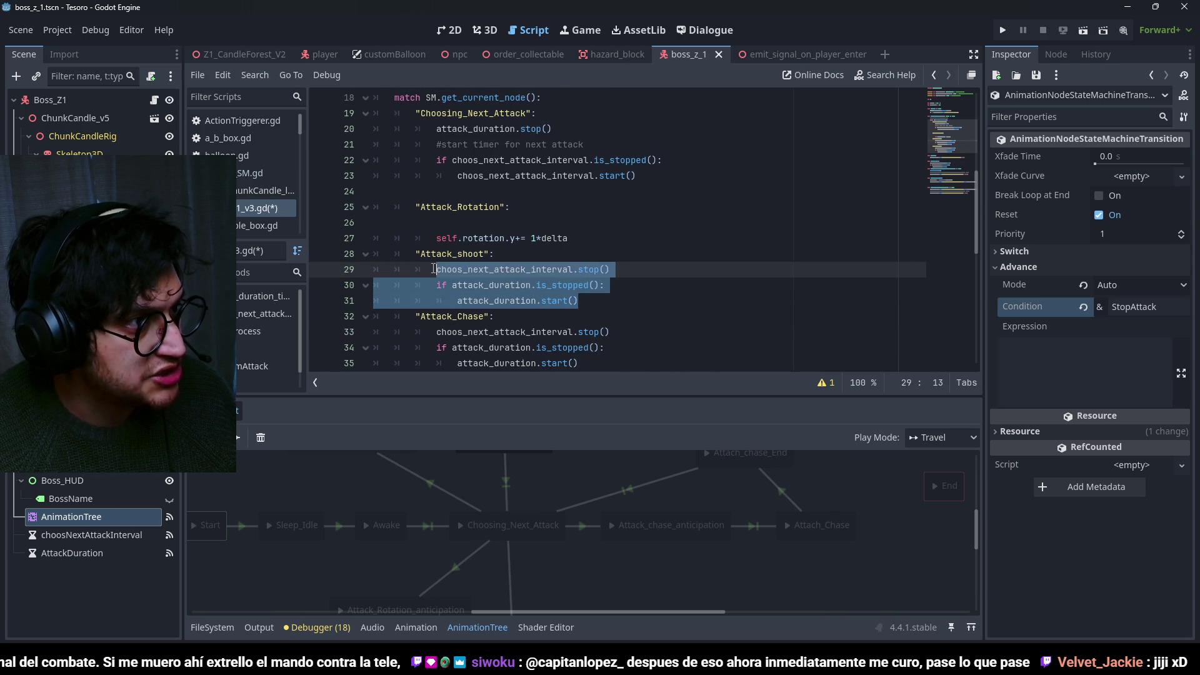
pyautogui.hotkey('ctrl', 'v')
pyautogui.click(581, 332)
pyautogui.keyDown('shift'); pyautogui.click(338, 297); pyautogui.keyUp('shift')
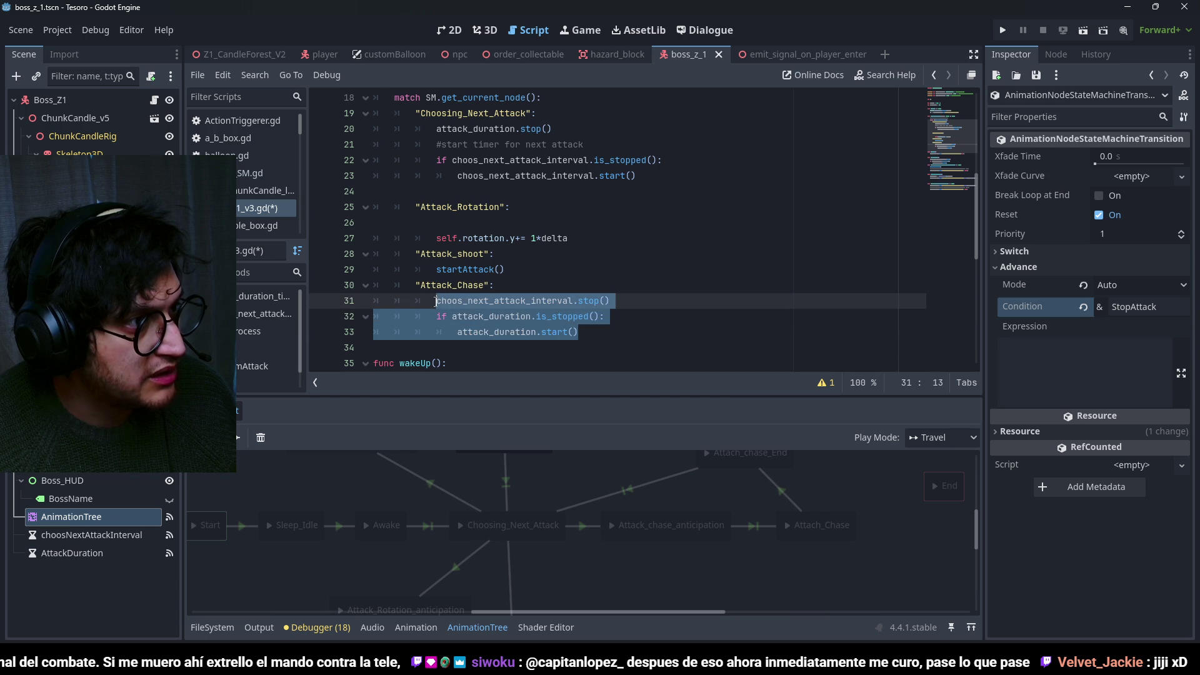
pyautogui.hotkey('ctrl', 'v')
pyautogui.scroll(1, 487, 225)
pyautogui.click(460, 270)
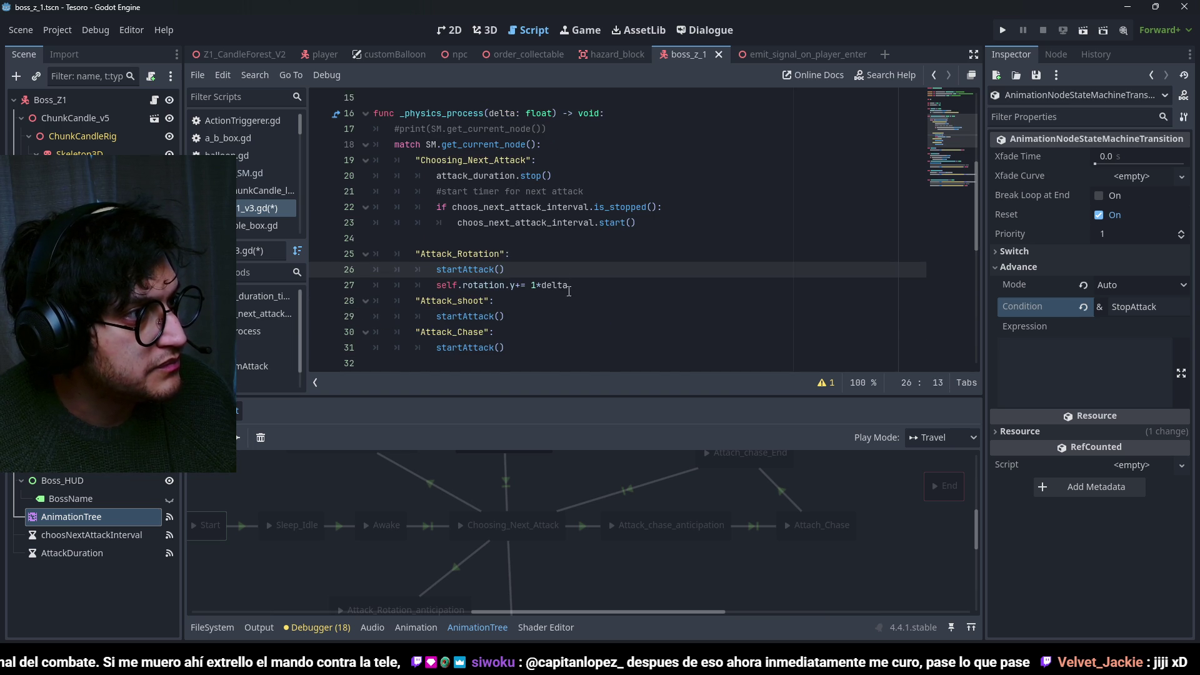
pyautogui.scroll(-2, 567, 298)
pyautogui.hotkey('ctrl', 's')
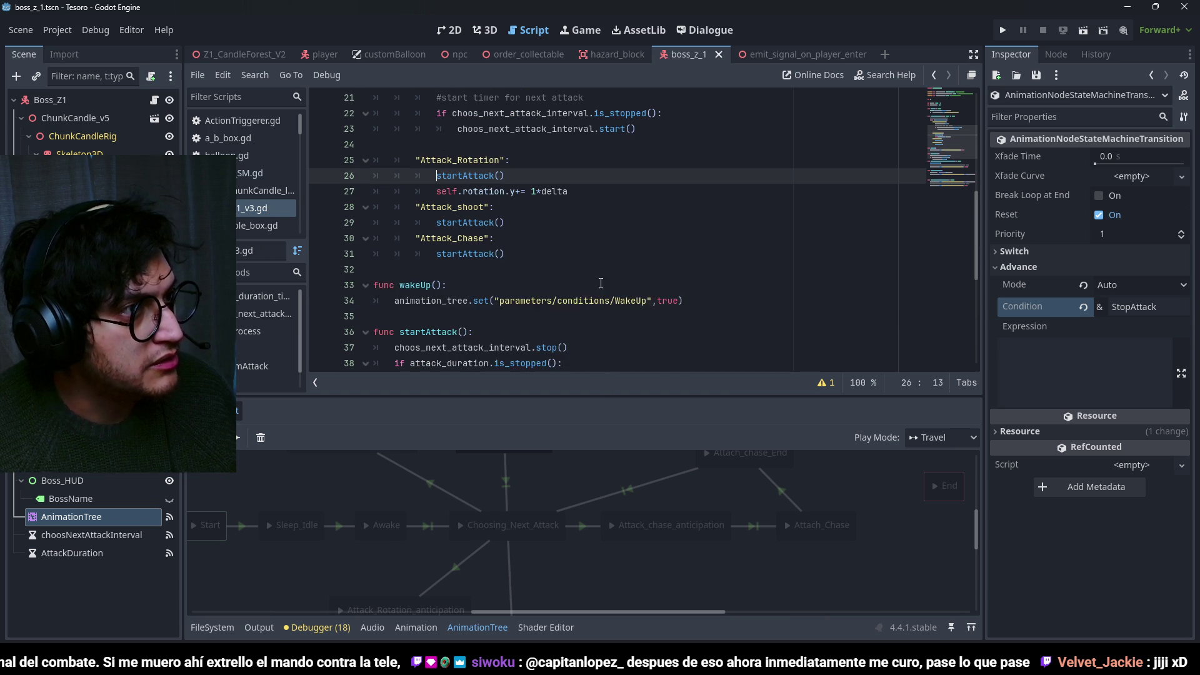
# Add comment lines inside startAttack, then run the game with F5 to test the boss.
pyautogui.scroll(3, 567, 298)
pyautogui.scroll(-3, 601, 270)
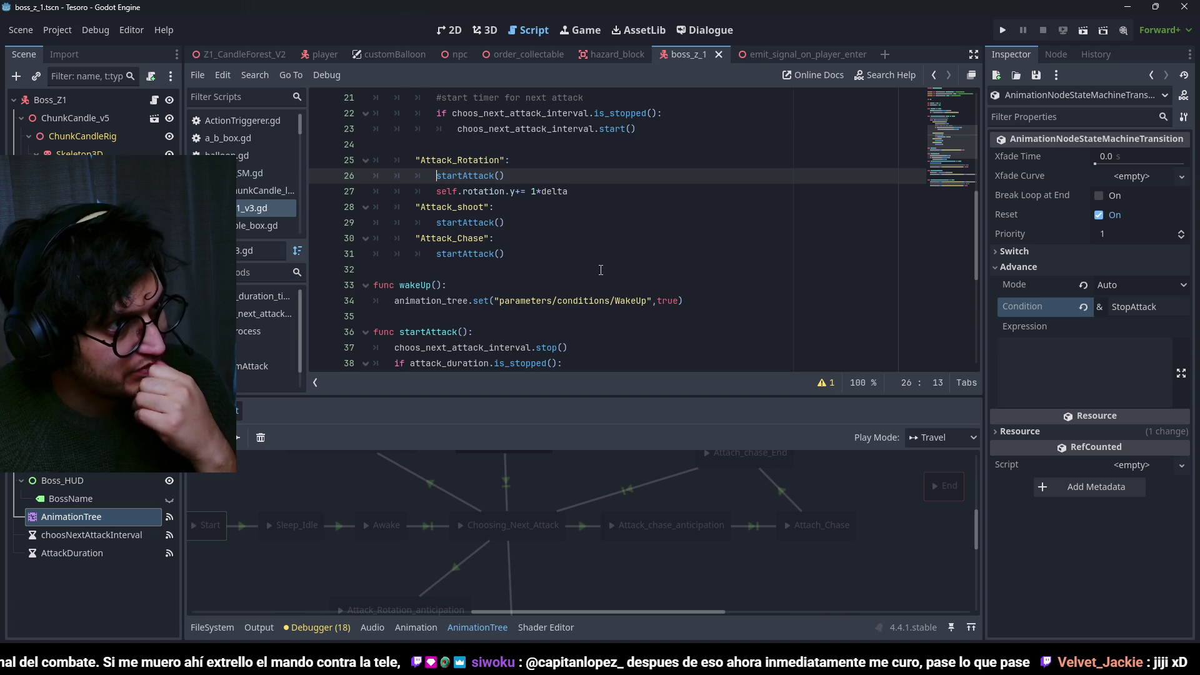
pyautogui.scroll(-3, 601, 270)
pyautogui.click(443, 193)
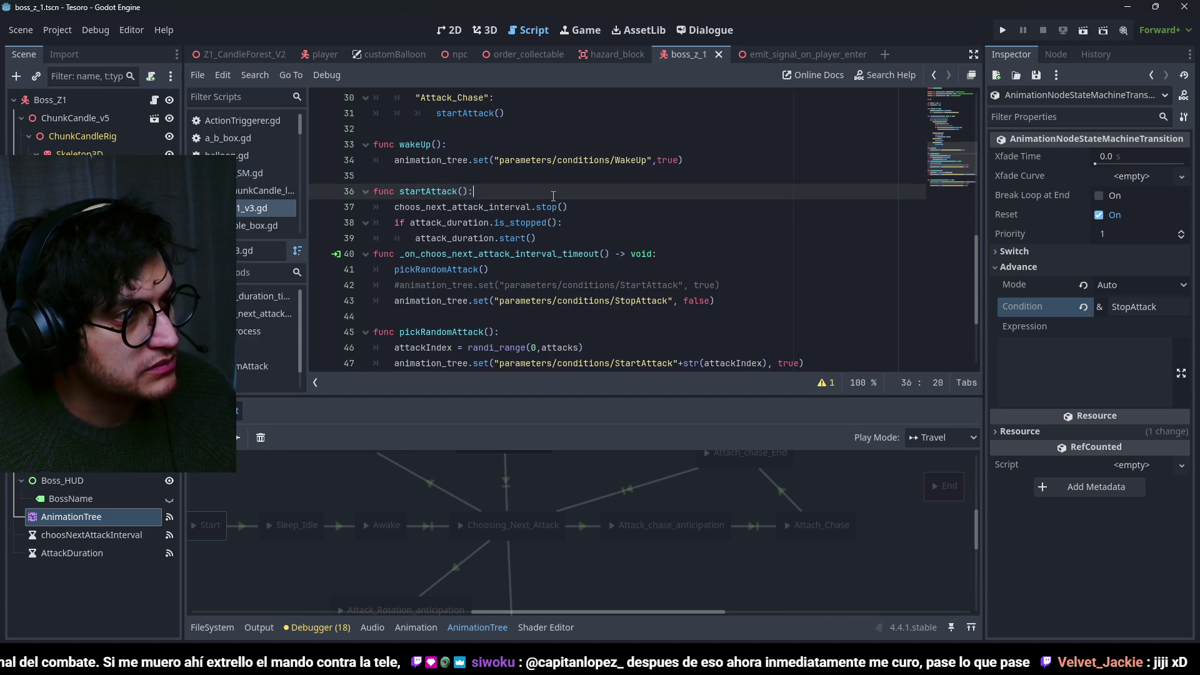
pyautogui.press('Return')
pyautogui.write('#stop time btw')
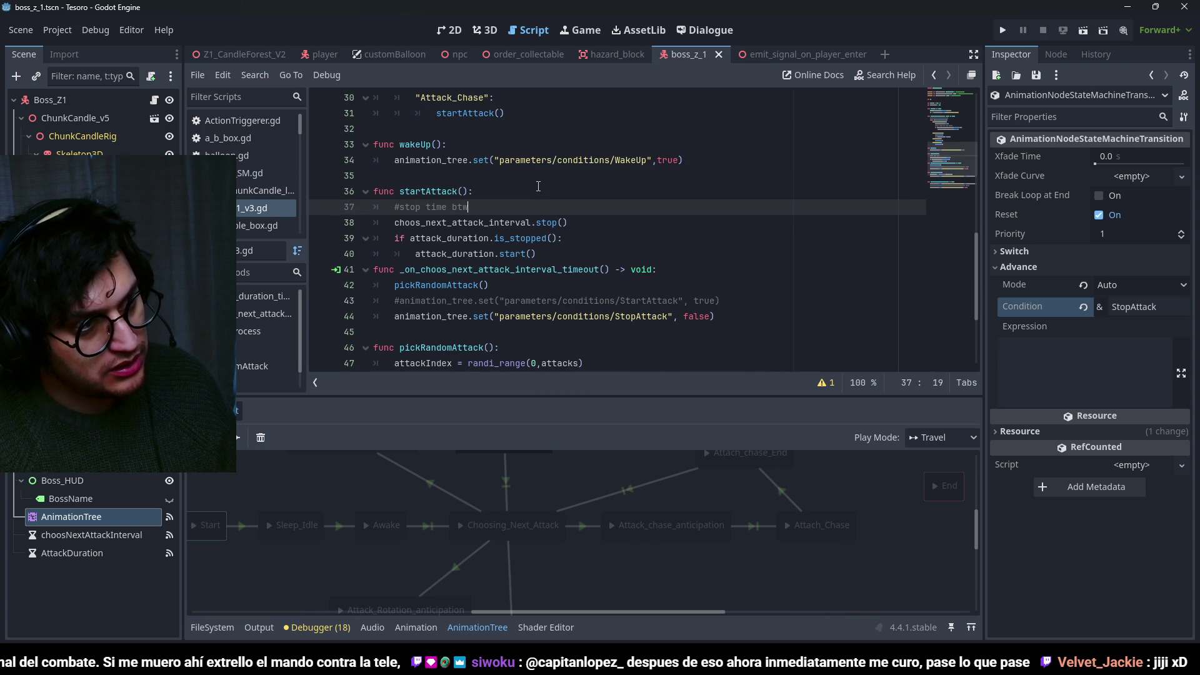
pyautogui.click(570, 224)
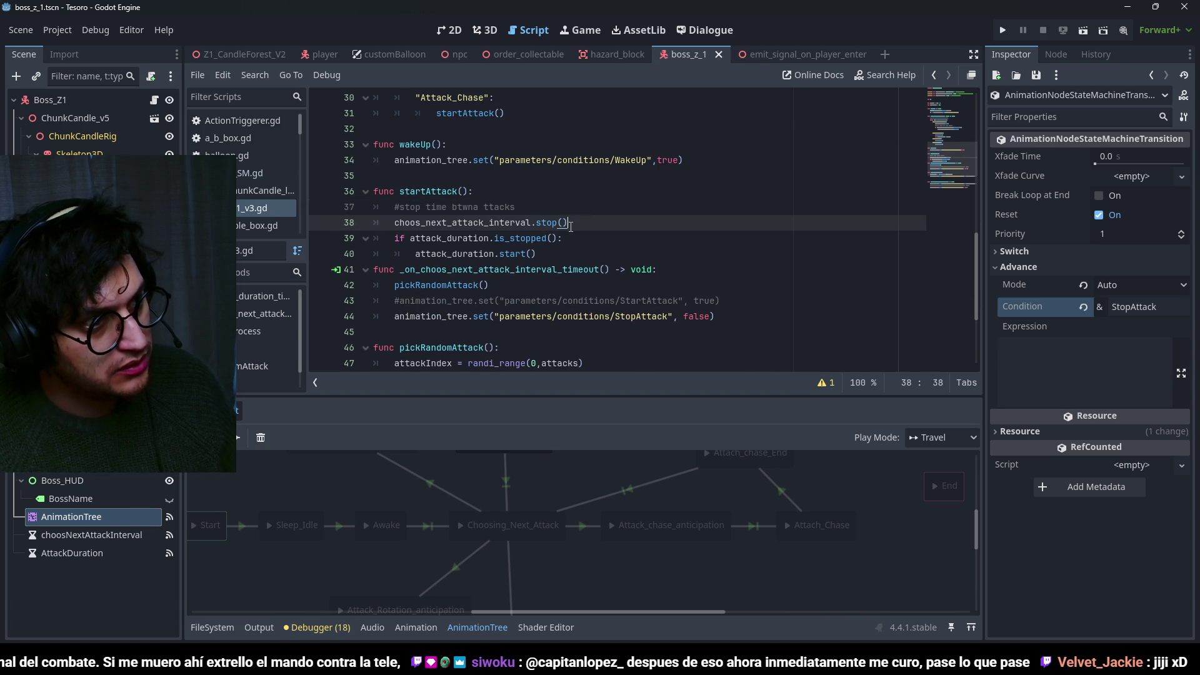
pyautogui.press('Return')
pyautogui.write('#if timer isnt working start it')
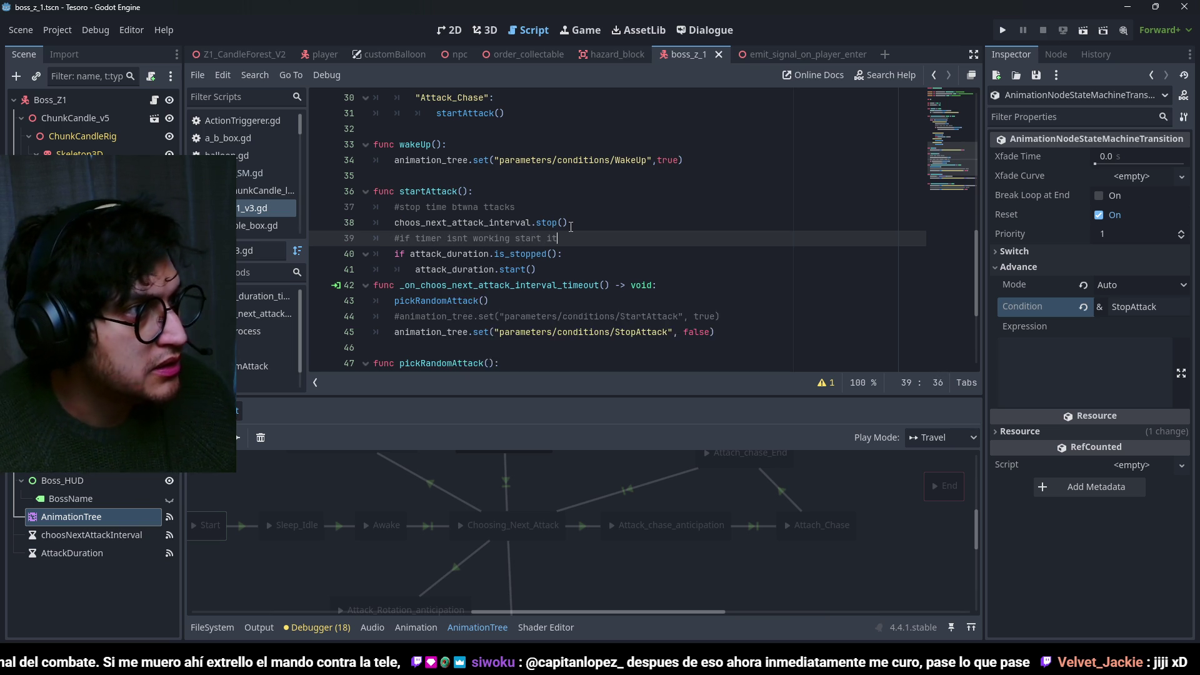
pyautogui.scroll(5, 625, 206)
pyautogui.click(684, 186)
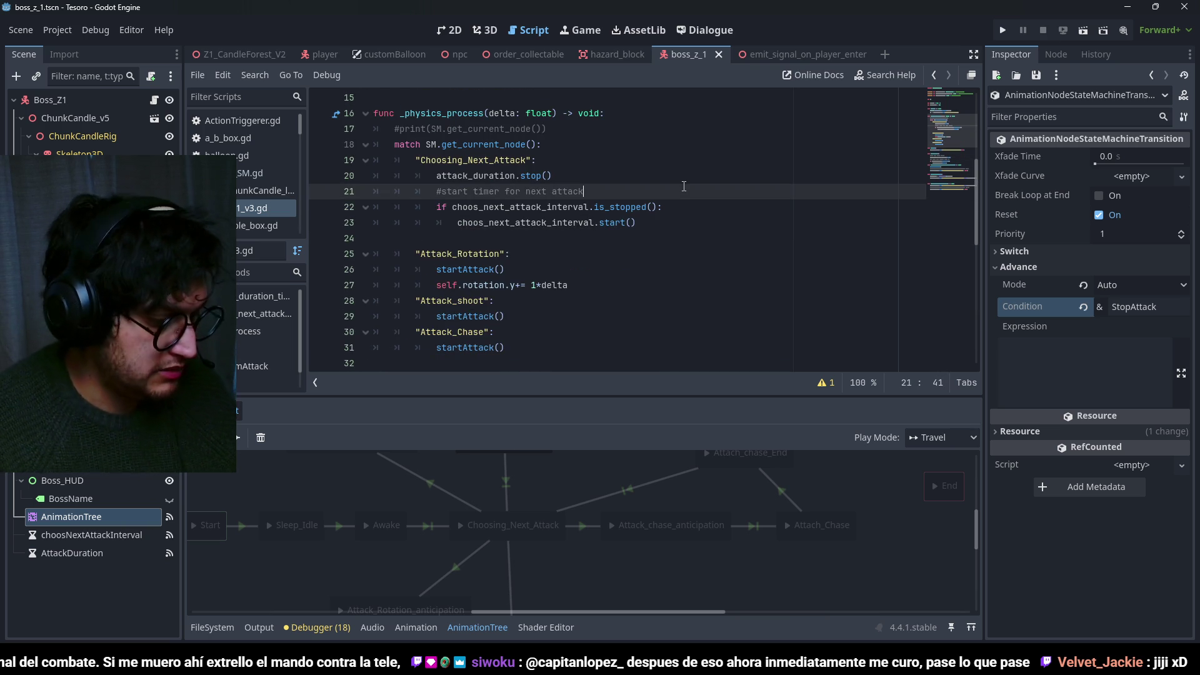
pyautogui.press('F5')
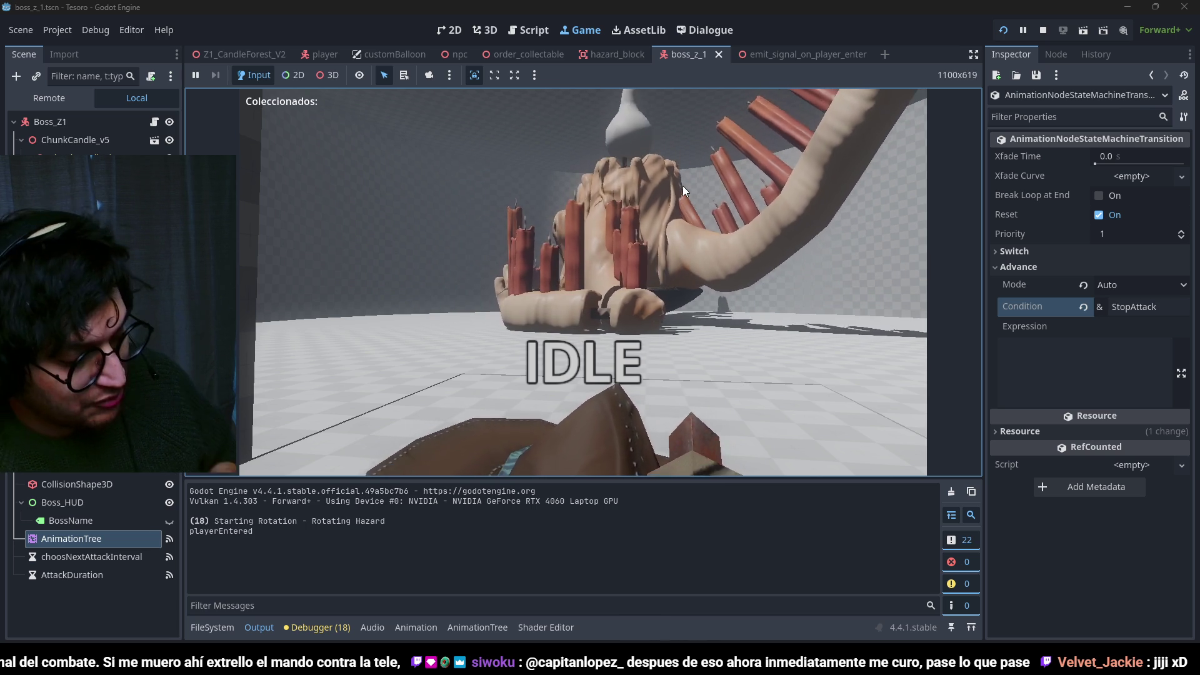
# Stop the boss test, relaunch it with F5 for a second run, then stop it with F8.
pyautogui.press('F8')
pyautogui.press('F5')
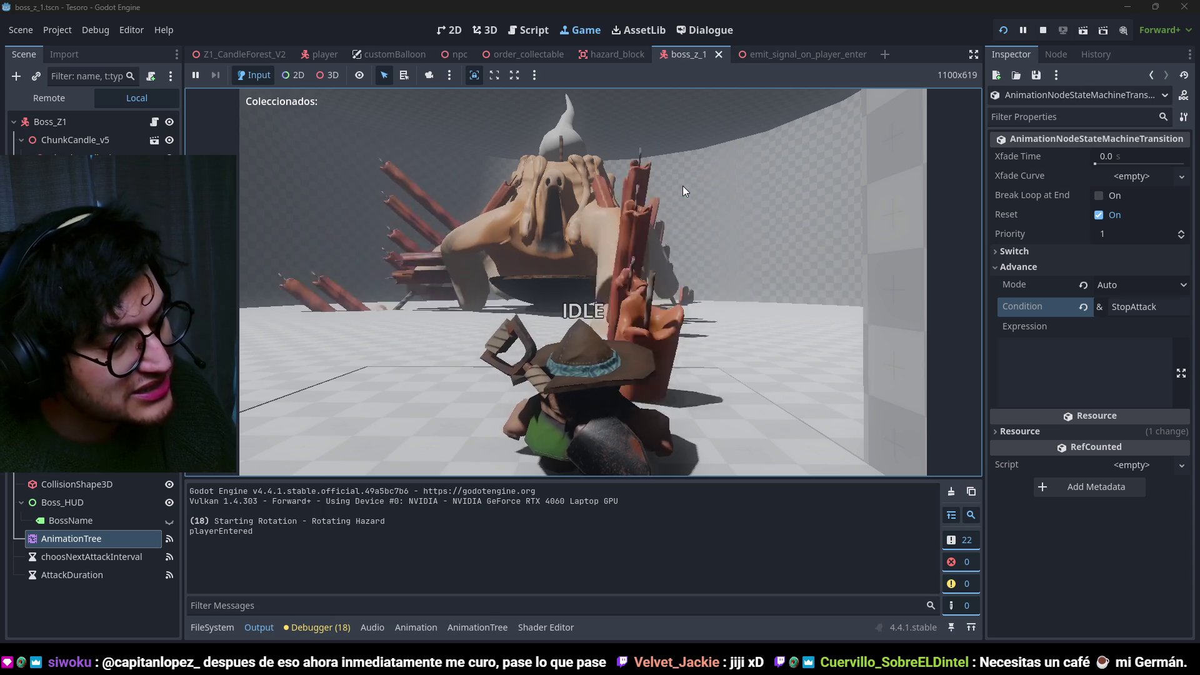
pyautogui.press('F8')
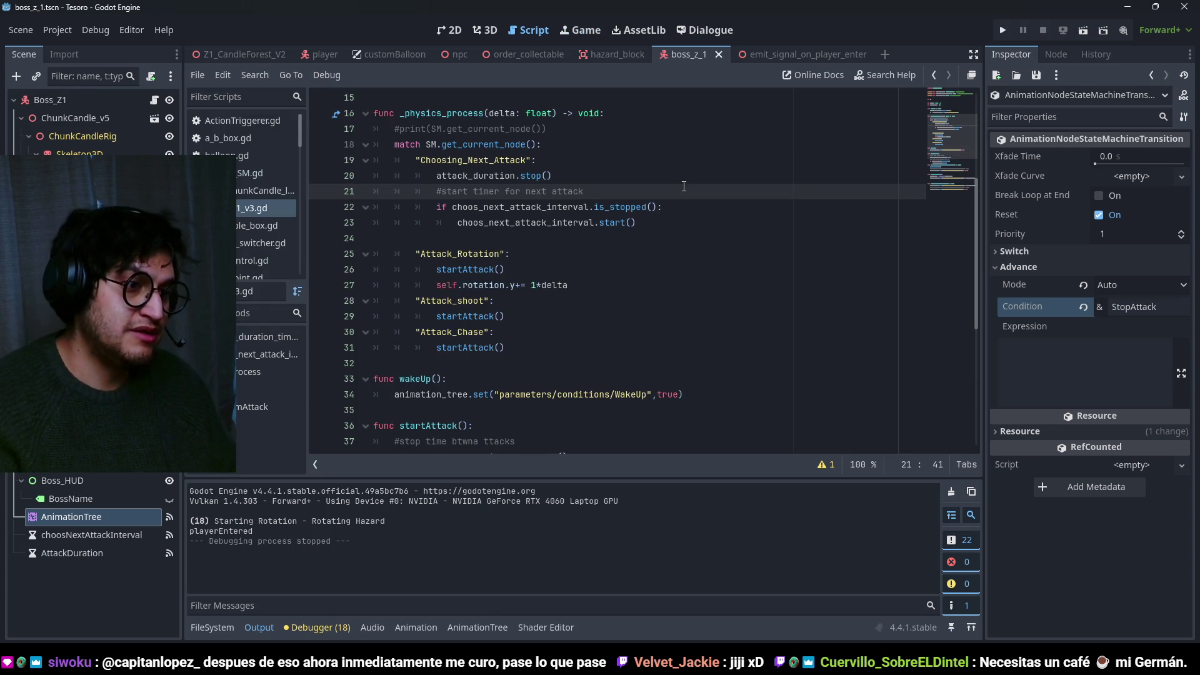
# Check the StopAttack condition on the Attach_chase_End transitions, then hide the graph and save the scene.
pyautogui.click(507, 628)
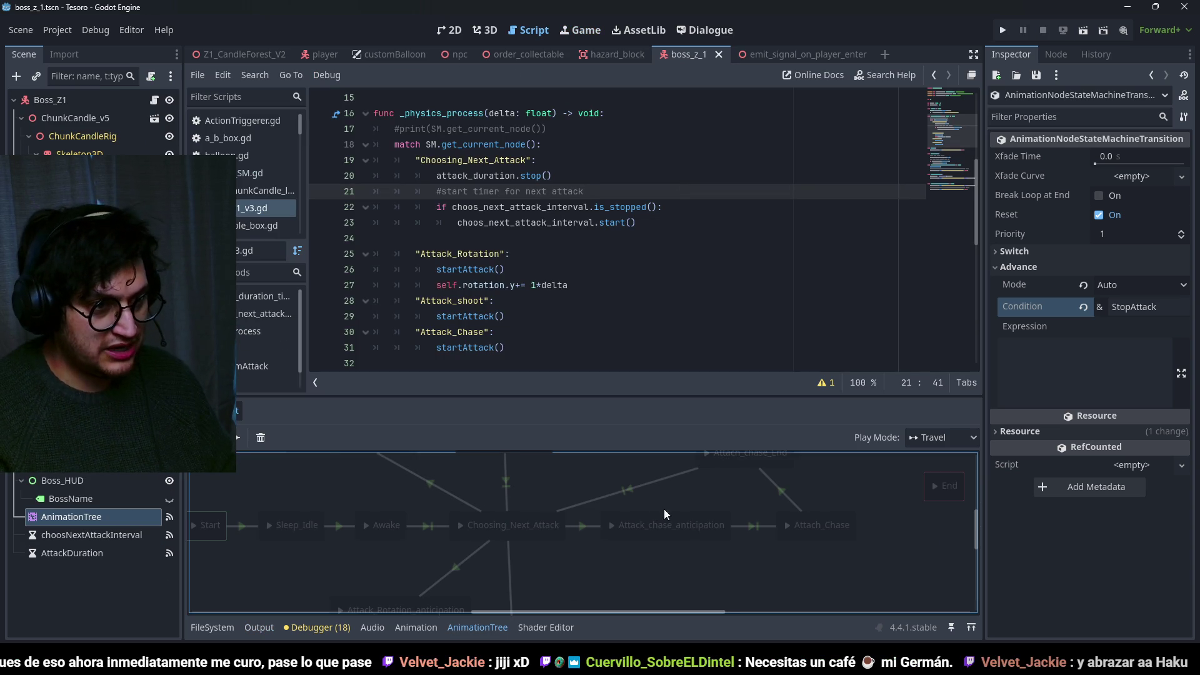
pyautogui.moveTo(685, 540); pyautogui.dragTo(700, 495)
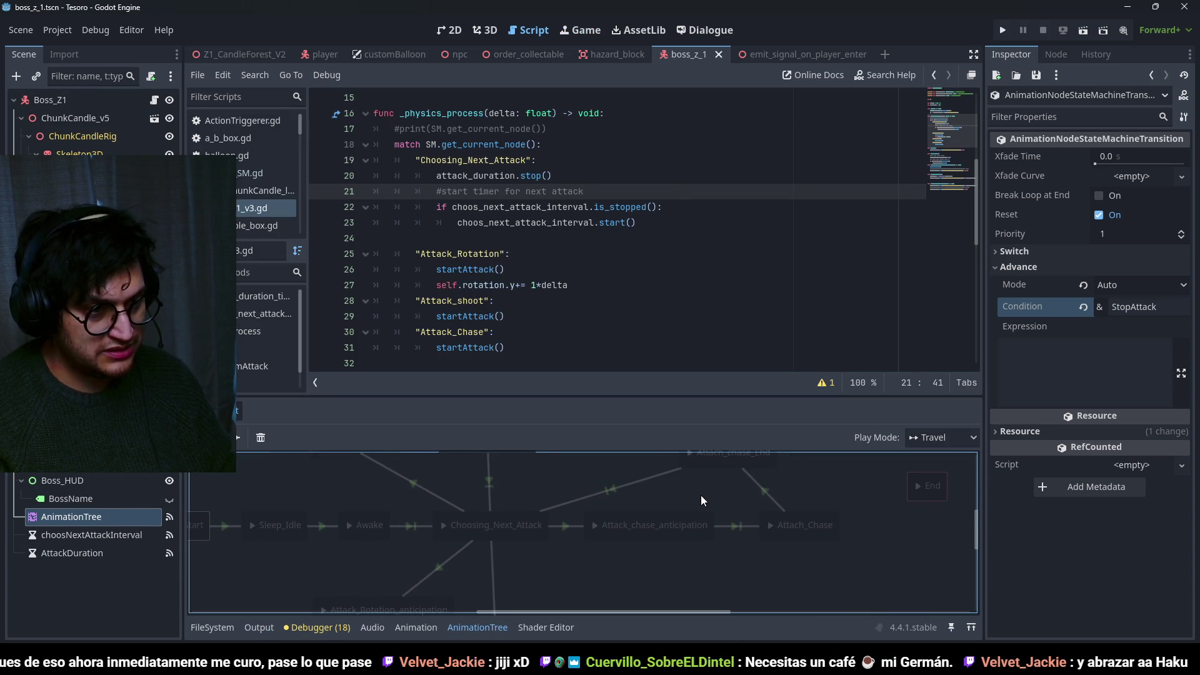
pyautogui.click(771, 496)
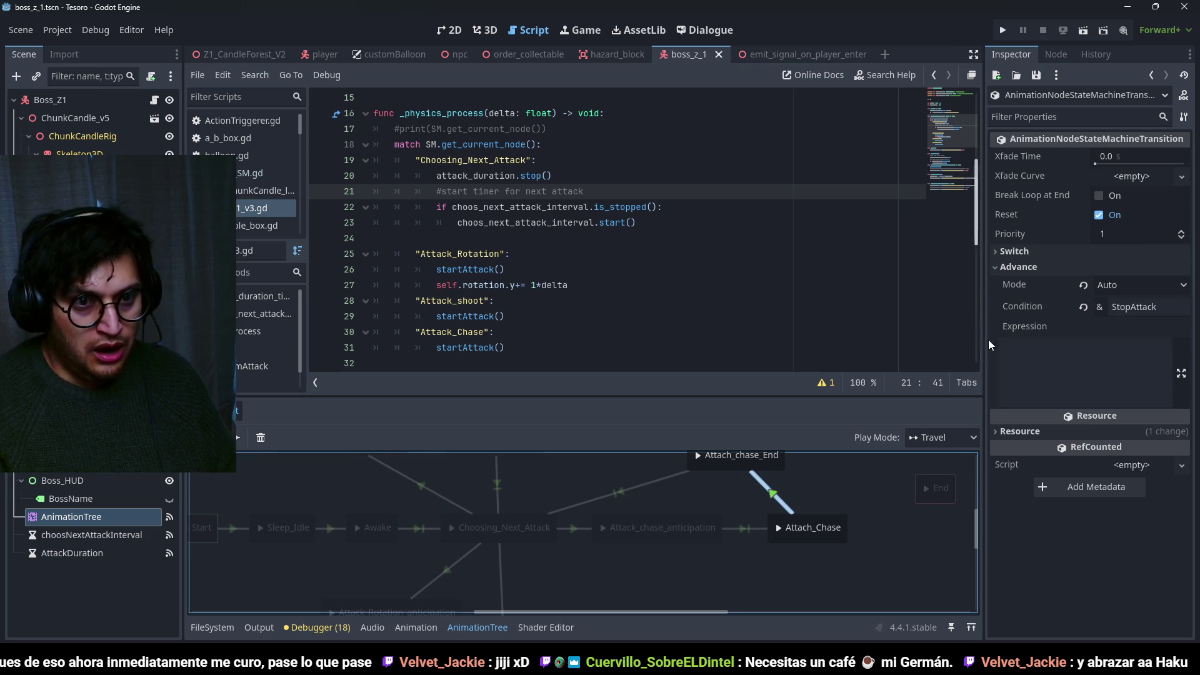
pyautogui.scroll(1, 903, 501)
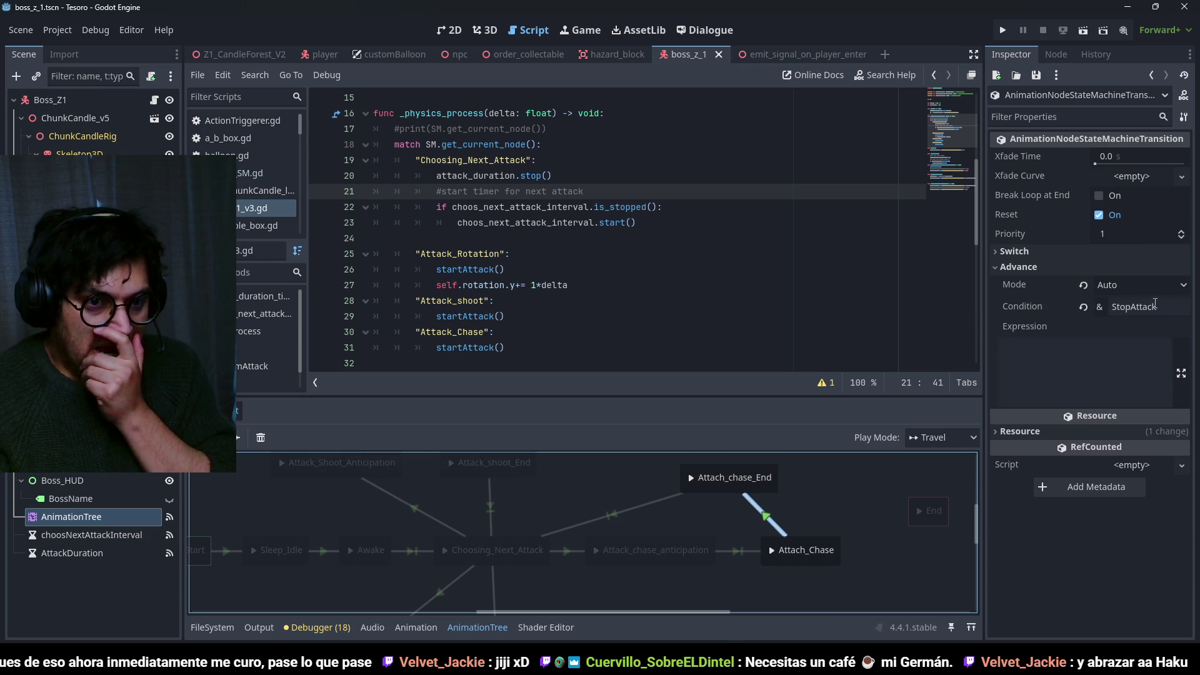
pyautogui.click(1053, 306)
pyautogui.click(668, 500)
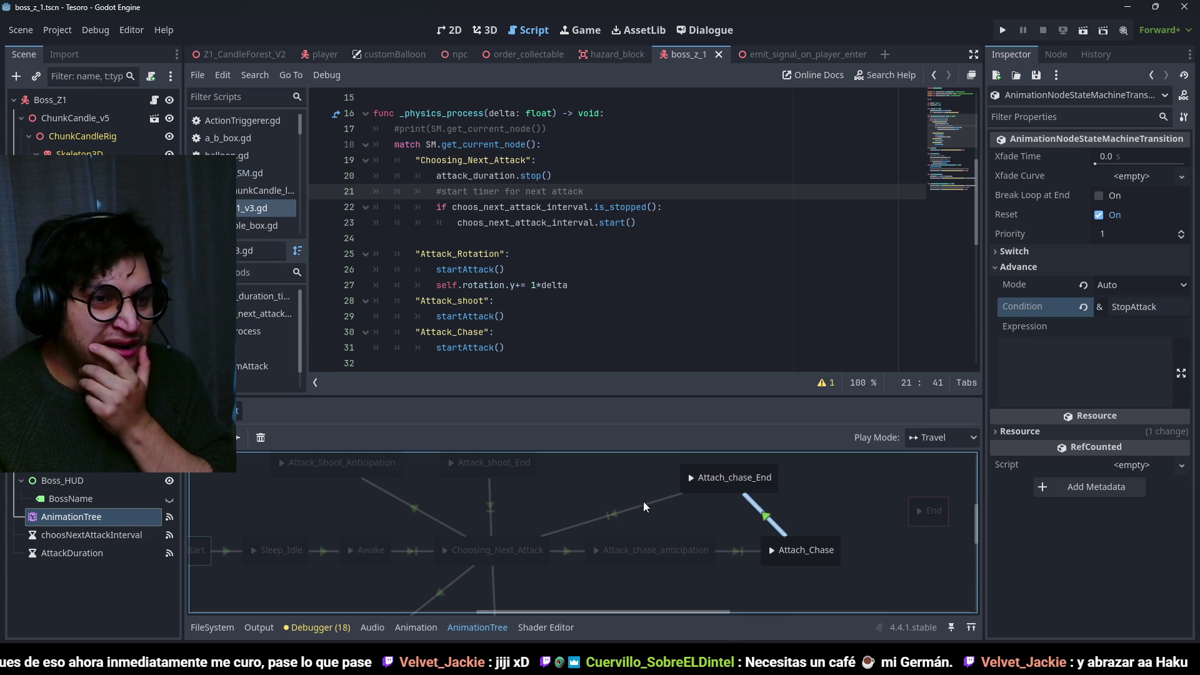
pyautogui.click(644, 502)
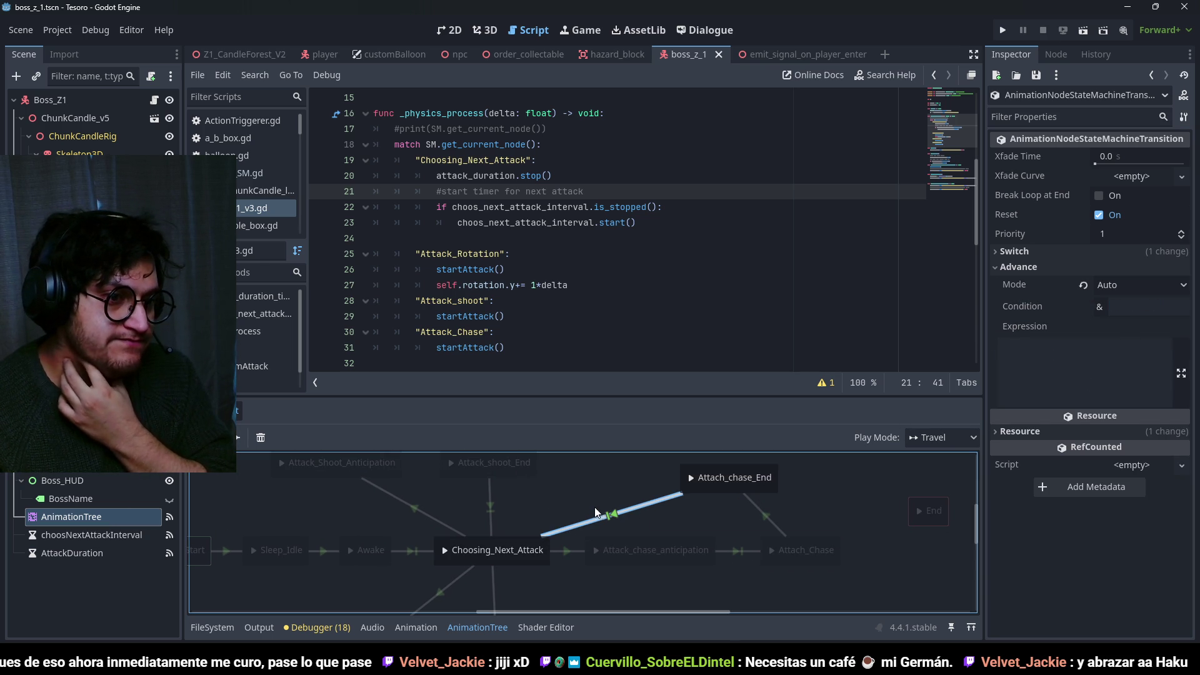
pyautogui.moveTo(756, 507)
pyautogui.mouseDown()
pyautogui.moveTo(808, 474)
pyautogui.moveTo(782, 515)
pyautogui.mouseUp()
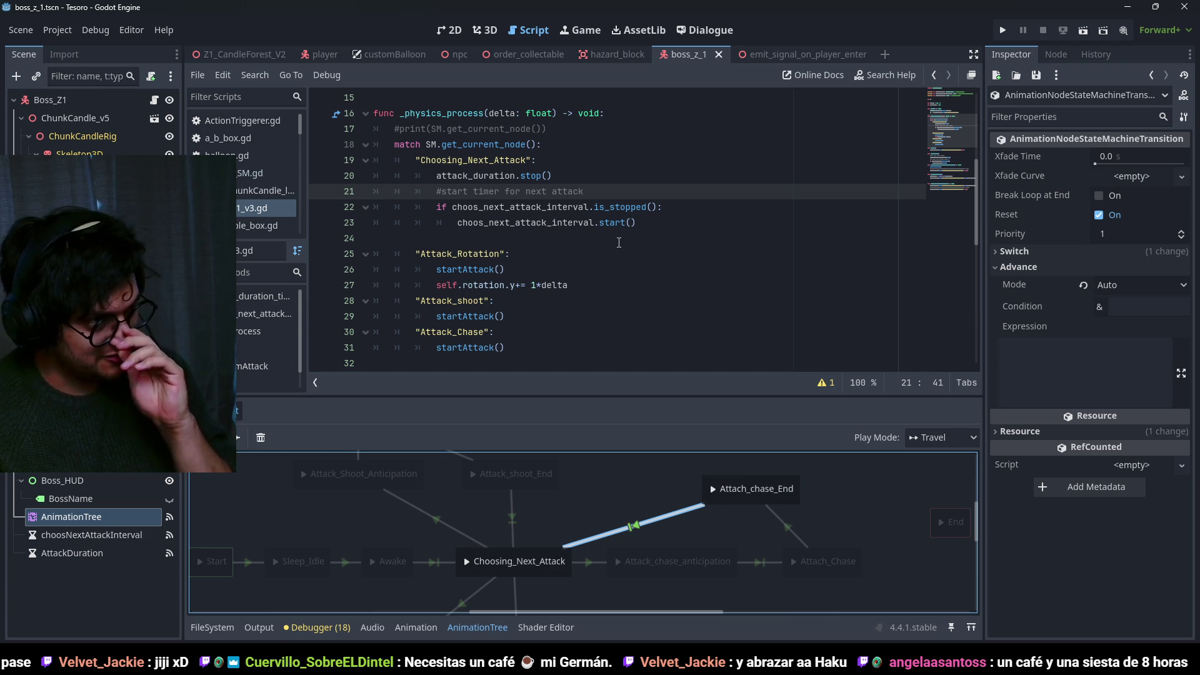
pyautogui.click(475, 626)
pyautogui.hotkey('ctrl', 's')
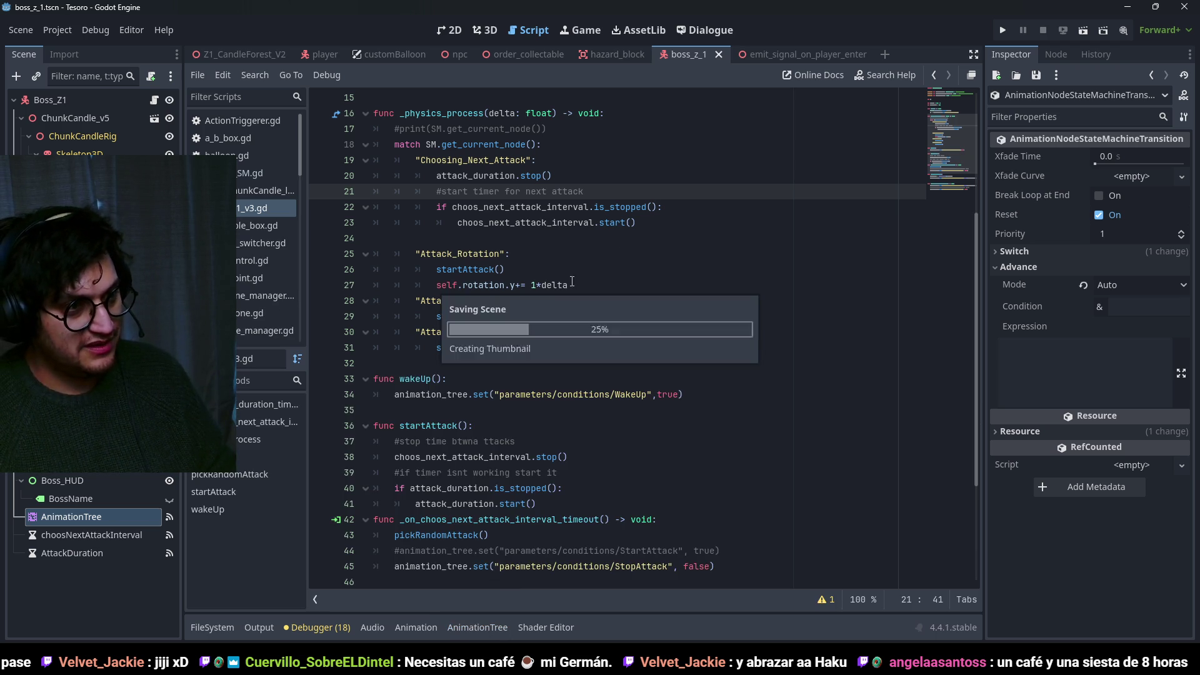
pyautogui.moveTo(641, 223); pyautogui.dragTo(340, 151)
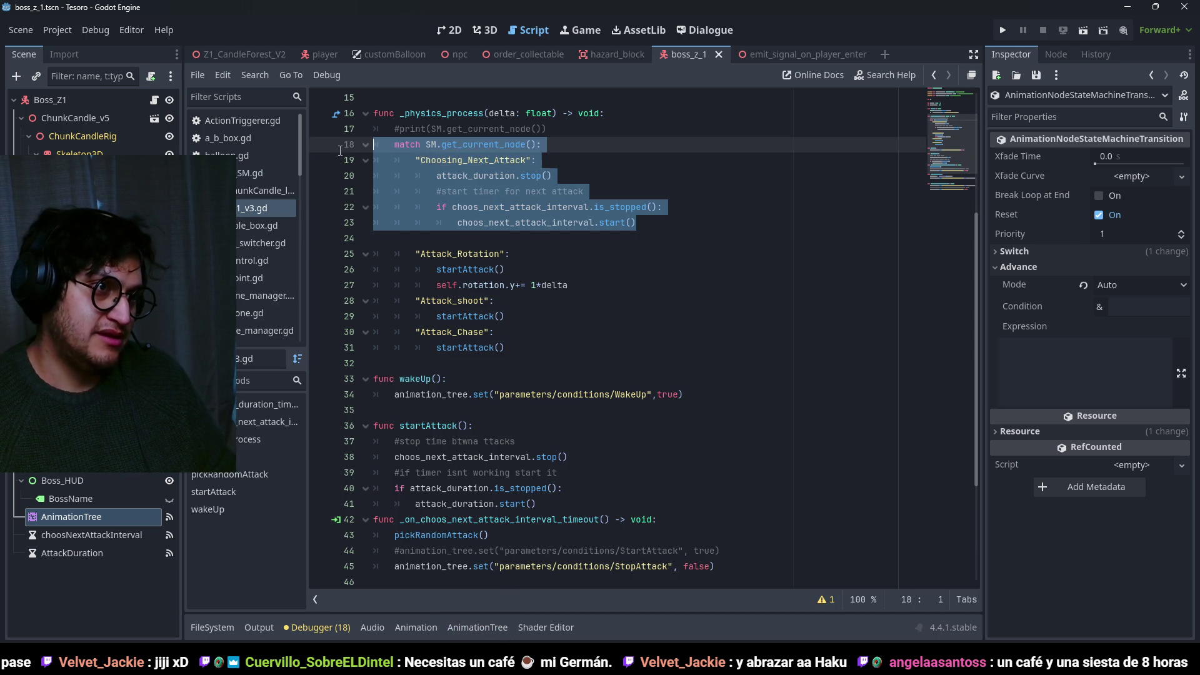
pyautogui.hotkey('ctrl', 's')
pyautogui.click(586, 190)
pyautogui.press('Up')
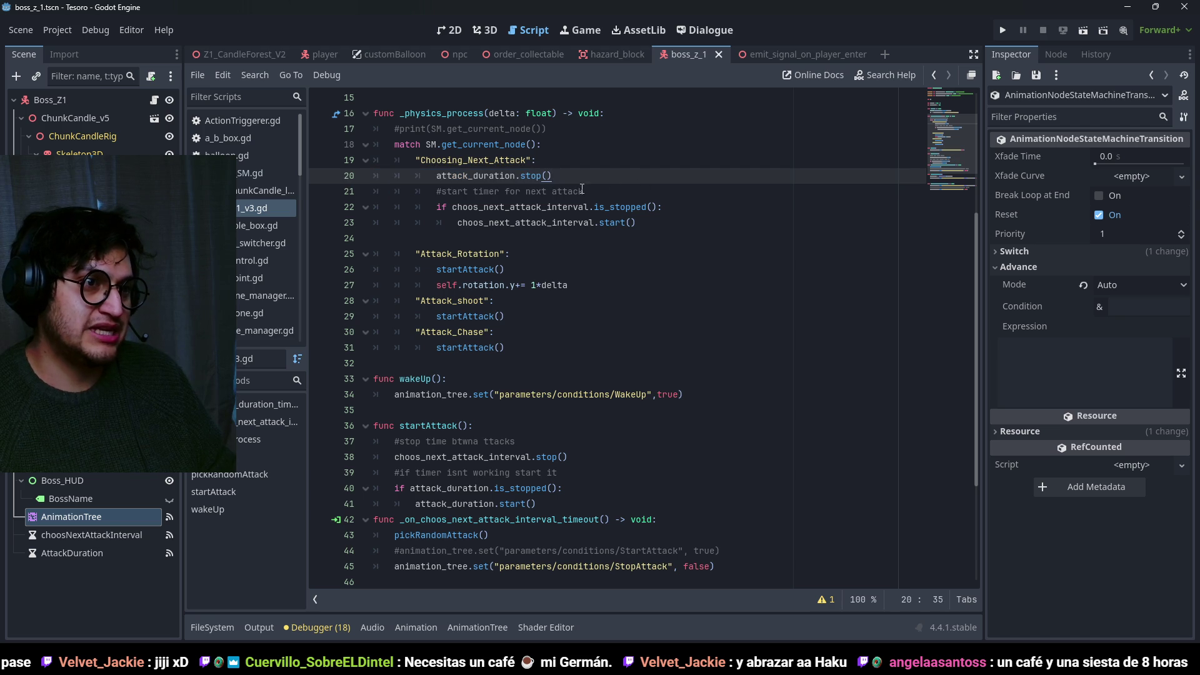
pyautogui.moveTo(586, 191); pyautogui.dragTo(375, 191)
pyautogui.hotkey('ctrl', 's')
pyautogui.moveTo(636, 224)
pyautogui.mouseDown()
pyautogui.moveTo(394, 191)
pyautogui.moveTo(380, 169)
pyautogui.mouseUp()
pyautogui.click(729, 195)
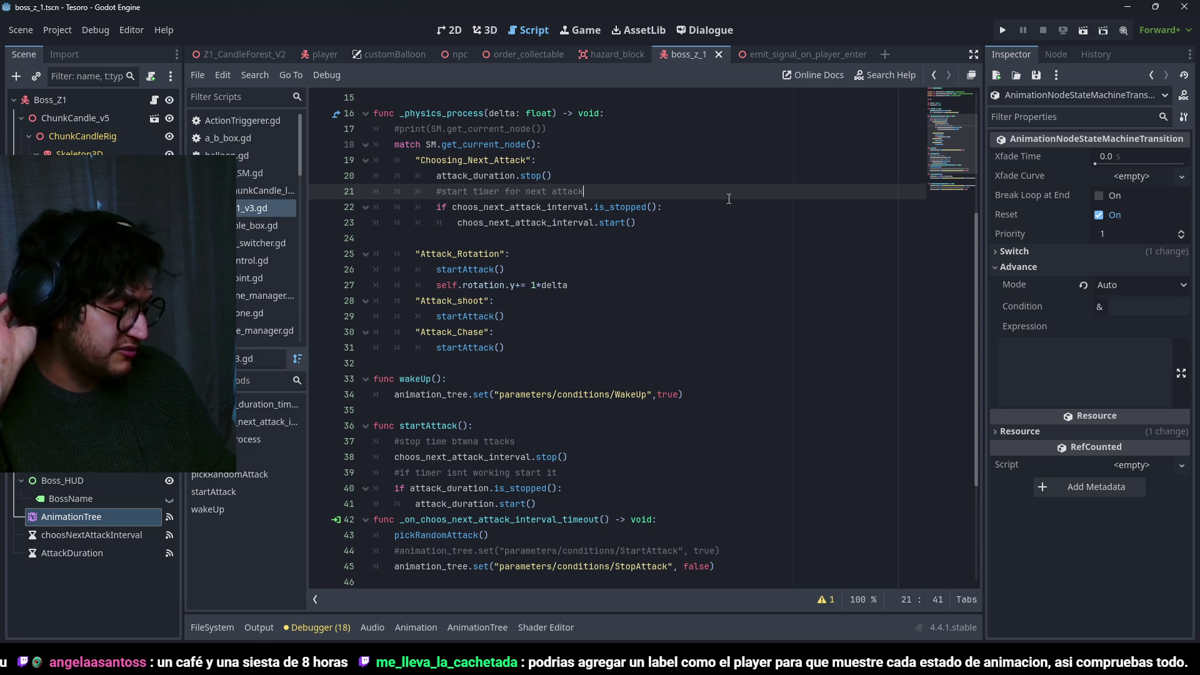
pyautogui.scroll(-1, 712, 203)
pyautogui.scroll(2, 694, 209)
pyautogui.scroll(1, 689, 215)
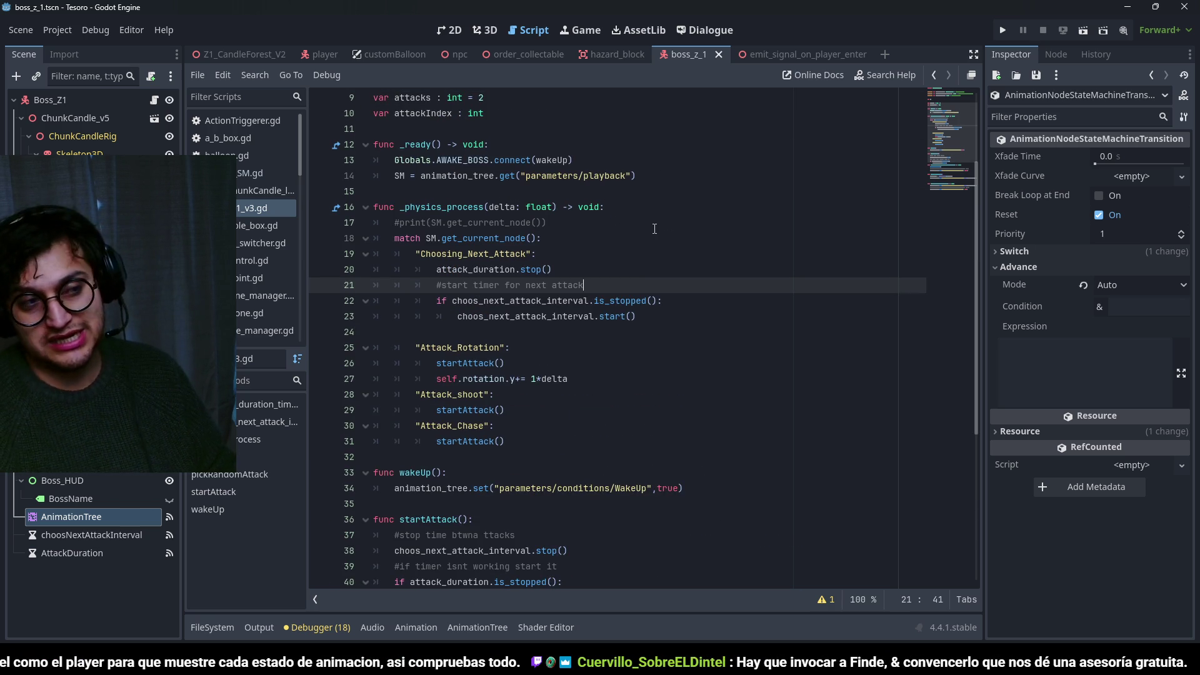
pyautogui.scroll(-2, 636, 302)
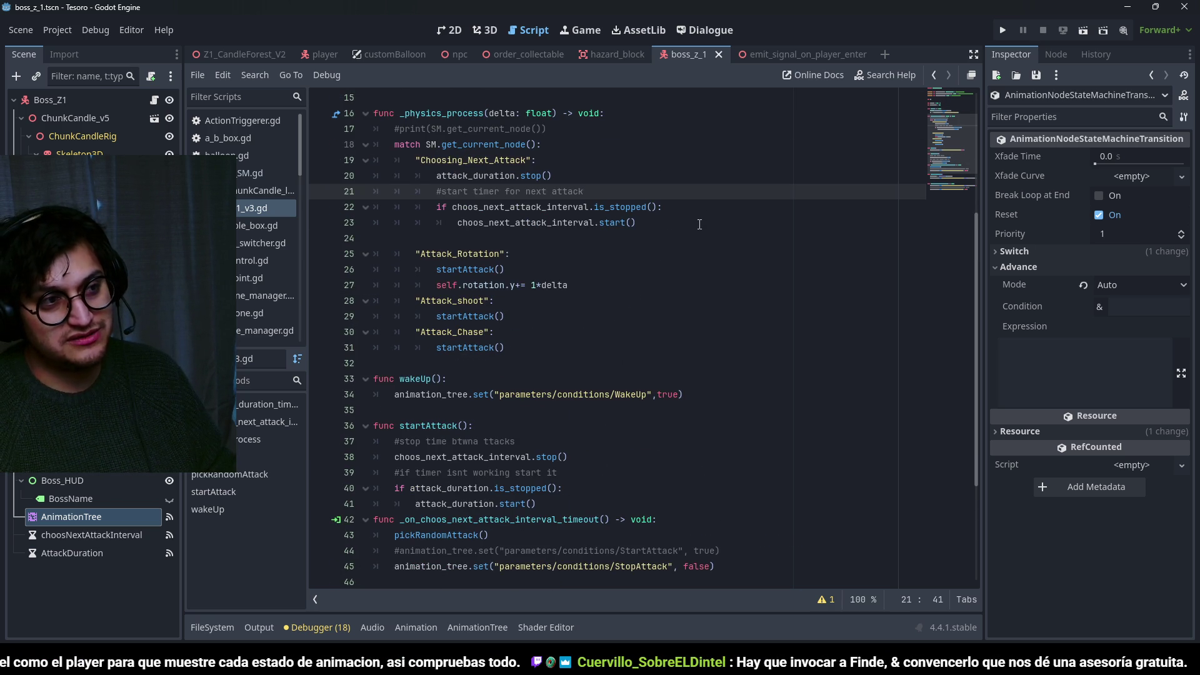
pyautogui.moveTo(636, 223); pyautogui.dragTo(271, 216)
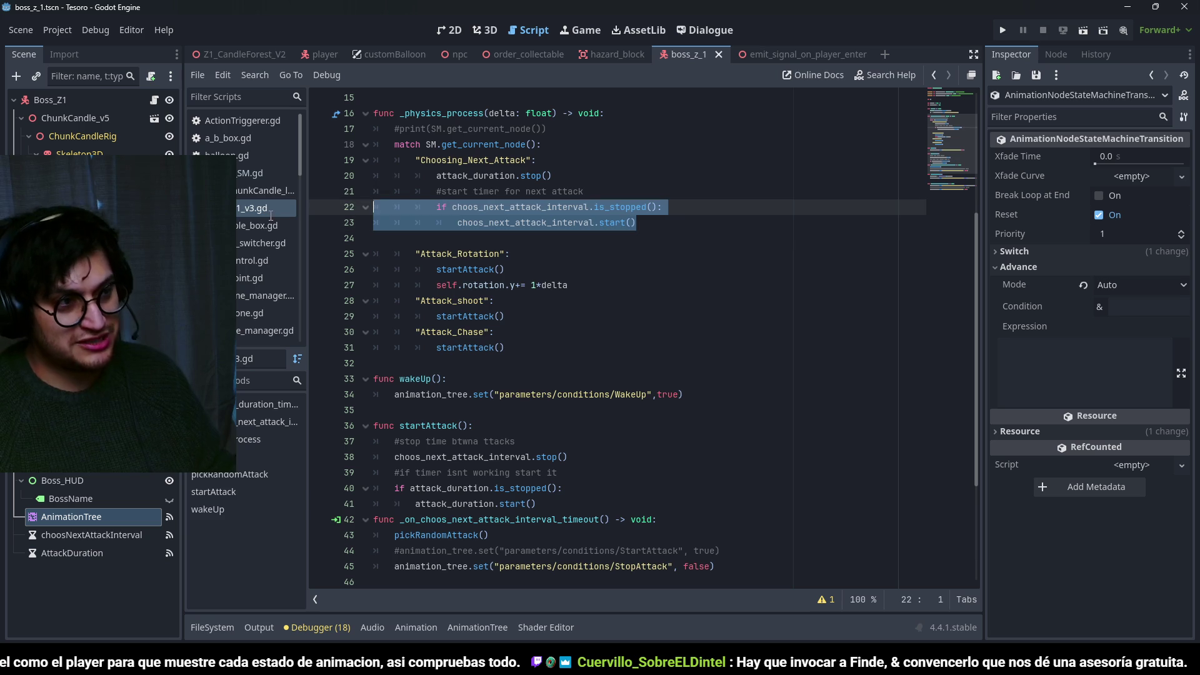
pyautogui.click(626, 222)
pyautogui.scroll(-4, 676, 250)
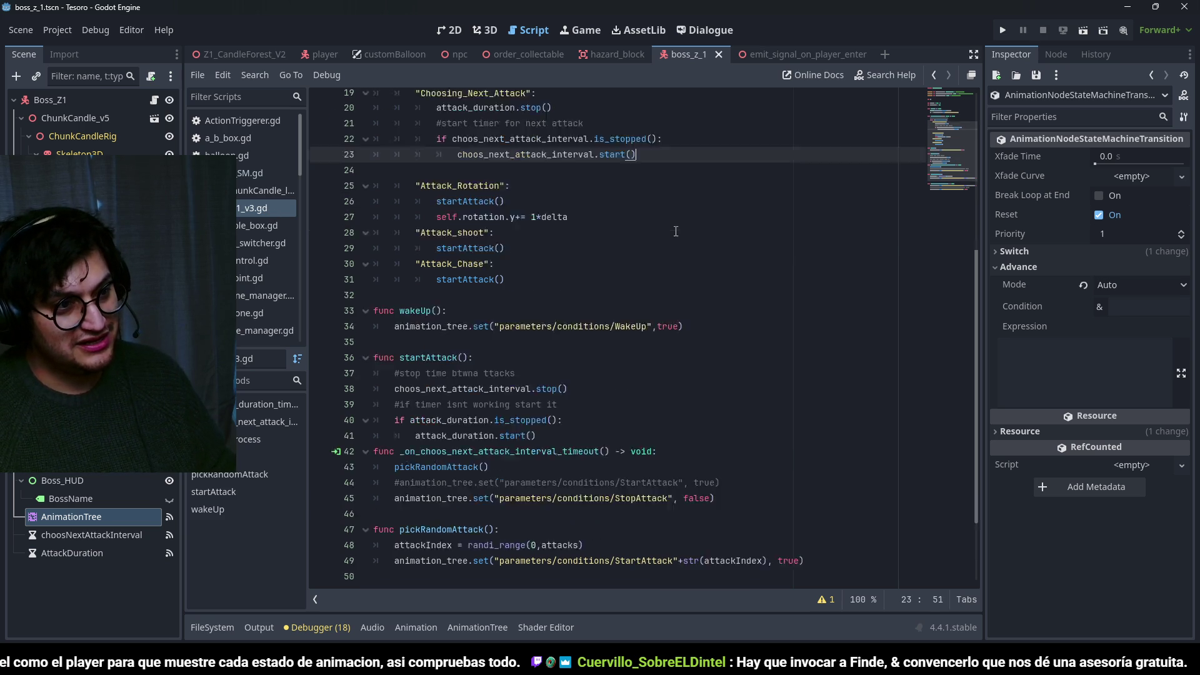
pyautogui.scroll(3, 674, 314)
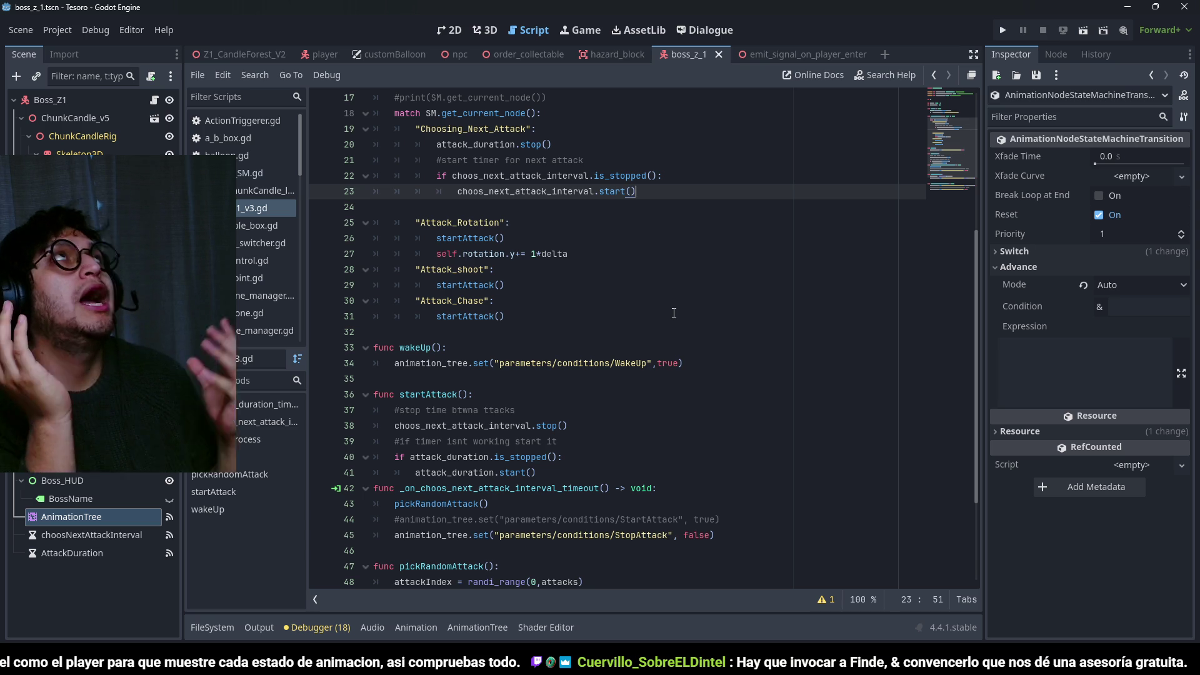
pyautogui.scroll(5, 582, 250)
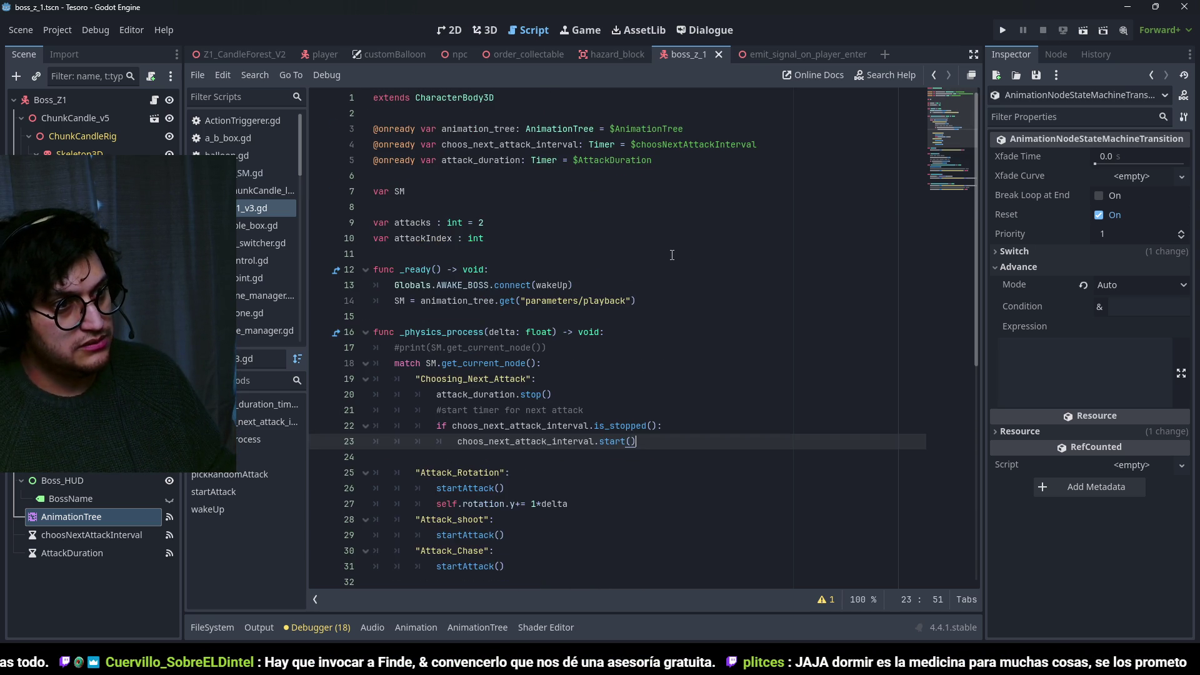
pyautogui.scroll(-8, 670, 256)
pyautogui.click(496, 301)
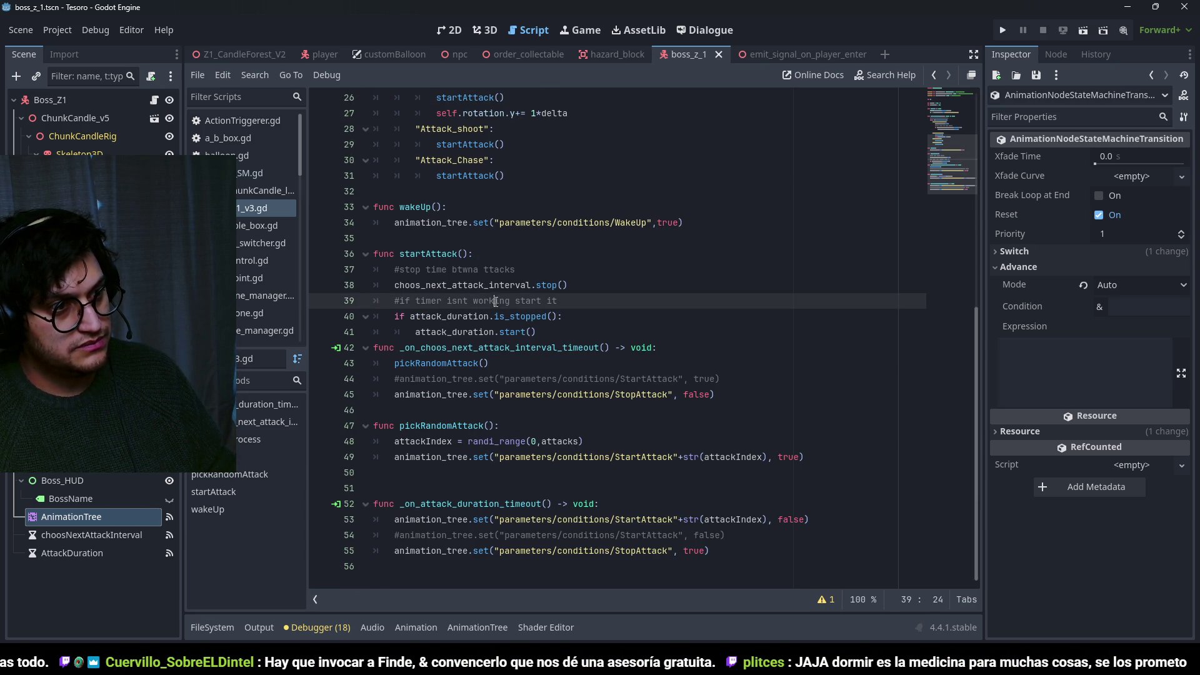
pyautogui.scroll(5, 624, 300)
pyautogui.click(625, 301)
pyautogui.scroll(-2, 625, 300)
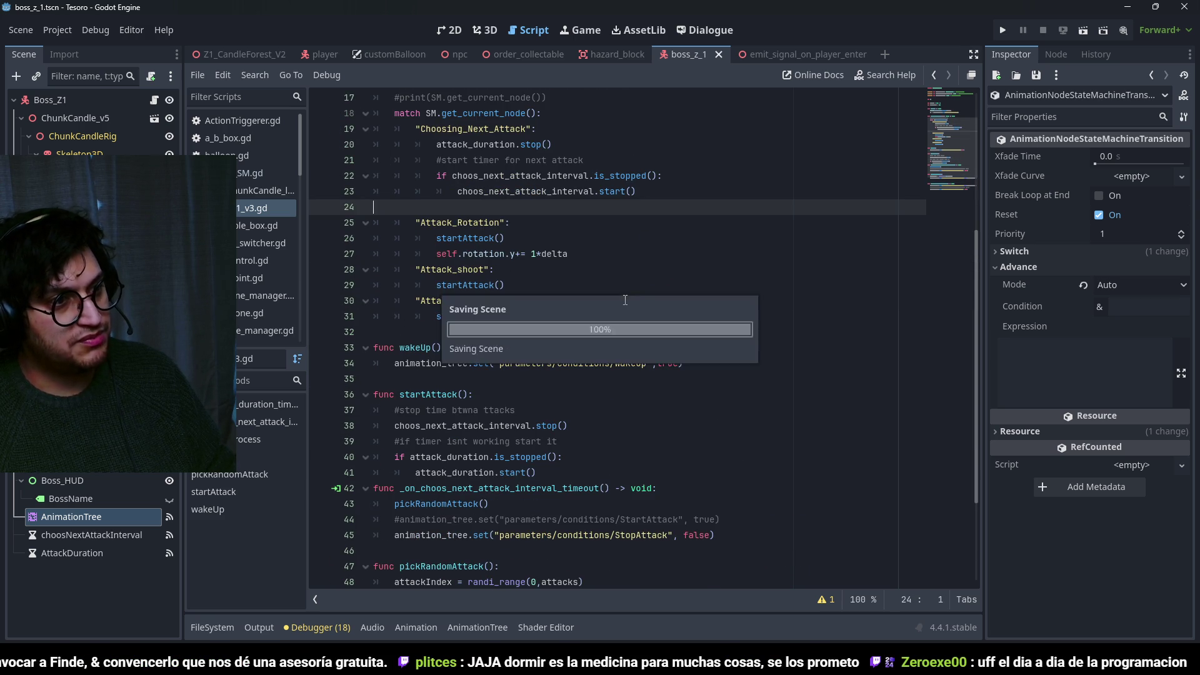
pyautogui.scroll(-2, 625, 300)
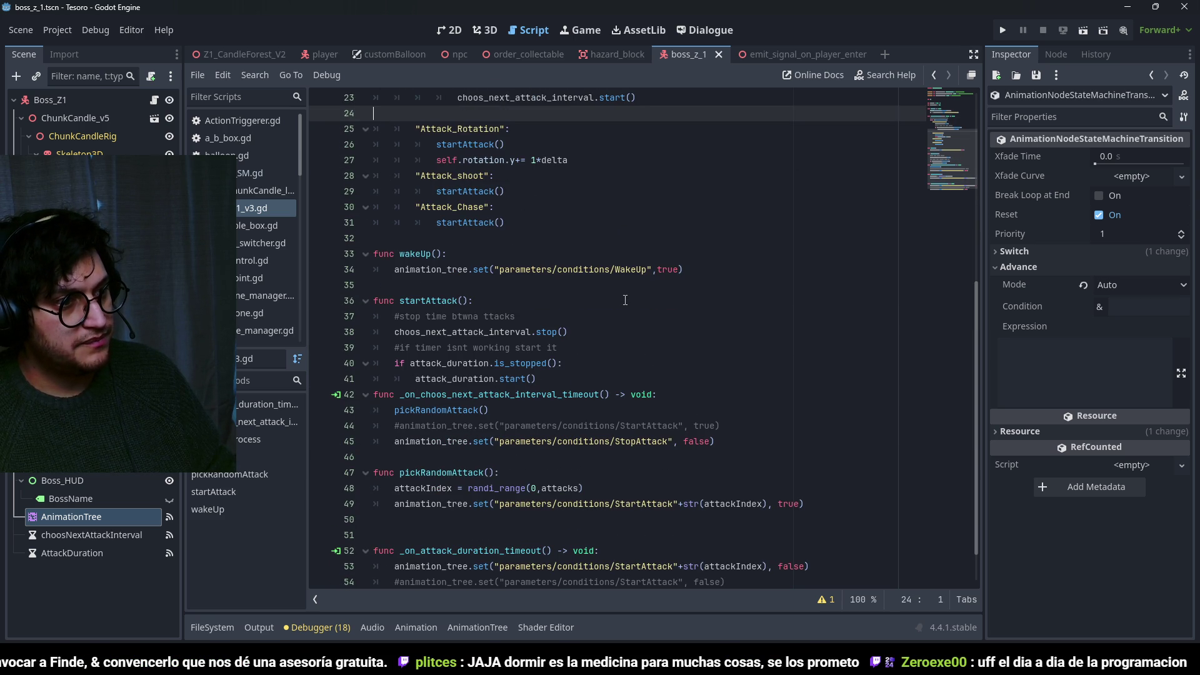
pyautogui.scroll(-1, 625, 301)
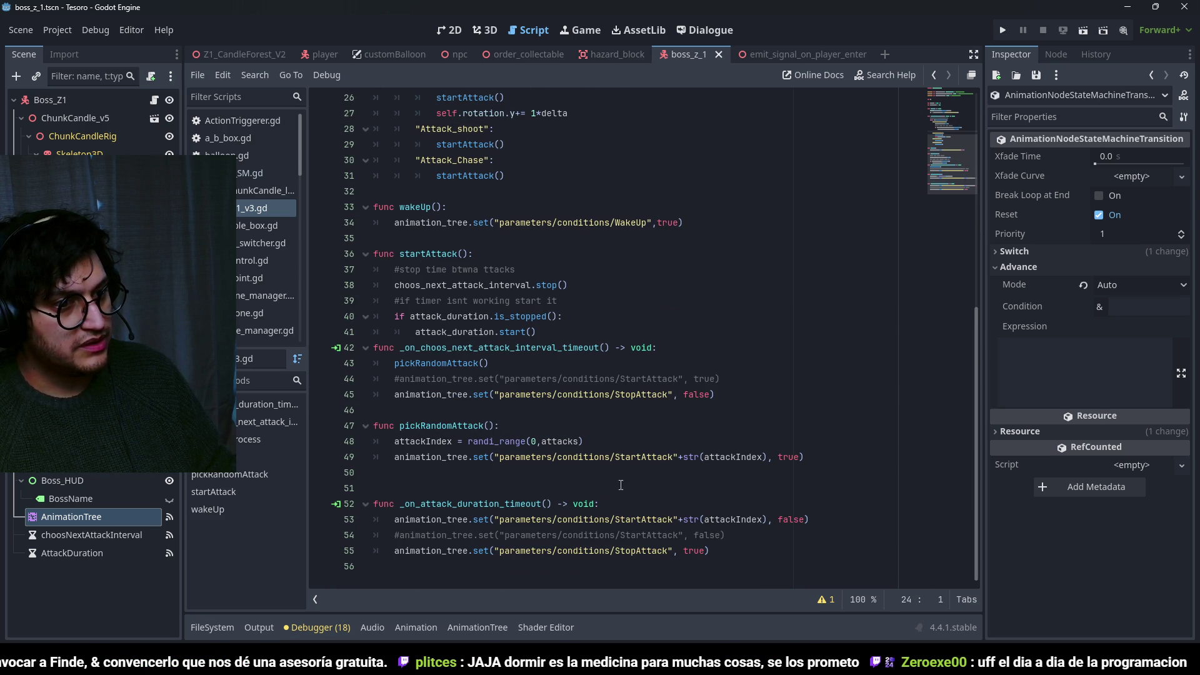
pyautogui.doubleClick(735, 520)
pyautogui.doubleClick(738, 457)
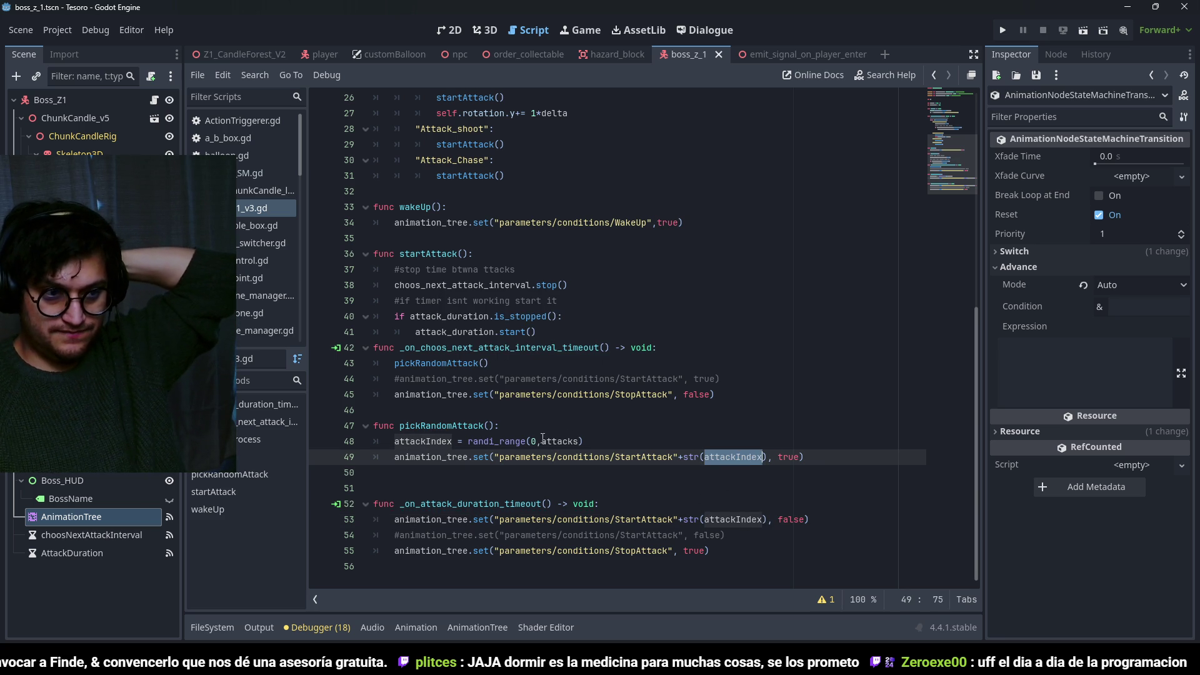
pyautogui.doubleClick(441, 425)
pyautogui.scroll(1, 611, 460)
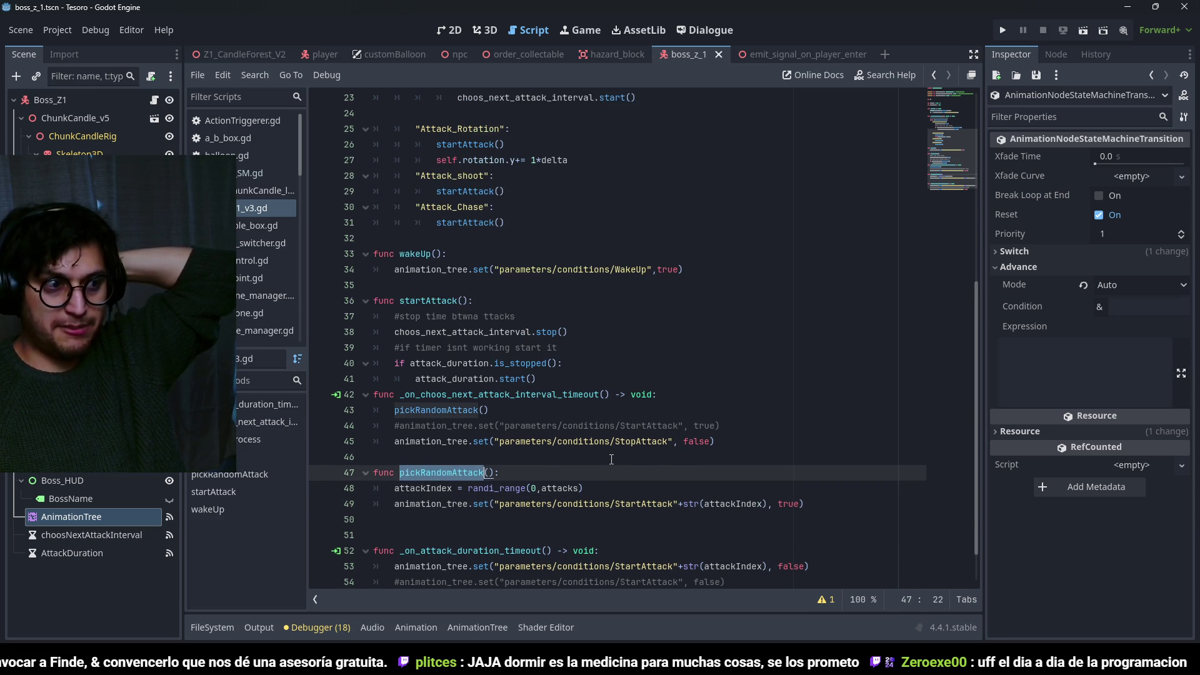
pyautogui.scroll(1, 612, 459)
pyautogui.scroll(-2, 612, 459)
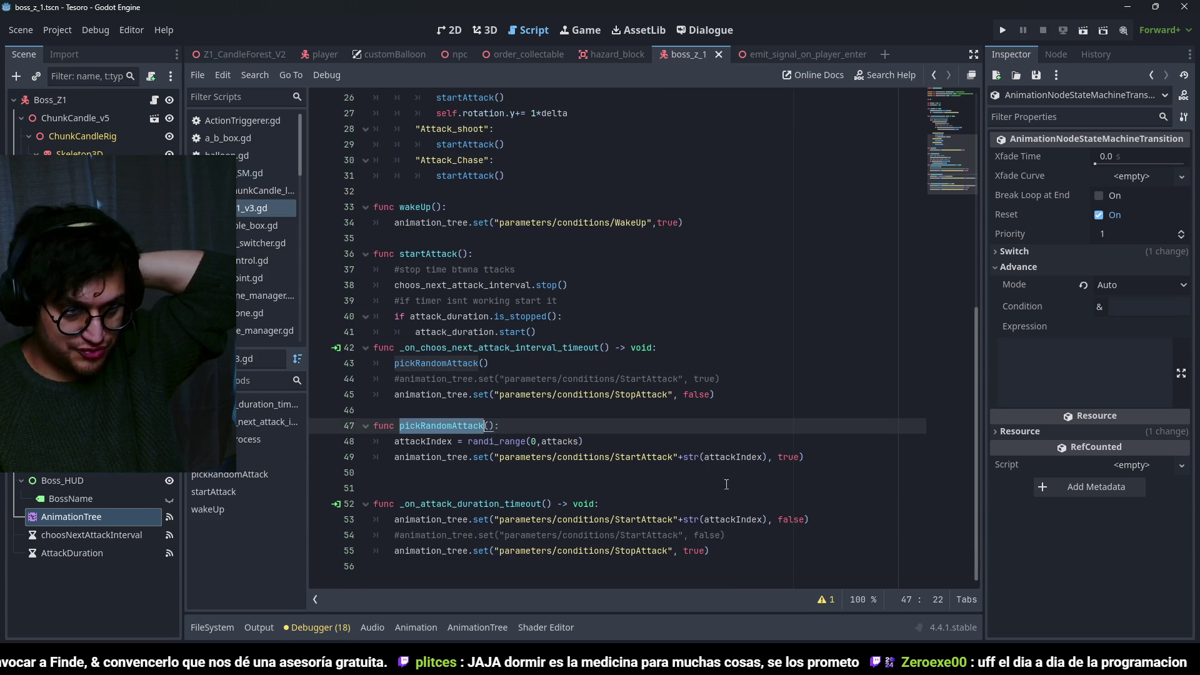
pyautogui.doubleClick(740, 519)
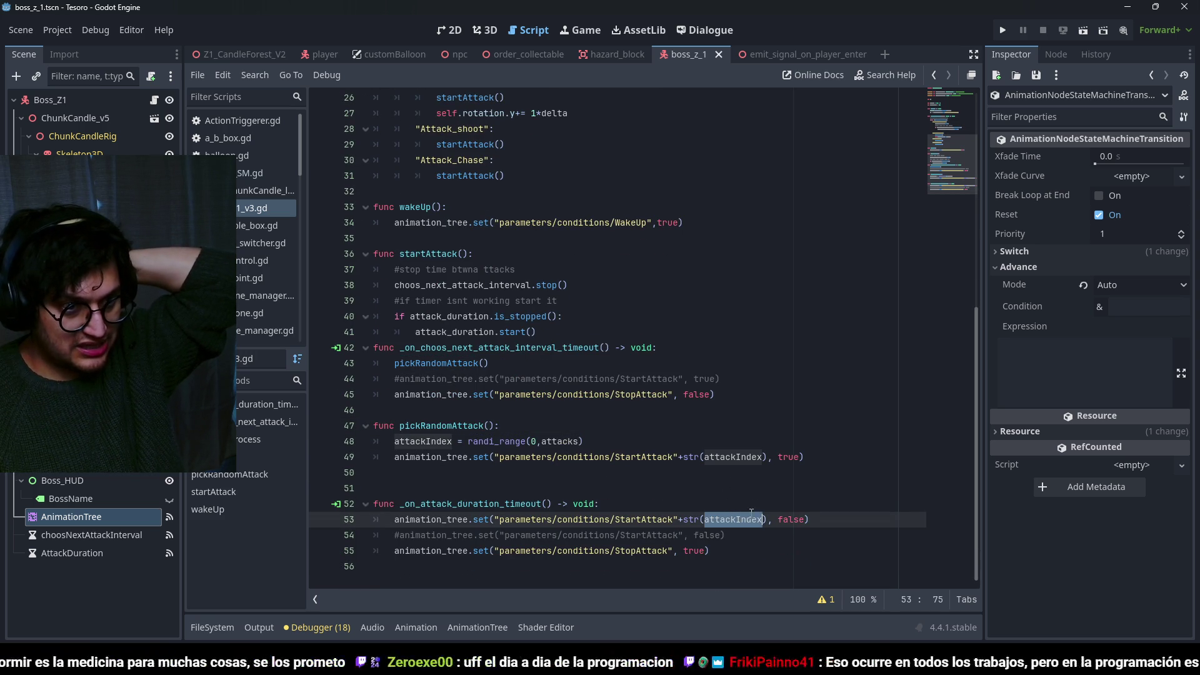
pyautogui.click(785, 518)
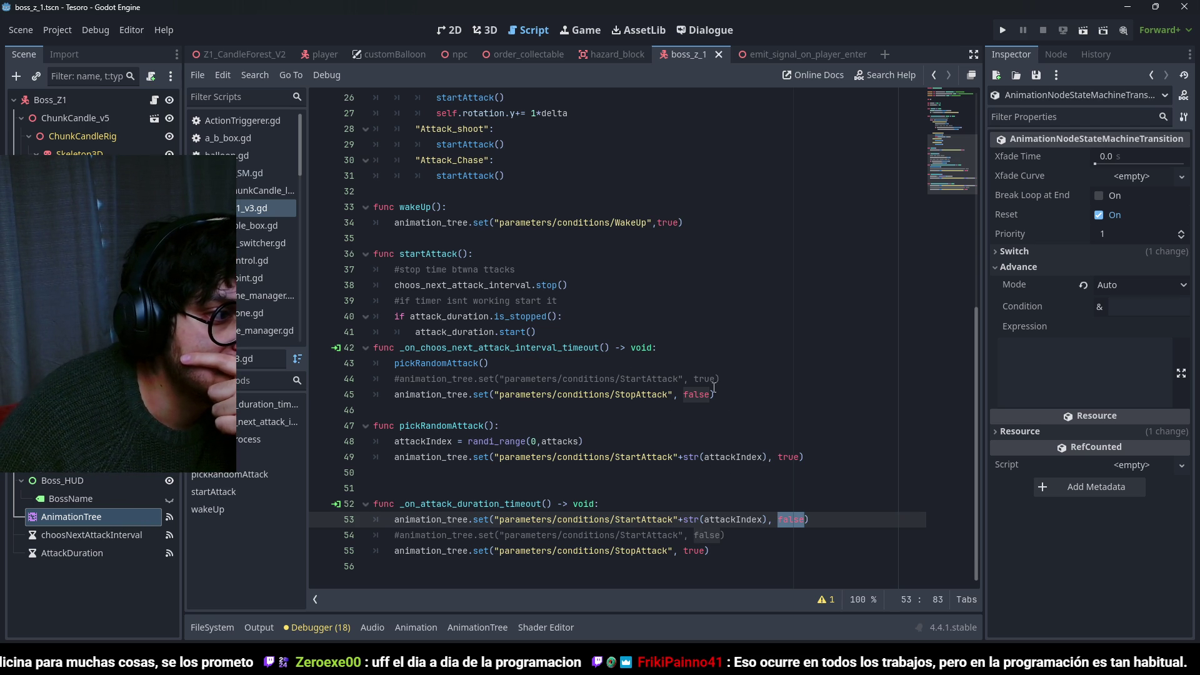
# Move pickRandomAttack's attackIndex and StartAttack lines into the interval-timeout handler, delete the leftover function, and save.
pyautogui.moveTo(832, 466)
pyautogui.mouseDown()
pyautogui.moveTo(375, 459)
pyautogui.moveTo(374, 441)
pyautogui.mouseUp()
pyautogui.hotkey('ctrl', 'c')
pyautogui.press('BackSpace')
pyautogui.hotkey('shift', 'Up')
pyautogui.press('BackSpace')
pyautogui.press('BackSpace')
pyautogui.moveTo(489, 364); pyautogui.dragTo(395, 368)
pyautogui.hotkey('ctrl', 'v')
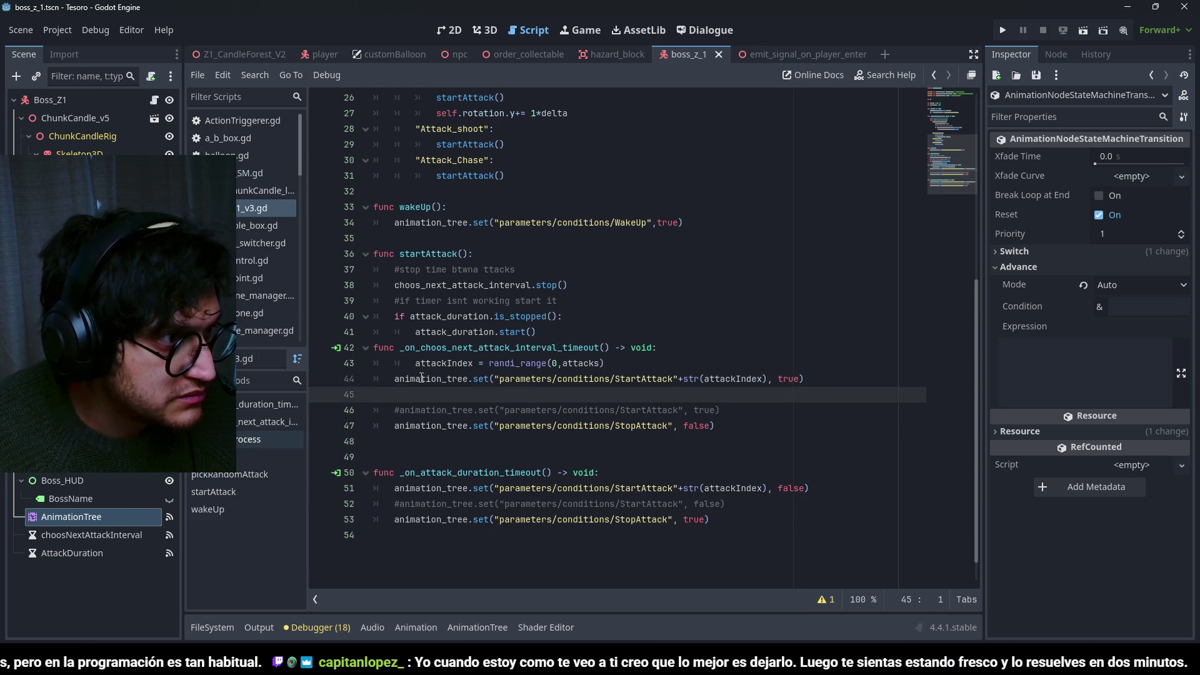
pyautogui.click(422, 383)
pyautogui.press('Up')
pyautogui.click(806, 378)
pyautogui.hotkey('shift', 'Down')
pyautogui.hotkey('shift', 'Down')
pyautogui.press('BackSpace')
pyautogui.hotkey('ctrl', 's')
# Review the attackIndex lines and the StartAttack true/false values on lines 44 and 49, saving.
pyautogui.doubleClick(732, 456)
pyautogui.doubleClick(731, 379)
pyautogui.doubleClick(732, 457)
pyautogui.hotkey('ctrl', 's')
pyautogui.click(789, 457)
pyautogui.hotkey('ctrl', 's')
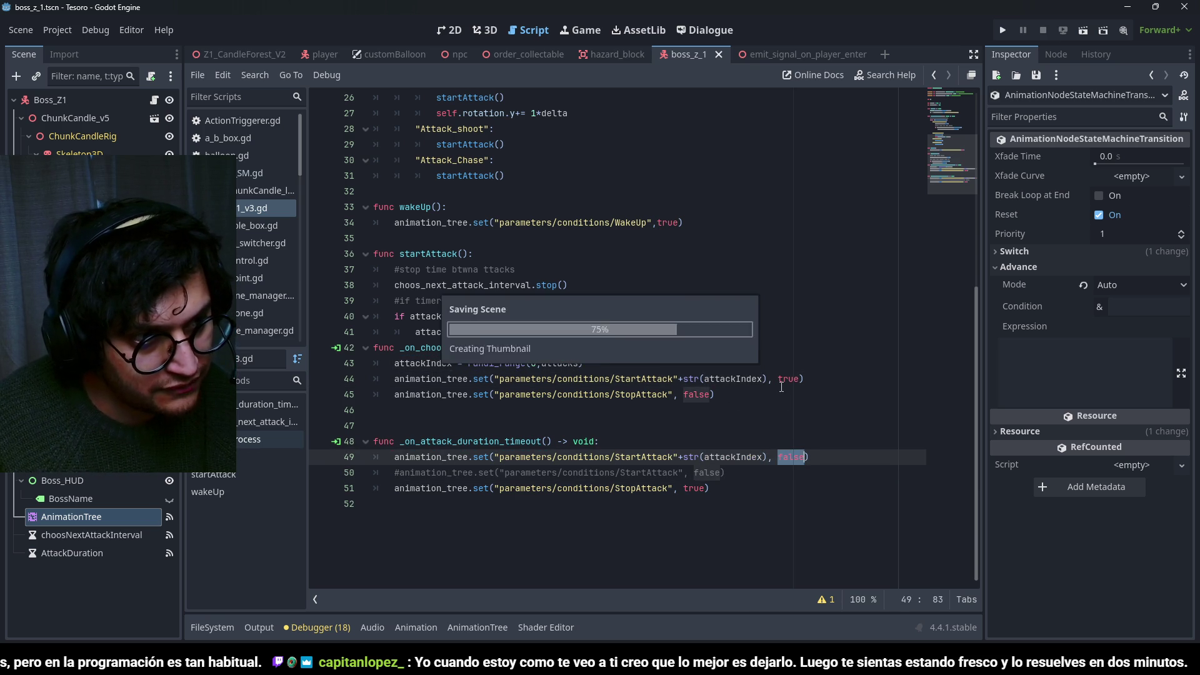
pyautogui.doubleClick(789, 379)
pyautogui.hotkey('ctrl', 's')
pyautogui.click(783, 457)
pyautogui.click(663, 488)
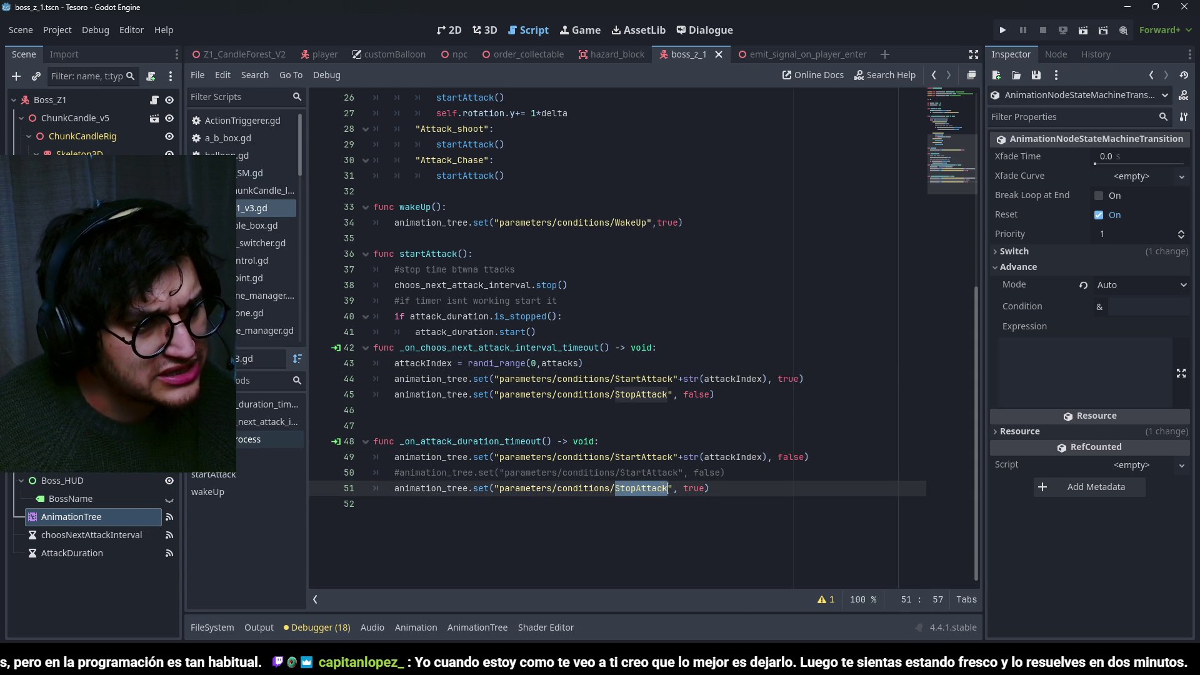
pyautogui.hotkey('ctrl', 's')
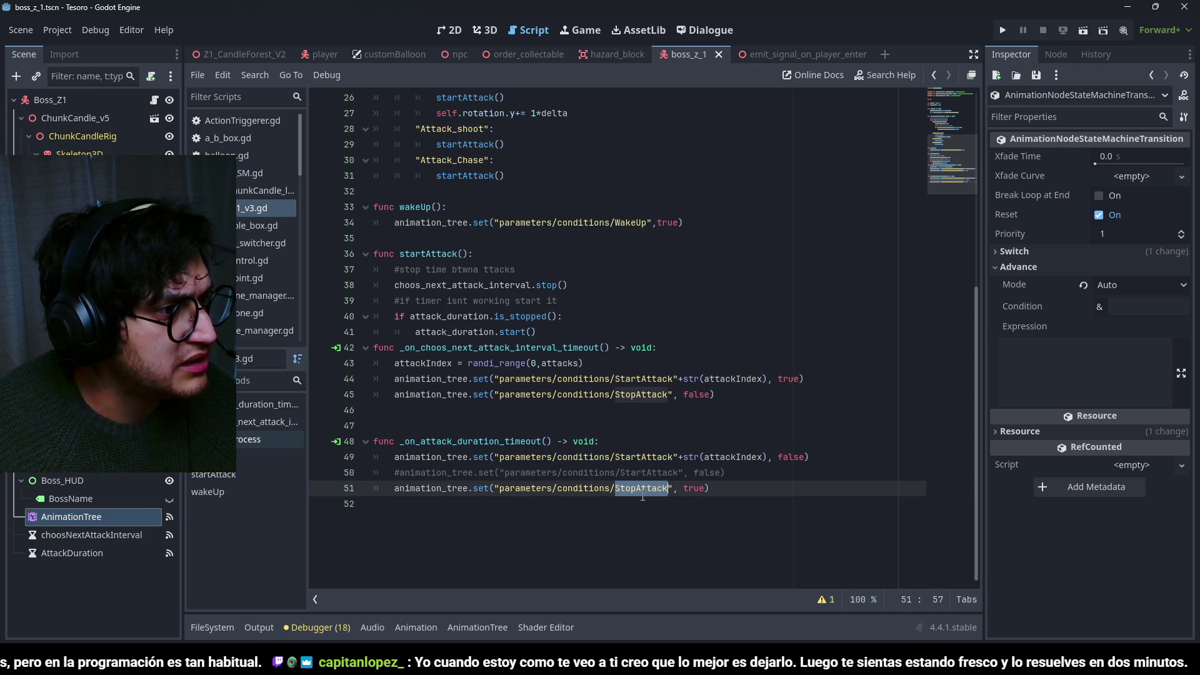
# Add a blank line after startAttack, review the StartAttack/StopAttack lines, and run the game with F5.
pyautogui.doubleClick(489, 441)
pyautogui.click(707, 488)
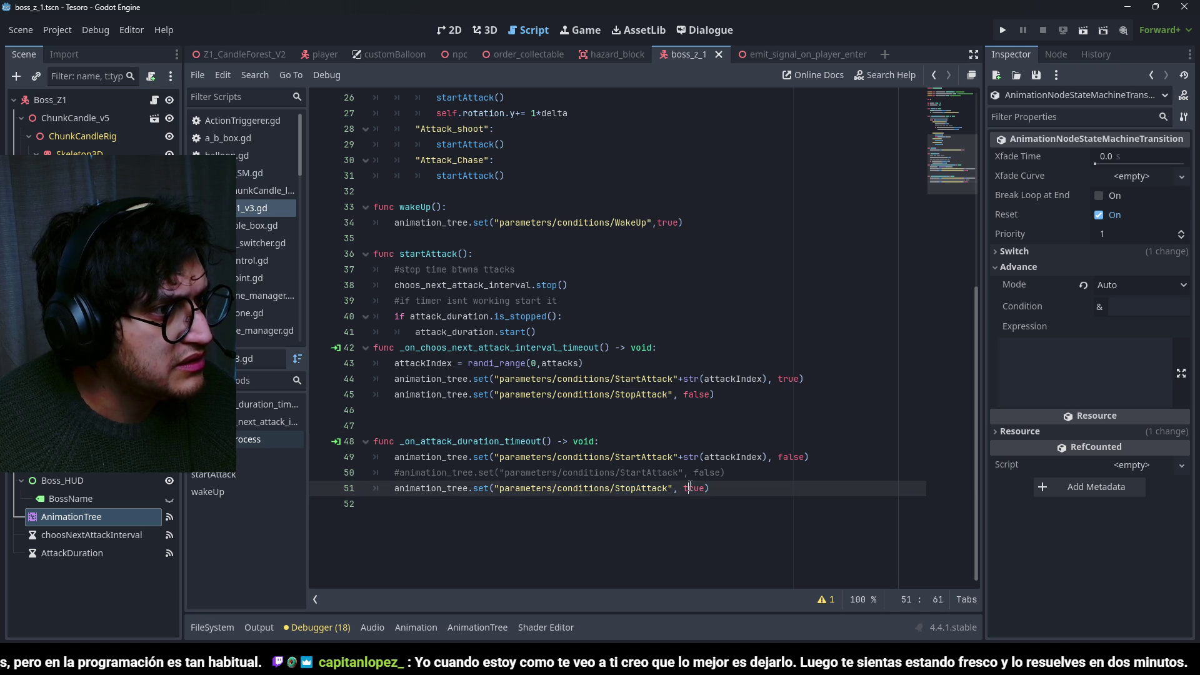
pyautogui.click(475, 394)
pyautogui.click(573, 318)
pyautogui.click(566, 332)
pyautogui.press('Return')
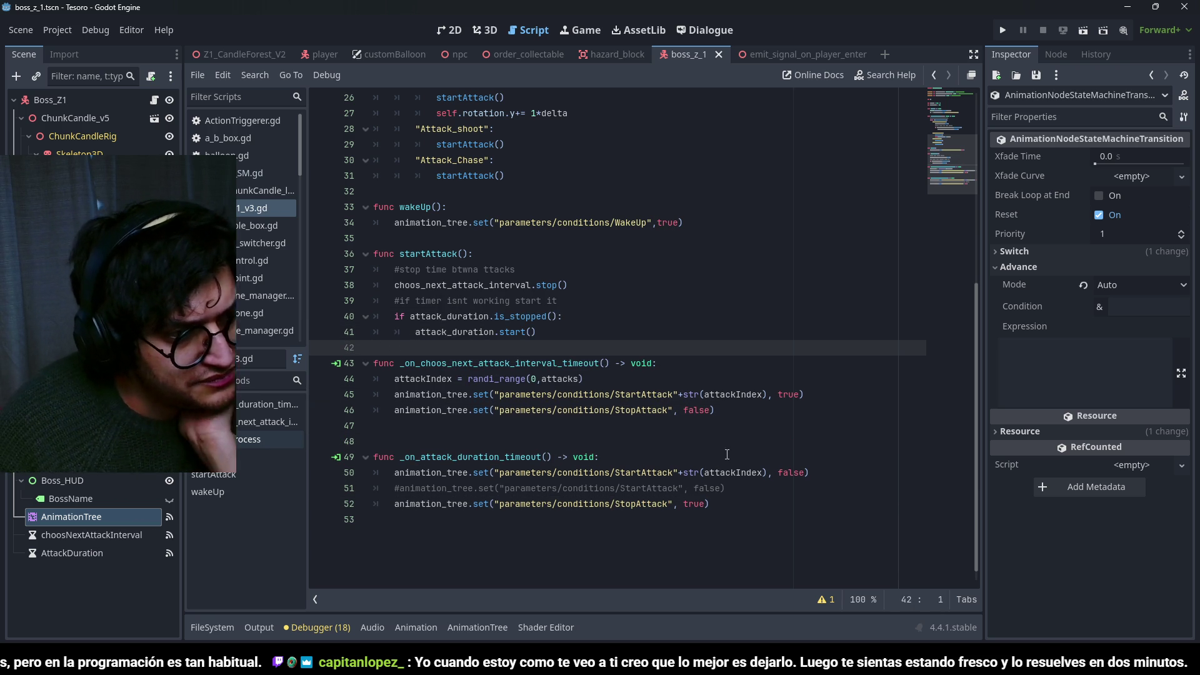
pyautogui.doubleClick(649, 490)
pyautogui.doubleClick(653, 505)
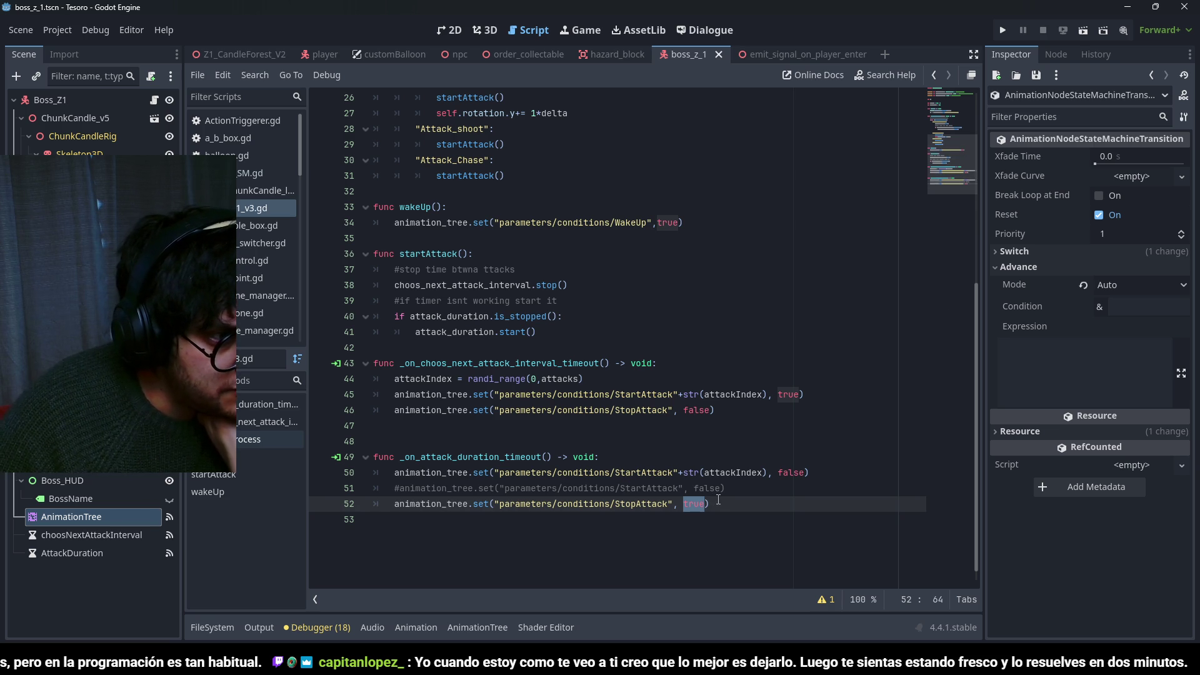
pyautogui.tripleClick(419, 365)
pyautogui.click(730, 415)
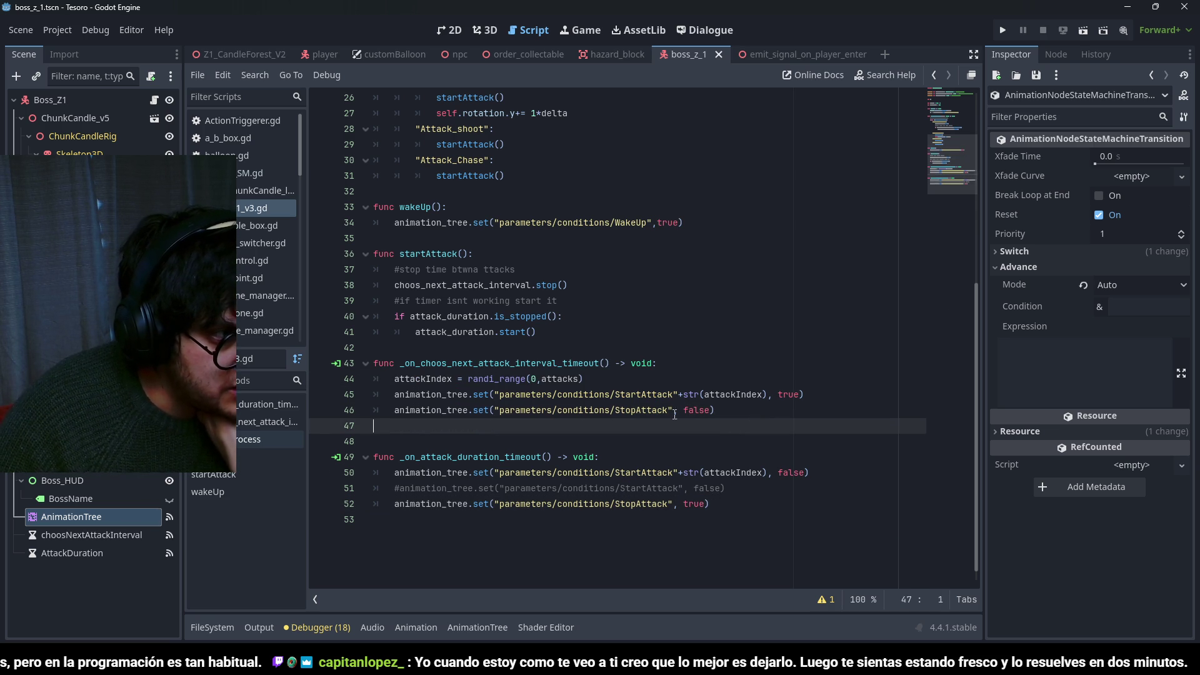
pyautogui.click(553, 395)
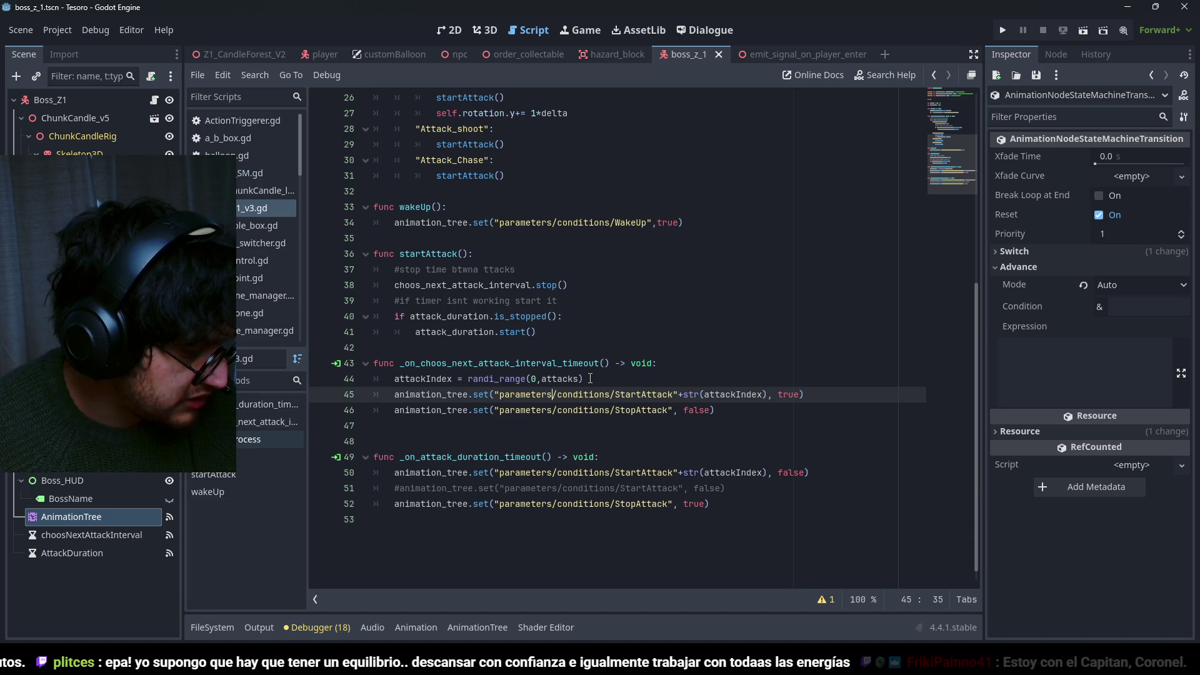
pyautogui.click(694, 330)
pyautogui.press('F5')
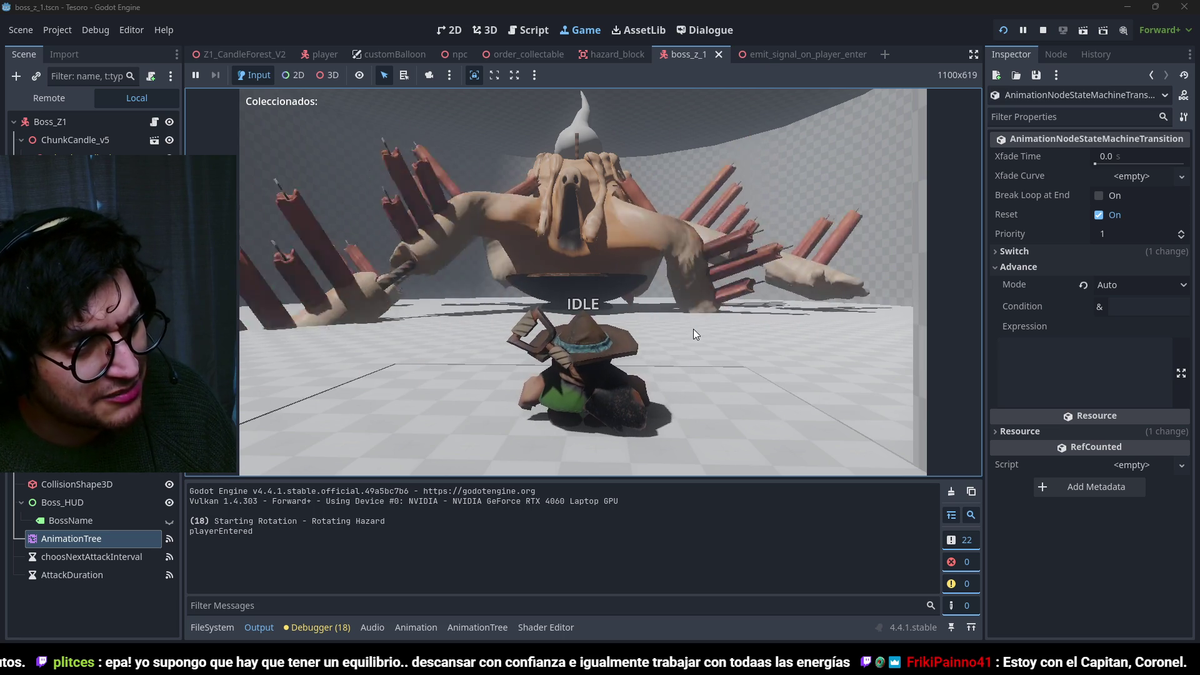
# Stop the test, rerun the scene with F6, and walk the player toward the boss.
pyautogui.press('F8')
pyautogui.press('F6')
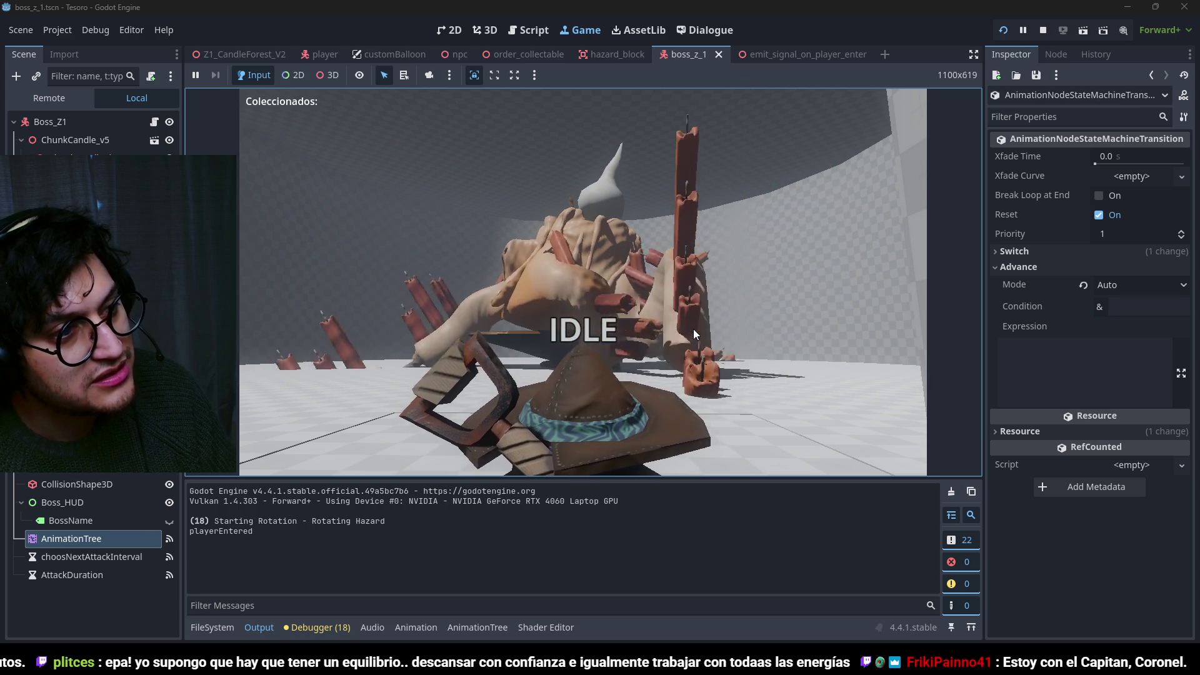
pyautogui.press('w')
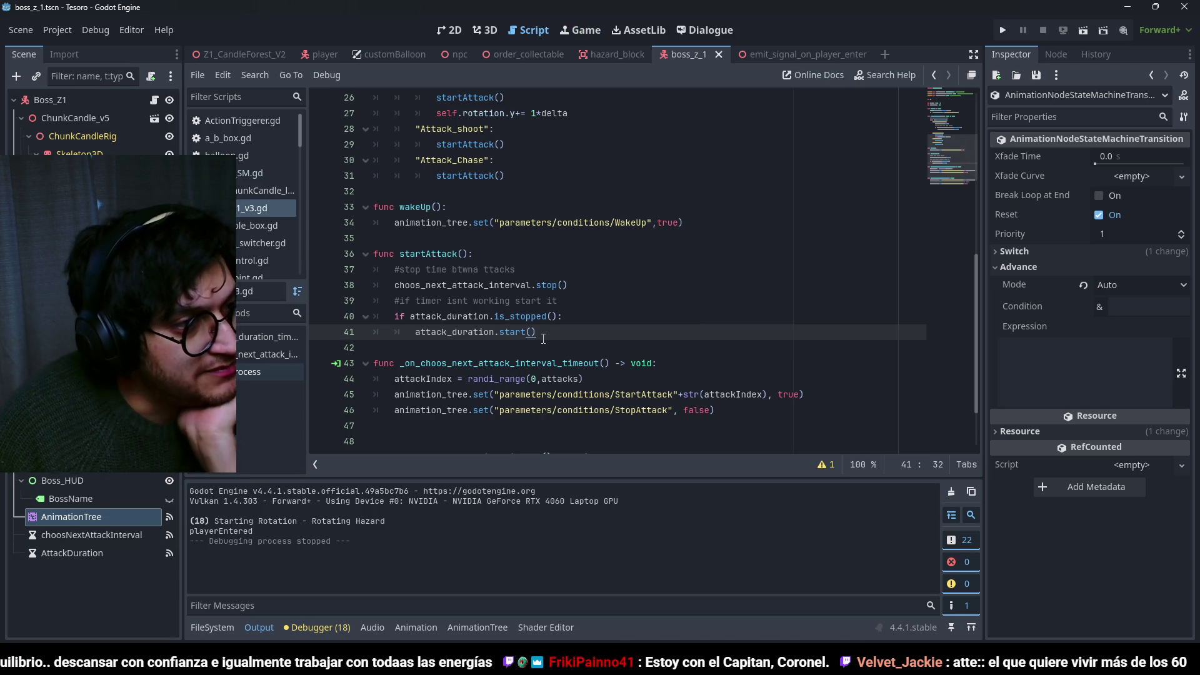
# Check where attackIndex and startAttack are used, then delete the blank line 24.
pyautogui.doubleClick(491, 337)
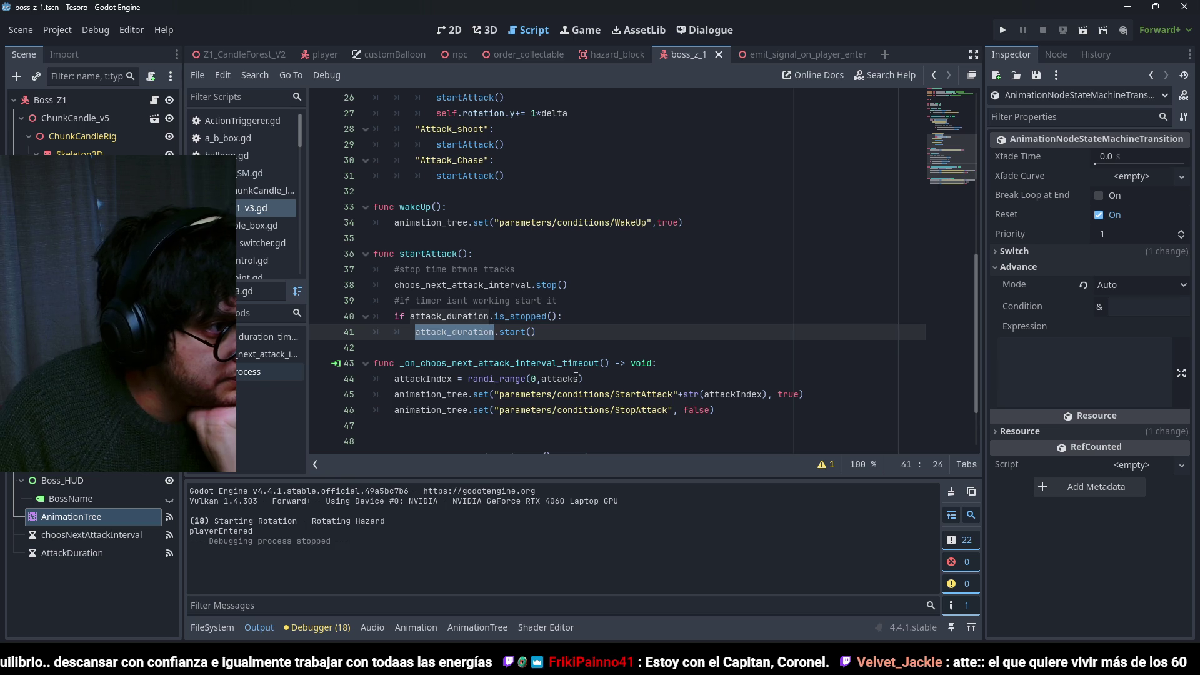
pyautogui.scroll(-2, 563, 375)
pyautogui.click(658, 425)
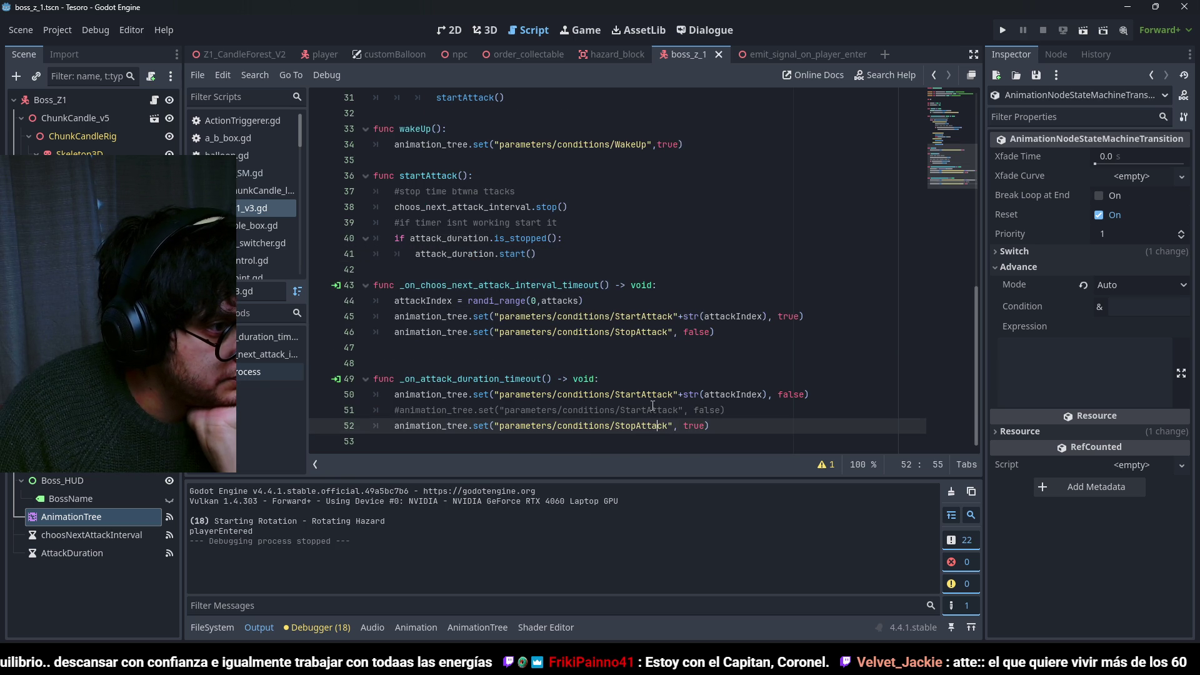
pyautogui.doubleClick(653, 409)
pyautogui.doubleClick(733, 394)
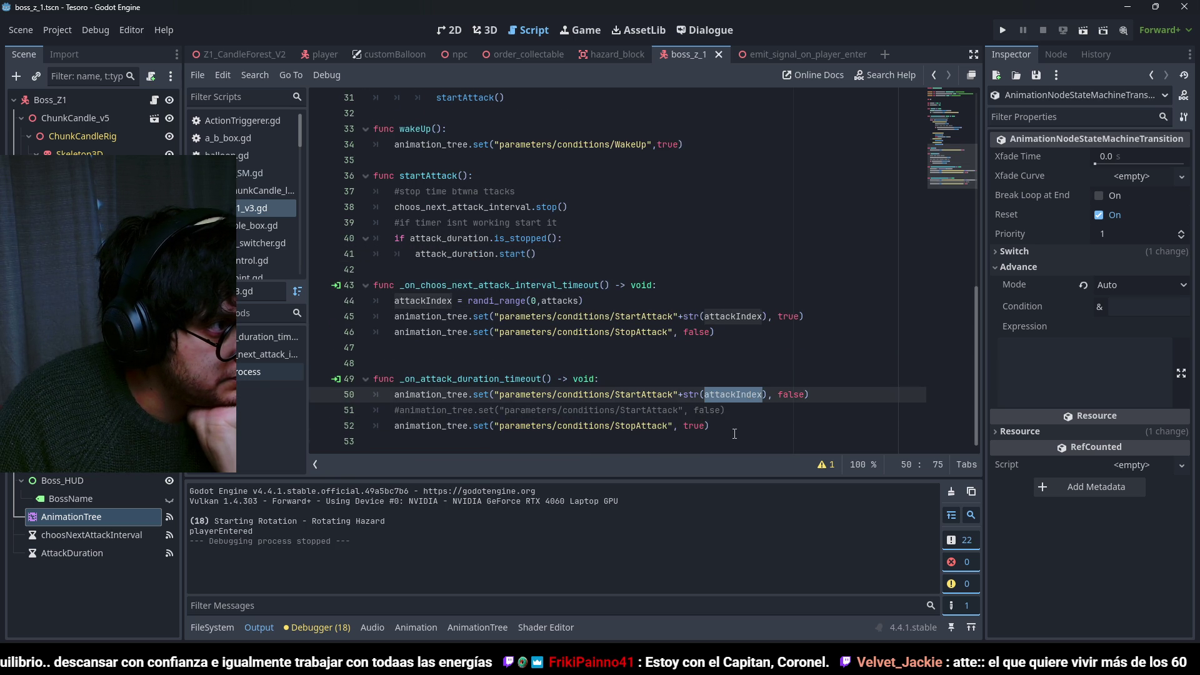
pyautogui.scroll(6, 734, 434)
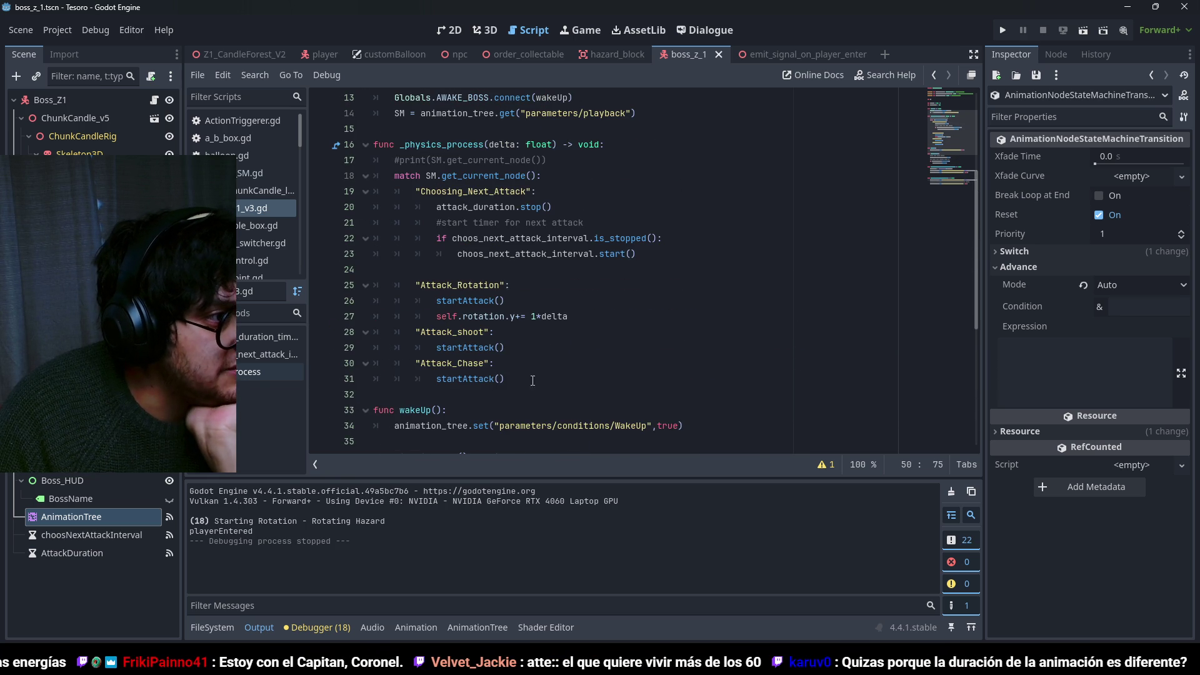
pyautogui.doubleClick(588, 380)
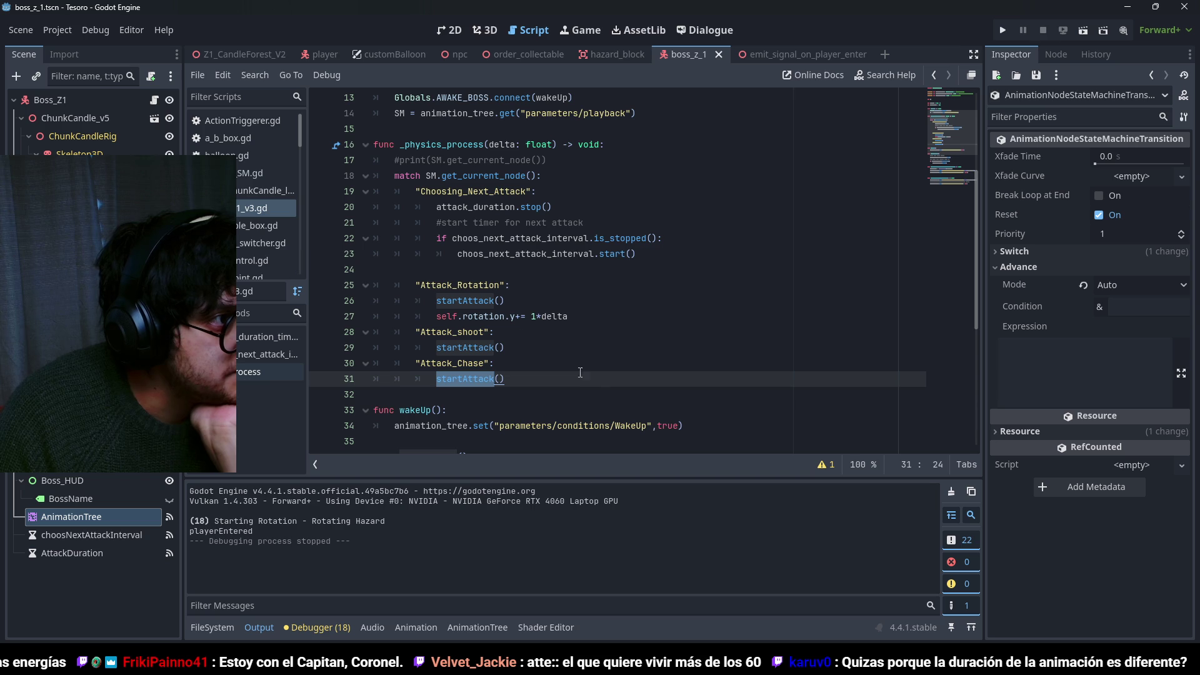
pyautogui.click(486, 266)
pyautogui.press('Delete')
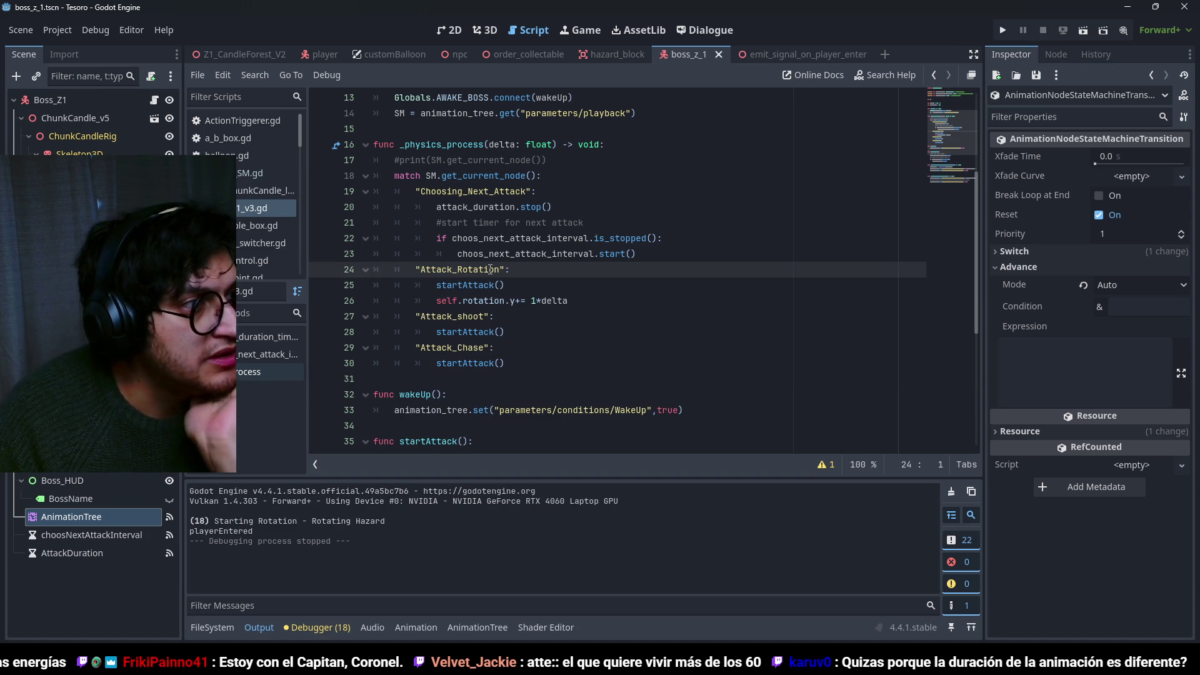
# Review startAttack's timer lines and the attacks range, then show the AnimationTree state-machine graph.
pyautogui.moveTo(512, 302); pyautogui.dragTo(534, 363)
pyautogui.click(534, 363)
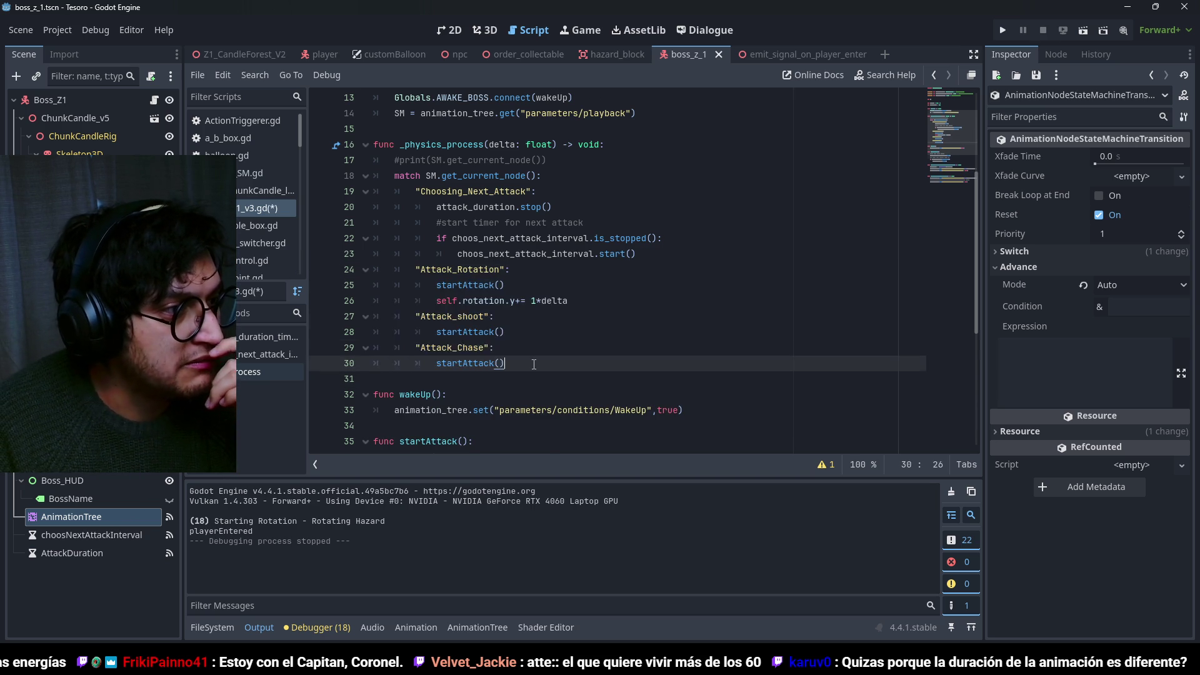
pyautogui.scroll(-2, 533, 364)
pyautogui.scroll(-1, 534, 364)
pyautogui.click(497, 347)
pyautogui.doubleClick(508, 332)
pyautogui.click(563, 316)
pyautogui.scroll(-3, 594, 362)
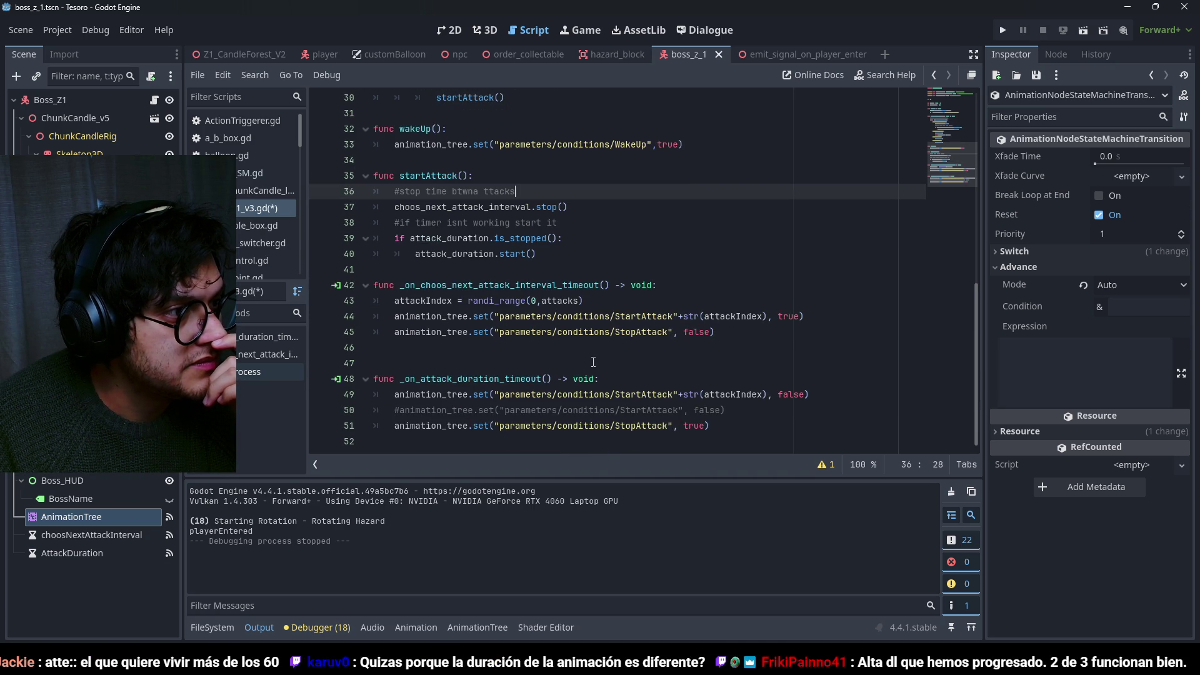
pyautogui.click(584, 300)
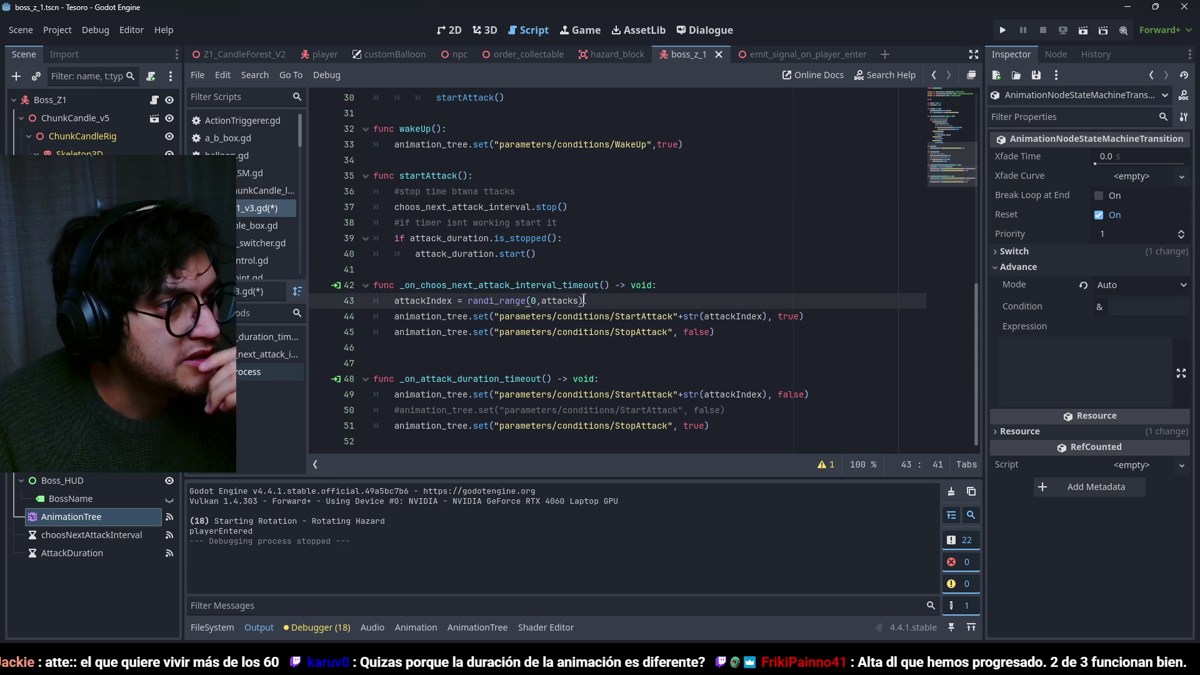
pyautogui.doubleClick(555, 300)
pyautogui.scroll(10, 500, 262)
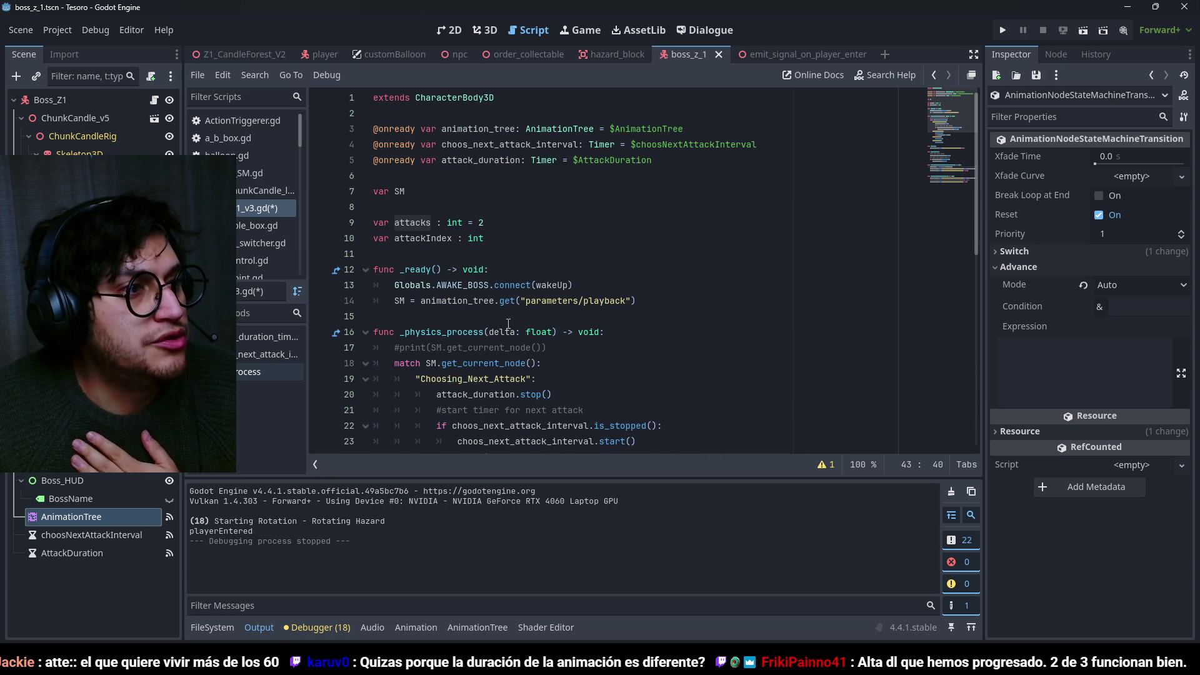
pyautogui.scroll(-10, 479, 262)
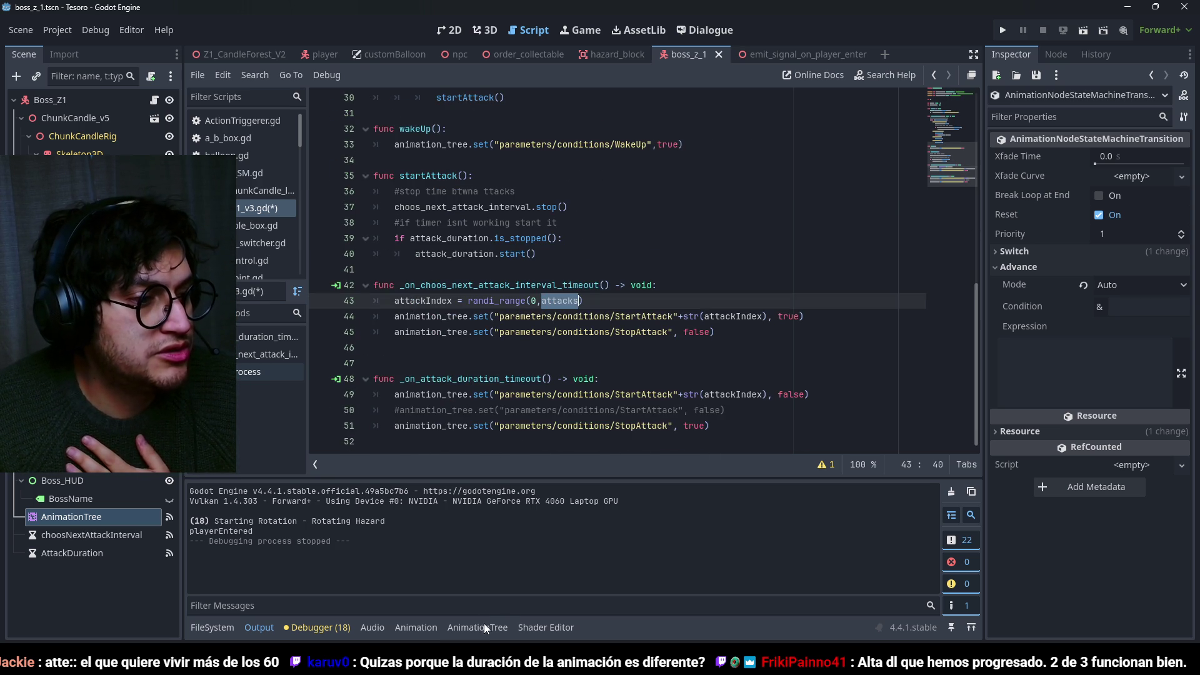
pyautogui.click(478, 628)
pyautogui.scroll(-3, 561, 600)
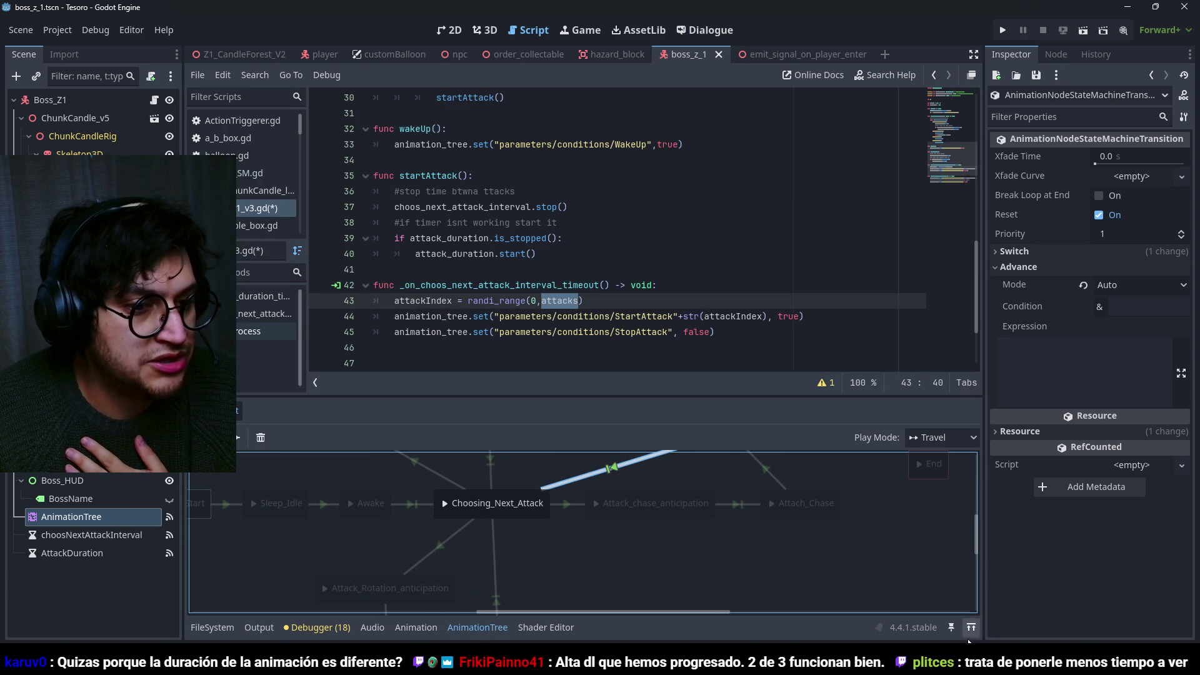
# Maximise the state-machine graph and check which animation Attack_chase_anticipation plays.
pyautogui.click(971, 627)
pyautogui.scroll(5, 667, 474)
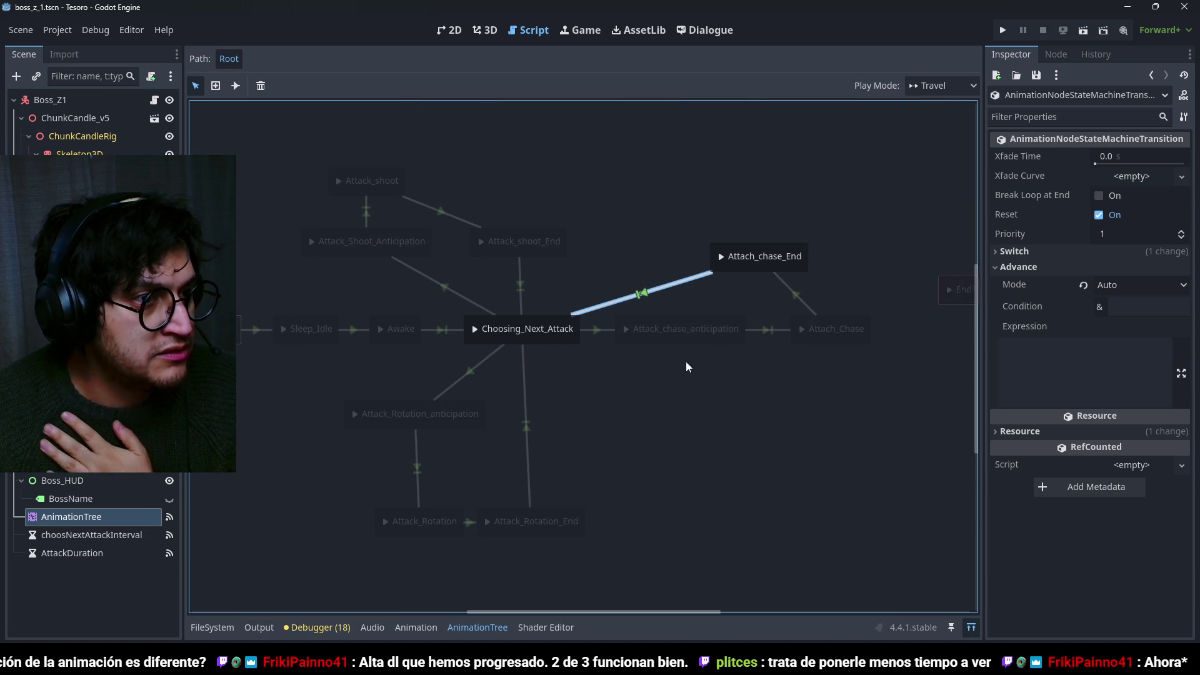
pyautogui.moveTo(715, 389); pyautogui.dragTo(660, 403)
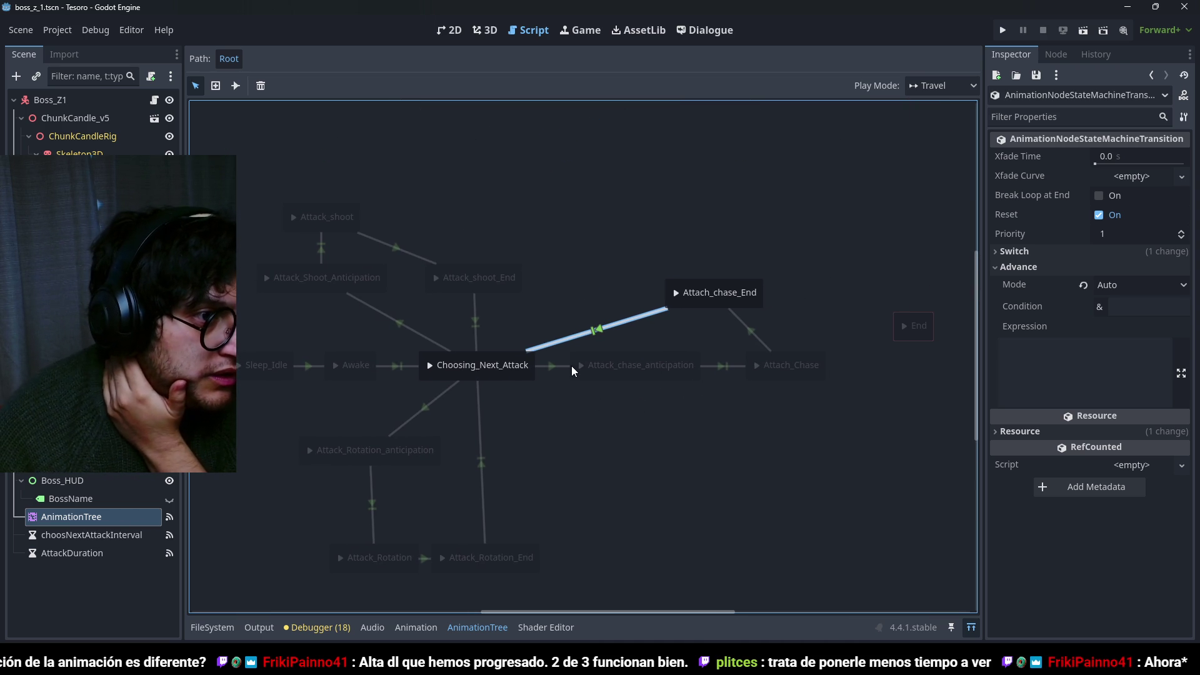
pyautogui.click(550, 367)
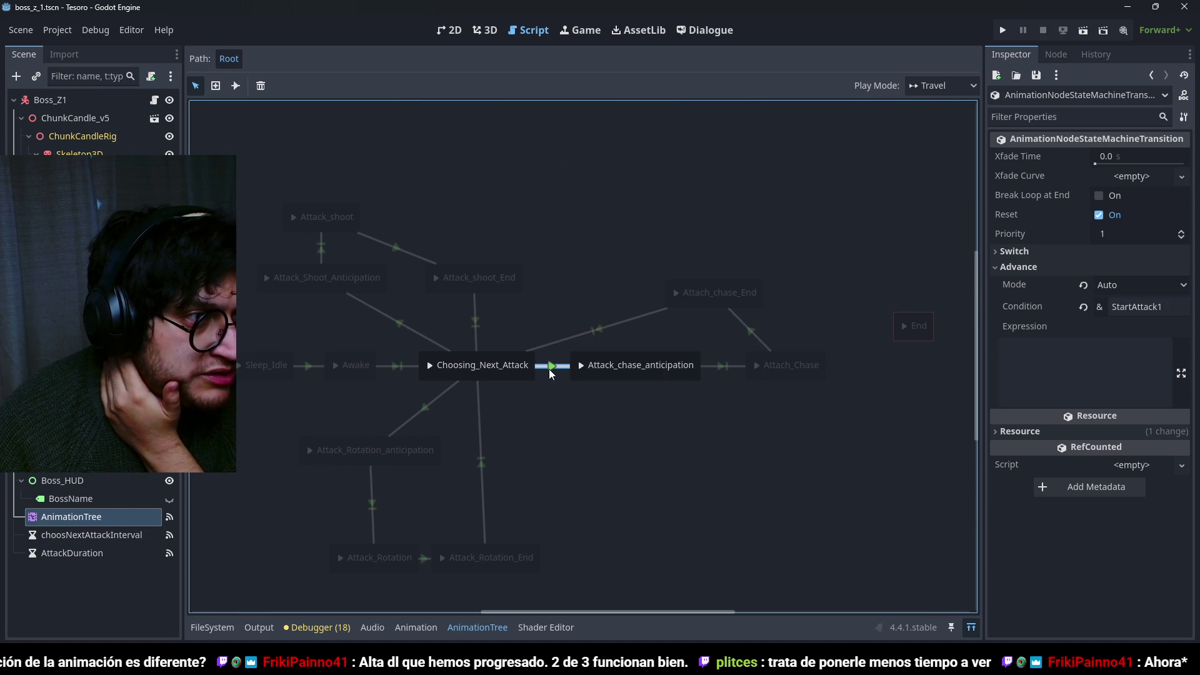
pyautogui.click(649, 379)
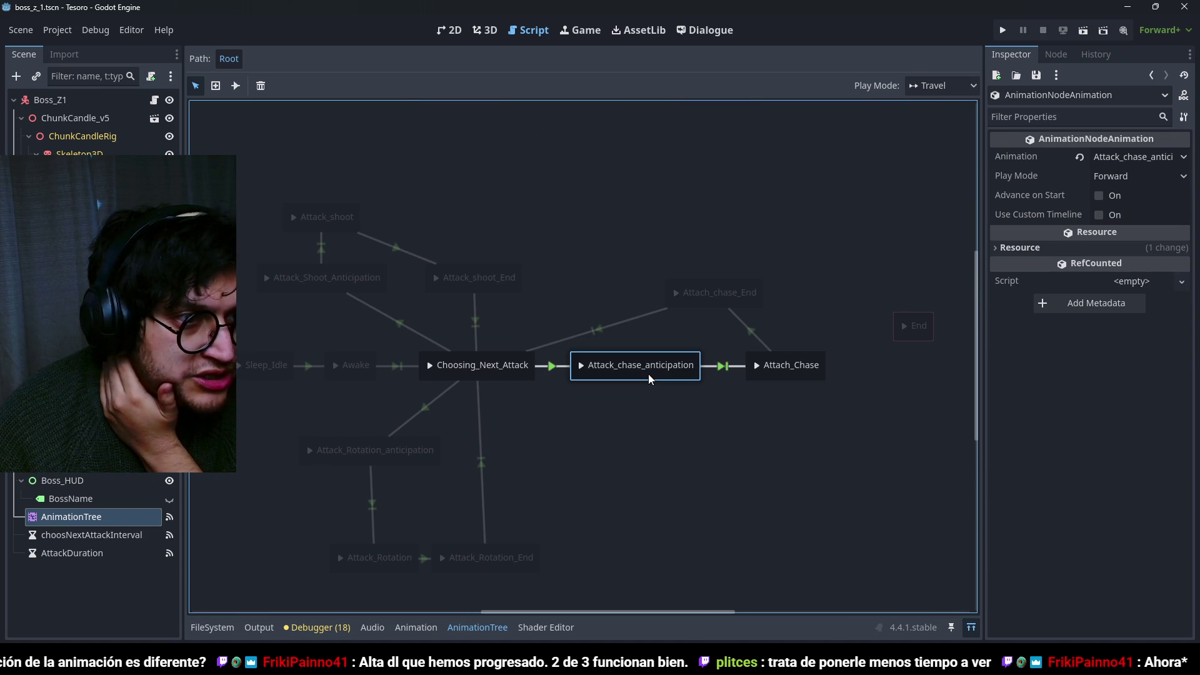
pyautogui.click(1139, 157)
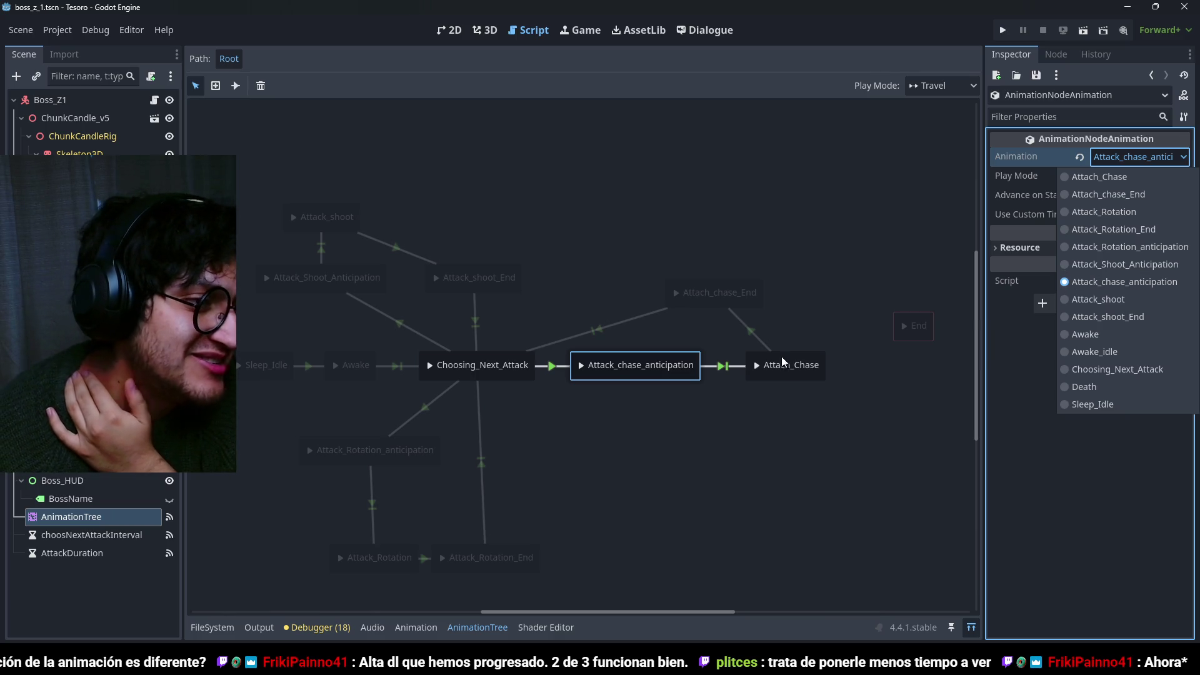
pyautogui.click(514, 384)
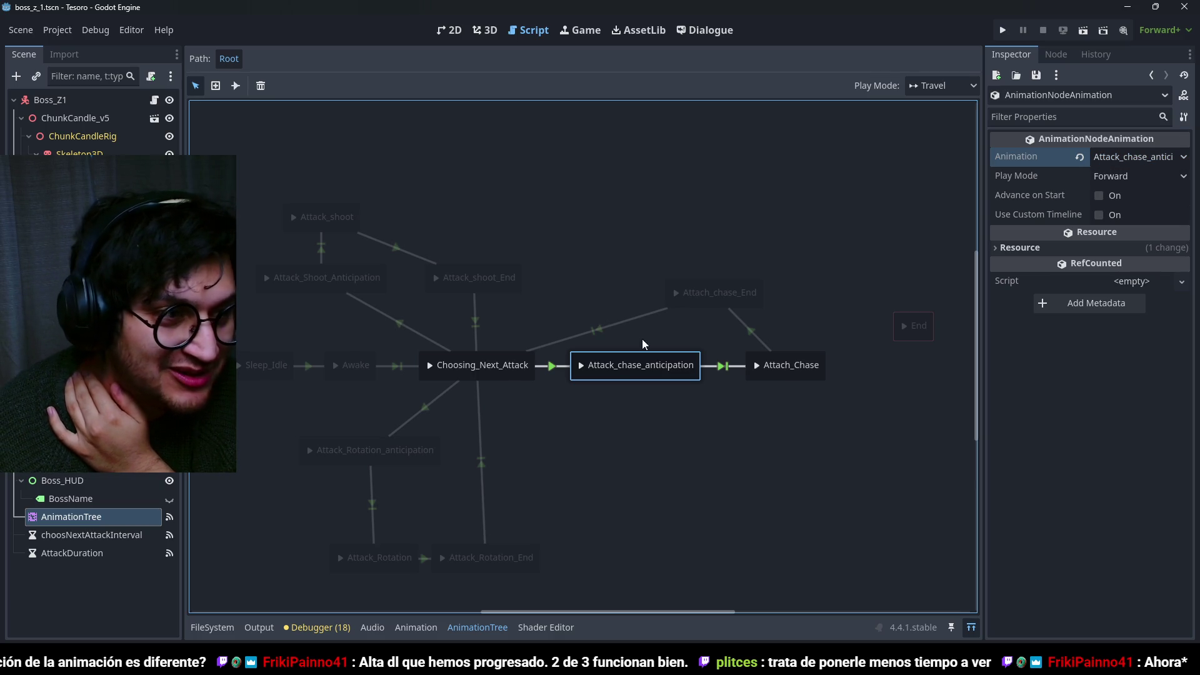
# Confirm the Attach_Chase state plays the Attach_Chase animation, leaving it unchanged.
pyautogui.click(505, 378)
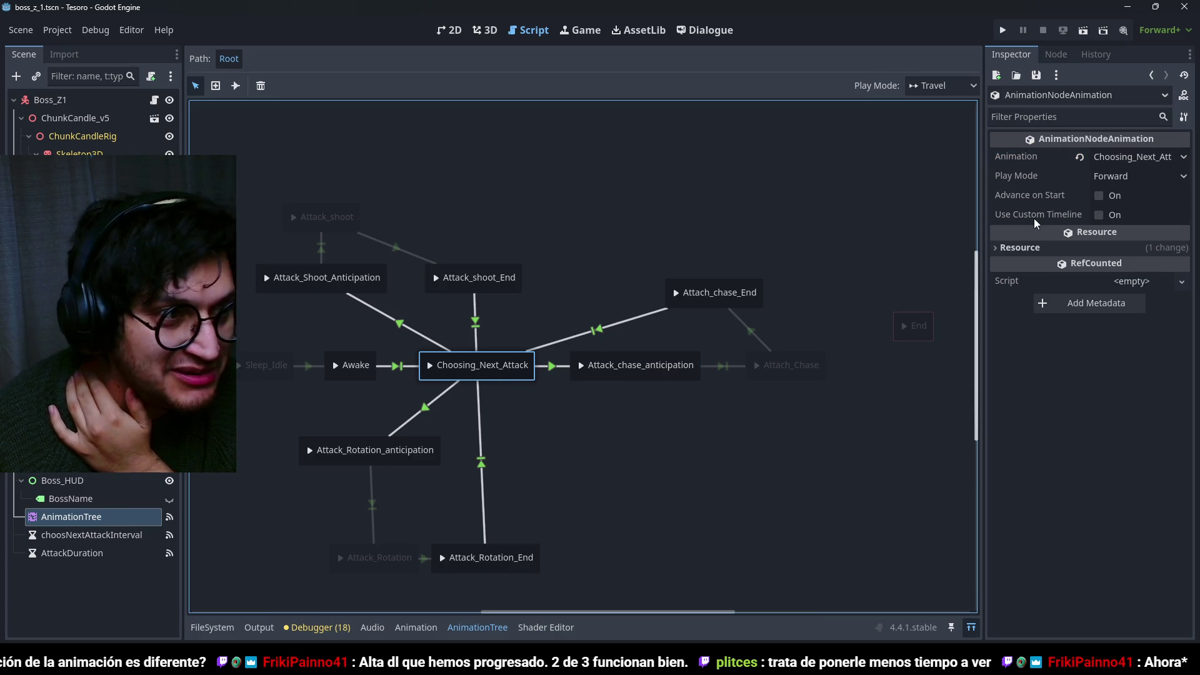
pyautogui.click(675, 372)
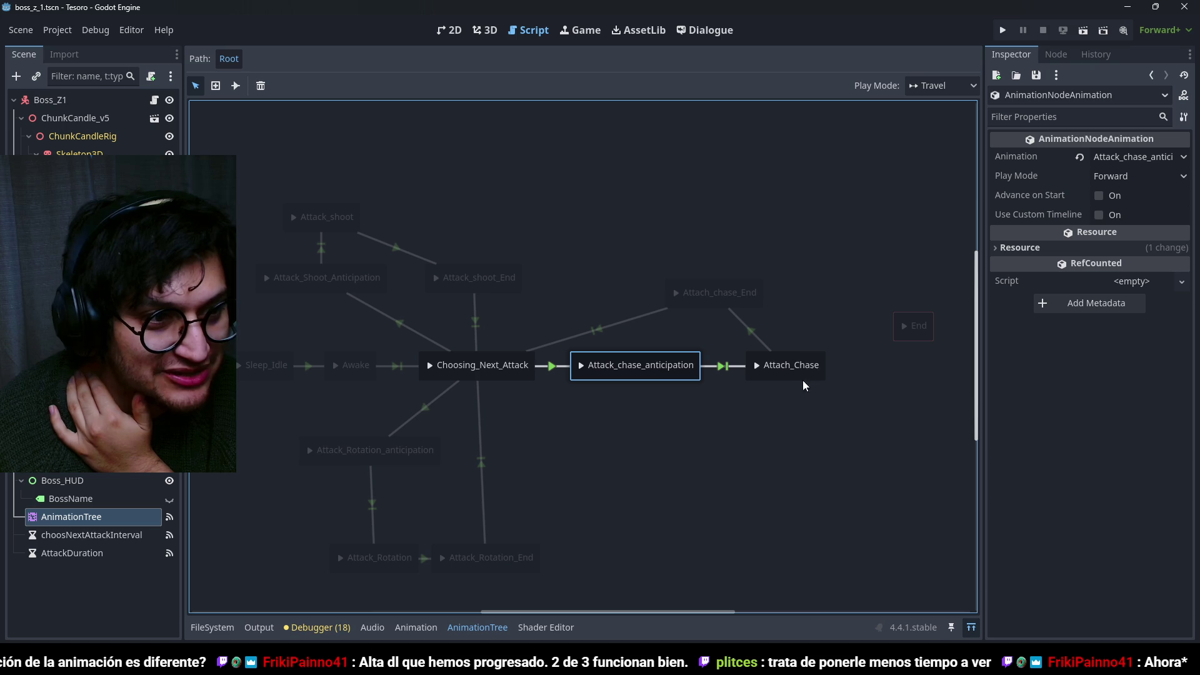
pyautogui.click(801, 365)
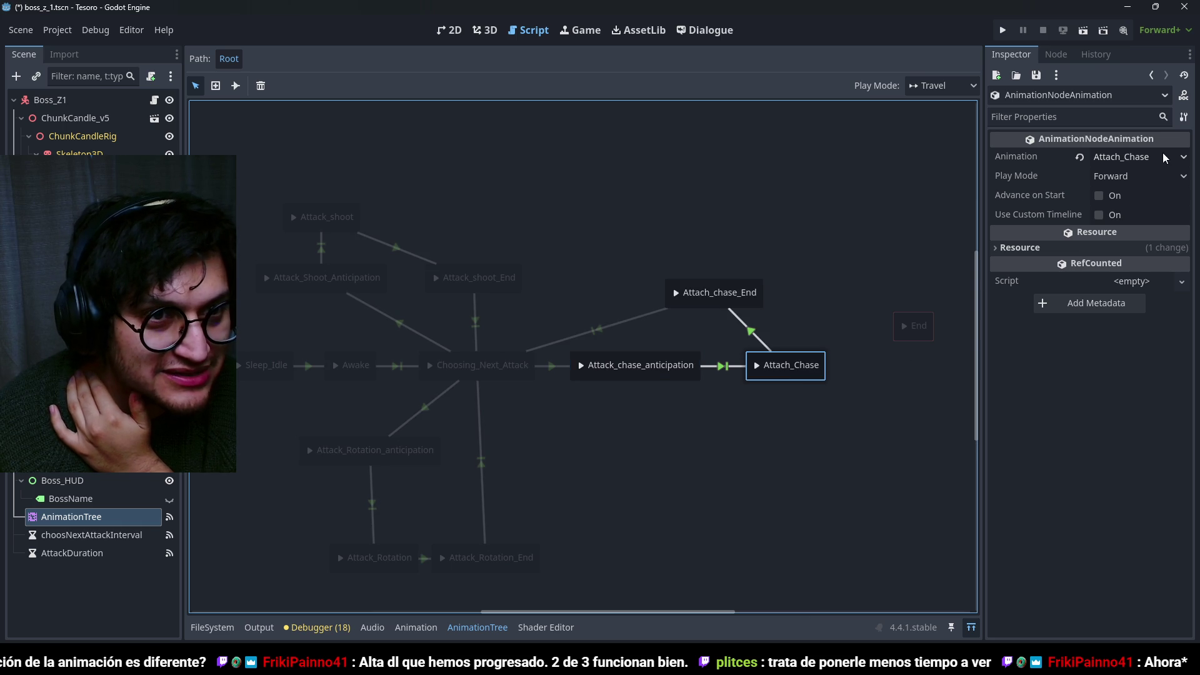
pyautogui.click(1145, 156)
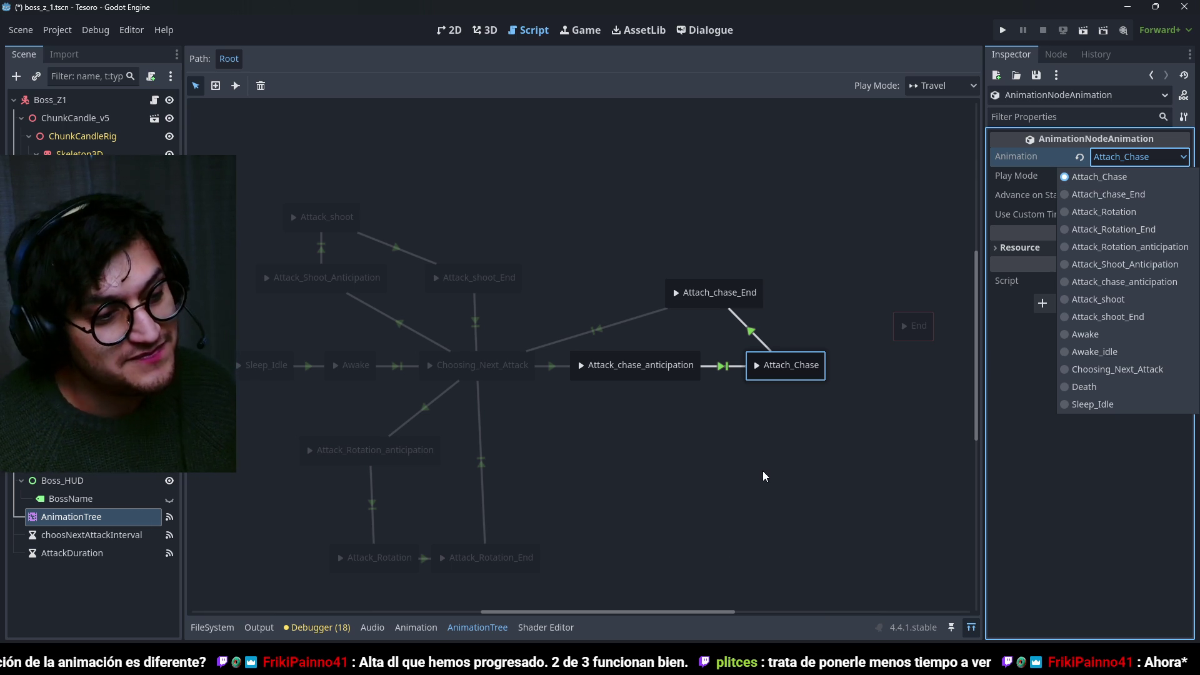
pyautogui.click(675, 557)
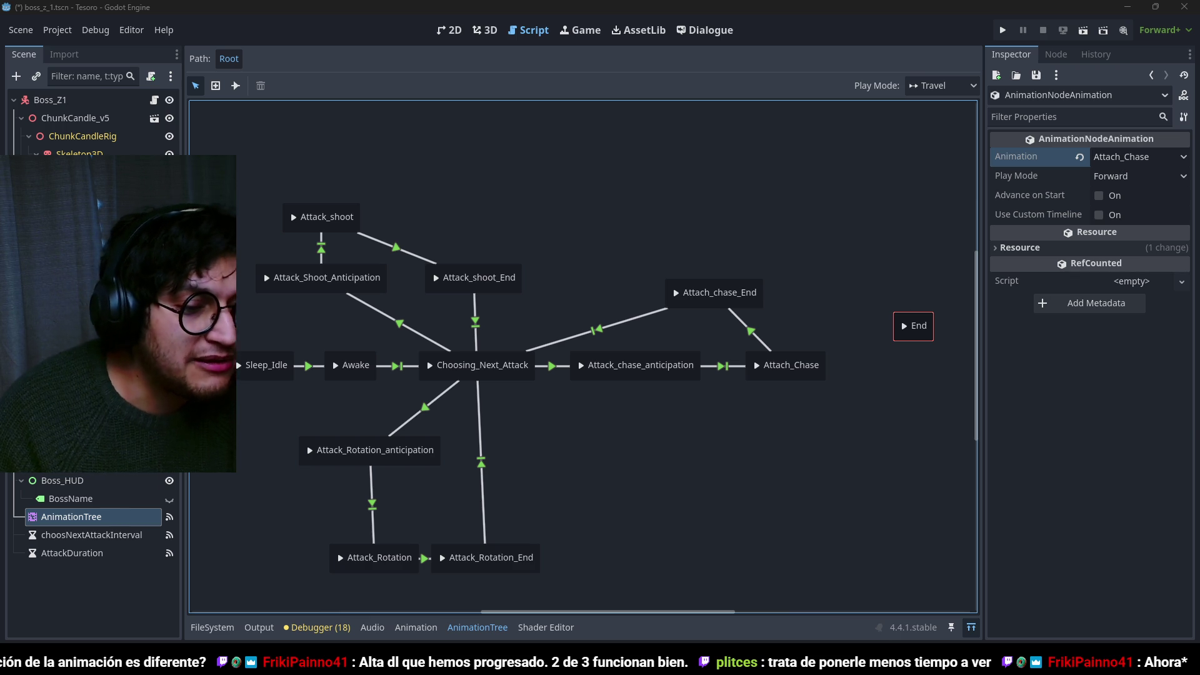
pyautogui.moveTo(779, 663)
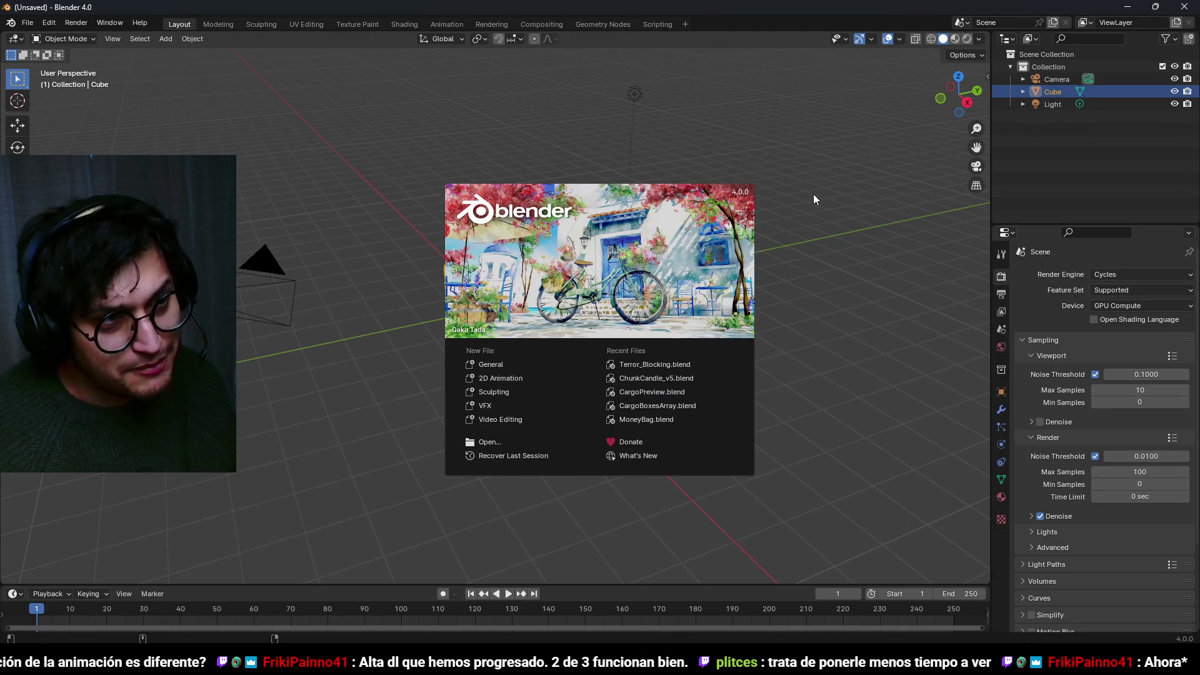
# Open ChunkCandle_v5.blend from recent files and frame the candle rig in front orthographic view.
pyautogui.click(814, 194)
pyautogui.click(27, 22)
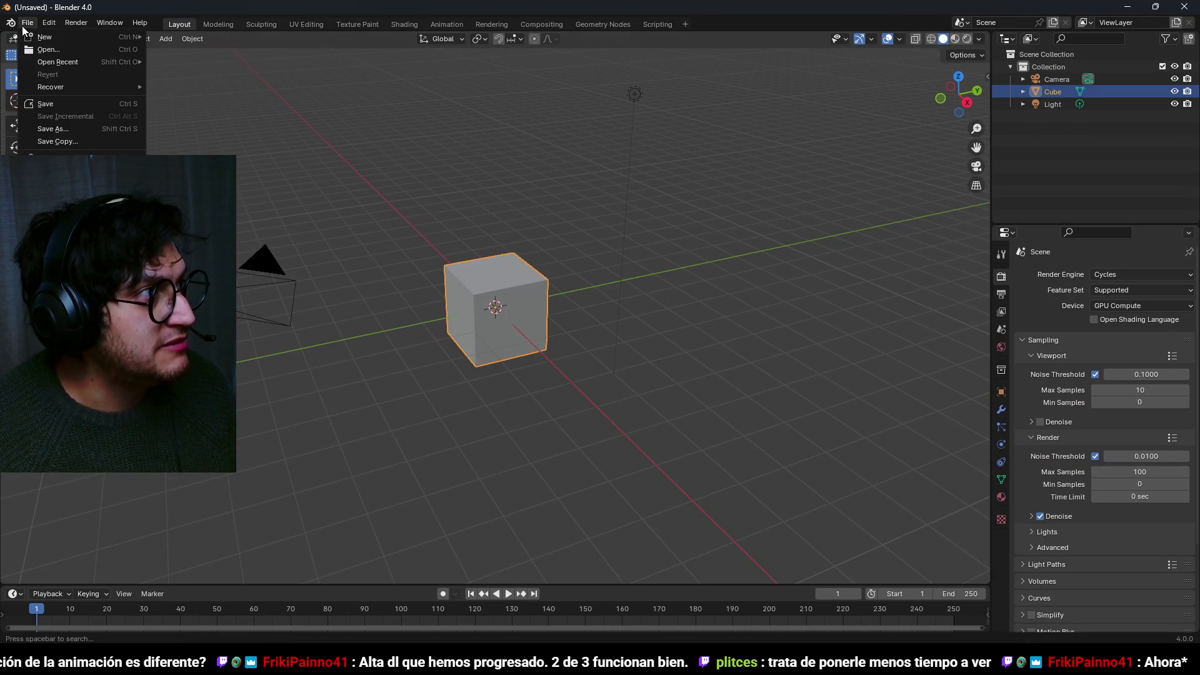
pyautogui.moveTo(57, 62)
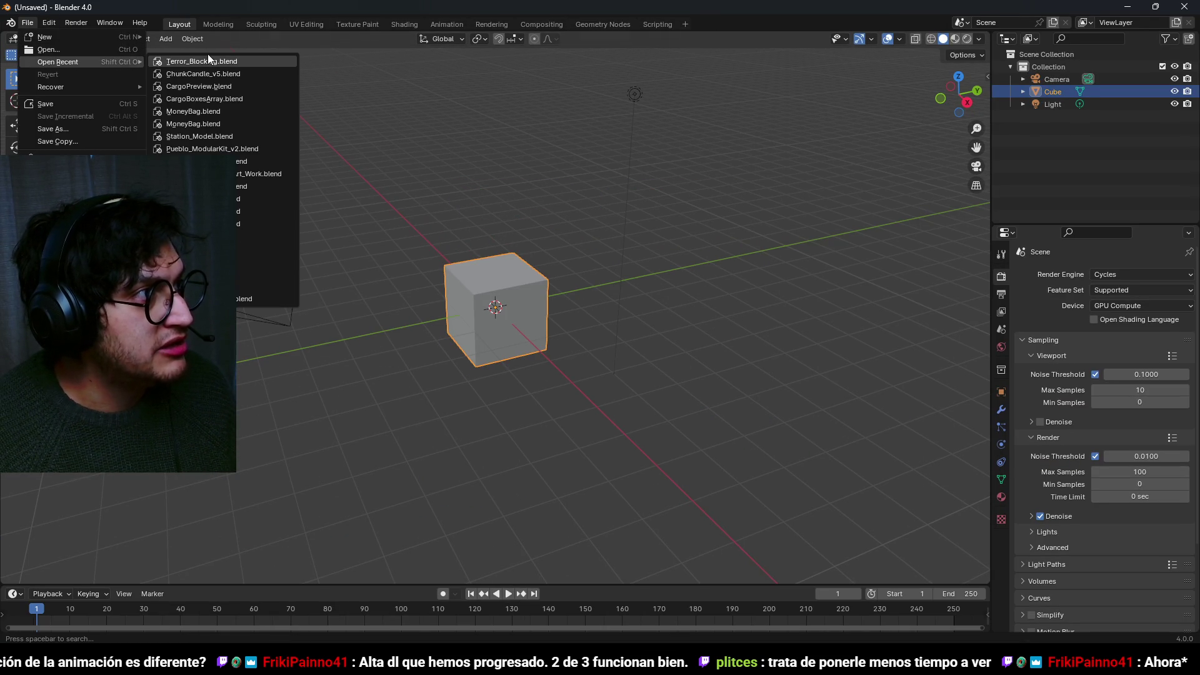
pyautogui.click(258, 76)
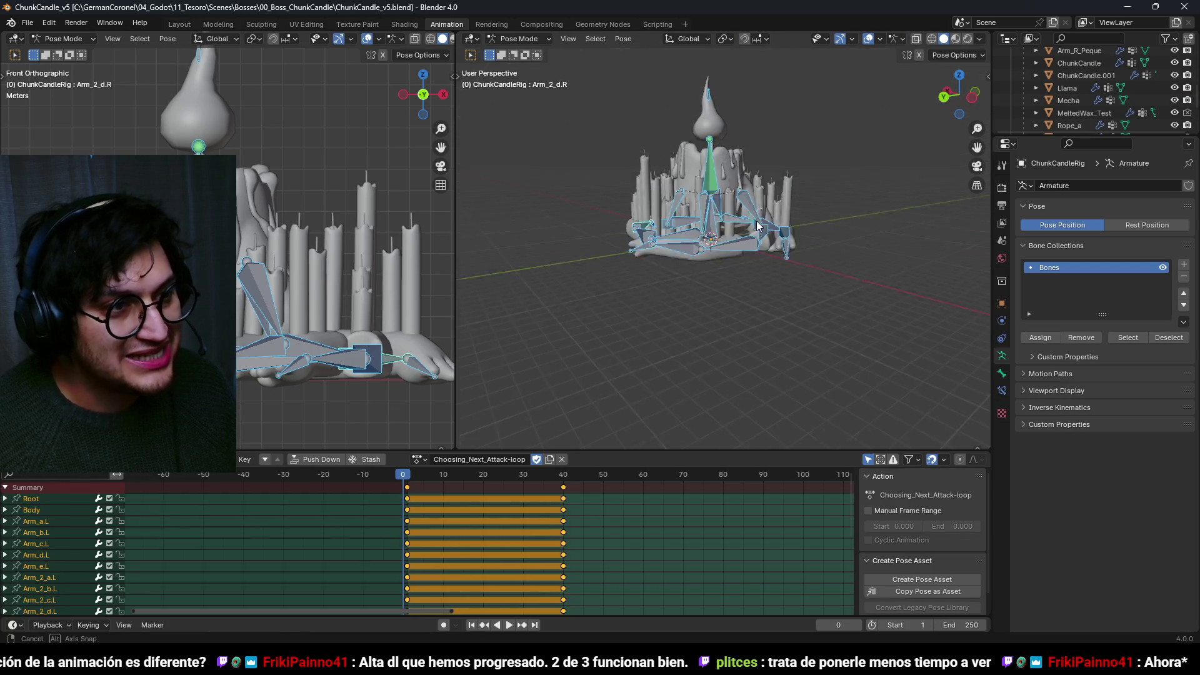
pyautogui.press('KP_1')
pyautogui.scroll(6, 697, 314)
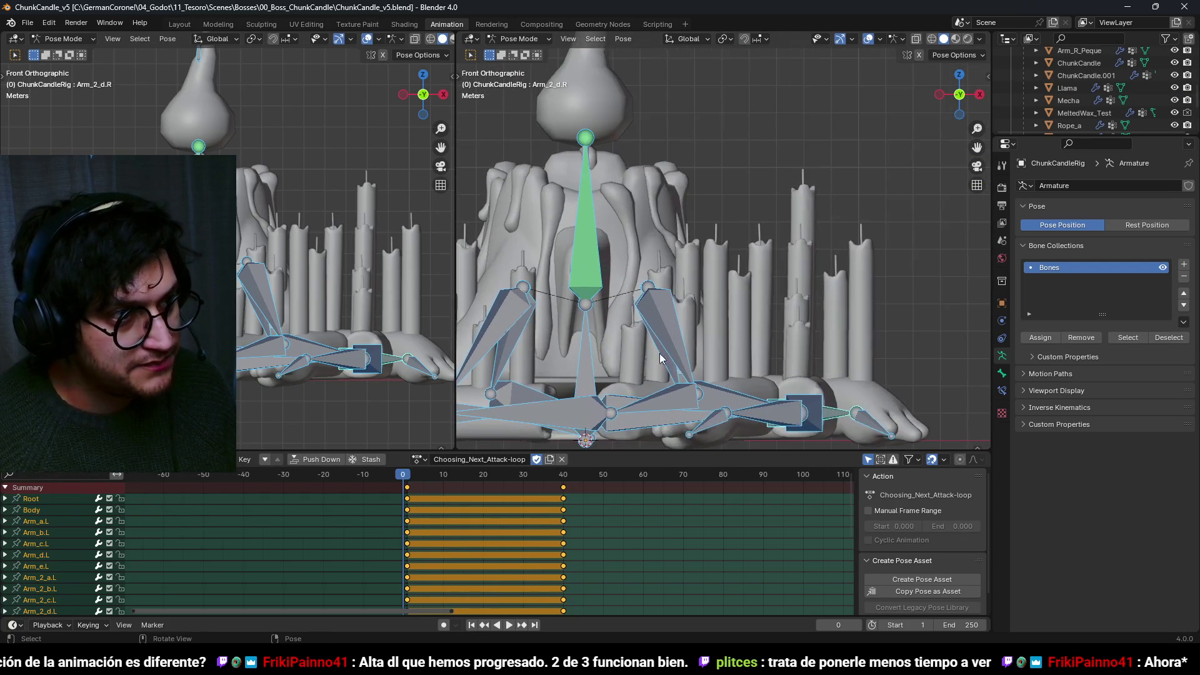
pyautogui.scroll(3, 778, 309)
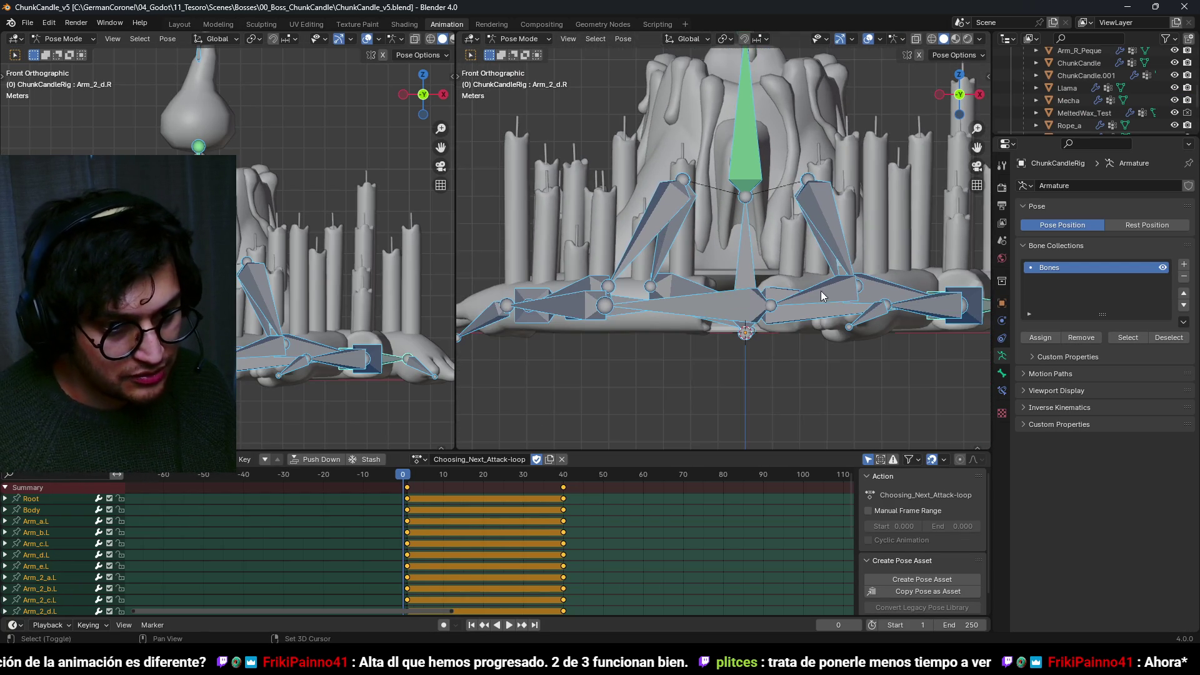
pyautogui.scroll(-3, 773, 334)
pyautogui.scroll(1, 750, 383)
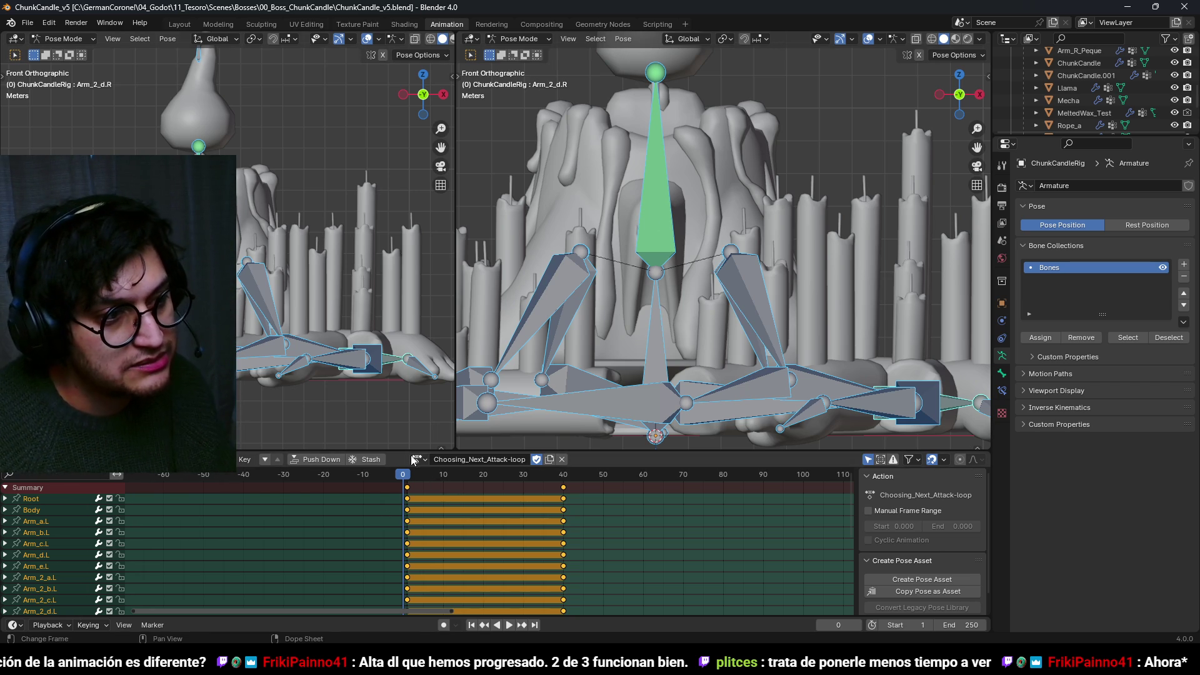
# Inspect the Attach_chase_End and Attach_Chase-loop actions, save the blend file, and close Blender.
pyautogui.click(417, 459)
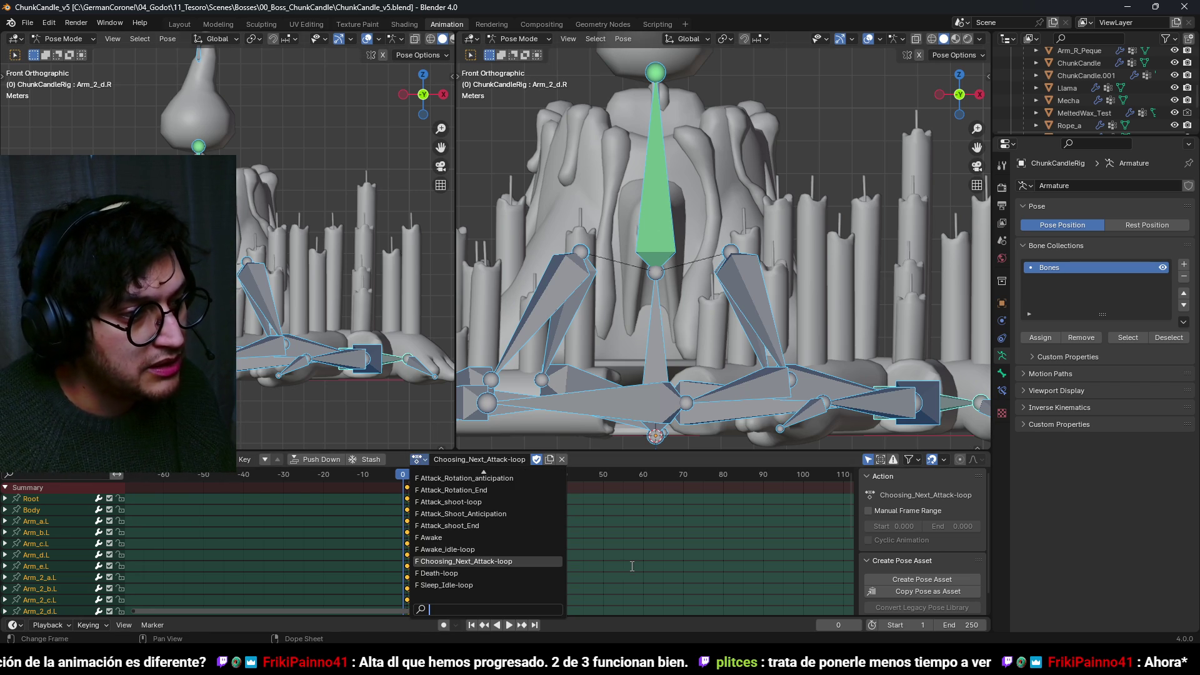
pyautogui.scroll(4, 493, 530)
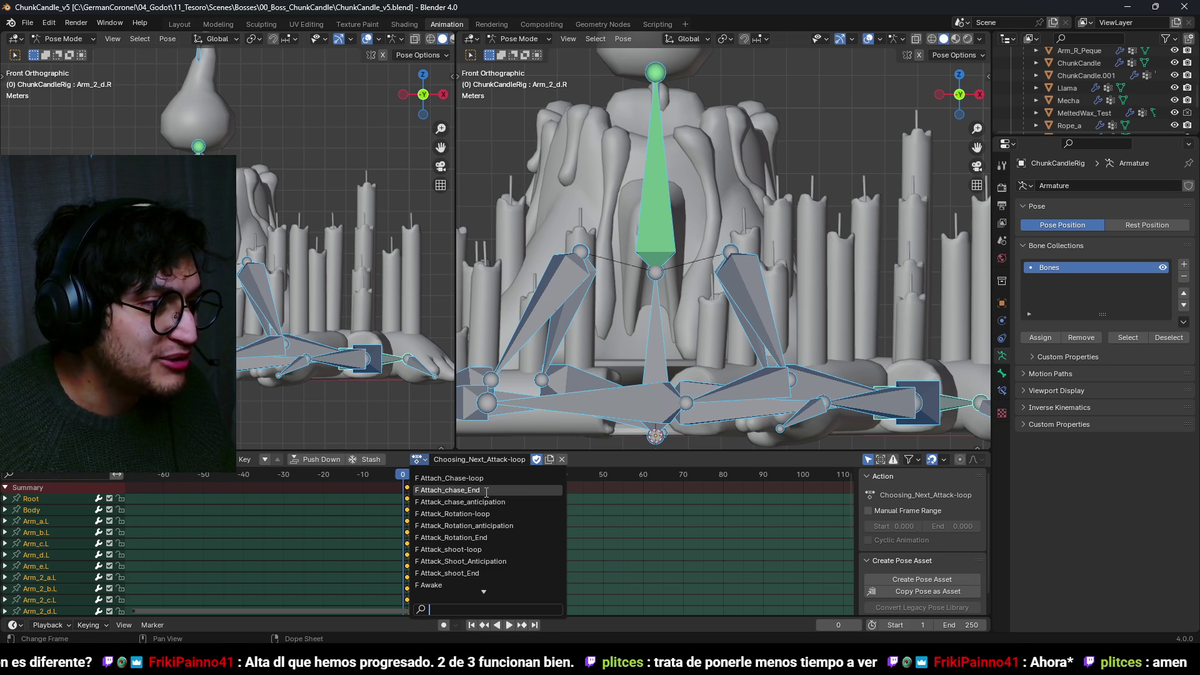
pyautogui.click(477, 490)
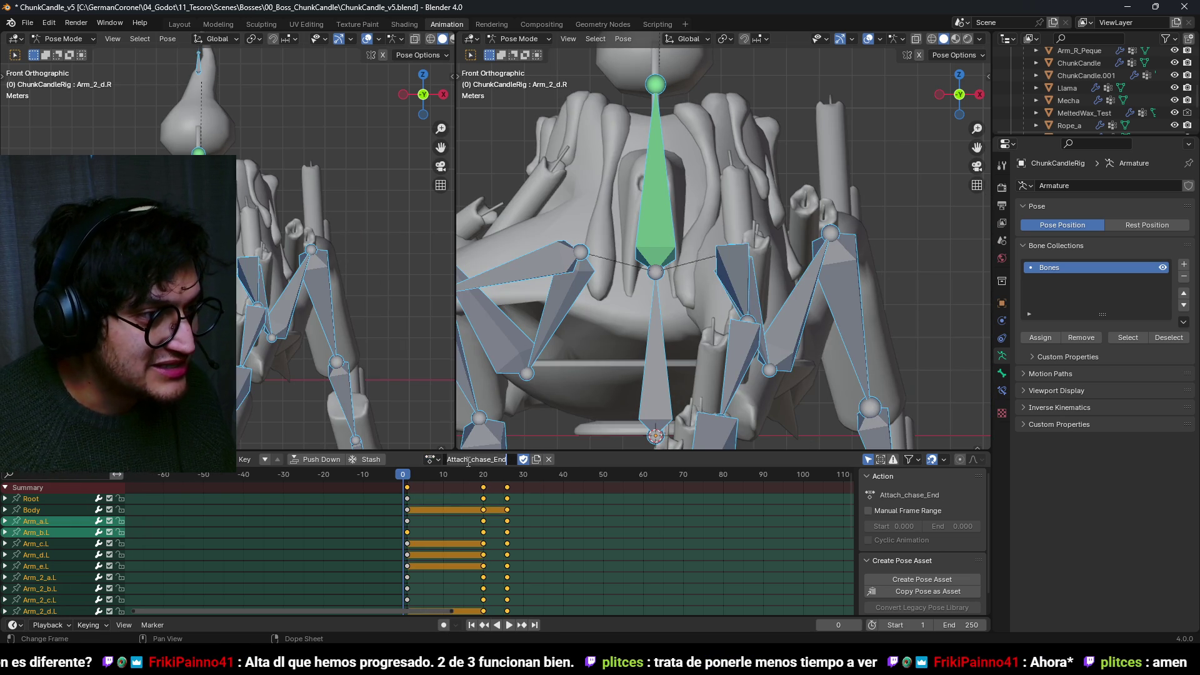
pyautogui.click(468, 459)
pyautogui.write('k')
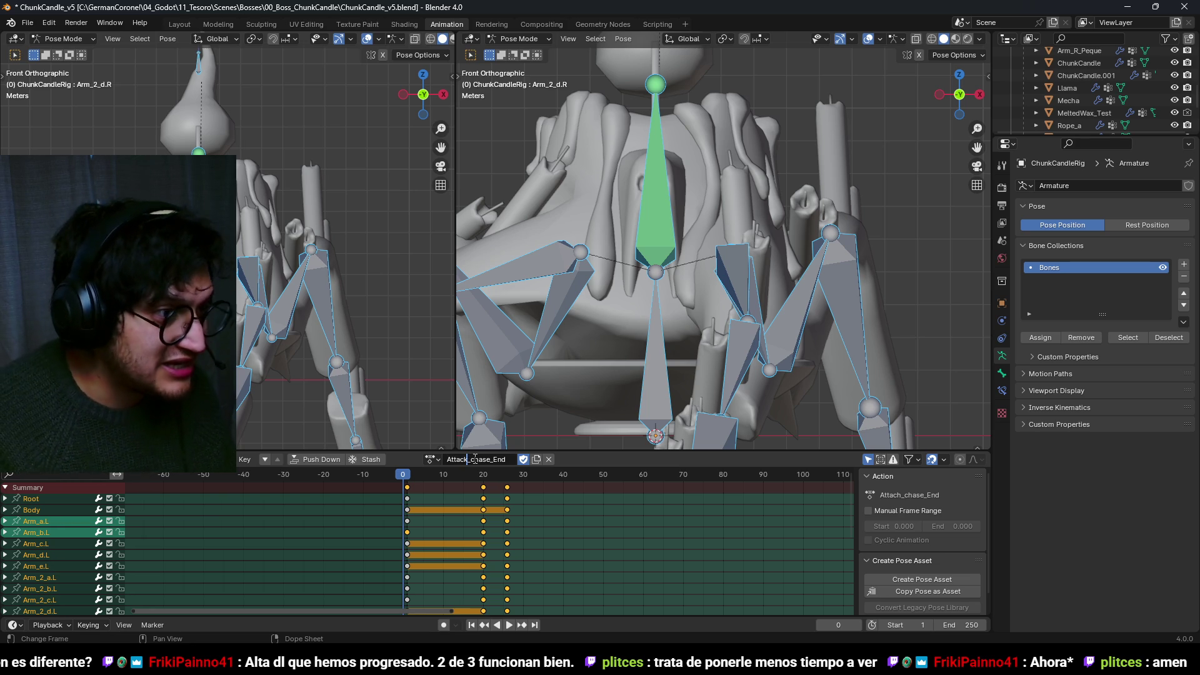
pyautogui.click(432, 460)
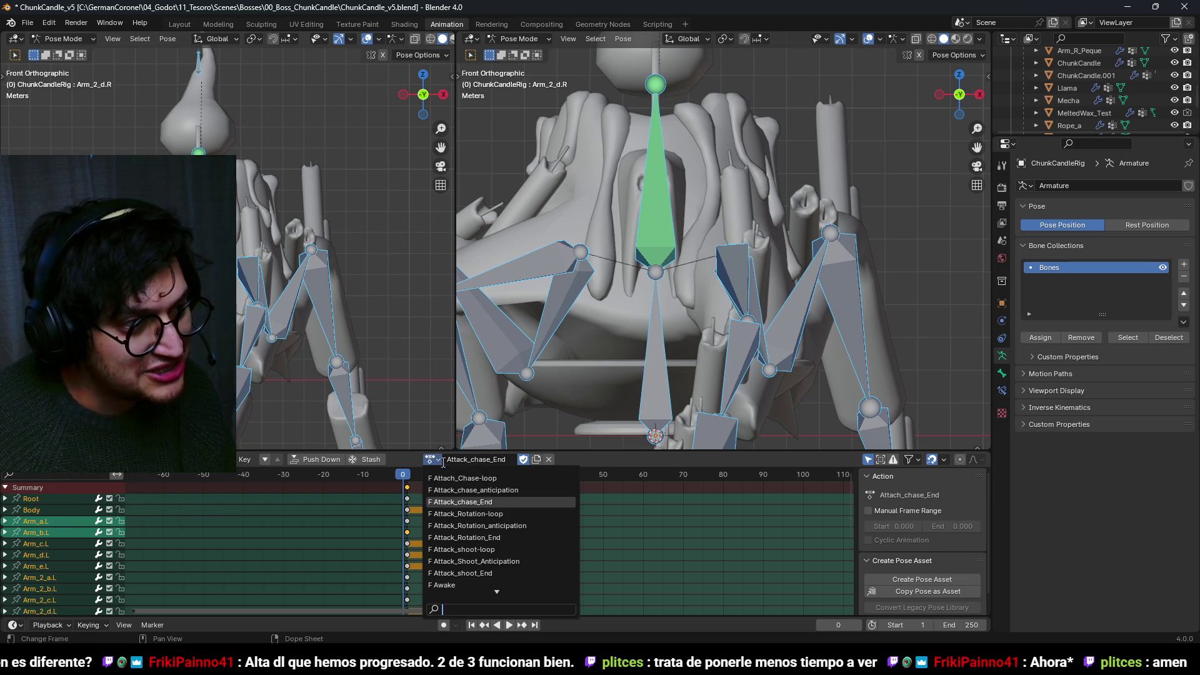
pyautogui.click(474, 480)
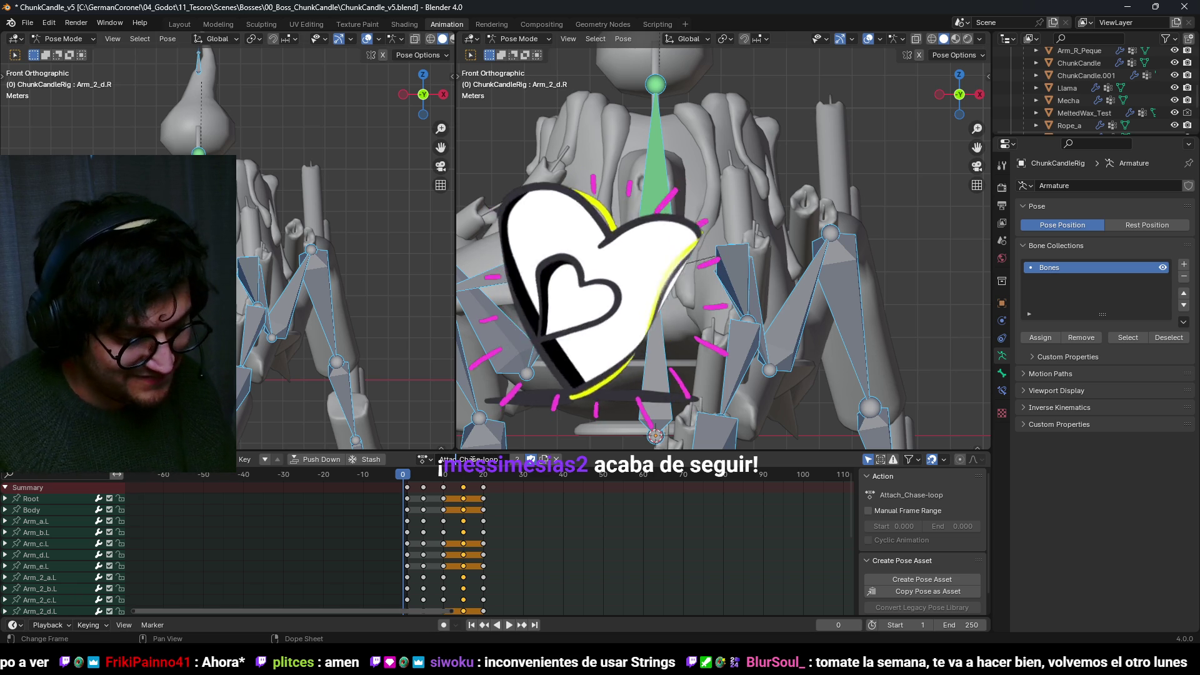
pyautogui.hotkey('ctrl', 's')
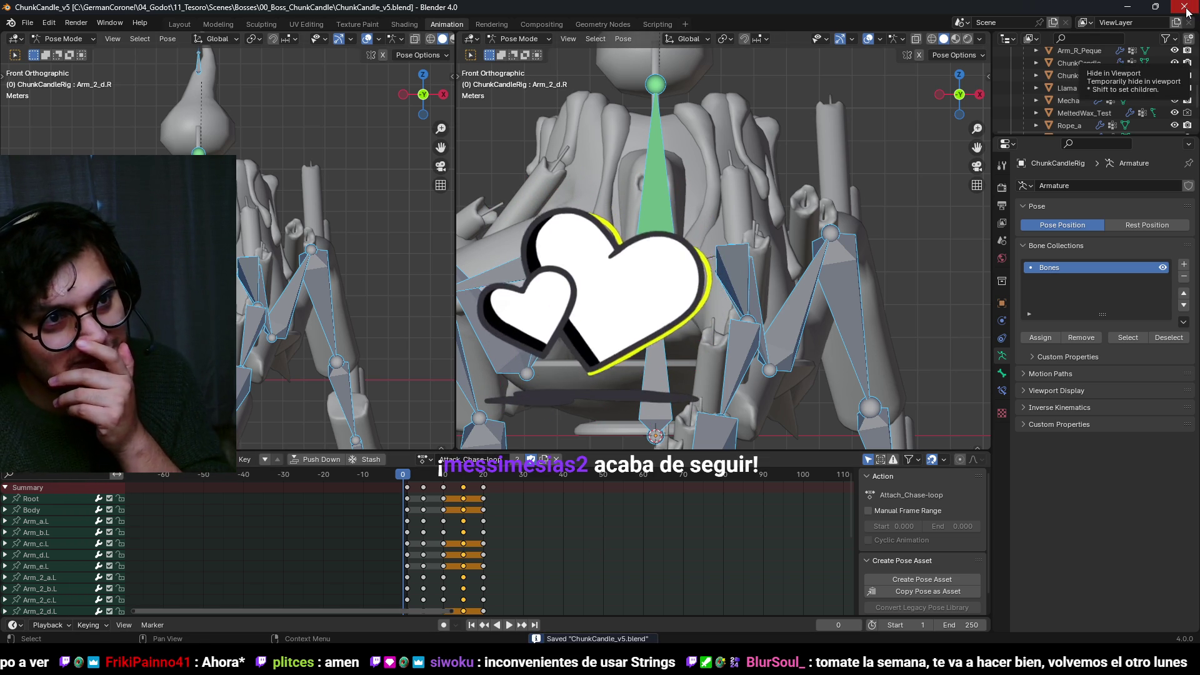
pyautogui.click(1185, 8)
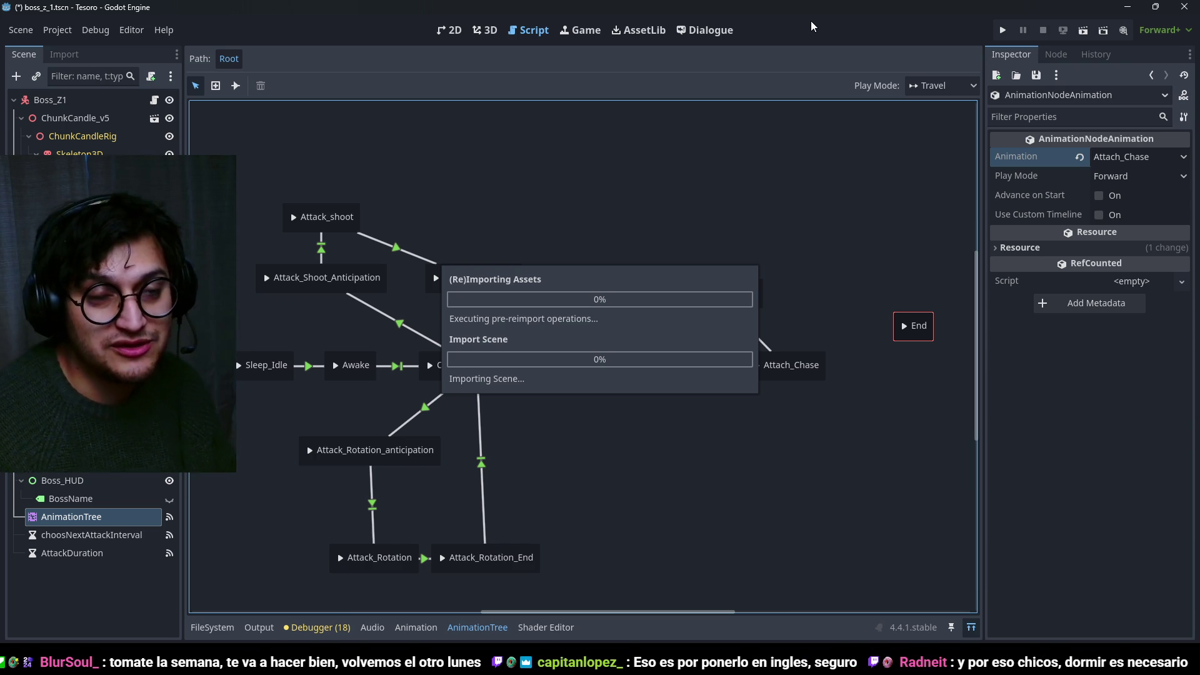
# Save the boss scene, collapse the animation panel, and launch the game with F5.
pyautogui.hotkey('ctrl', 's')
pyautogui.click(971, 627)
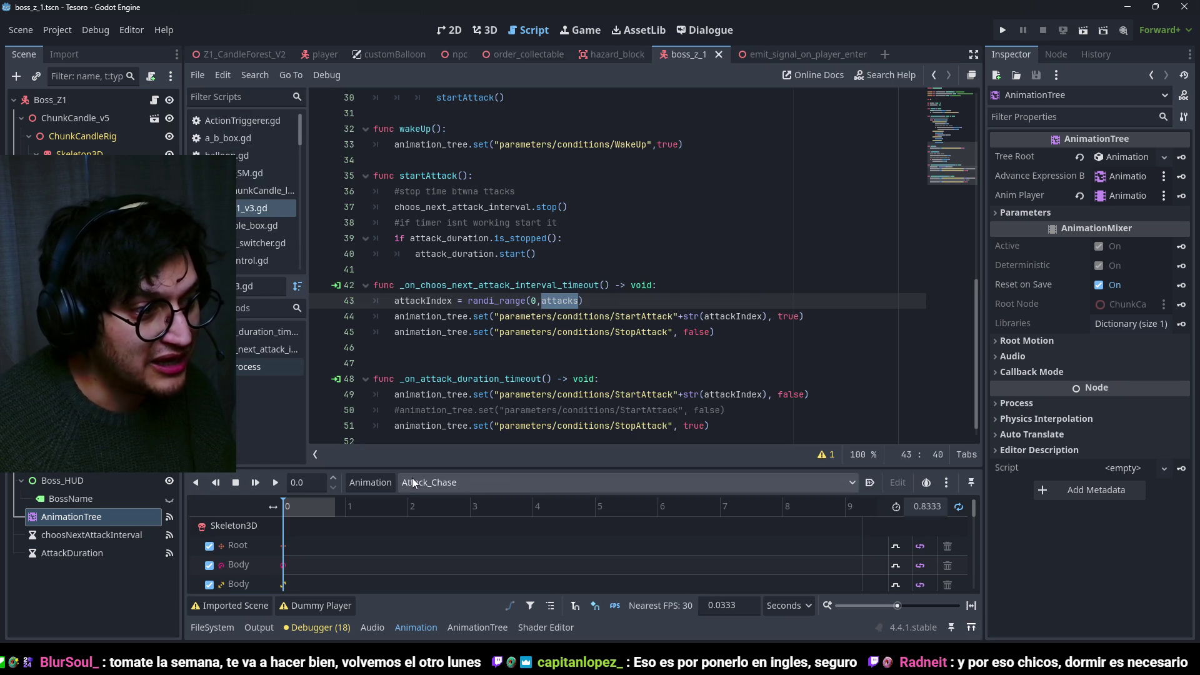
pyautogui.click(400, 627)
pyautogui.click(709, 256)
pyautogui.hotkey('ctrl', 's')
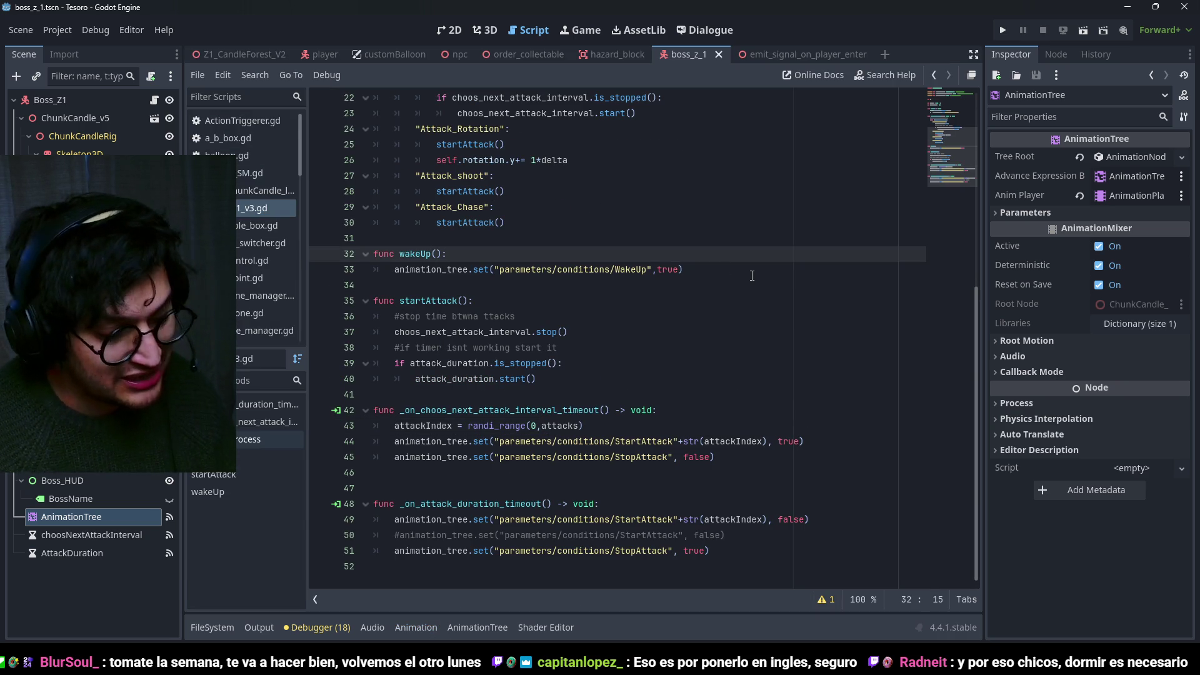
pyautogui.press('F5')
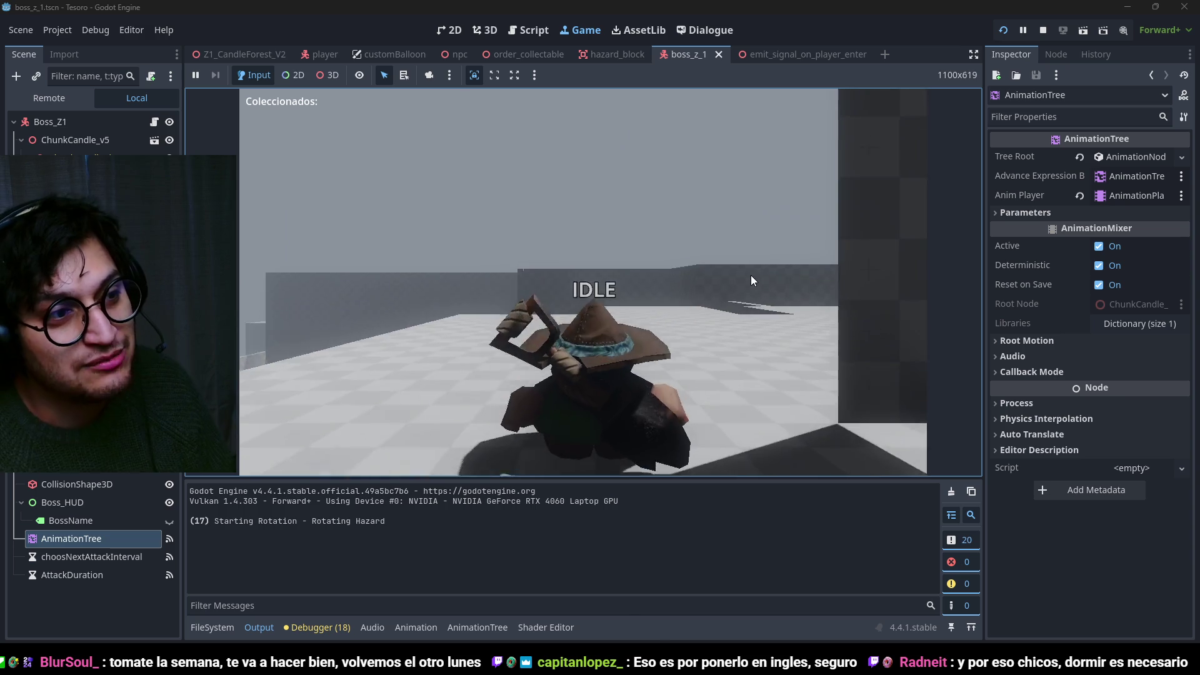
# Walk the player toward the candle boss, back off, and approach again around the arena.
pyautogui.press('w')
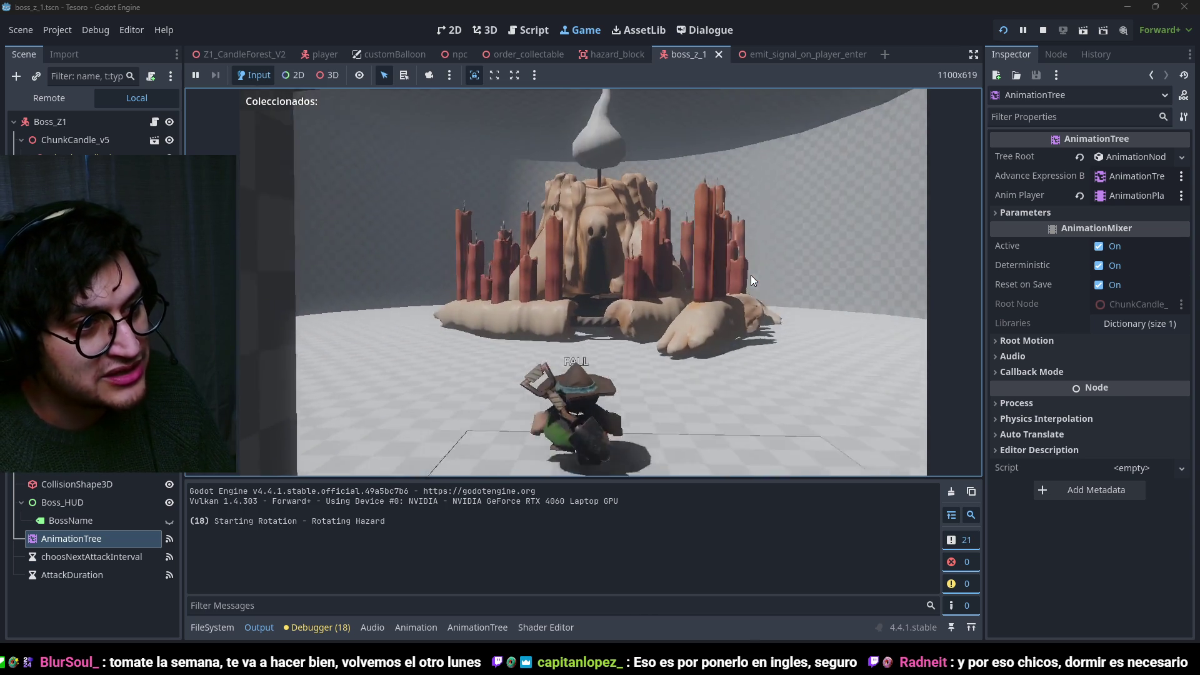
pyautogui.press('w')
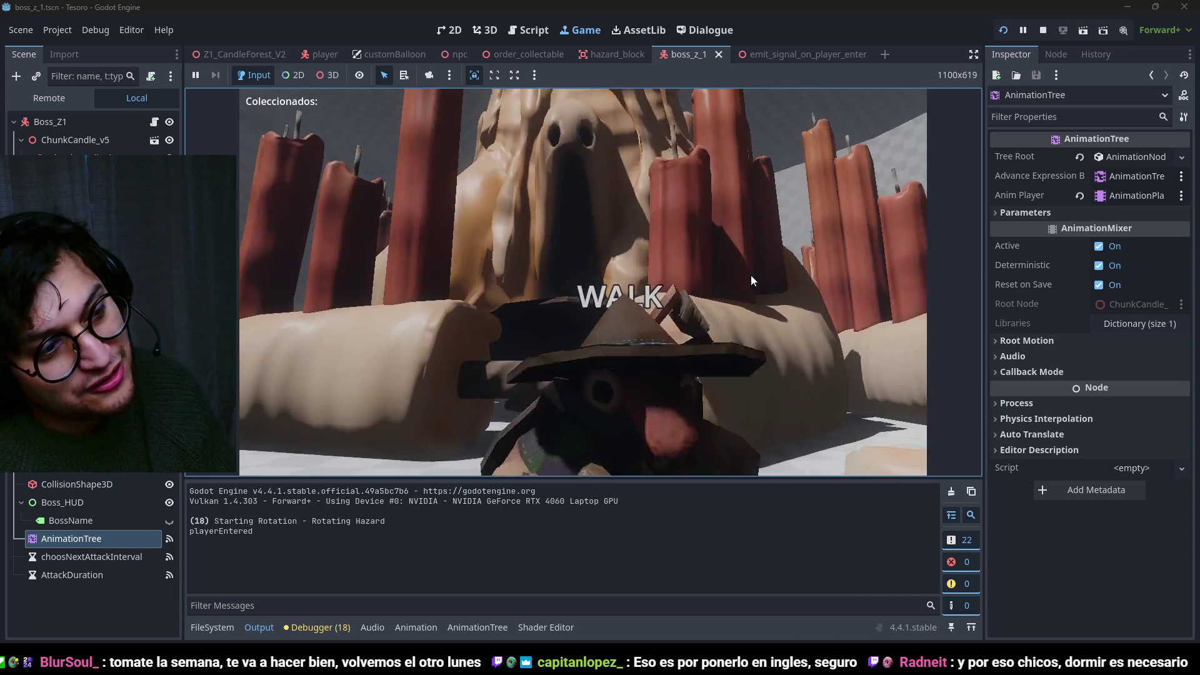
pyautogui.press('s')
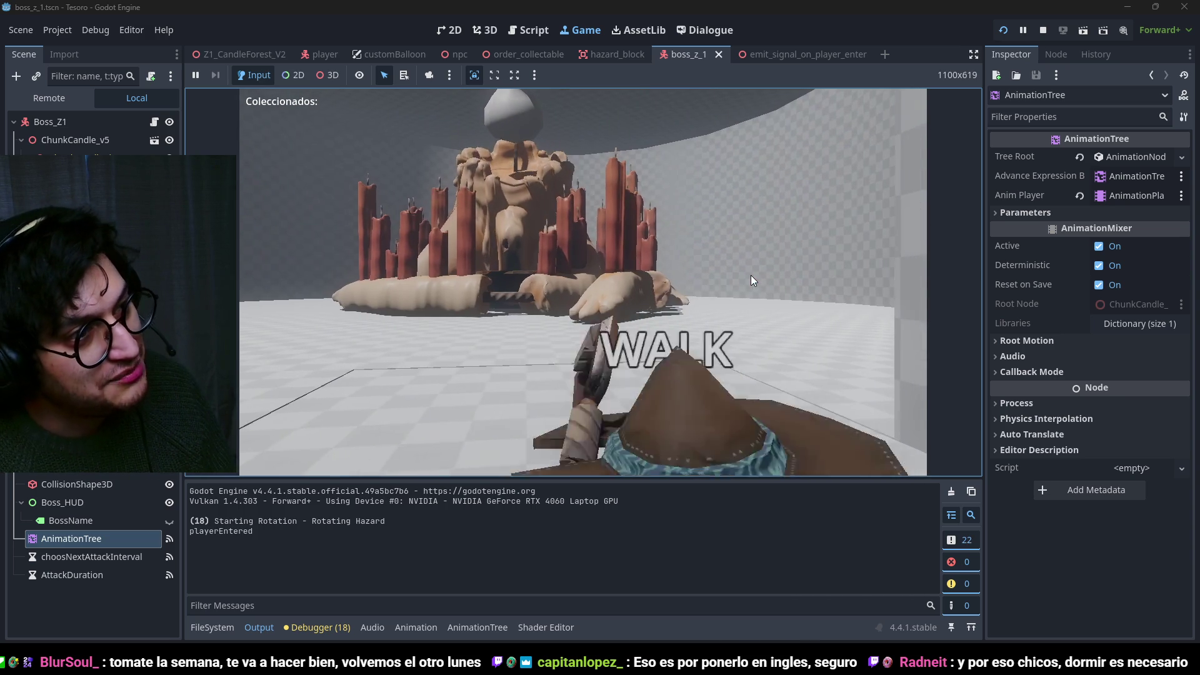
pyautogui.press('w')
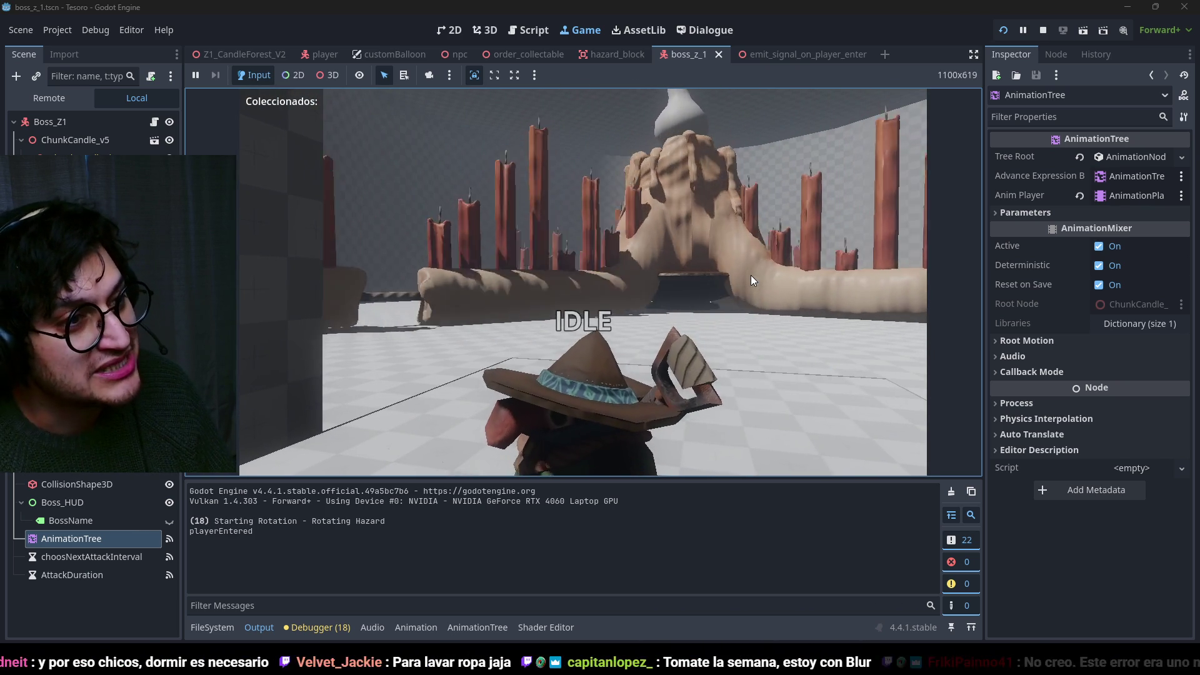
pyautogui.press('w')
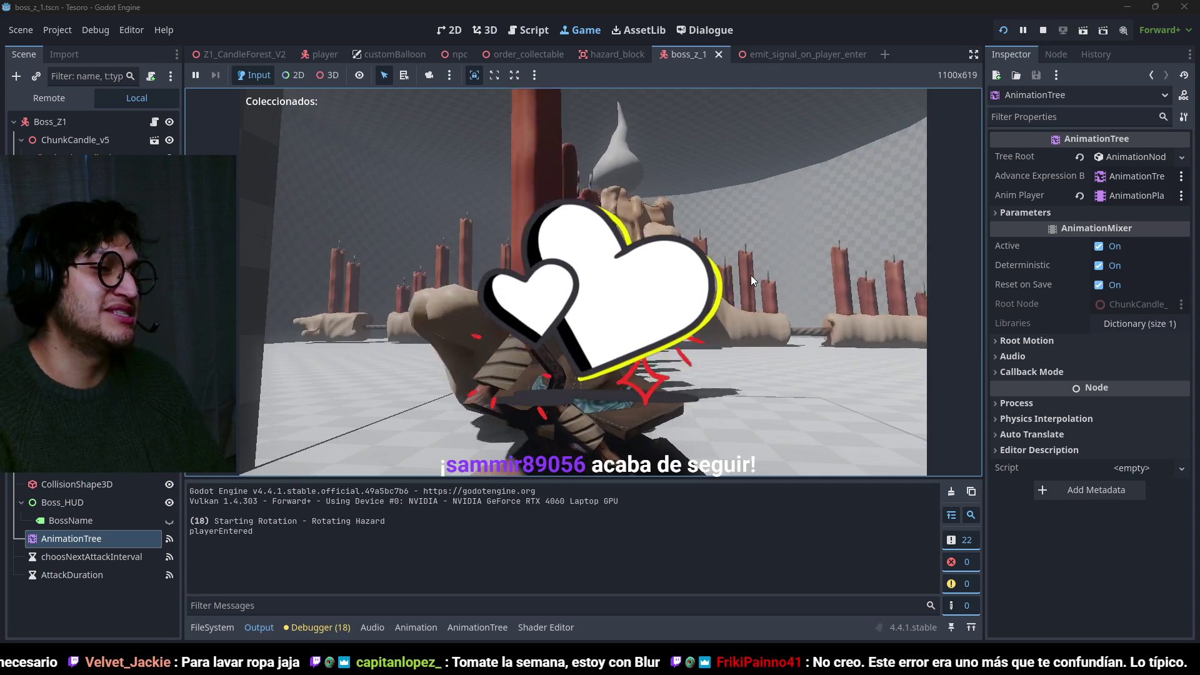
# Stop the game and assign Attack_chase_End to the Attach_chase_End state in the AnimationTree.
pyautogui.press('F8')
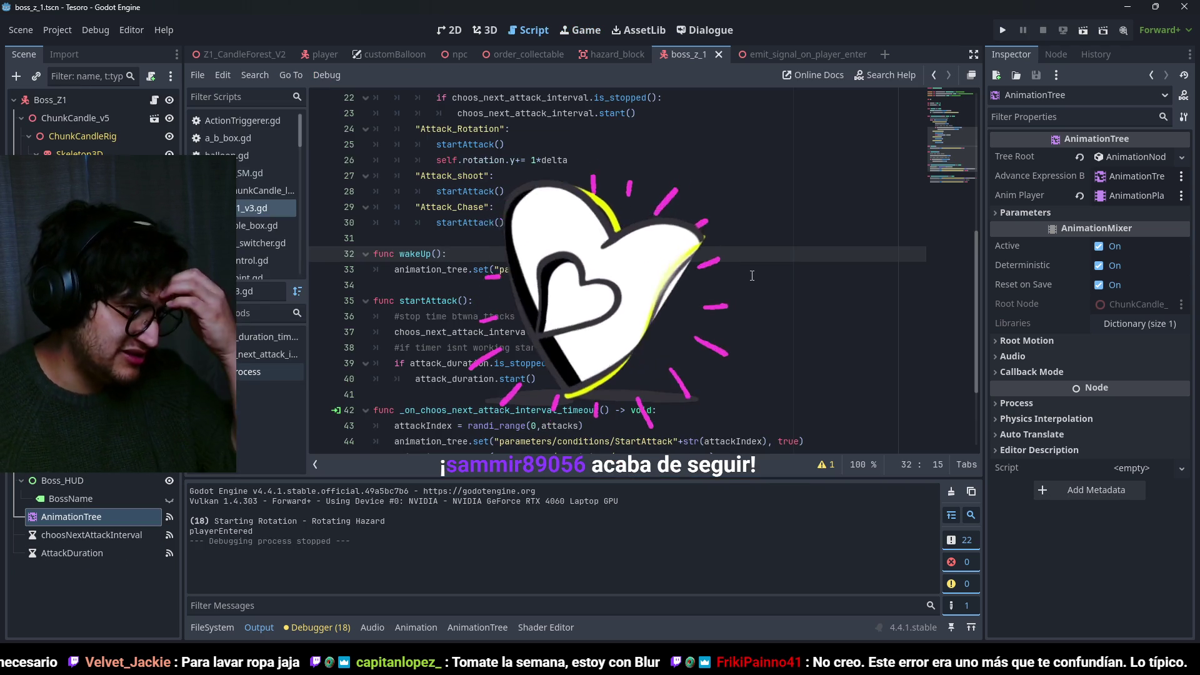
pyautogui.click(503, 626)
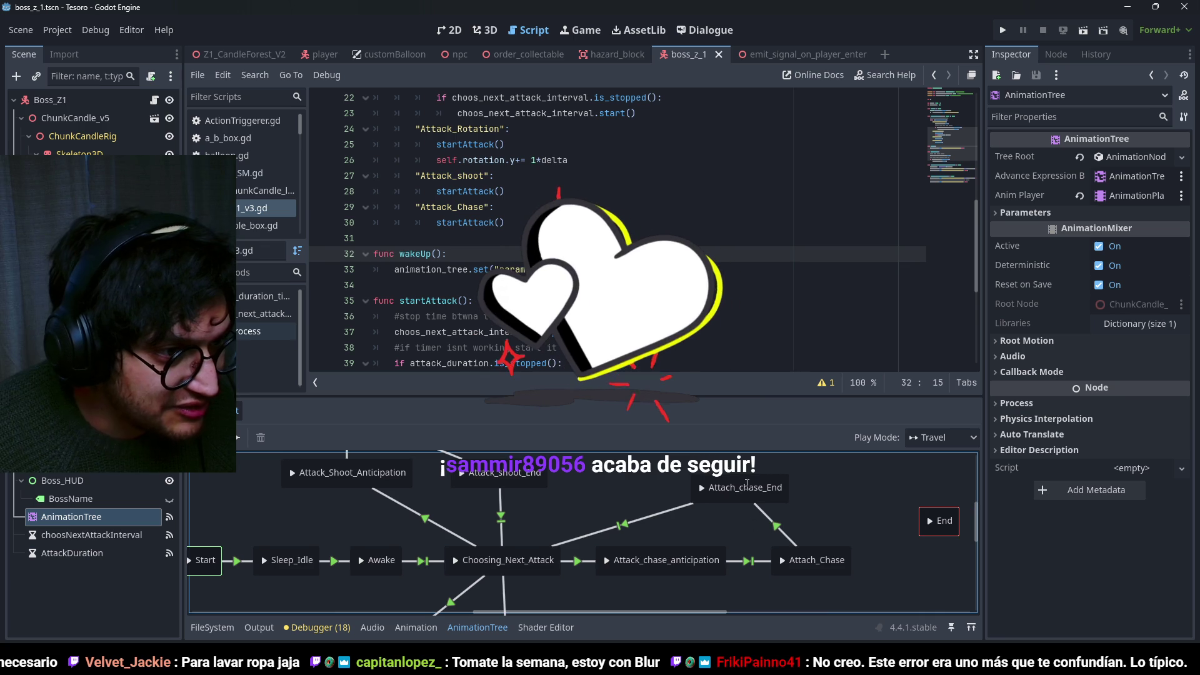
pyautogui.click(785, 496)
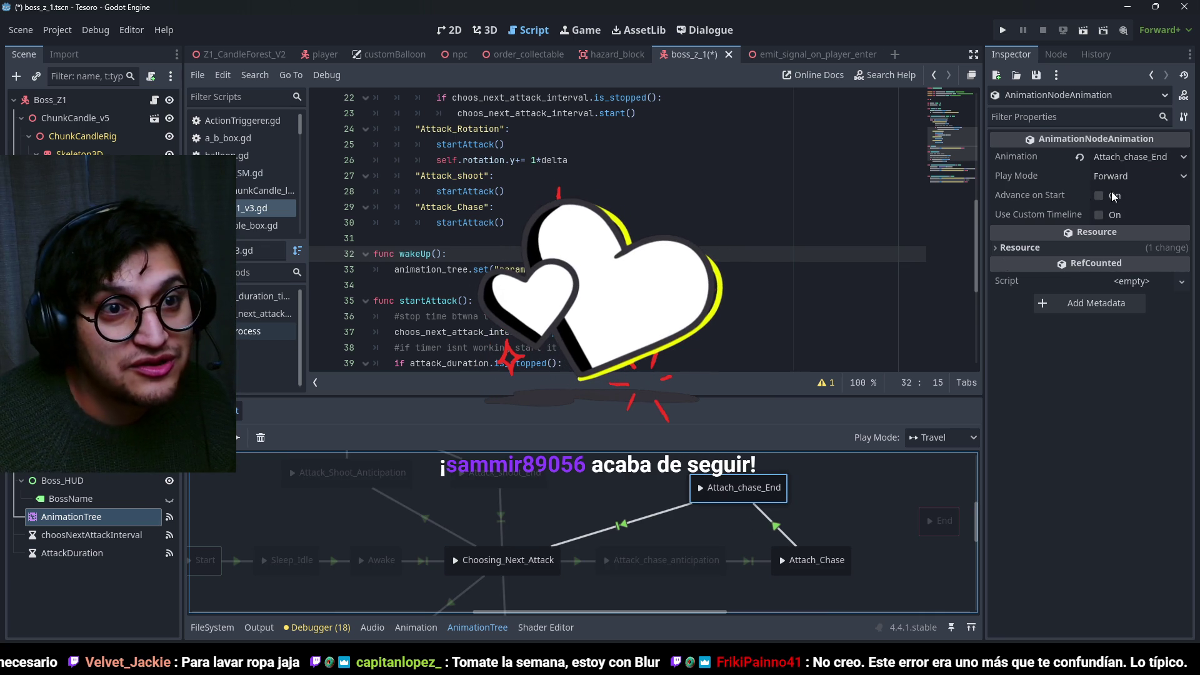
pyautogui.click(1160, 157)
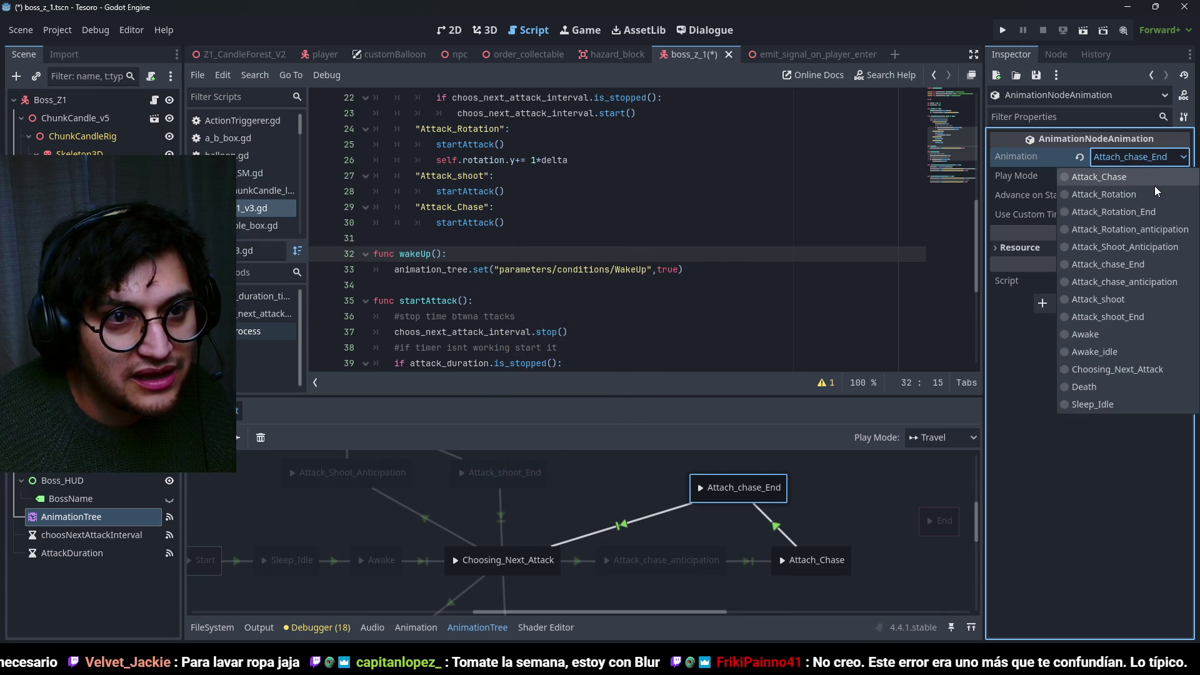
pyautogui.click(1137, 265)
# Assign Attack_Chase to the Attach_Chase state, save boss_z_1, and run the game again.
pyautogui.click(744, 491)
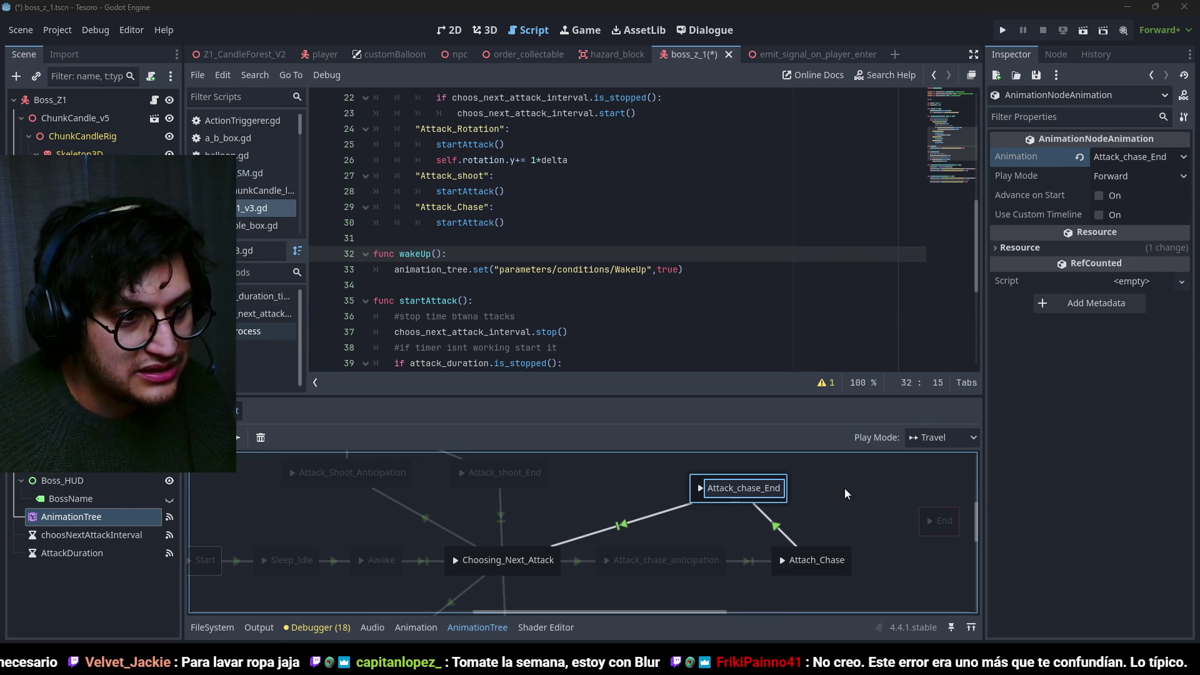
pyautogui.click(845, 489)
pyautogui.moveTo(835, 505); pyautogui.dragTo(762, 500)
pyautogui.click(764, 562)
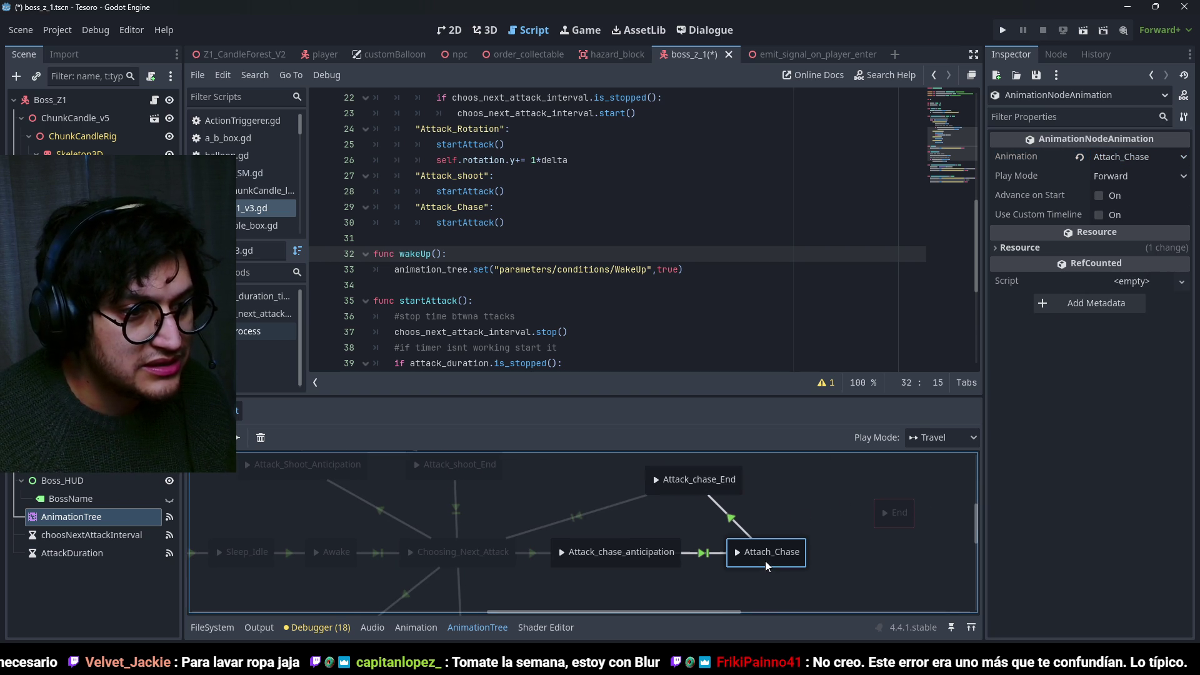
pyautogui.click(1160, 158)
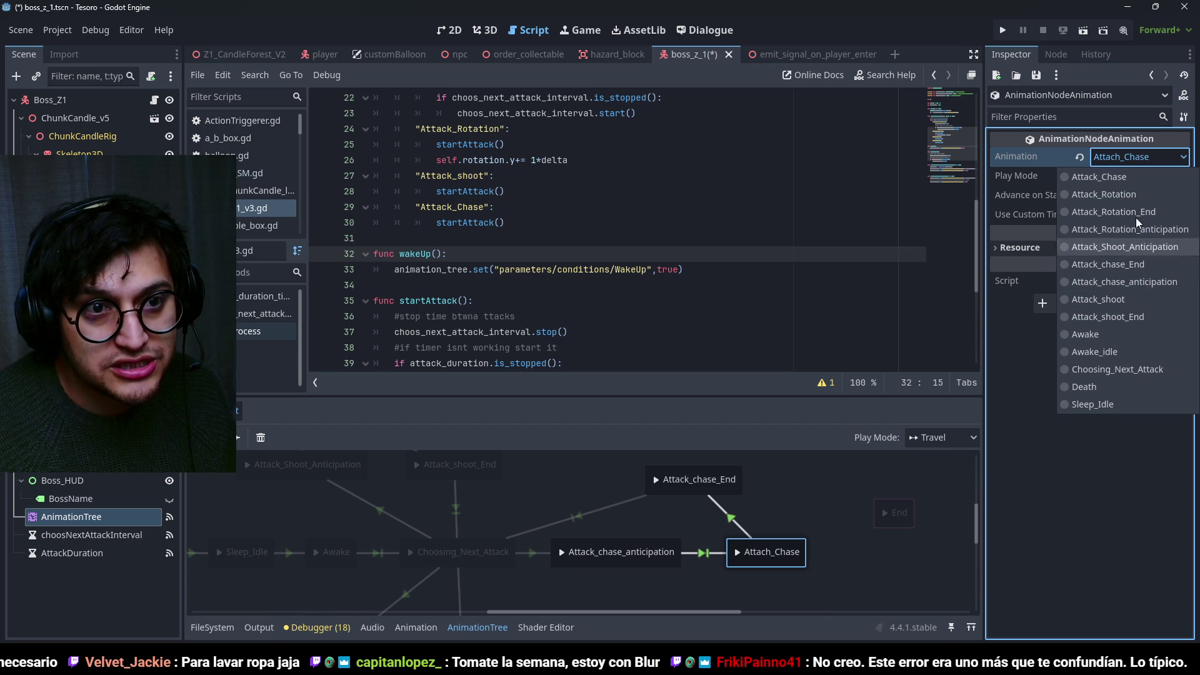
pyautogui.click(1139, 178)
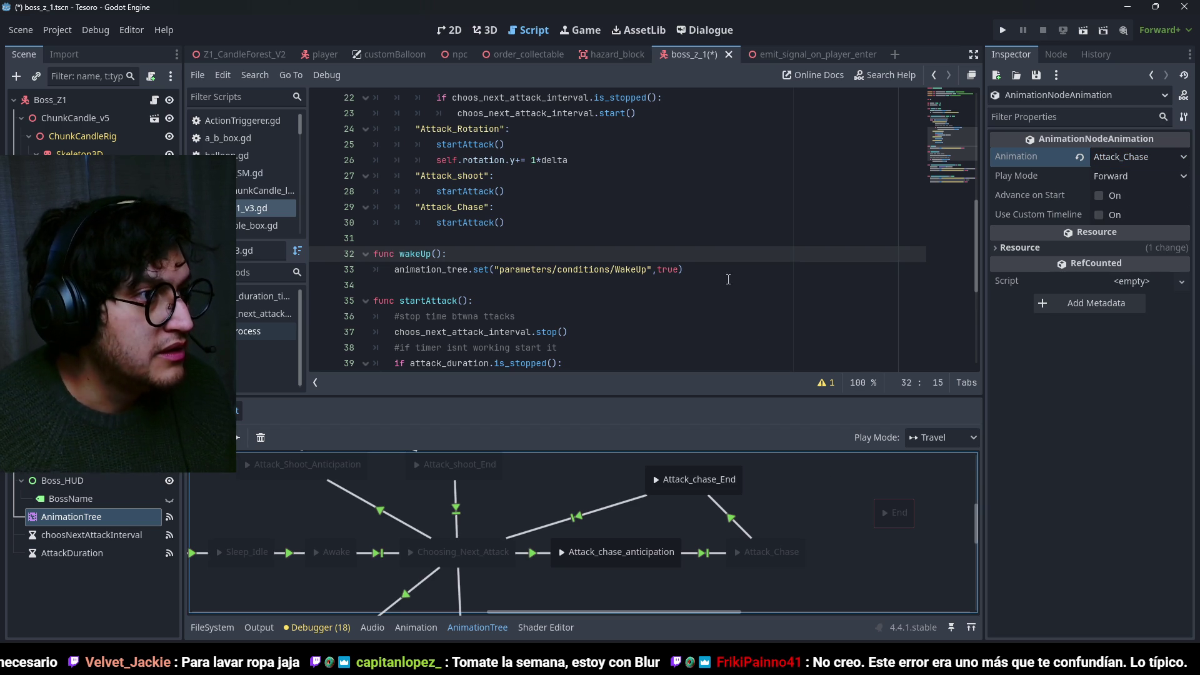
pyautogui.hotkey('ctrl', 's')
pyautogui.click(571, 229)
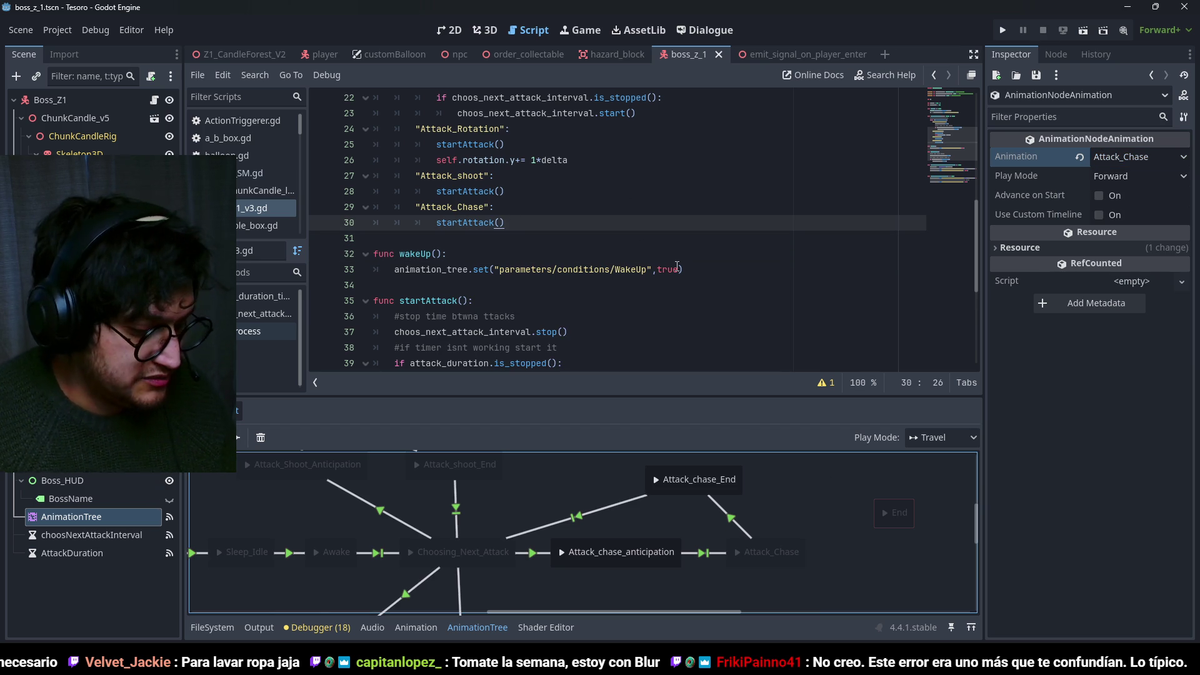
pyautogui.press('F5')
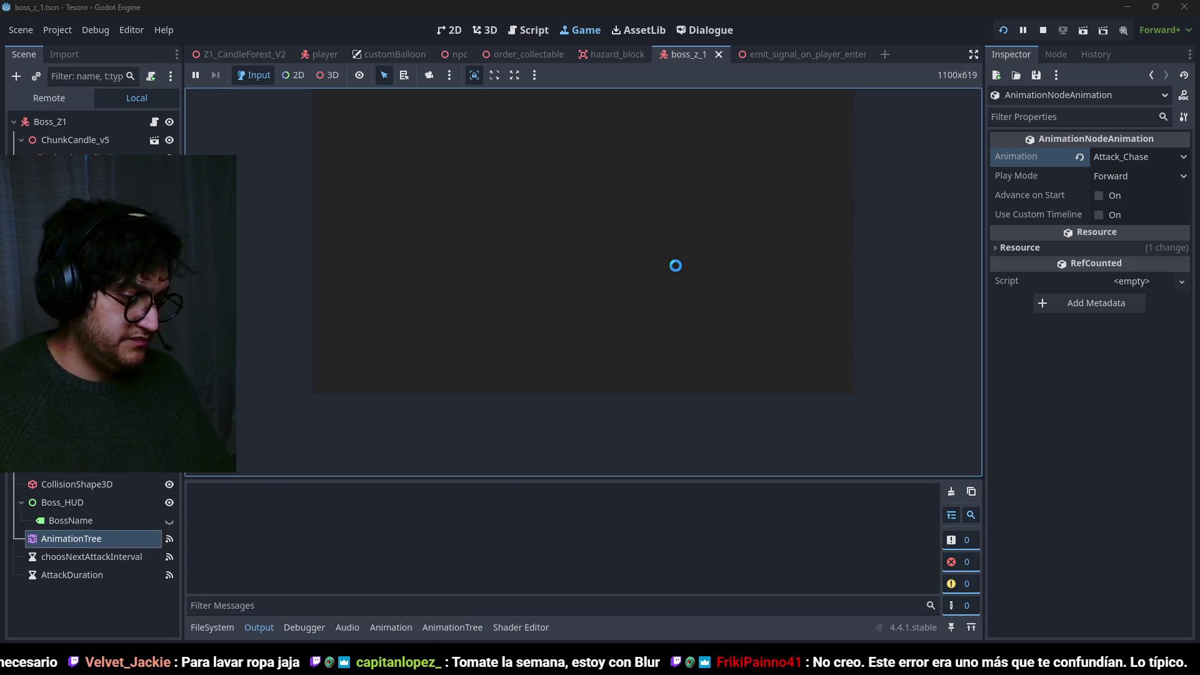
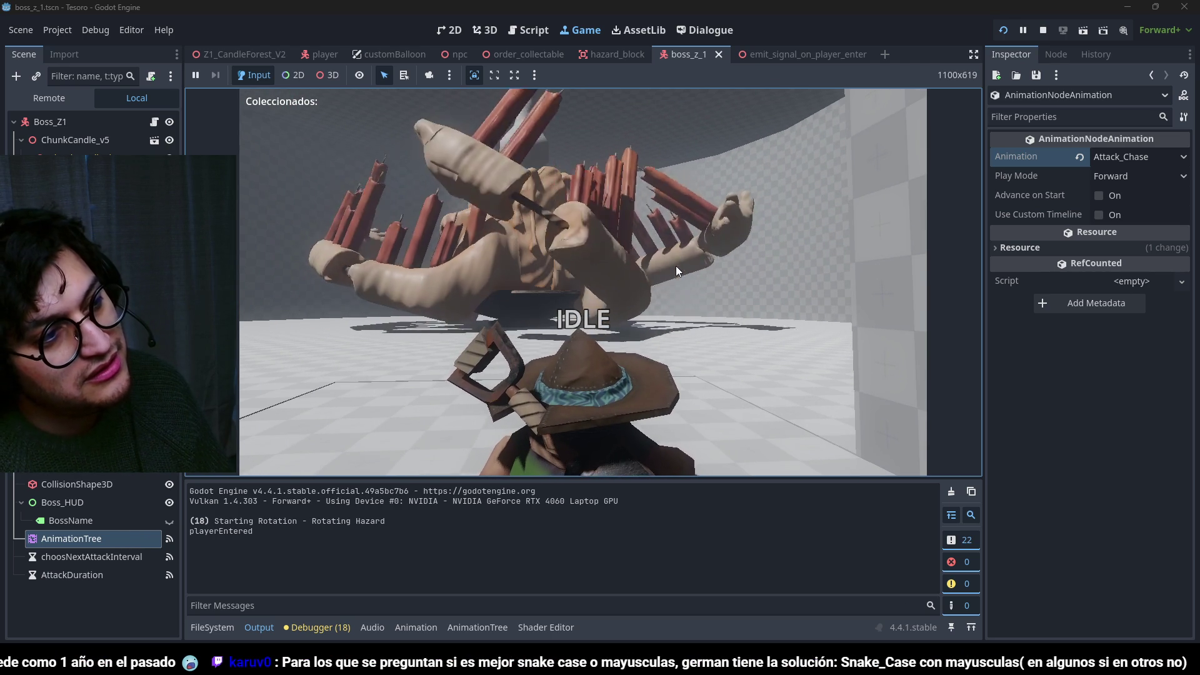
# Play-test the boss fight by walking, jumping and dashing around the boss, then stop the game.
pyautogui.press('w')
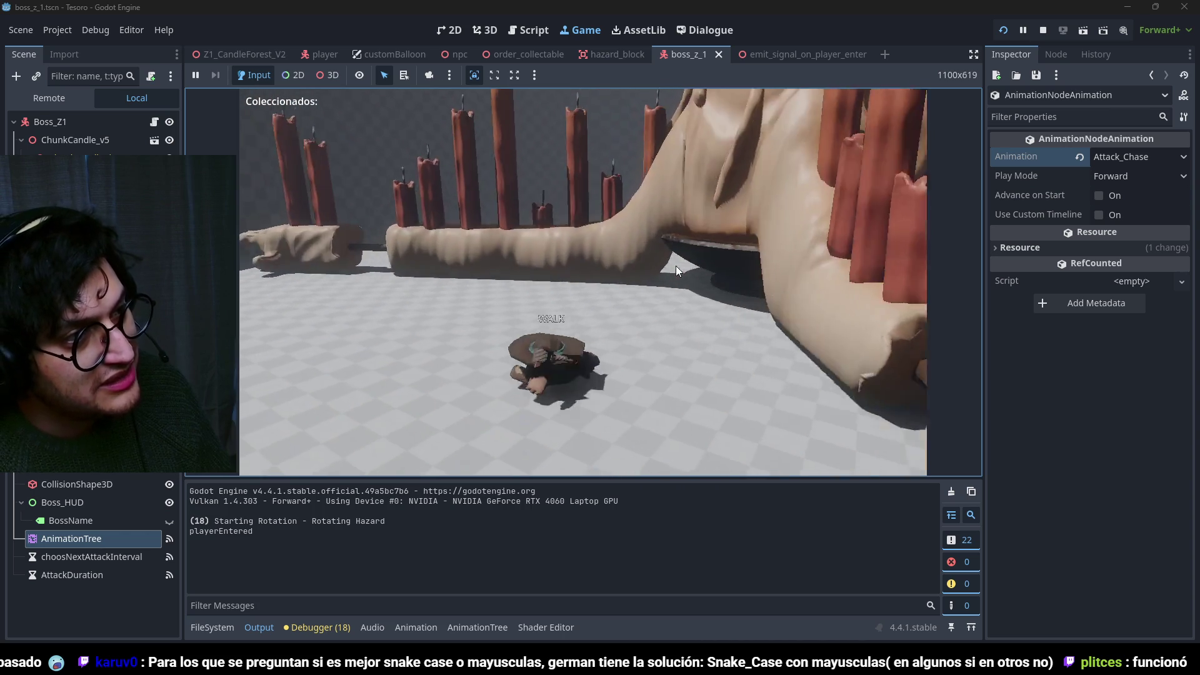
pyautogui.press('space')
pyautogui.press('shift')
pyautogui.press('a')
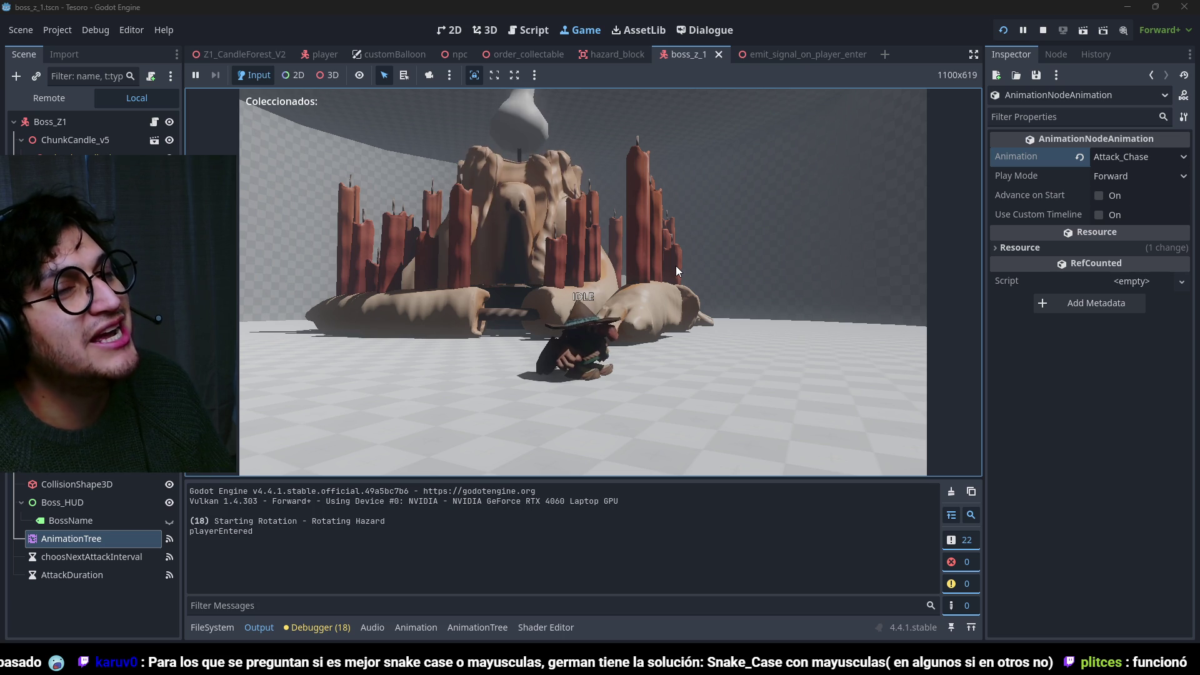
pyautogui.press('w')
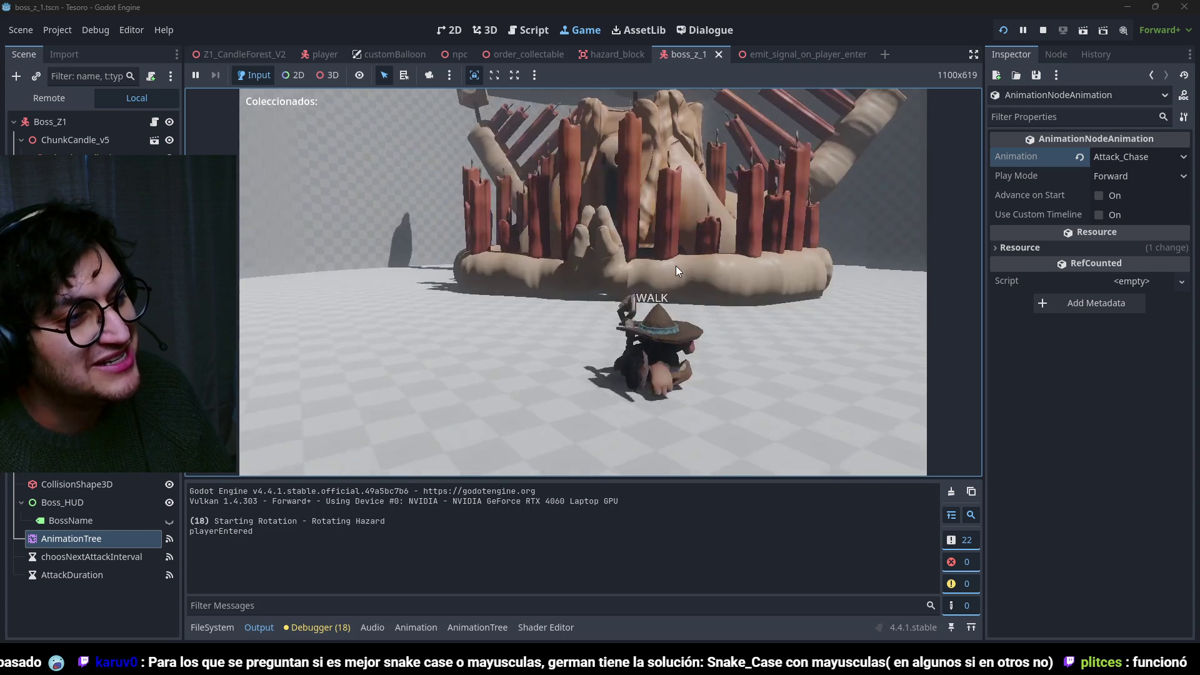
pyautogui.press('shift')
pyautogui.press('w')
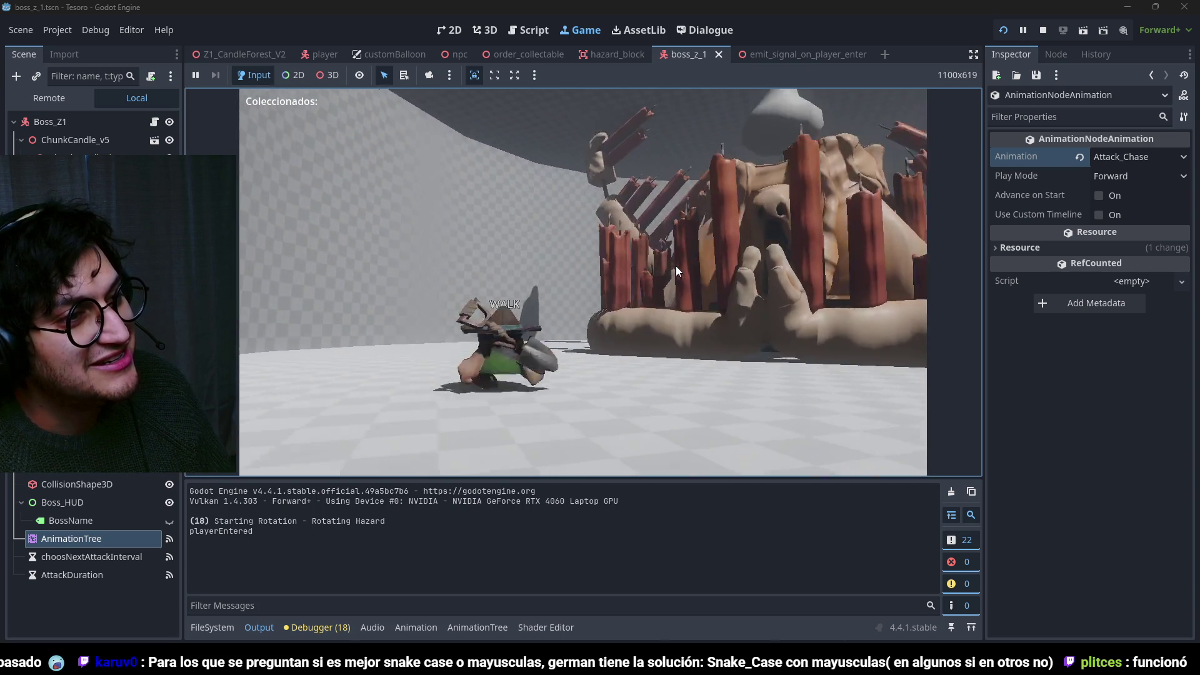
pyautogui.press('shift')
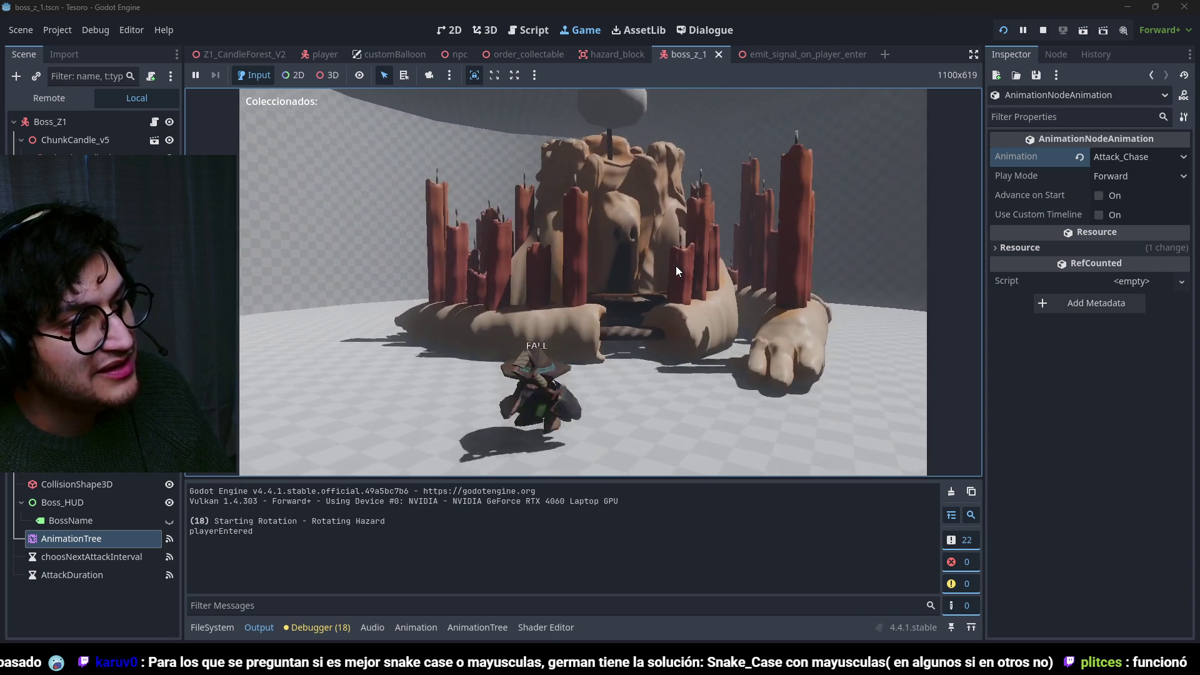
pyautogui.press('space')
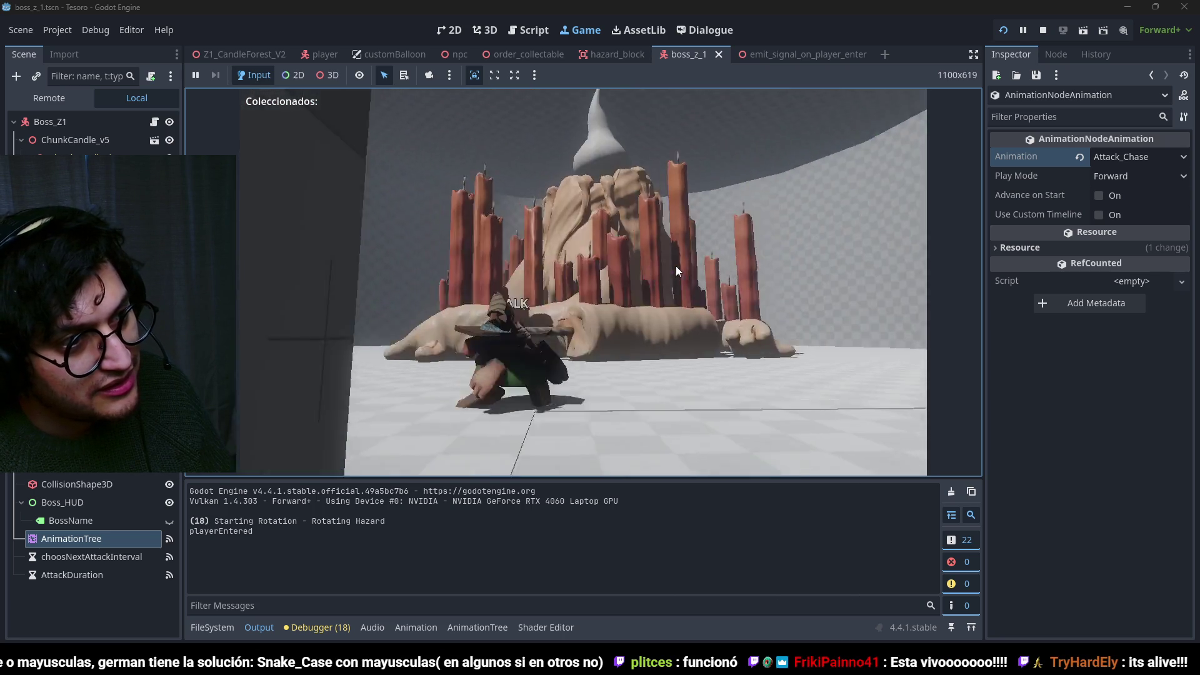
pyautogui.press('F5')
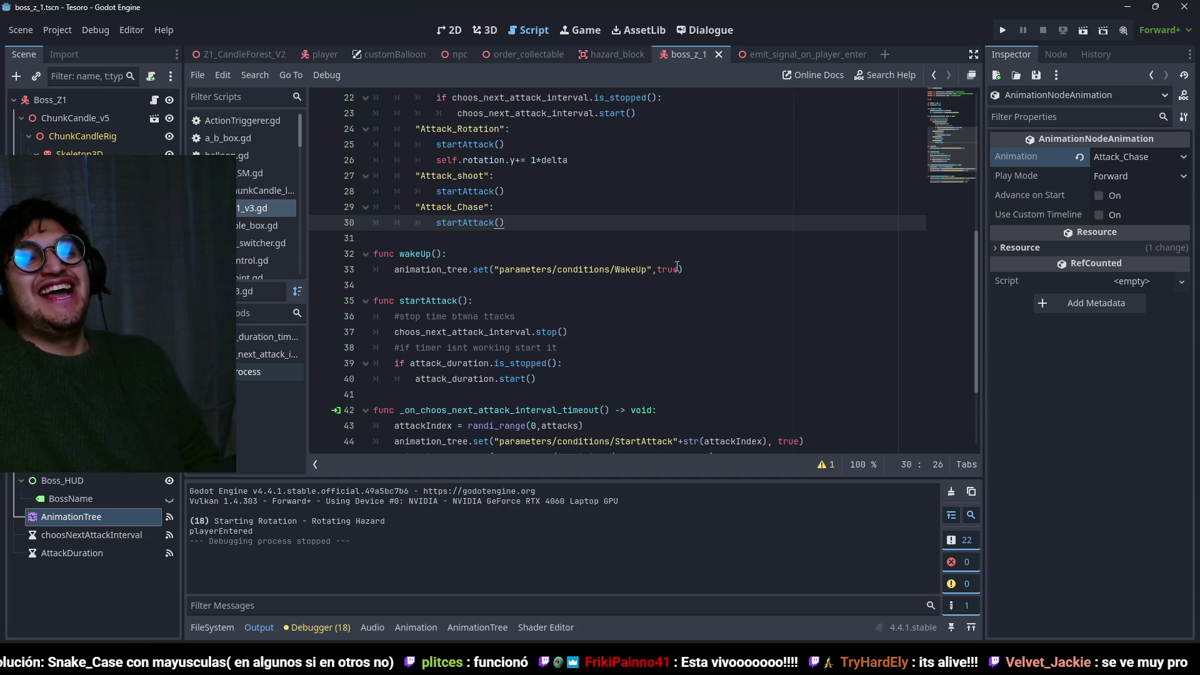
# Review the boss script's wakeUp and Attack_Rotation code in a taller editor, and save the scene.
pyautogui.click(675, 255)
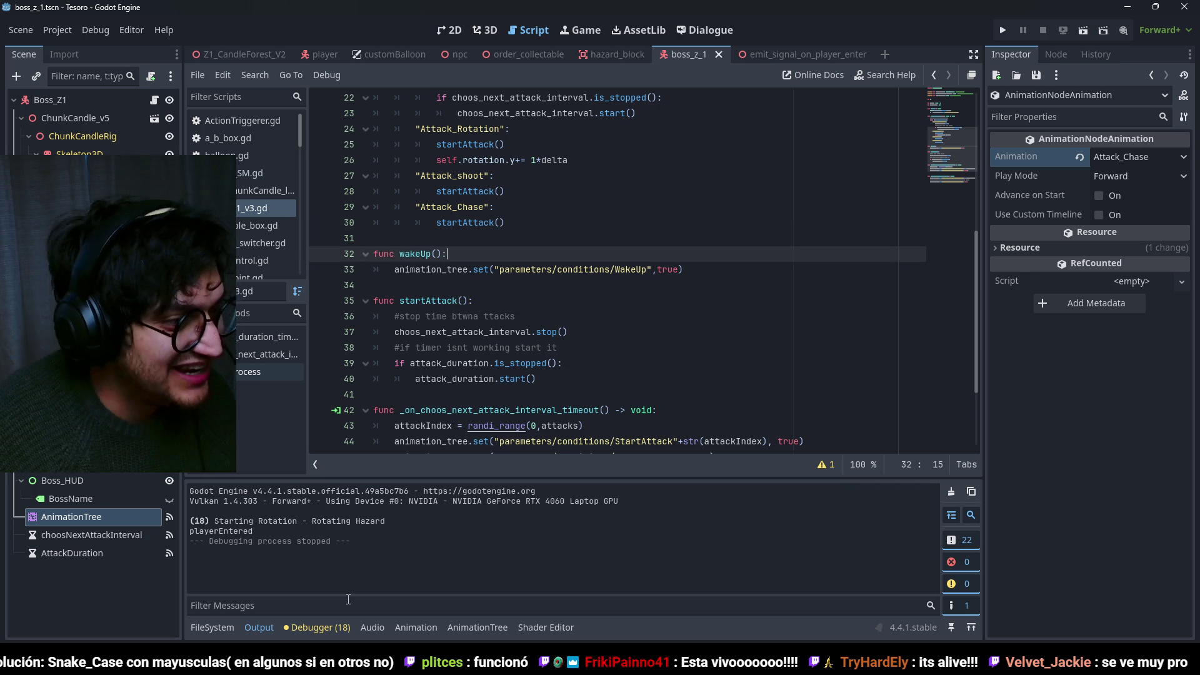
pyautogui.hotkey('ctrl', 'j')
pyautogui.scroll(5, 603, 423)
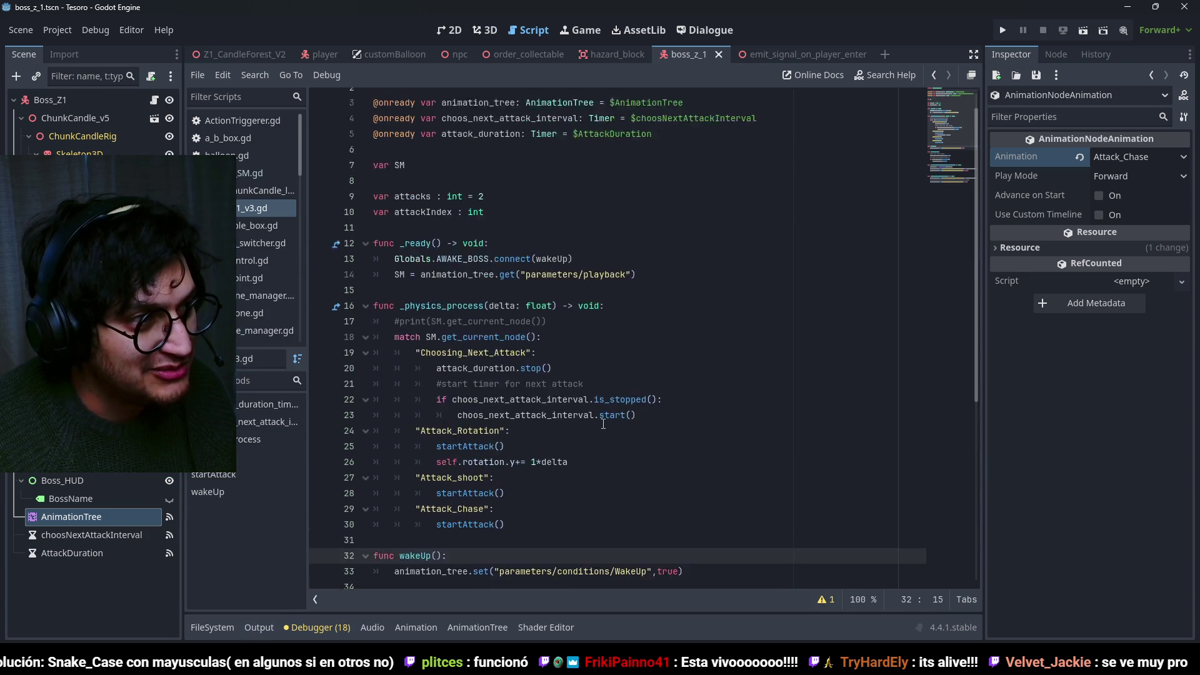
pyautogui.hotkey('ctrl', 's')
pyautogui.click(561, 161)
pyautogui.scroll(5, 559, 337)
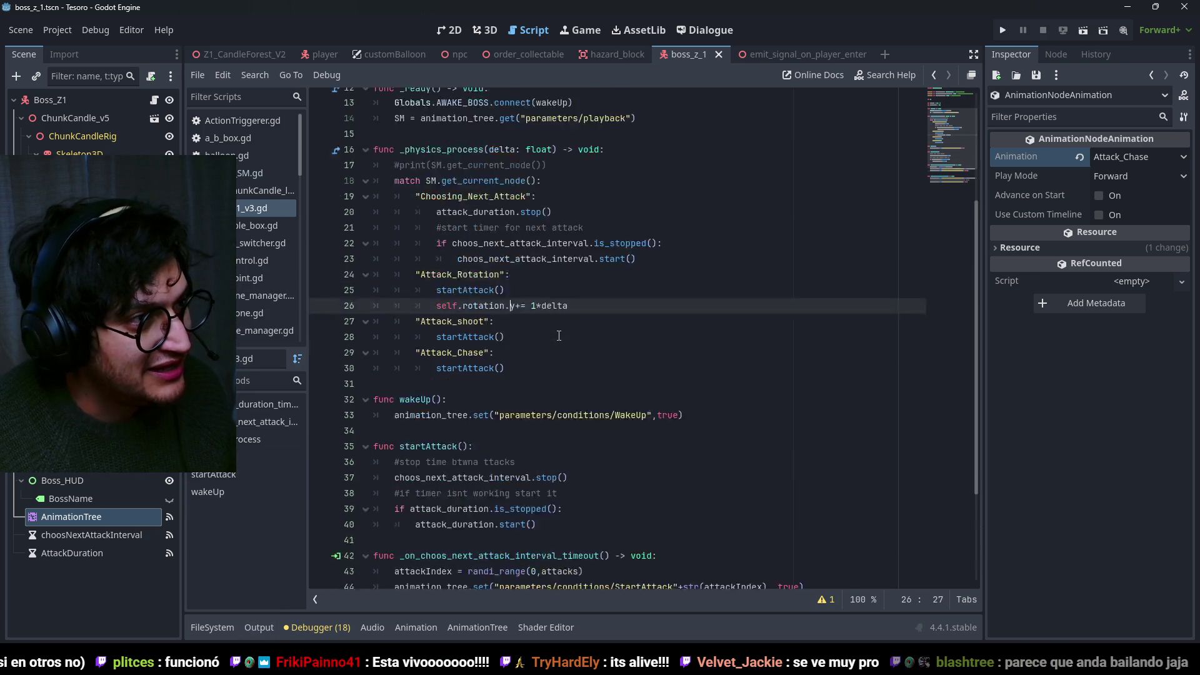
pyautogui.scroll(-5, 563, 313)
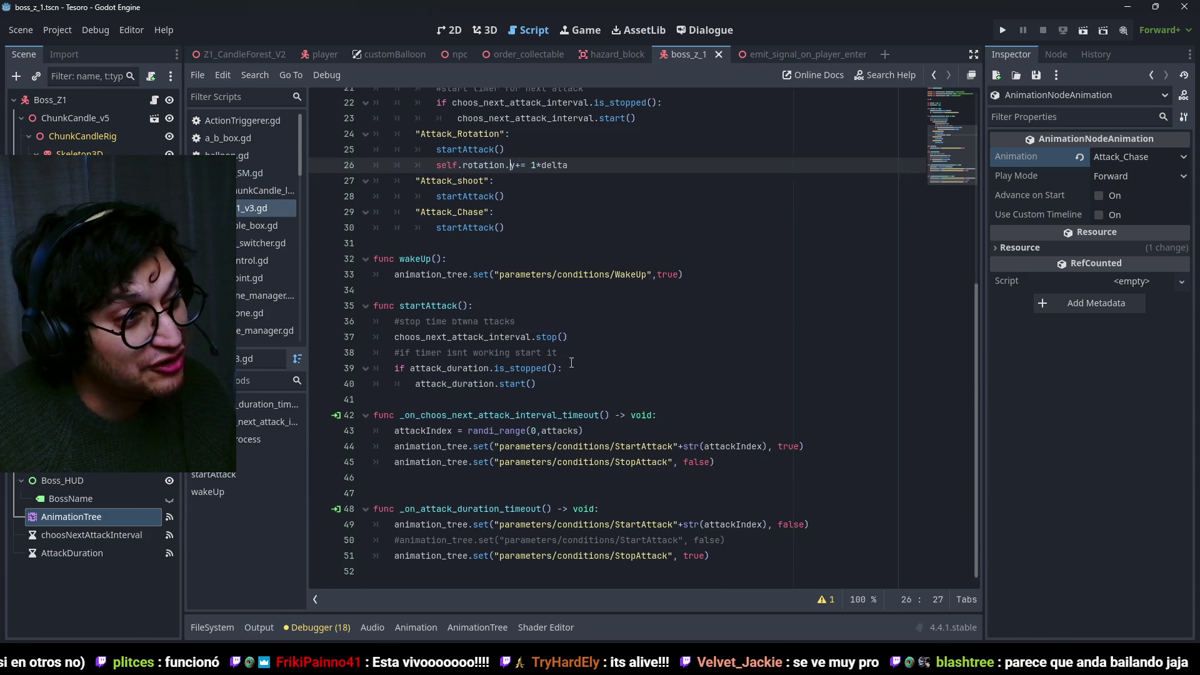
pyautogui.scroll(5, 570, 257)
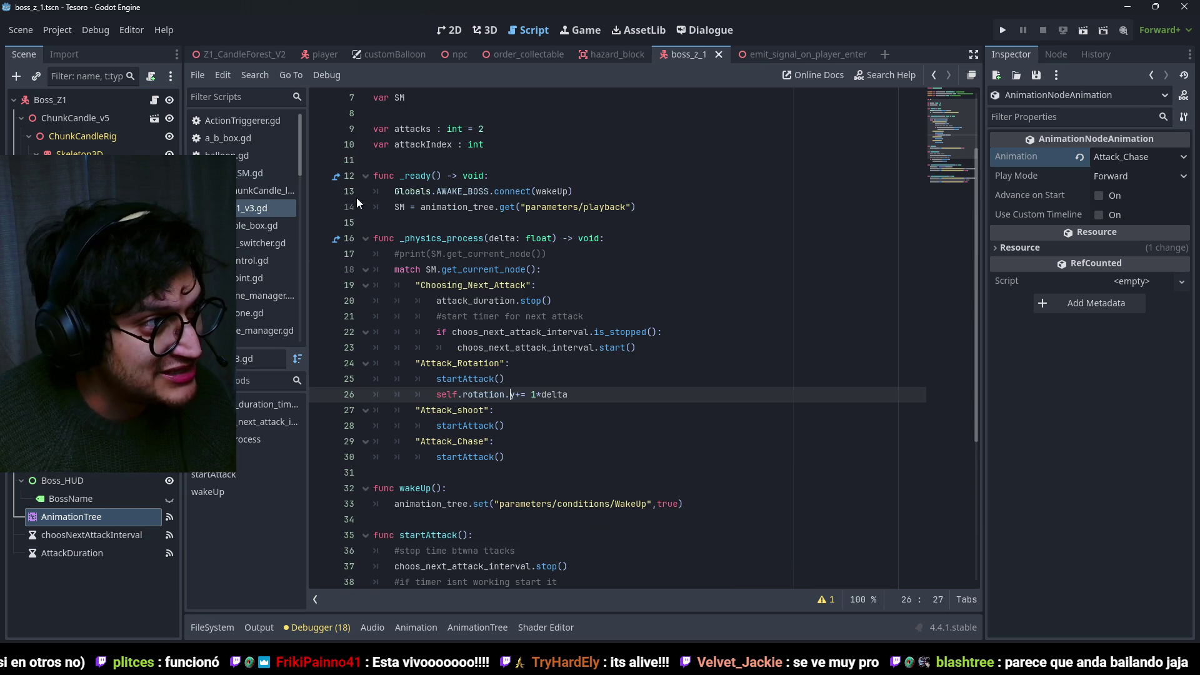
# Look through the ChunkCandle logic script and the SM.gd state machine script.
pyautogui.click(264, 190)
pyautogui.scroll(7, 812, 191)
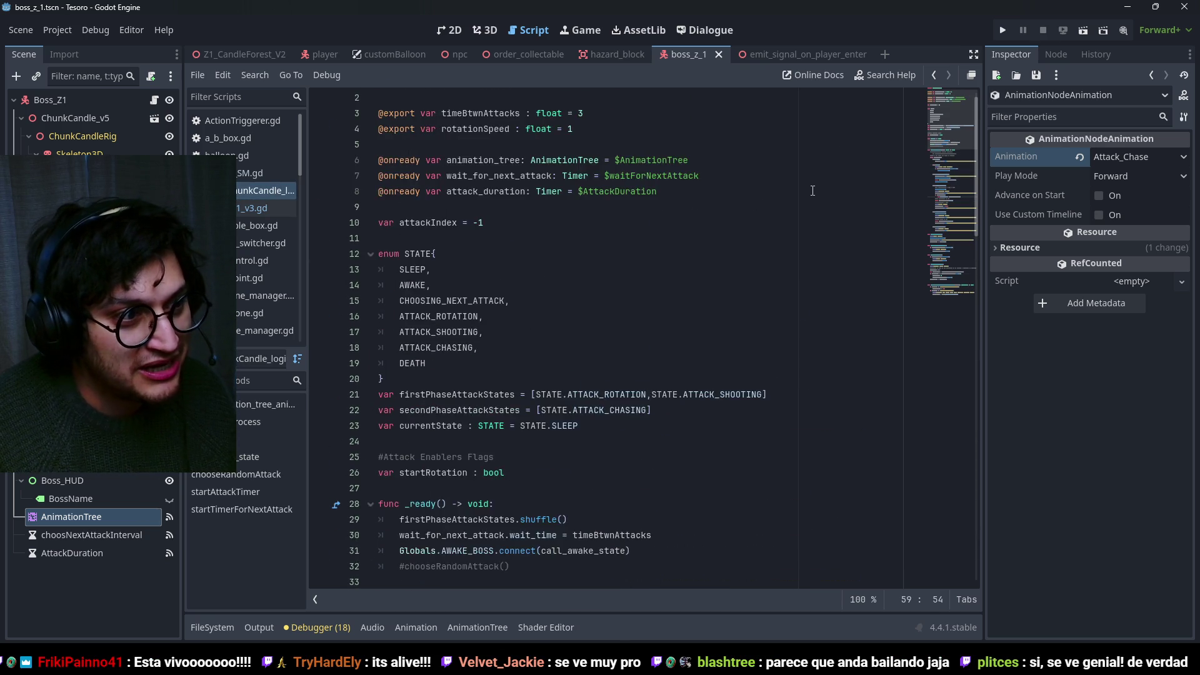
pyautogui.scroll(-4, 811, 191)
pyautogui.scroll(-16, 811, 191)
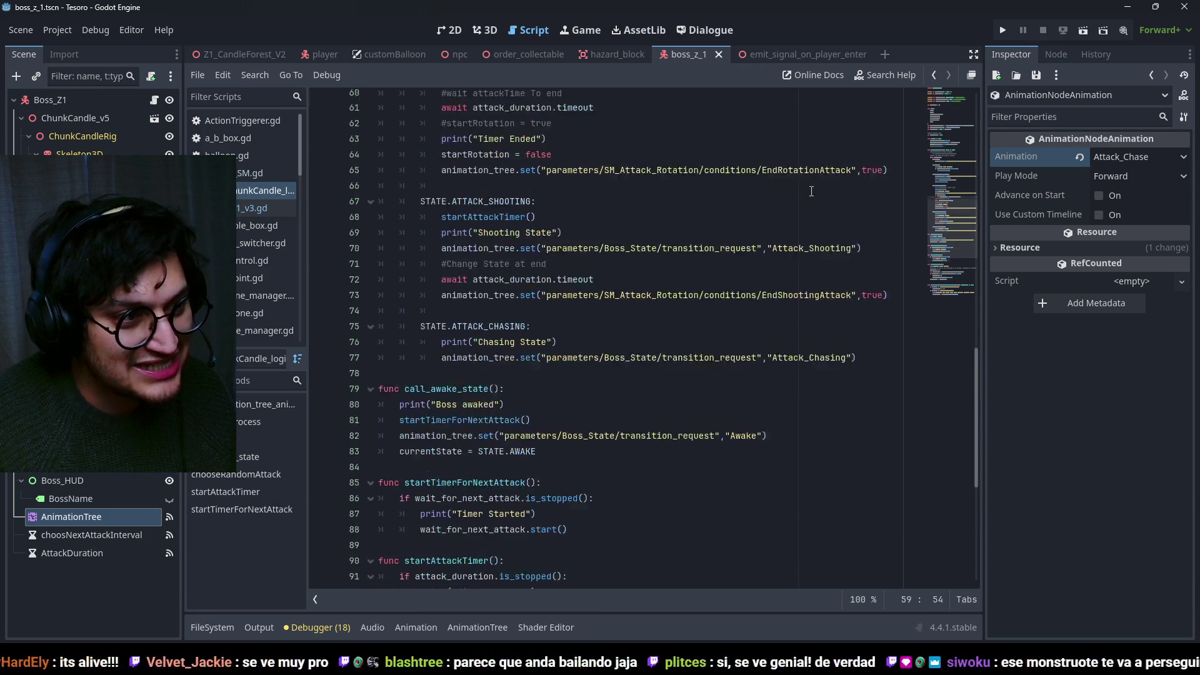
pyautogui.scroll(-4, 812, 191)
pyautogui.scroll(8, 810, 195)
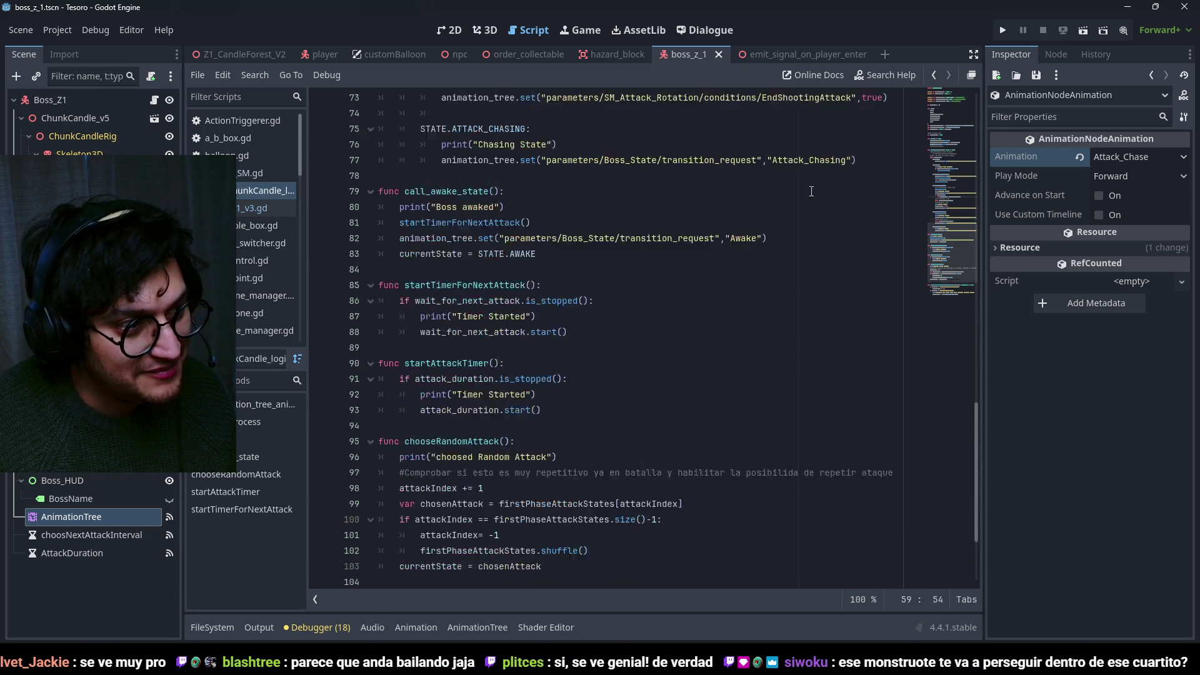
pyautogui.scroll(11, 808, 198)
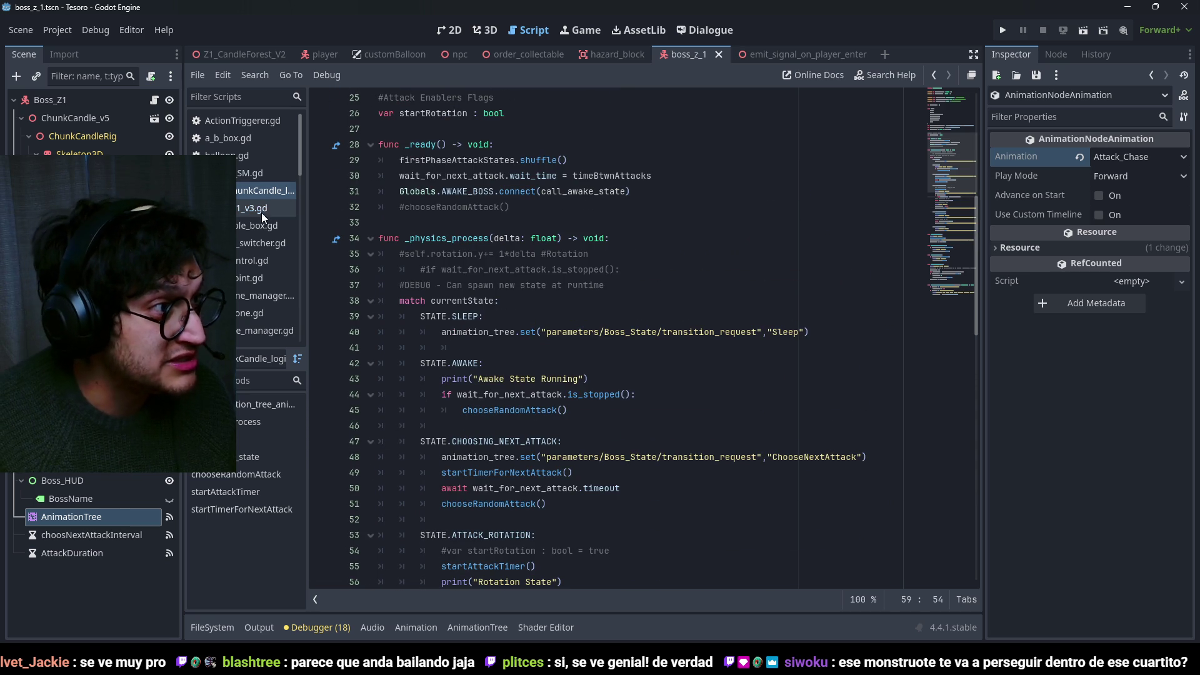
pyautogui.click(238, 175)
pyautogui.scroll(10, 640, 198)
pyautogui.scroll(-2, 640, 198)
pyautogui.scroll(-10, 625, 198)
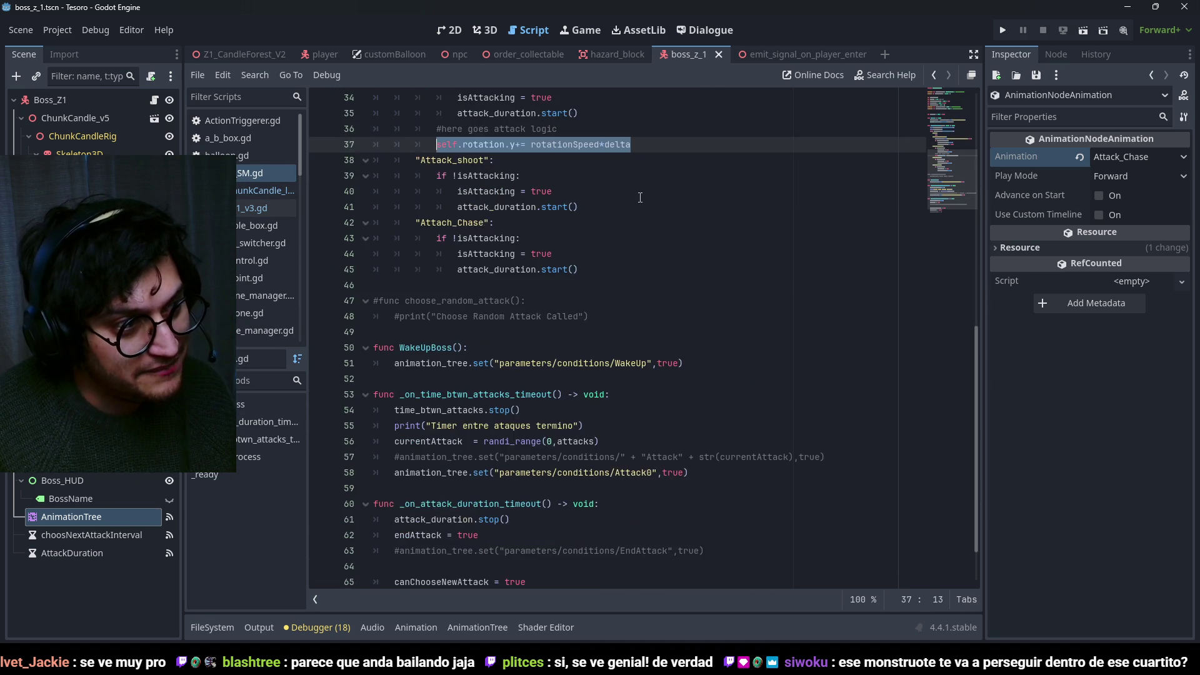
# Return to the boss script and scroll through its attack state logic.
pyautogui.click(242, 210)
pyautogui.scroll(-7, 591, 240)
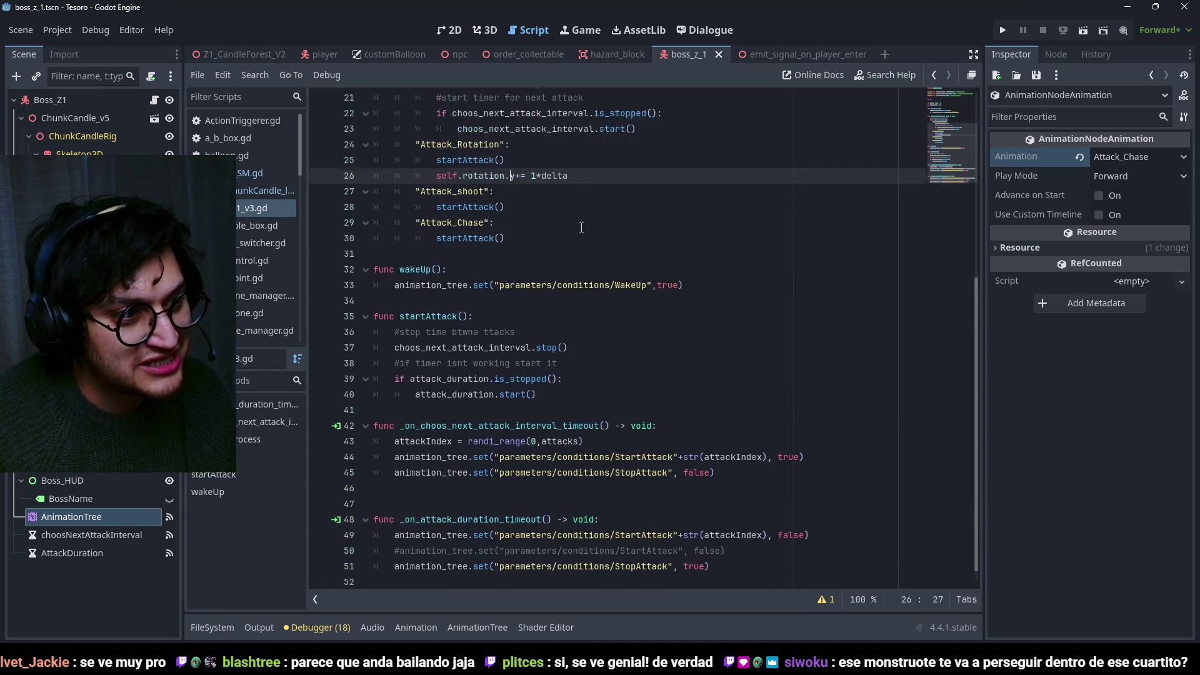
pyautogui.scroll(7, 590, 240)
pyautogui.scroll(-7, 590, 240)
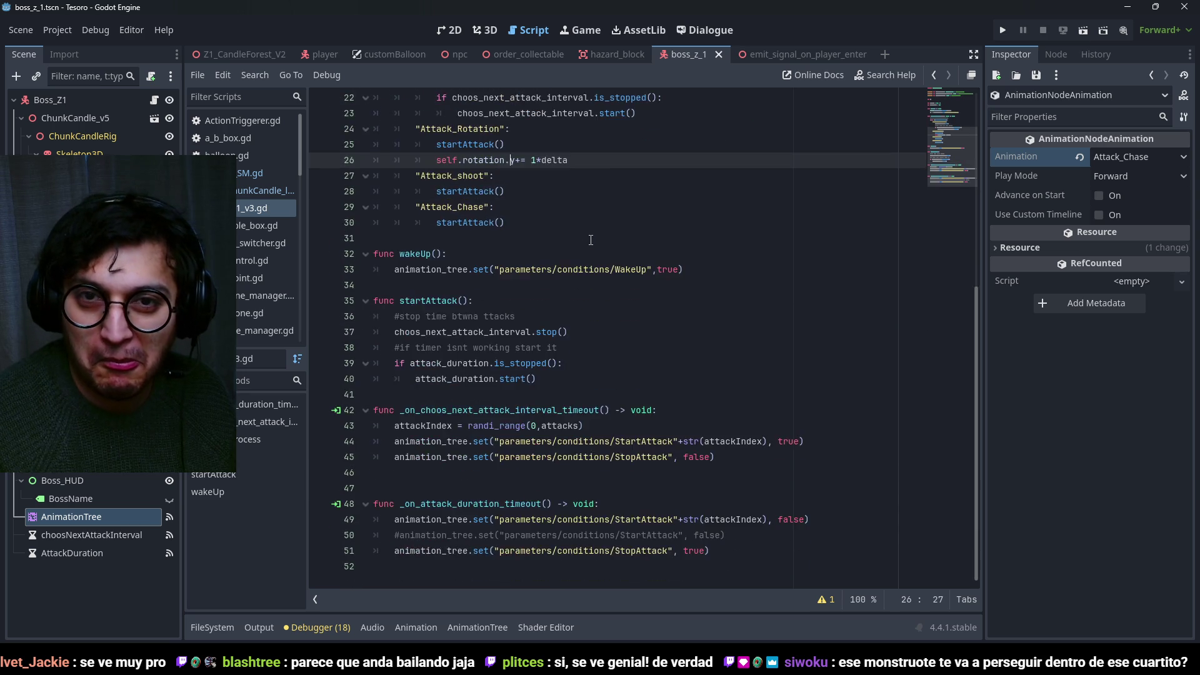
pyautogui.scroll(7, 591, 240)
pyautogui.scroll(-7, 590, 240)
pyautogui.scroll(6, 590, 240)
pyautogui.scroll(-6, 590, 240)
pyautogui.scroll(3, 590, 240)
pyautogui.scroll(4, 590, 240)
pyautogui.scroll(-7, 591, 240)
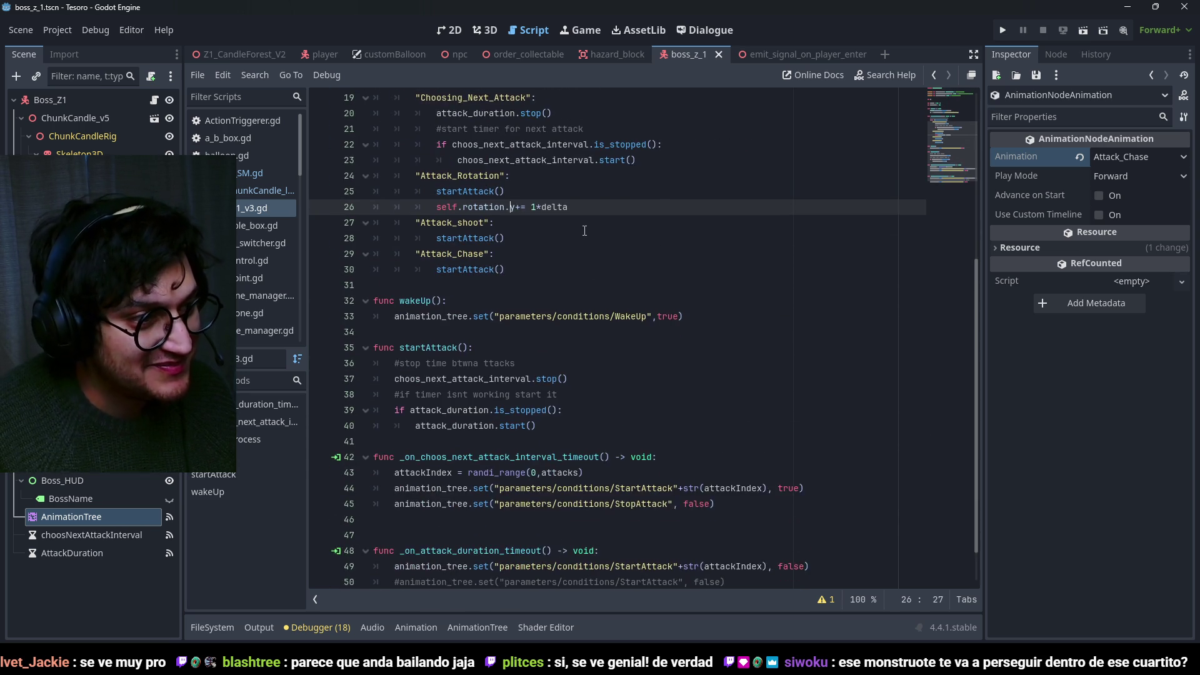
# Copy the Attack_Chase state name, save the scene, and switch to the player scene.
pyautogui.click(571, 223)
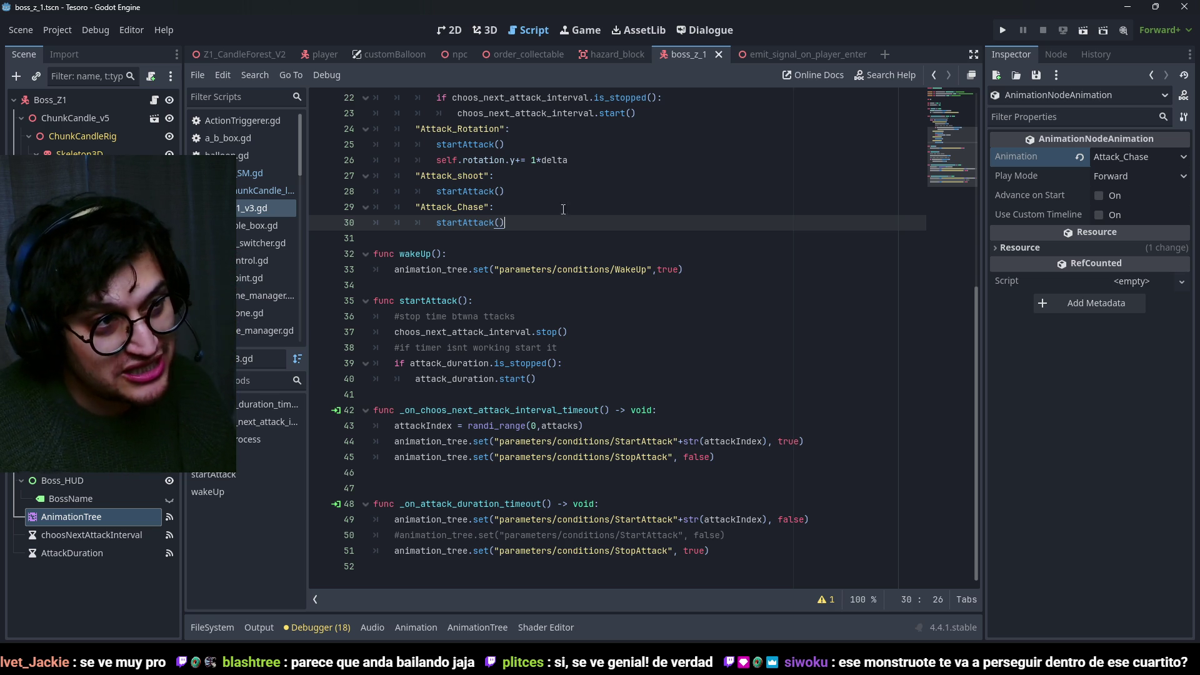
pyautogui.press('Up')
pyautogui.press('Up')
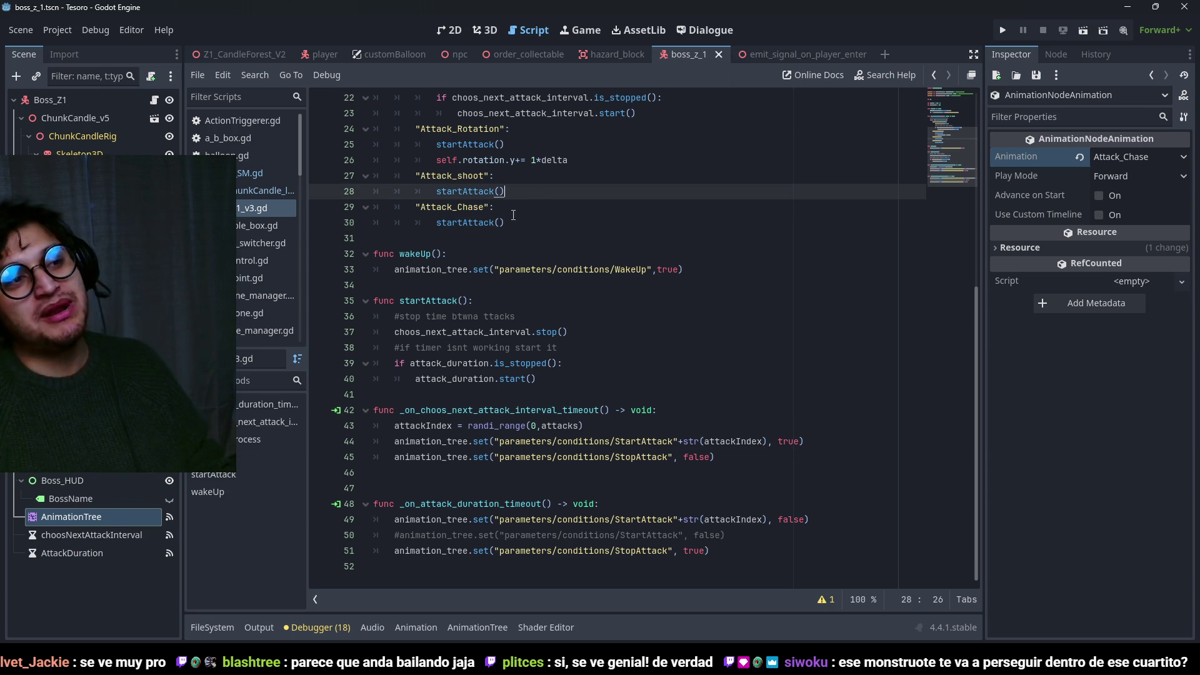
pyautogui.doubleClick(483, 206)
pyautogui.hotkey('ctrl', 's')
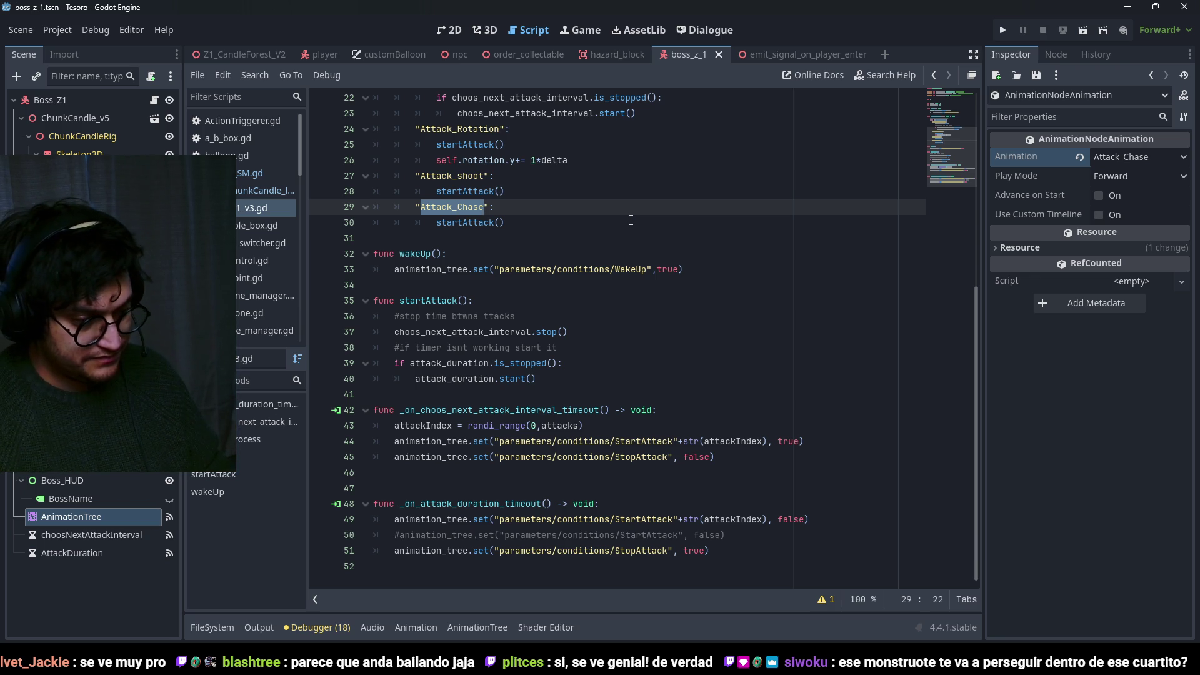
pyautogui.scroll(6, 700, 198)
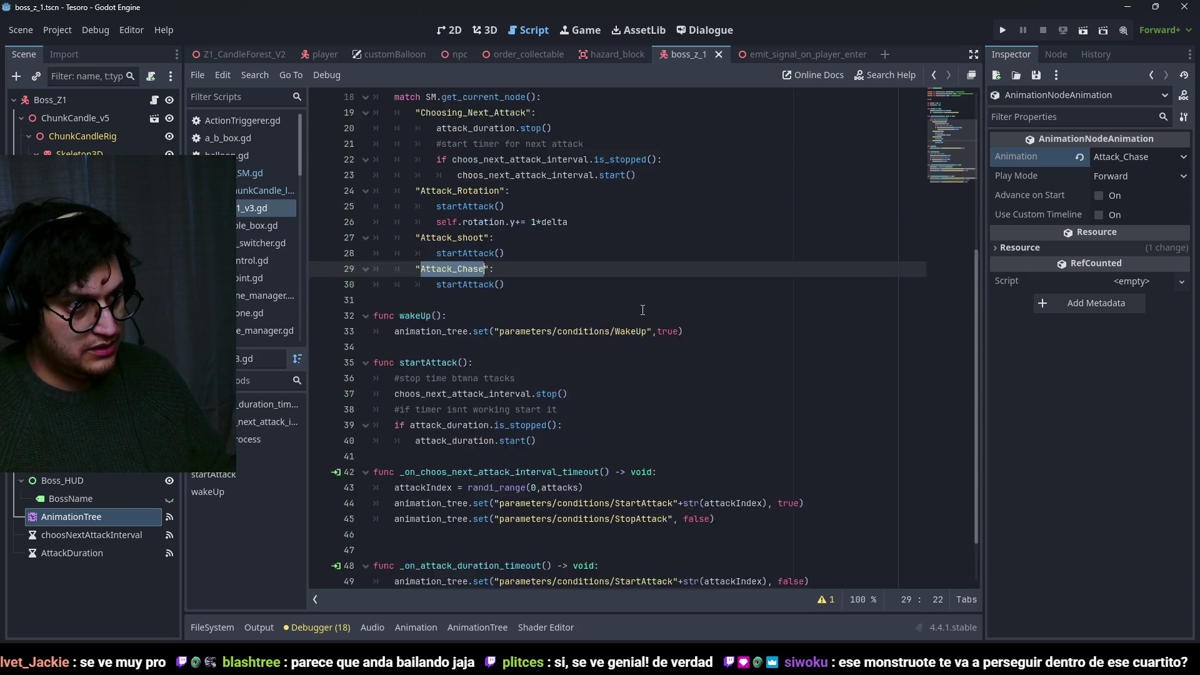
pyautogui.hotkey('ctrl', 's')
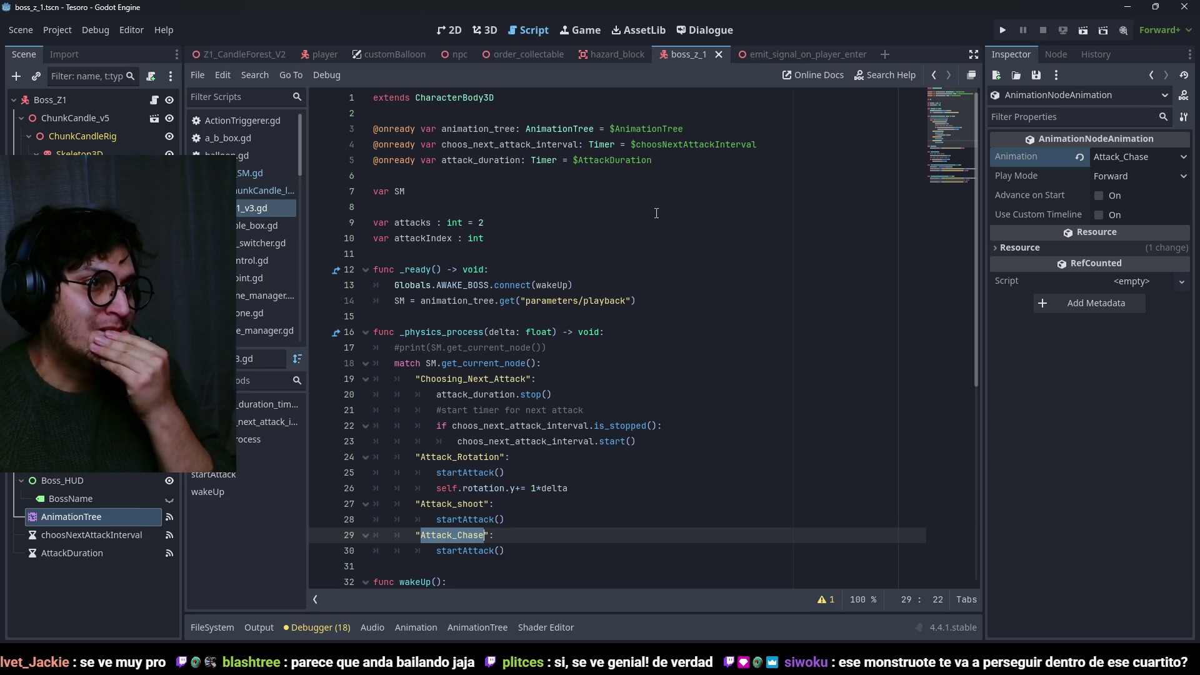
pyautogui.click(305, 56)
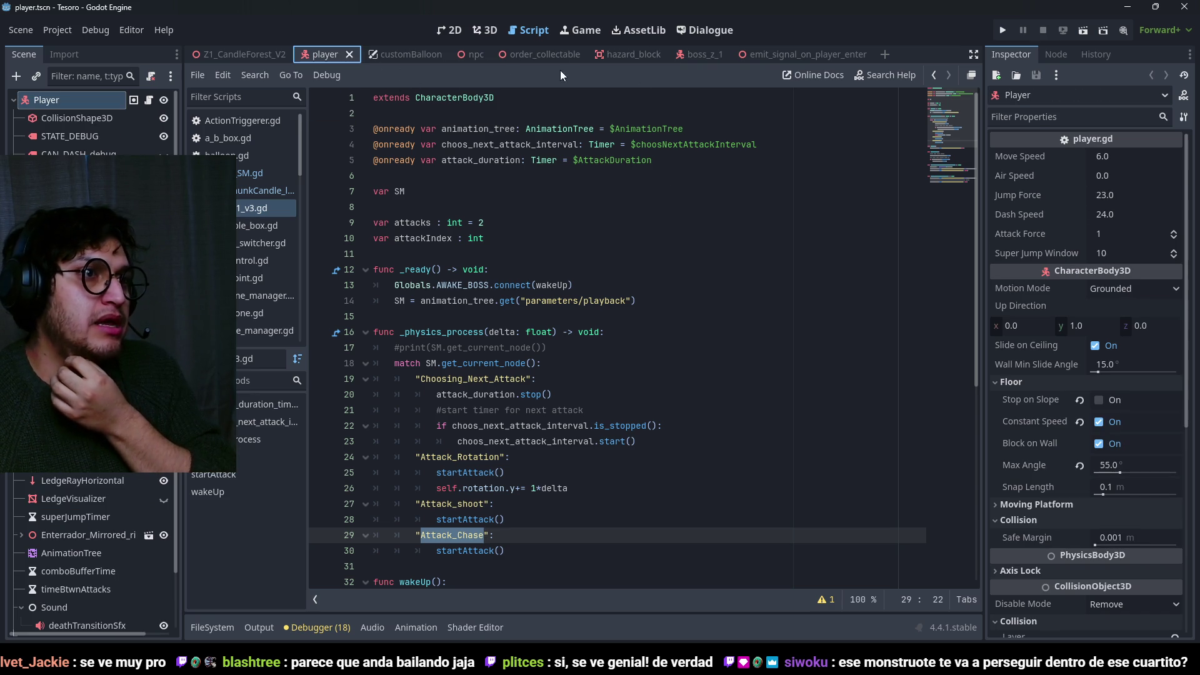
# Select the player's HUD node, check its 2D layout and hud.gd code, and save the scene.
pyautogui.click(62, 444)
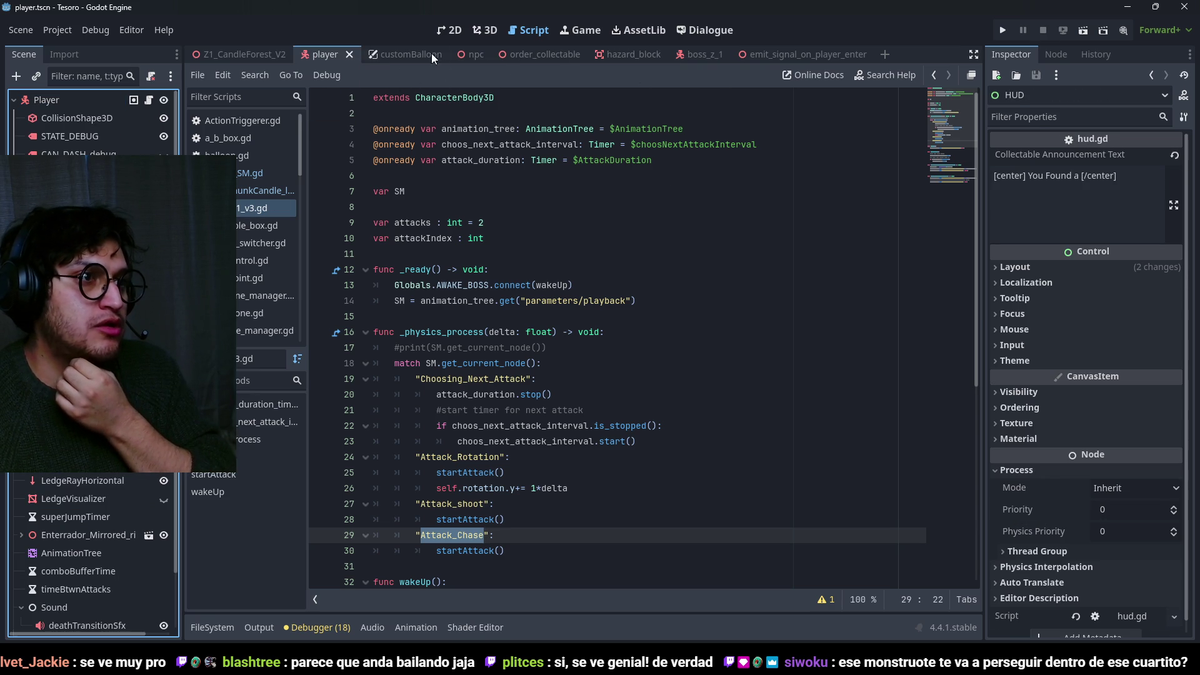
pyautogui.click(448, 30)
pyautogui.scroll(-3, 621, 250)
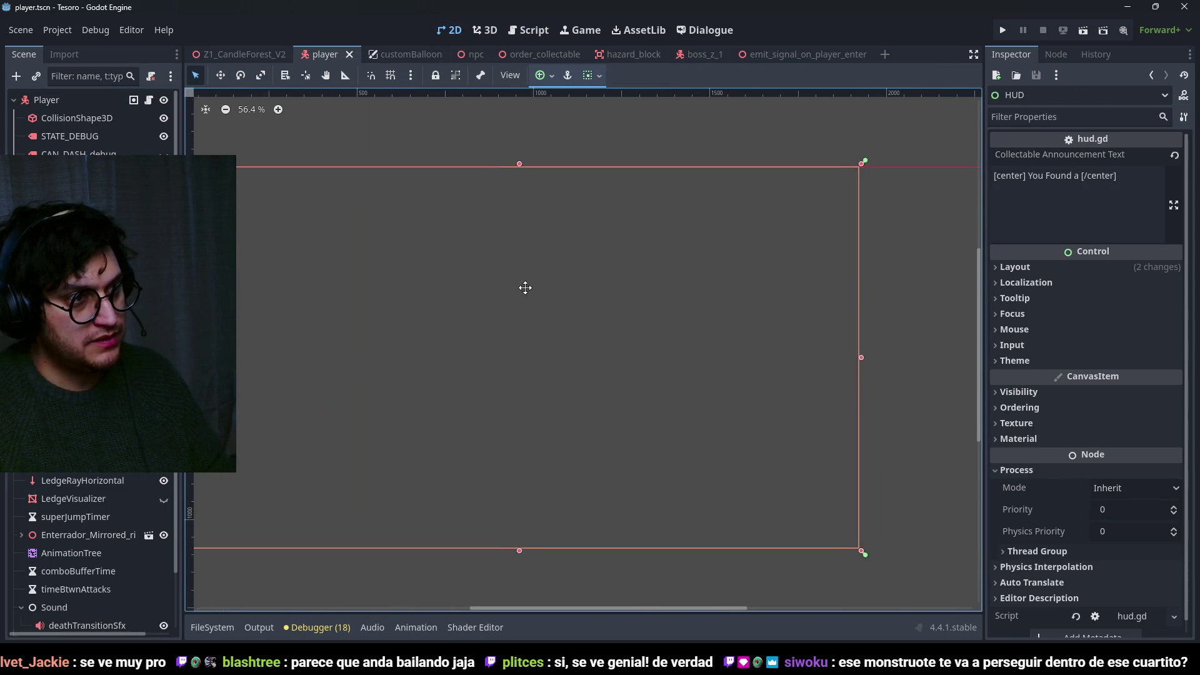
pyautogui.scroll(1, 602, 302)
pyautogui.scroll(-2, 691, 242)
pyautogui.scroll(1, 678, 217)
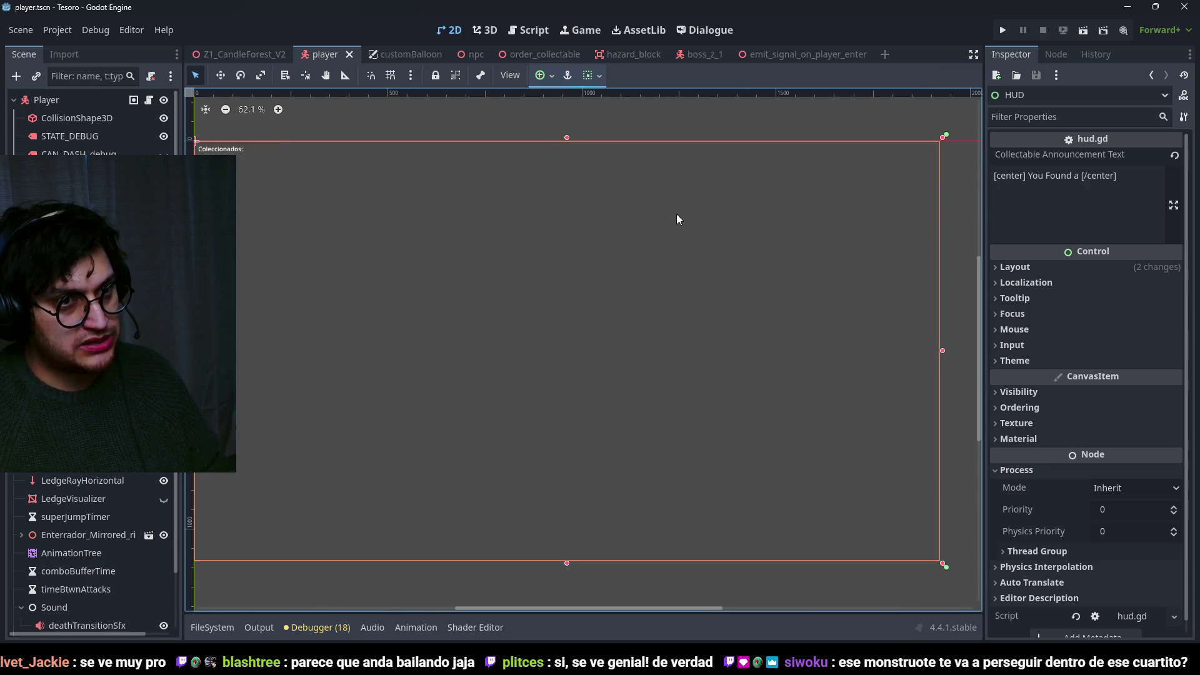
pyautogui.hotkey('ctrl', 's')
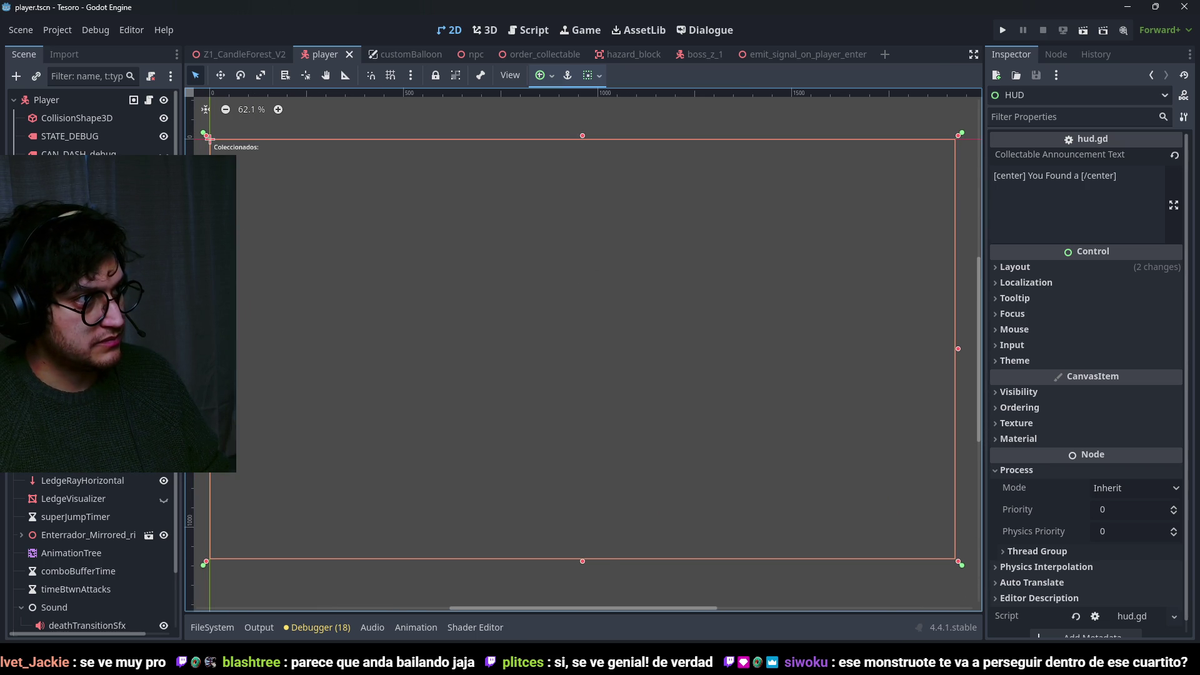
pyautogui.hotkey('ctrl', 'F3')
pyautogui.click(164, 250)
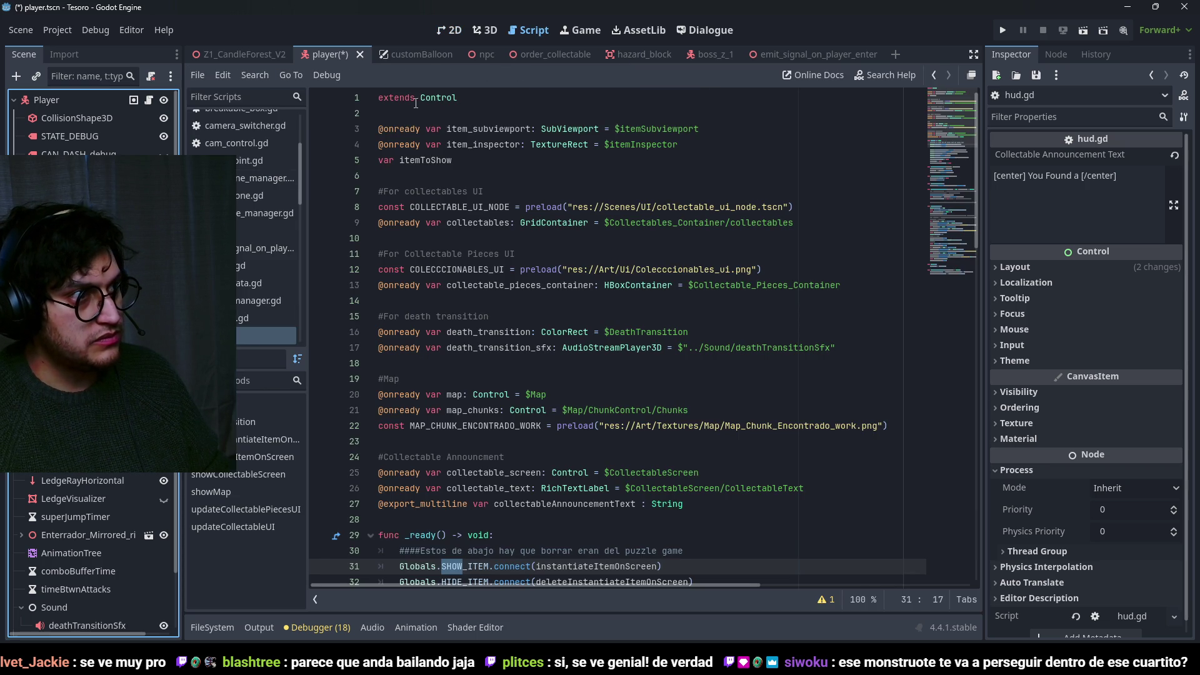
pyautogui.click(475, 36)
pyautogui.hotkey('ctrl', 'F1')
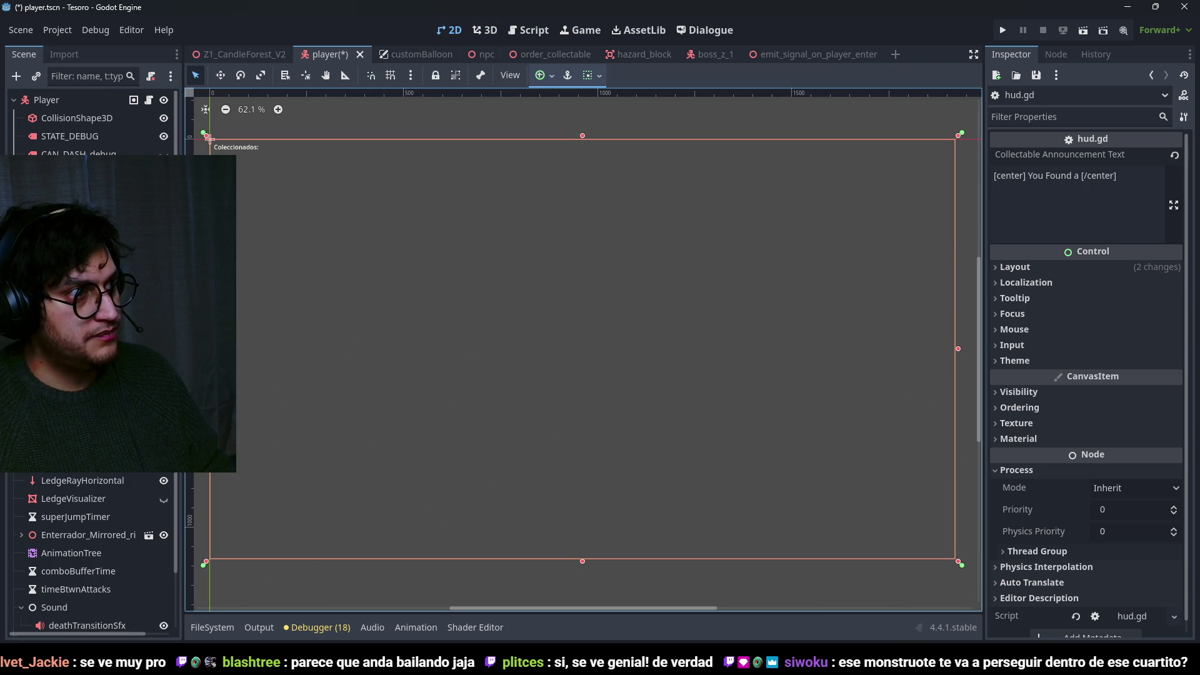
pyautogui.hotkey('ctrl', 's')
# Add a Control node by searching 'contro' in the Create New Node dialog.
pyautogui.hotkey('ctrl', 'a')
pyautogui.write('contro')
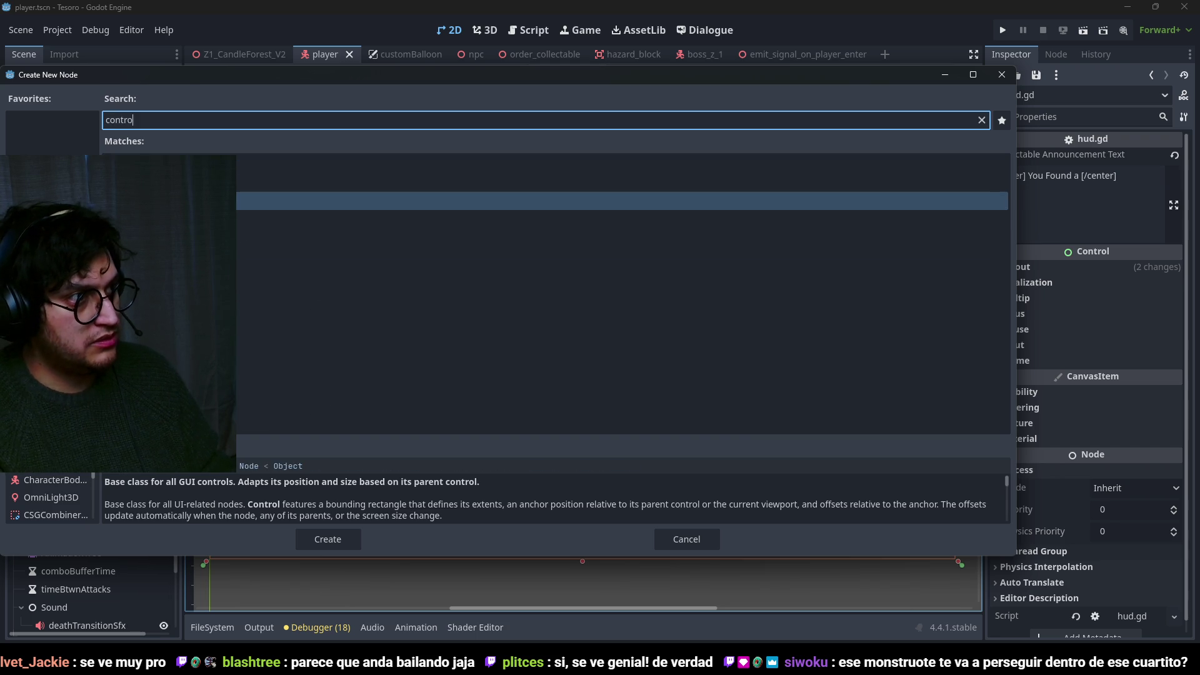
pyautogui.press('Return')
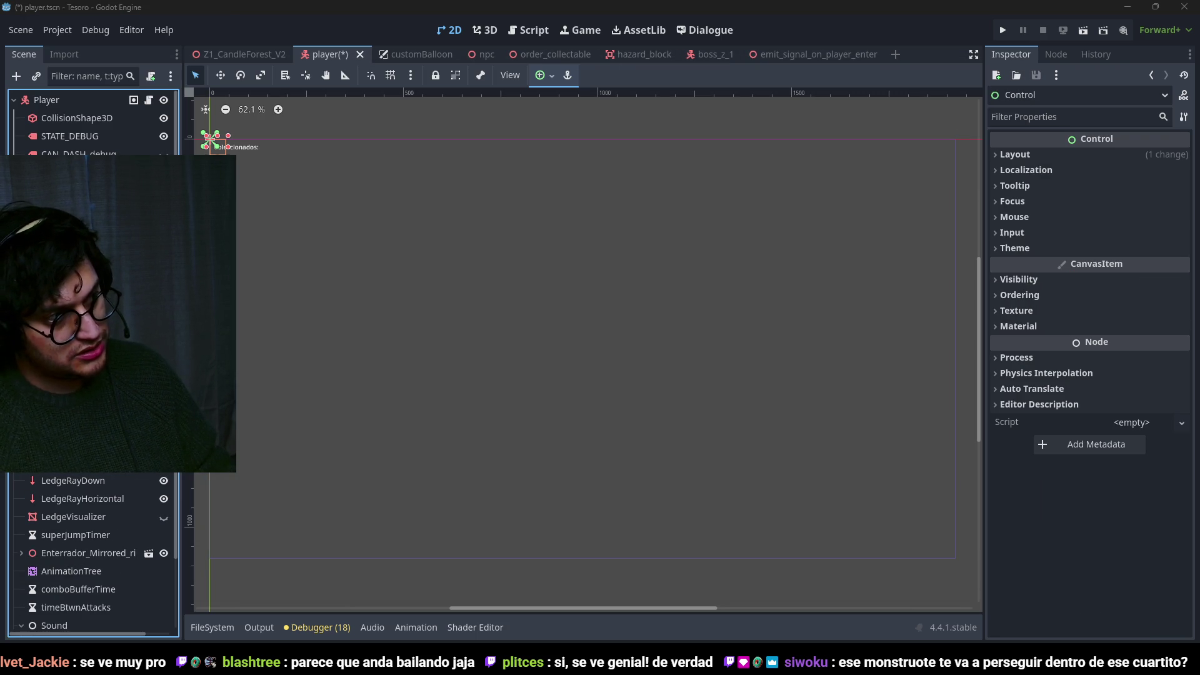
# Rename the new node HeartsContainer and give it Full Rect anchors.
pyautogui.press('Return')
pyautogui.hotkey('ctrl', 's')
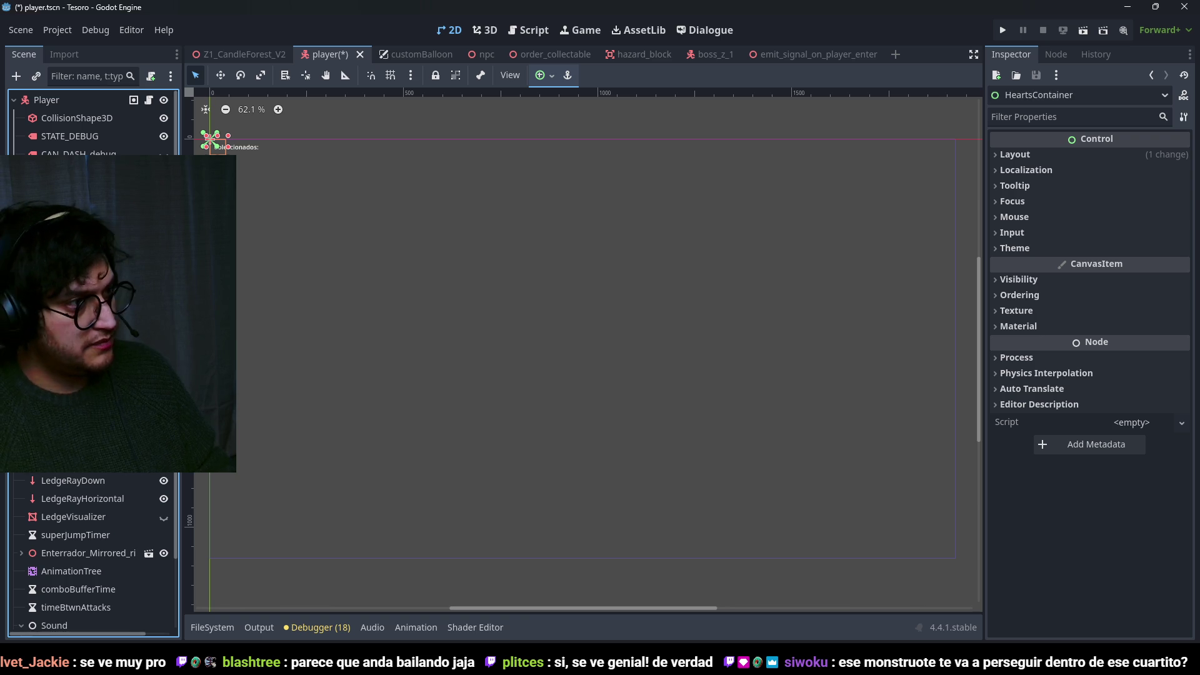
pyautogui.click(543, 75)
pyautogui.click(616, 191)
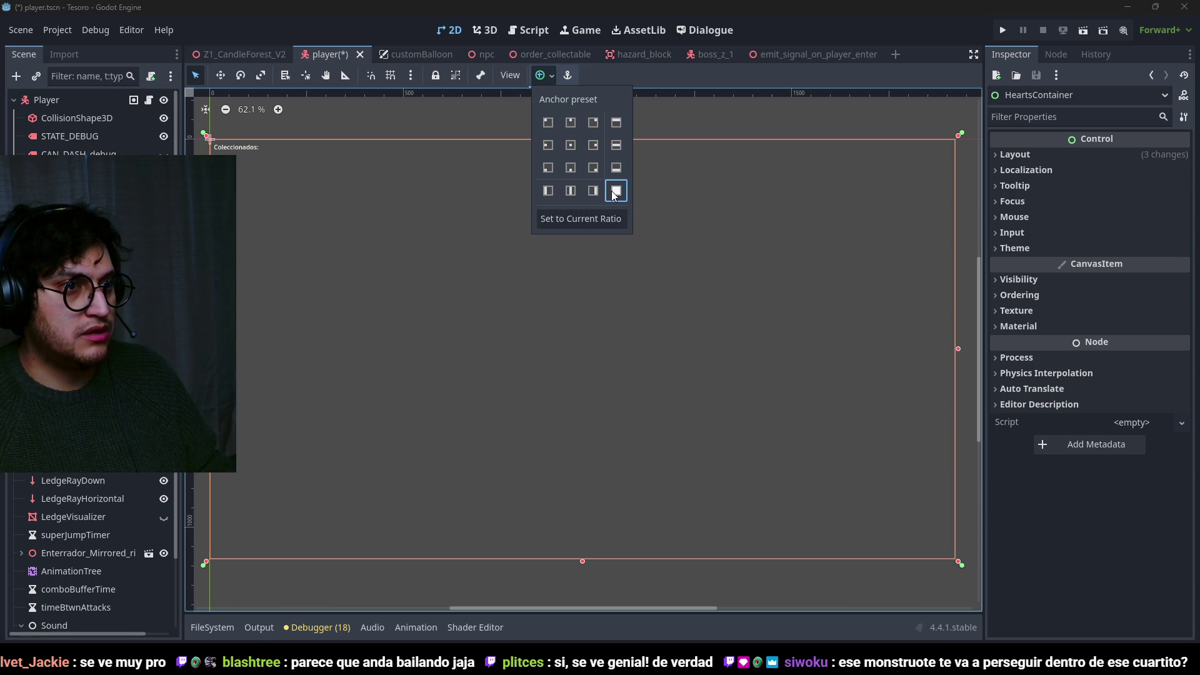
pyautogui.click(767, 27)
# Add an HBoxContainer child anchored top-left, undoing a trial drag of it.
pyautogui.hotkey('ctrl', 'a')
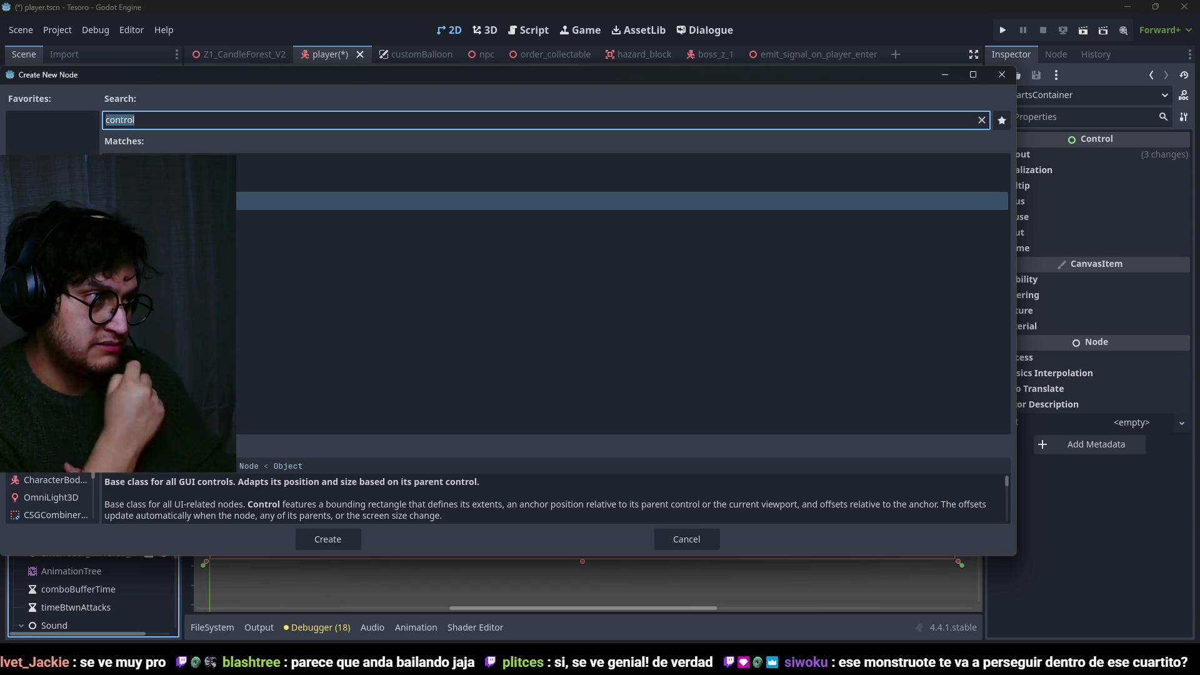
pyautogui.press('BackSpace')
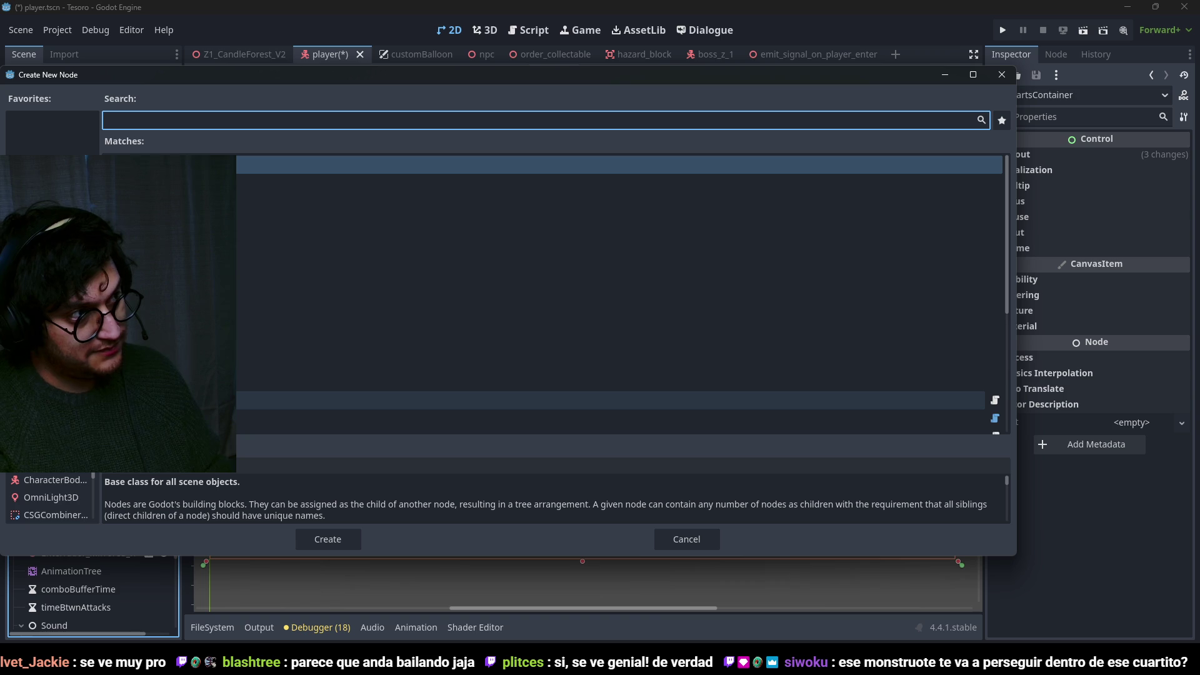
pyautogui.write('hb')
pyautogui.press('Down')
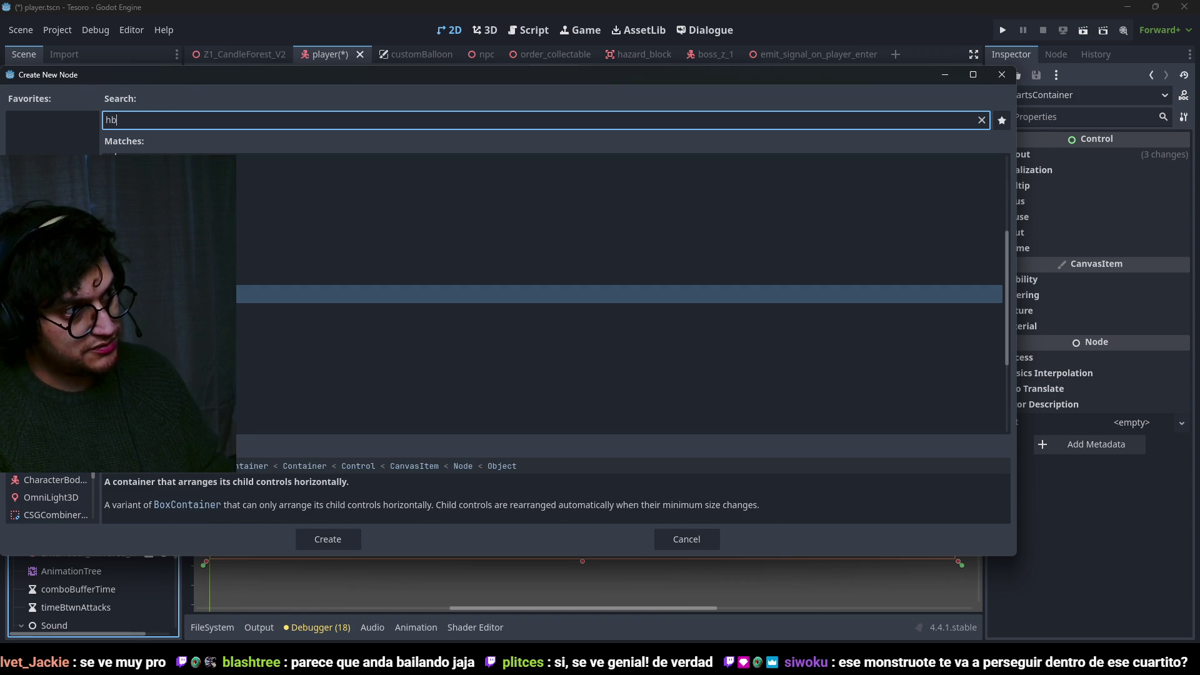
pyautogui.press('Return')
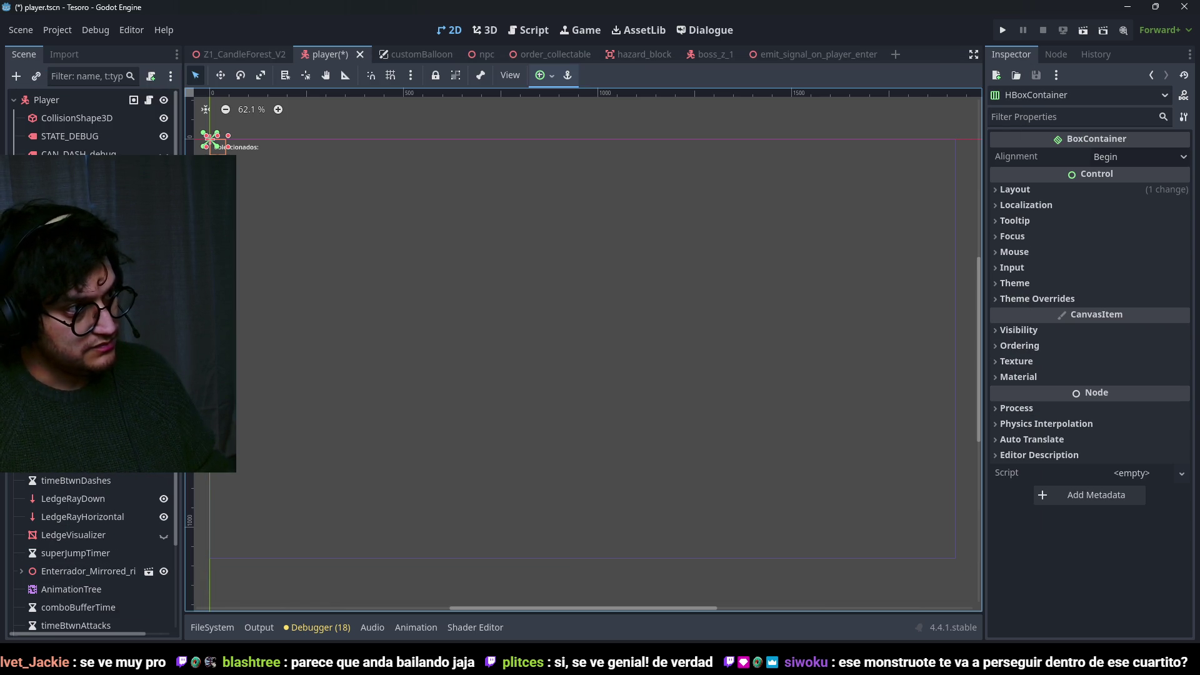
pyautogui.click(548, 78)
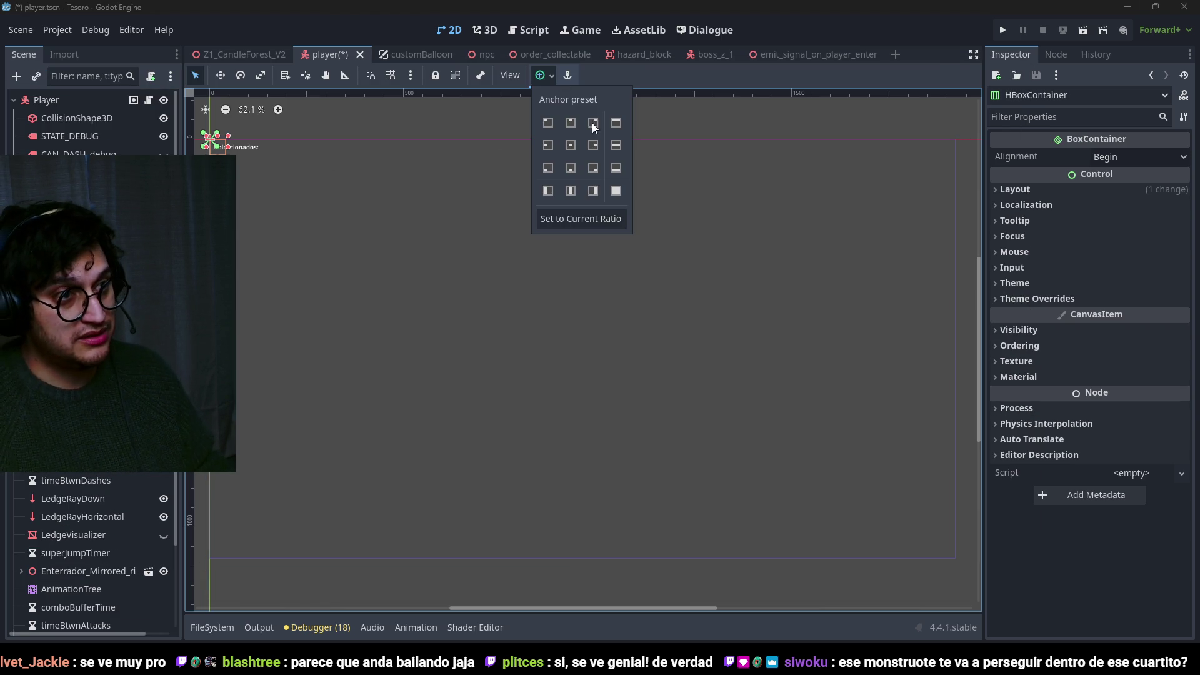
pyautogui.click(547, 123)
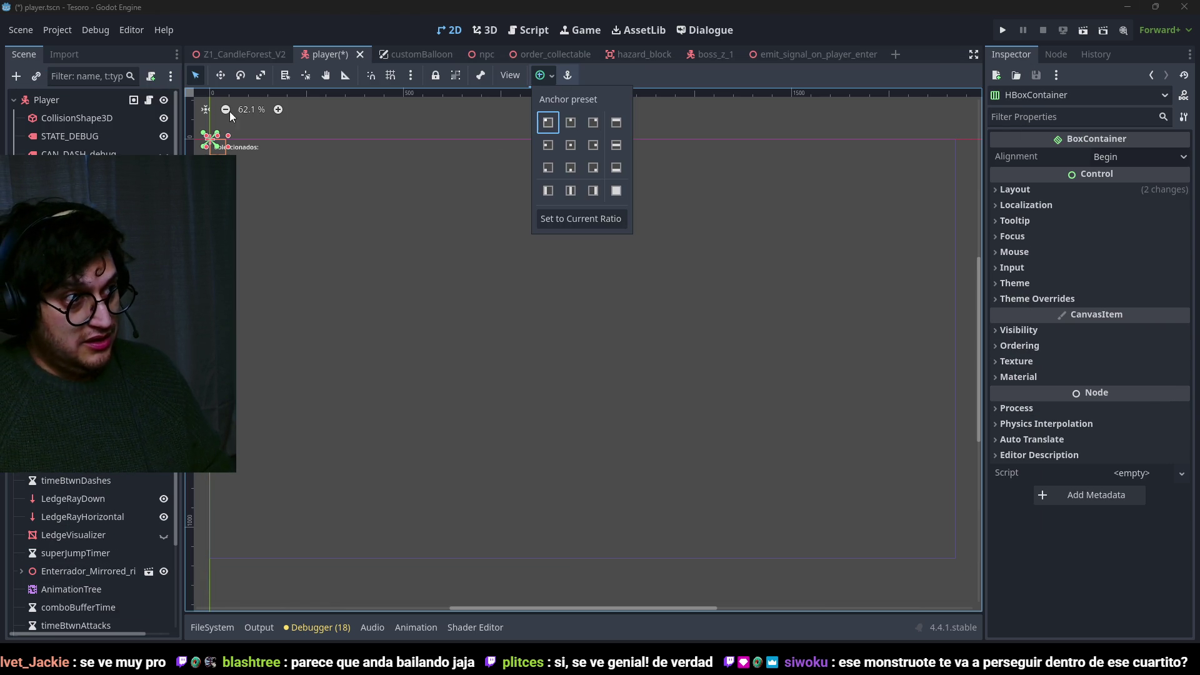
pyautogui.click(221, 76)
pyautogui.scroll(5, 712, 296)
pyautogui.moveTo(374, 283); pyautogui.dragTo(387, 319)
pyautogui.hotkey('ctrl', 'z')
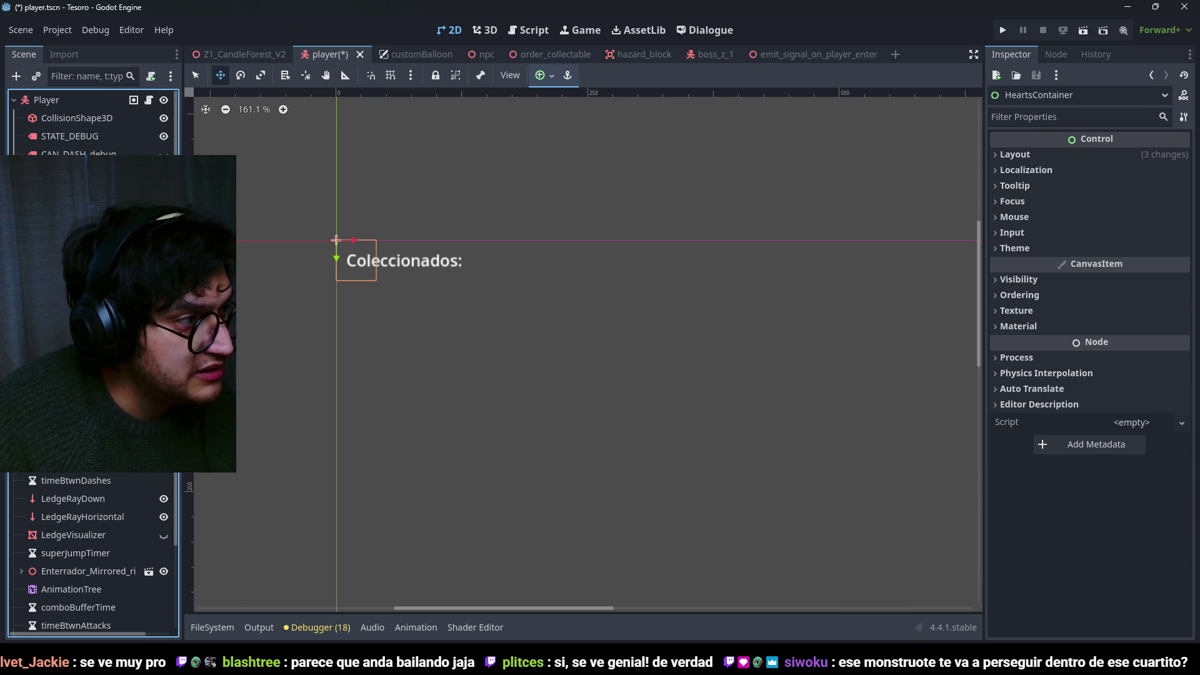
# Re-anchor the HBoxContainer to the top-right corner, then start attaching a script to HeartsContainer.
pyautogui.click(556, 383)
pyautogui.scroll(-8, 723, 268)
pyautogui.scroll(1, 764, 295)
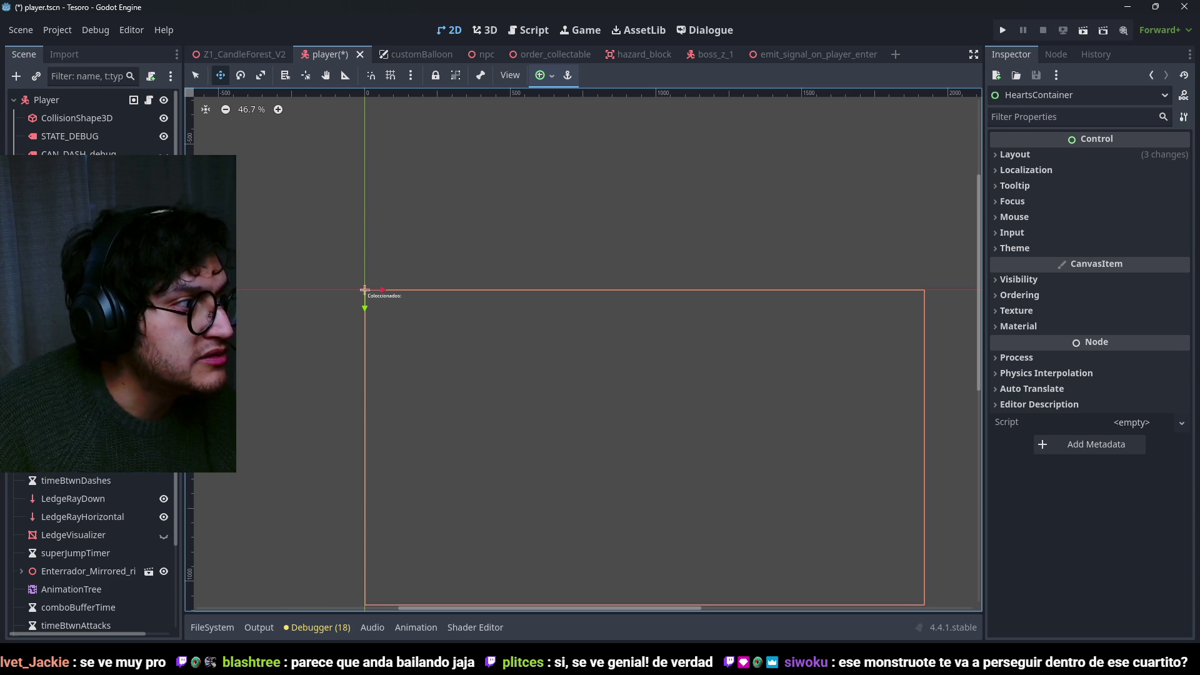
pyautogui.click(368, 295)
pyautogui.click(543, 75)
pyautogui.click(597, 122)
pyautogui.hscroll(3, 671, 236)
pyautogui.scroll(1, 663, 299)
pyautogui.scroll(-1, 656, 300)
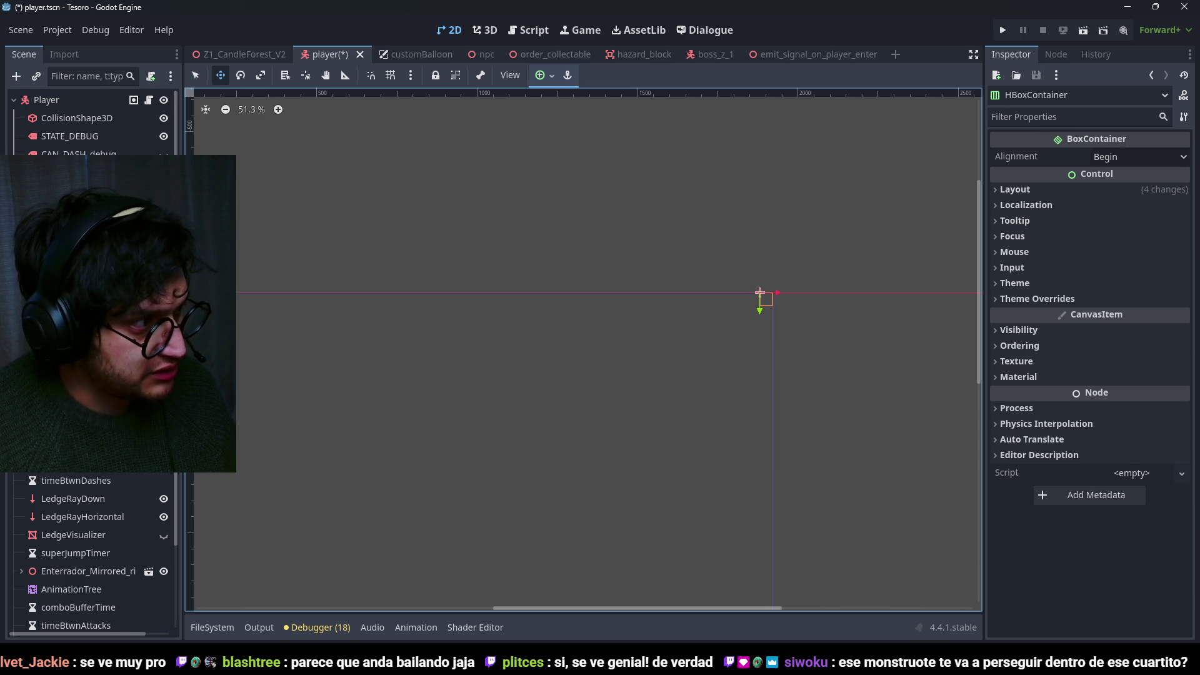
pyautogui.click(759, 292)
pyautogui.click(151, 76)
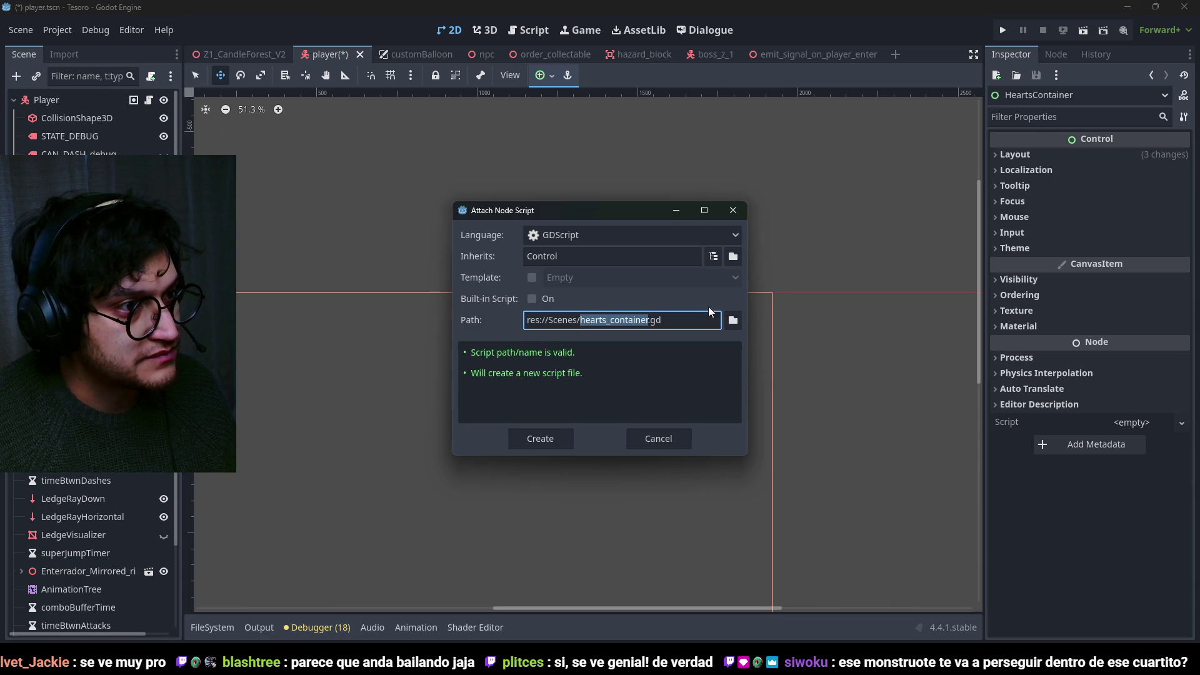
# Create a new Managers folder inside Scripts as the script's save location.
pyautogui.click(733, 320)
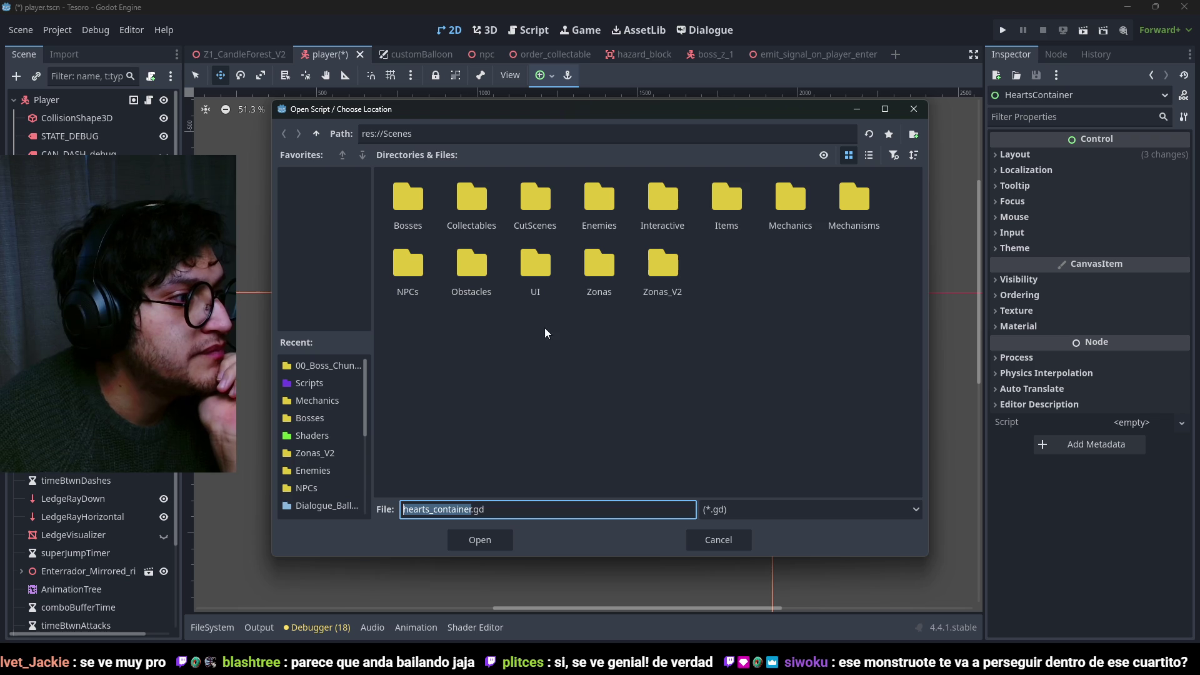
pyautogui.click(307, 383)
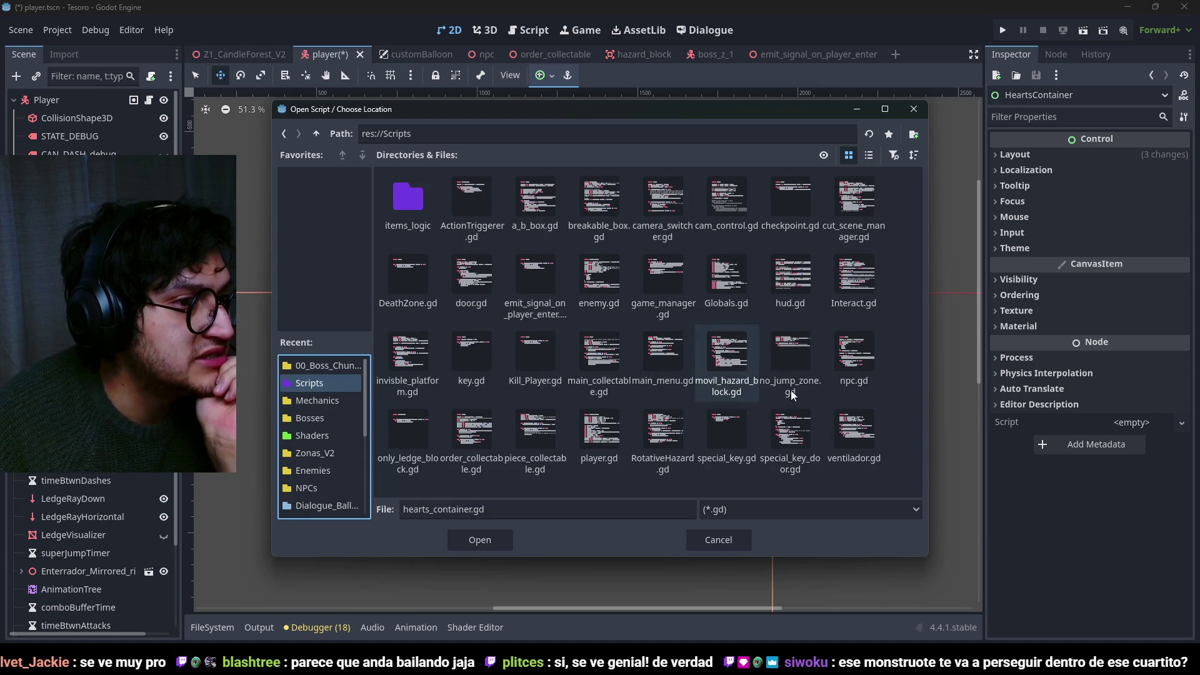
pyautogui.click(919, 366)
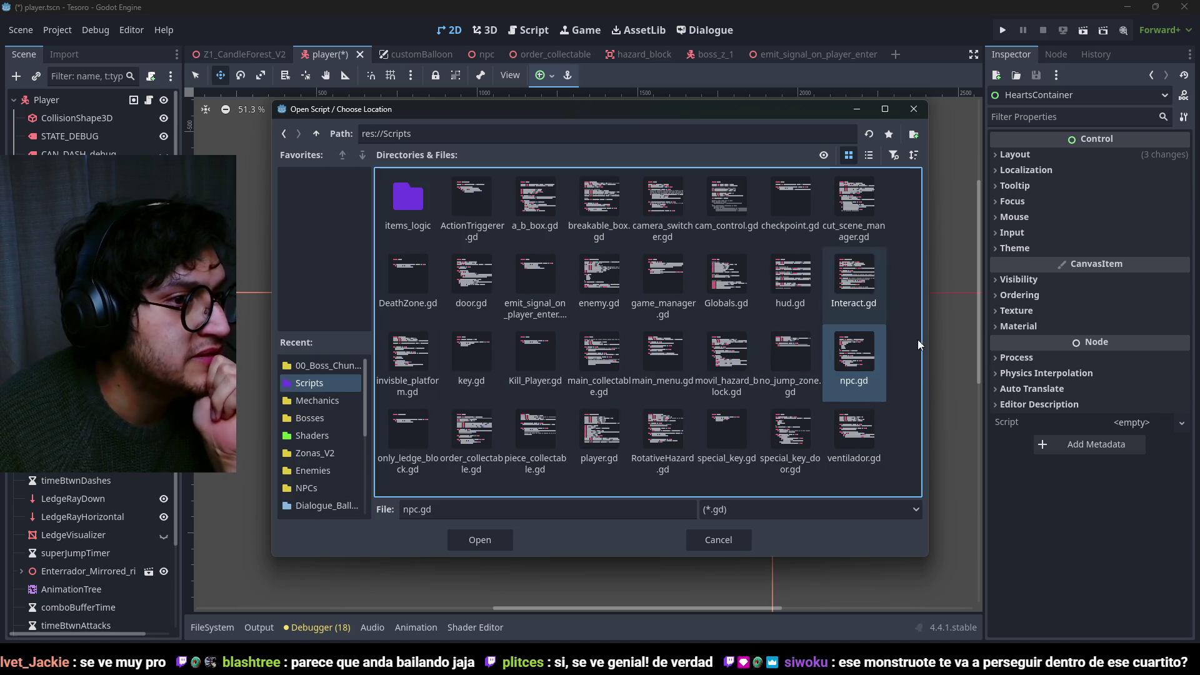
pyautogui.rightClick(612, 497)
pyautogui.click(652, 500)
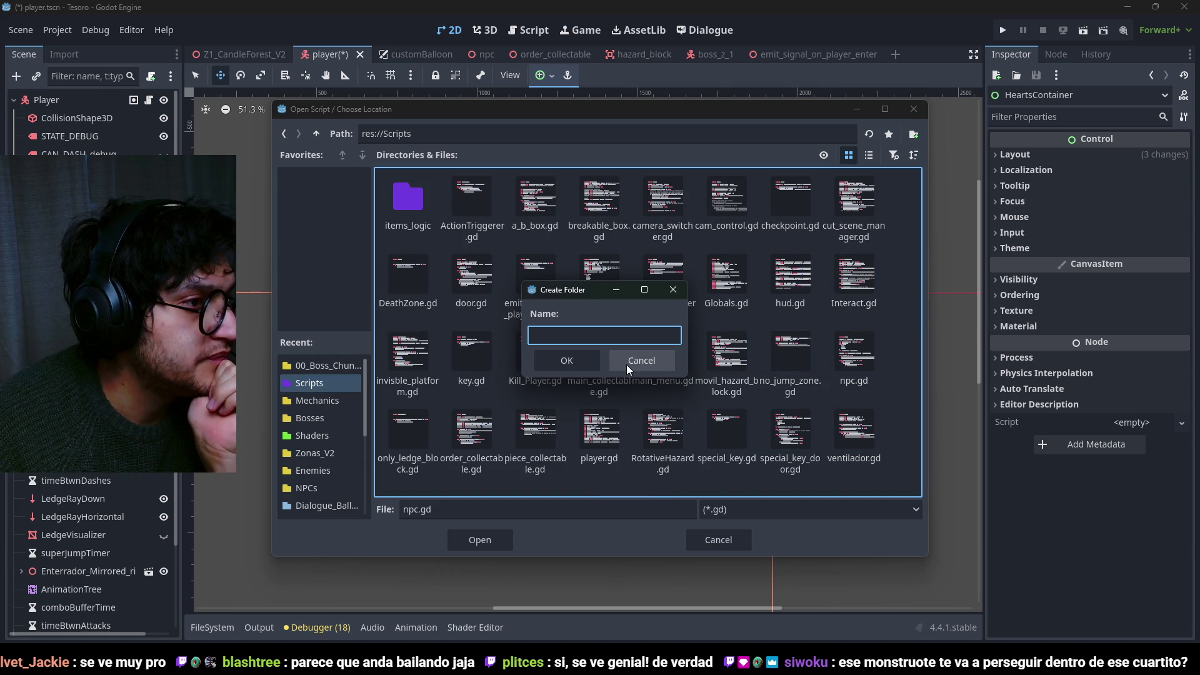
pyautogui.write('Managers')
pyautogui.press('Return')
pyautogui.rightClick(570, 250)
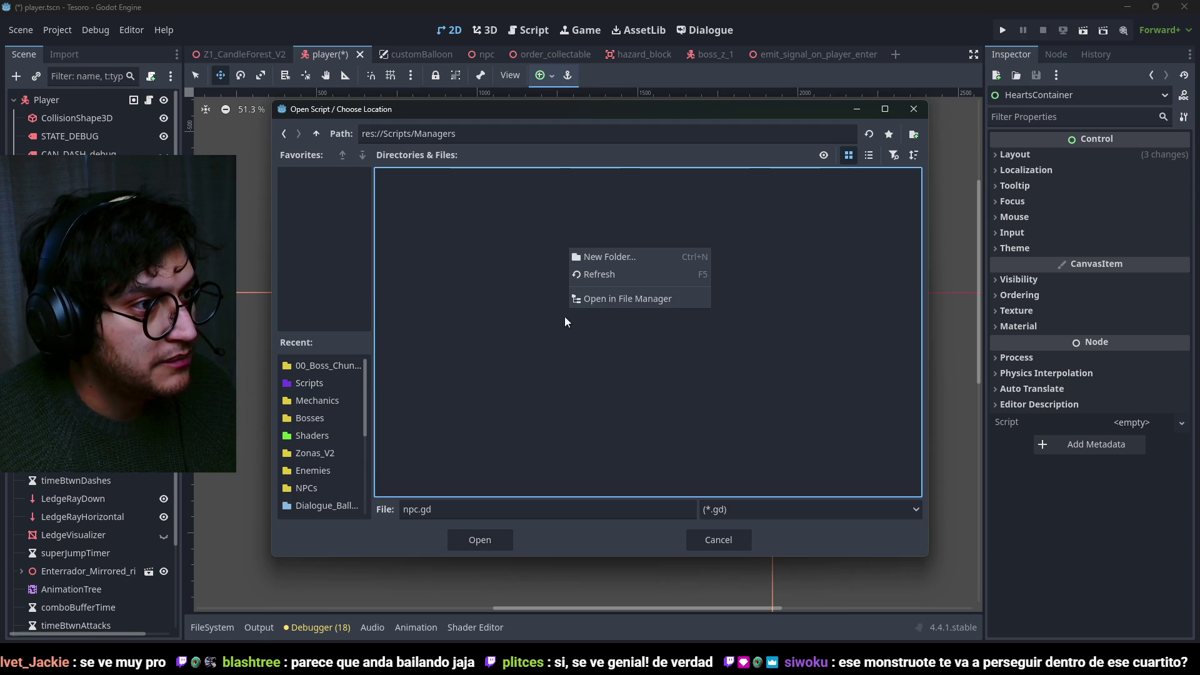
pyautogui.press('Escape')
# Name the script HeartsManager.gd in Scripts/Managers and create it.
pyautogui.click(422, 511)
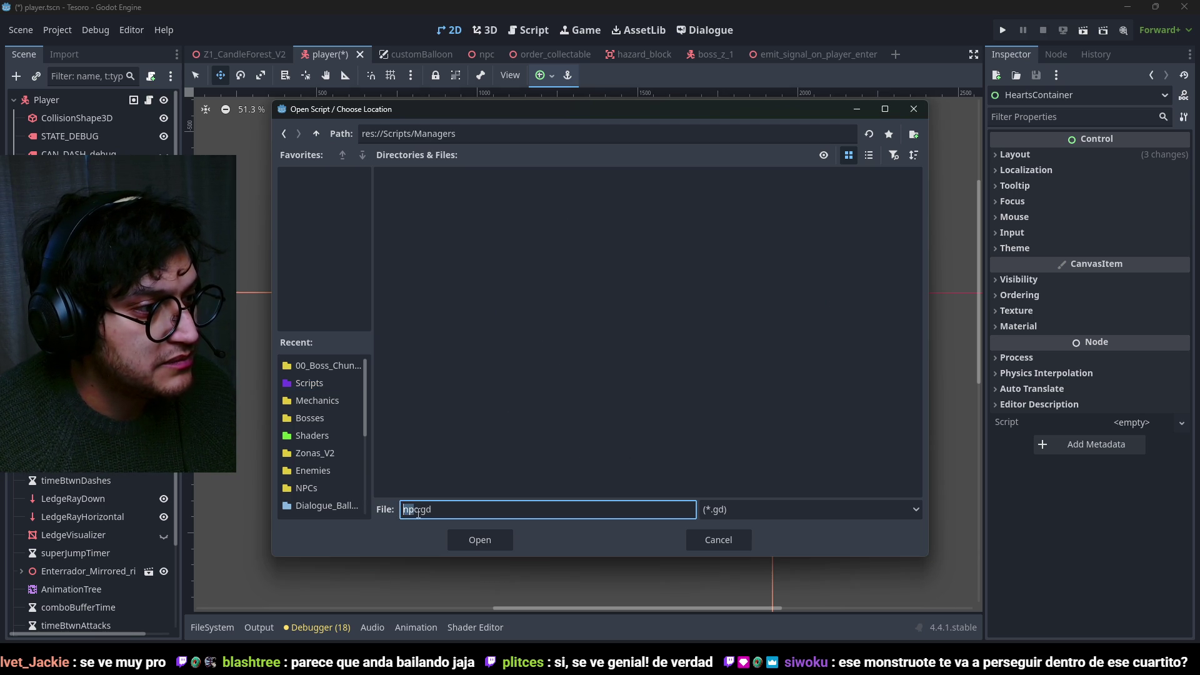
pyautogui.moveTo(389, 509); pyautogui.dragTo(388, 508)
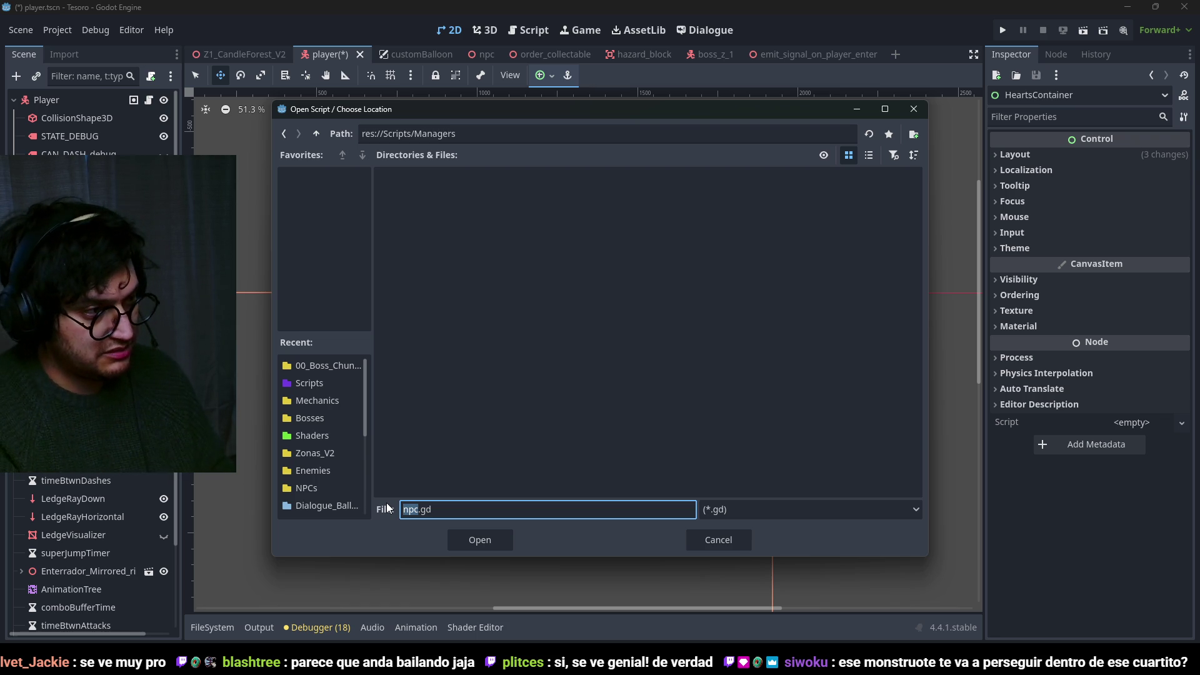
pyautogui.write('HeartsManager')
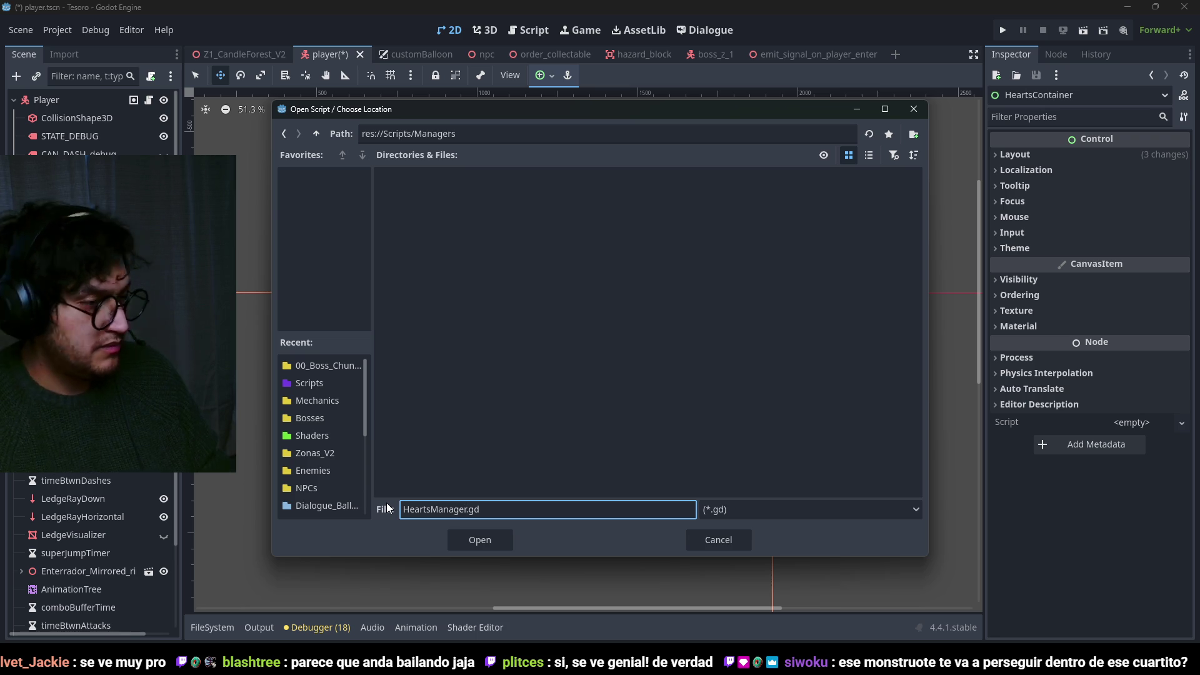
pyautogui.click(490, 537)
pyautogui.click(554, 440)
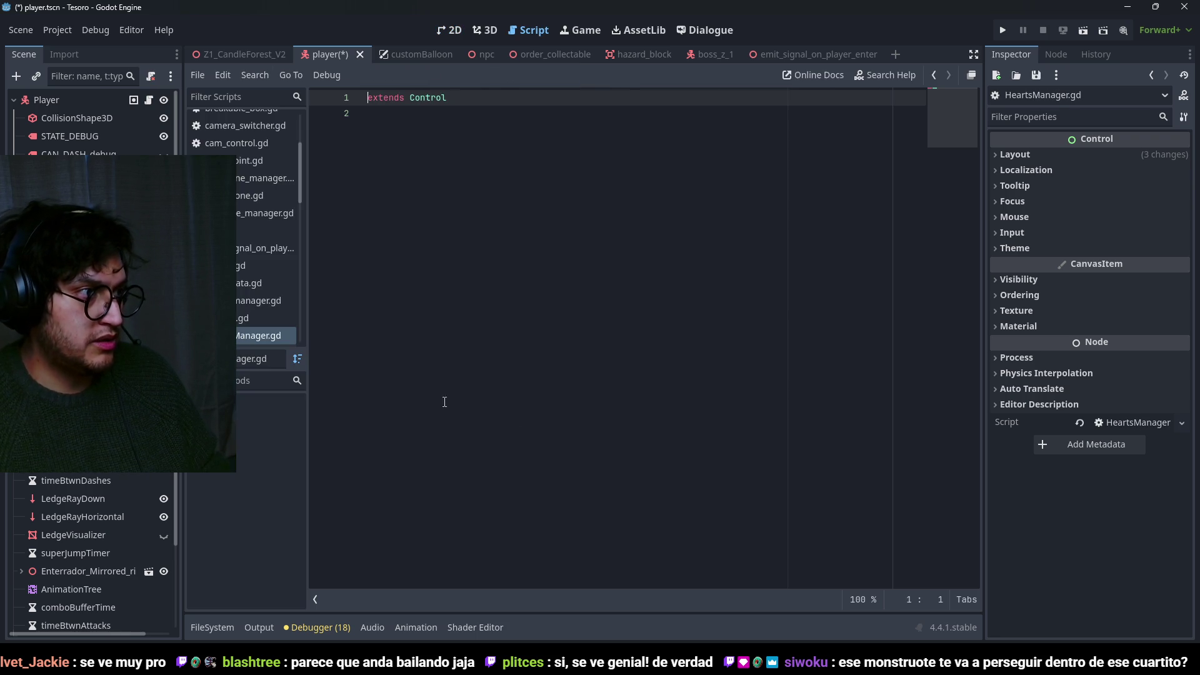
# Open the global variables and signals script and look over its variables.
pyautogui.press('Up')
pyautogui.press('Up')
pyautogui.press('Up')
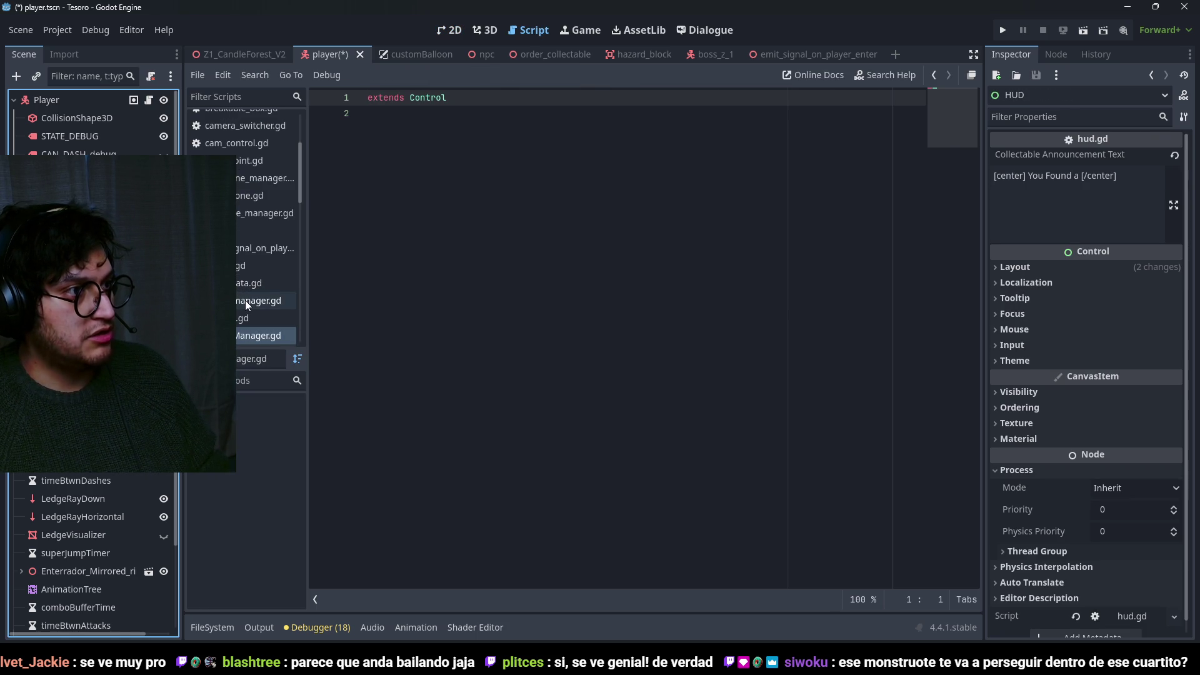
pyautogui.click(247, 317)
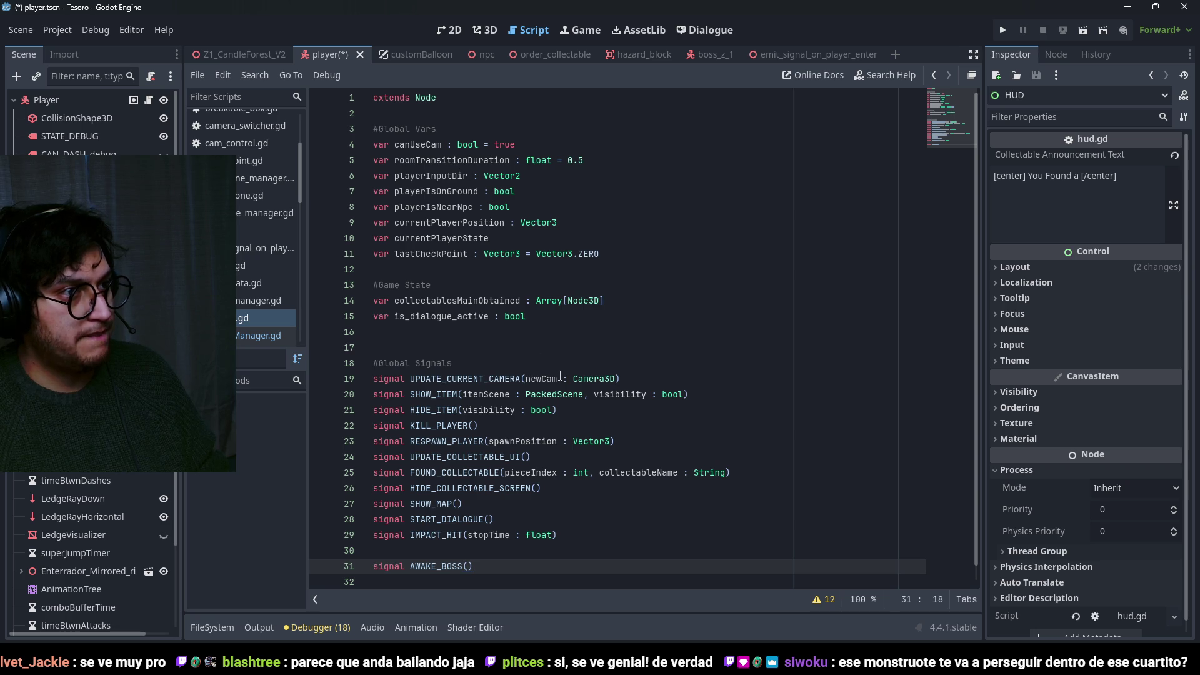
pyautogui.click(412, 131)
pyautogui.click(421, 176)
pyautogui.click(588, 160)
pyautogui.press('Down')
pyautogui.press('Down')
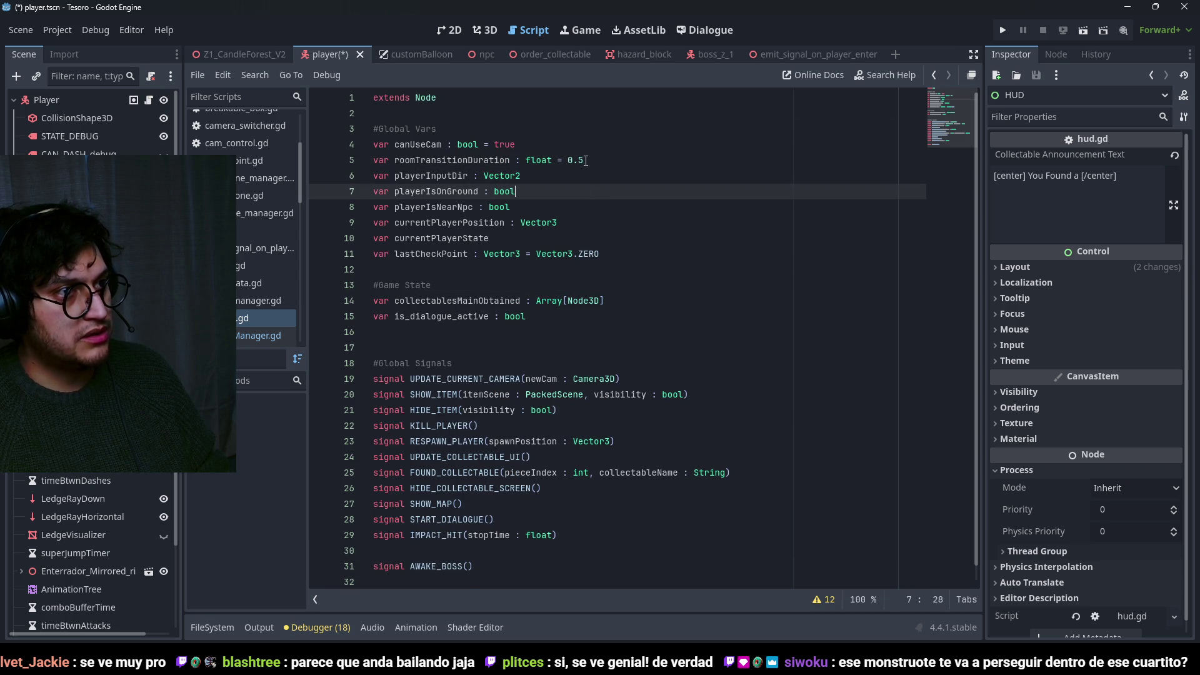
# Add a '#Player Stats' comment and 'var hearts : int = 3' below extends Node, and save.
pyautogui.click(473, 104)
pyautogui.press('Return')
pyautogui.press('Return')
pyautogui.write('#Player Stat')
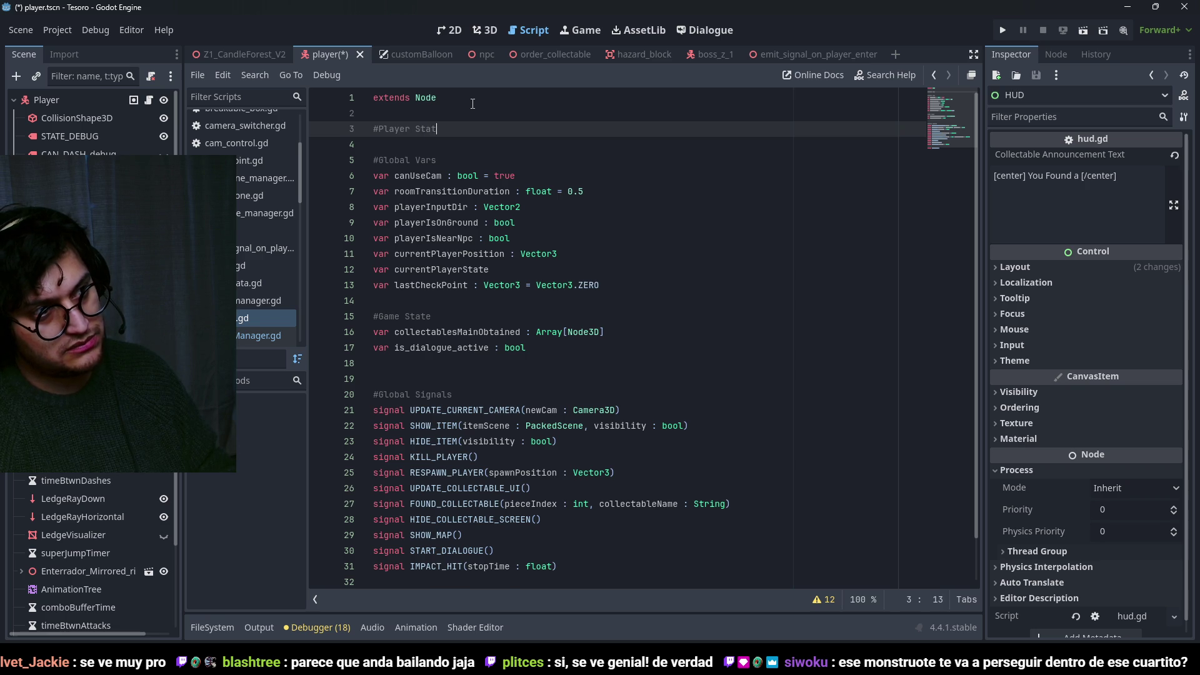
pyautogui.write('s')
pyautogui.press('Return')
pyautogui.write('var hearts : int')
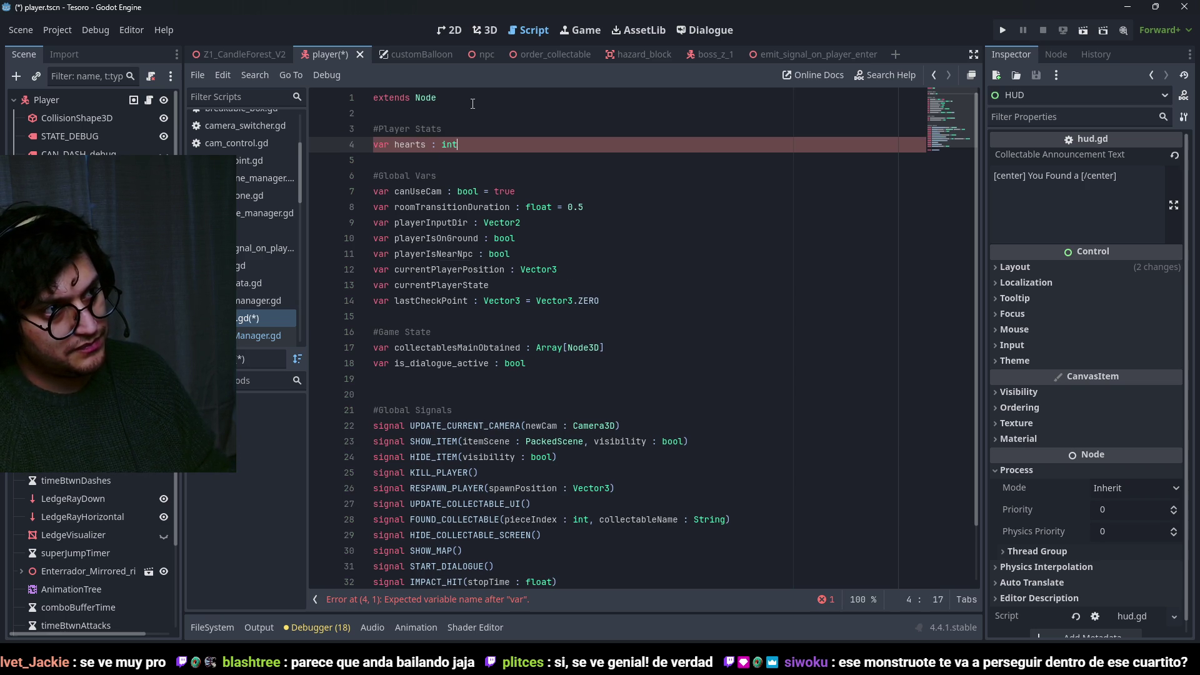
pyautogui.write('= 1')
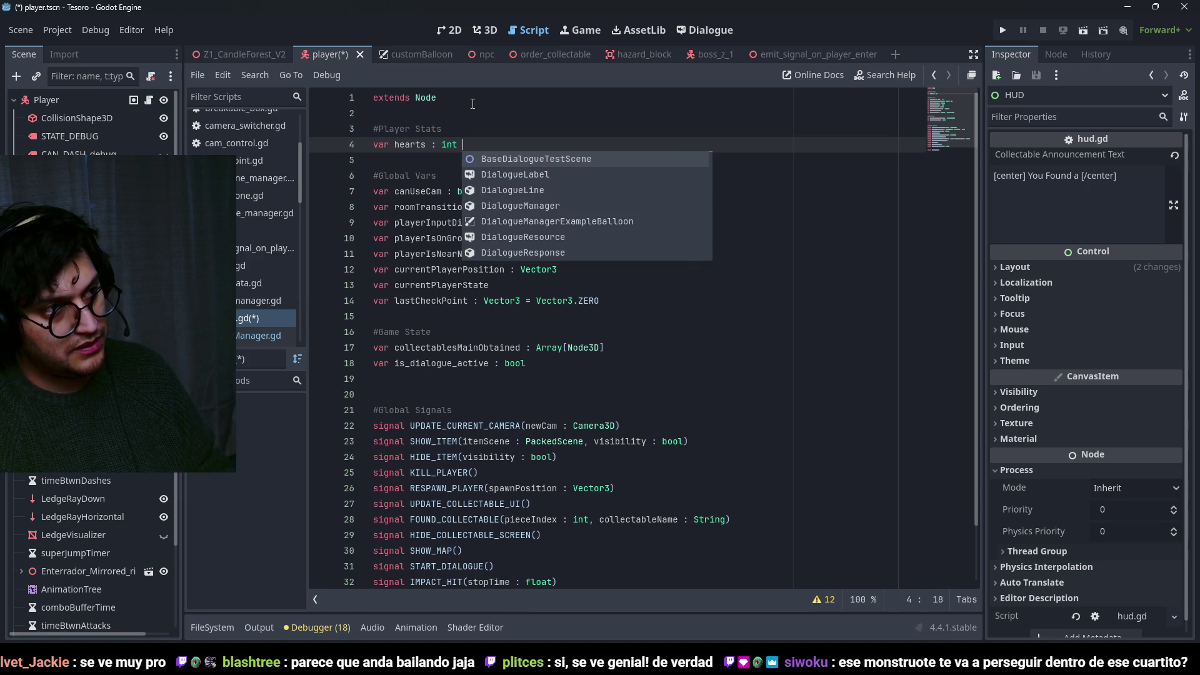
pyautogui.hotkey('ctrl', 's')
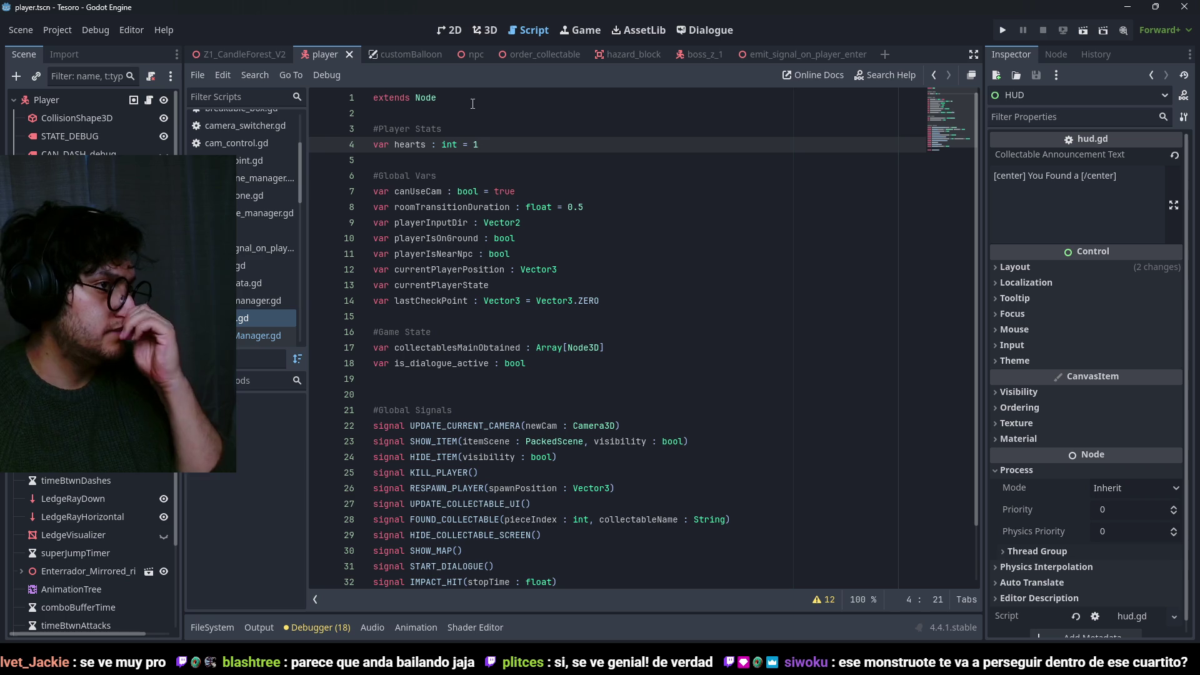
pyautogui.write('3')
pyautogui.hotkey('ctrl', 's')
pyautogui.doubleClick(410, 144)
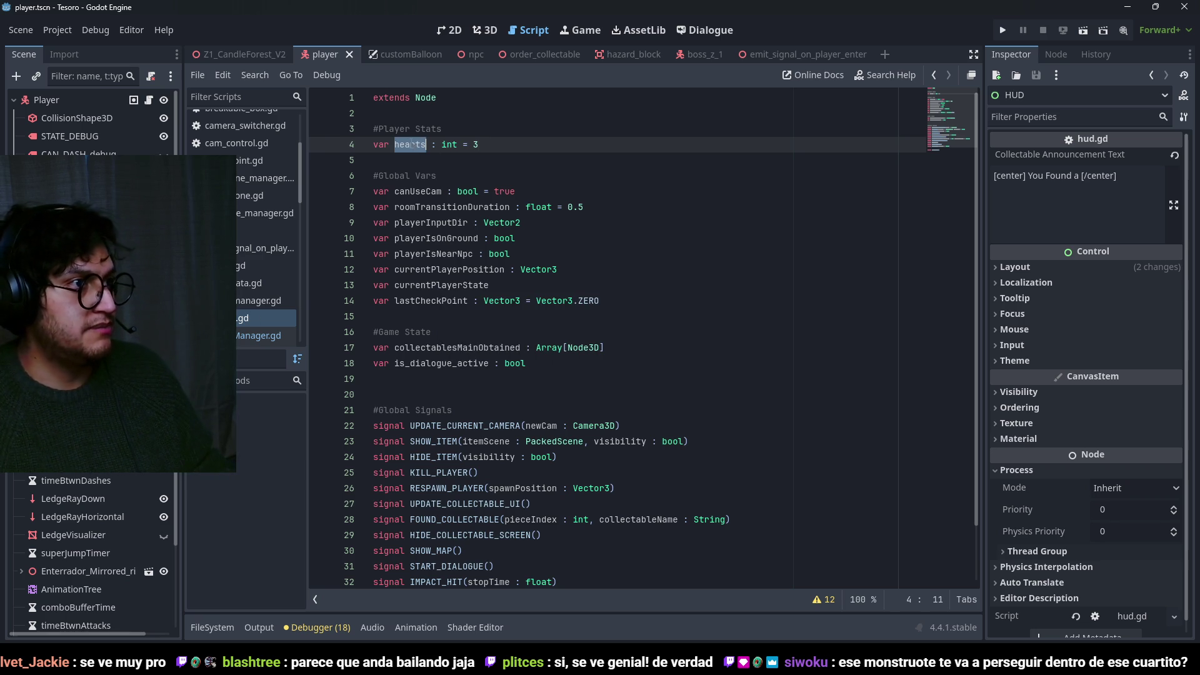
pyautogui.hotkey('ctrl', 's')
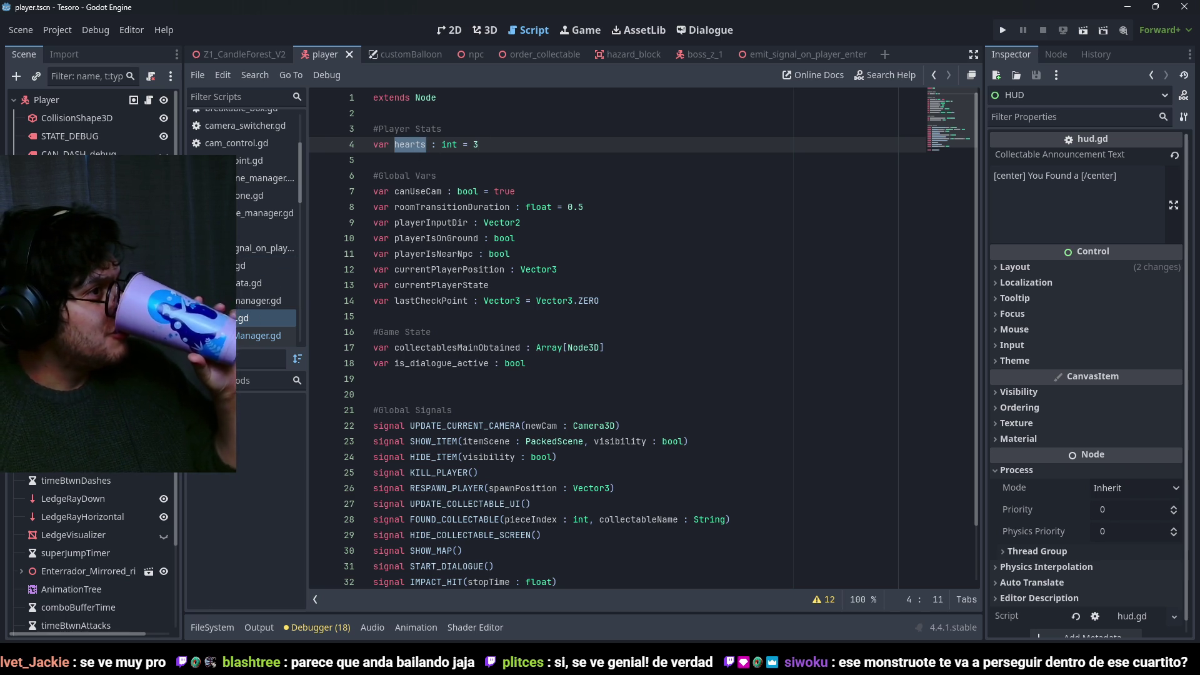
pyautogui.click(93, 375)
pyautogui.hotkey('ctrl', 's')
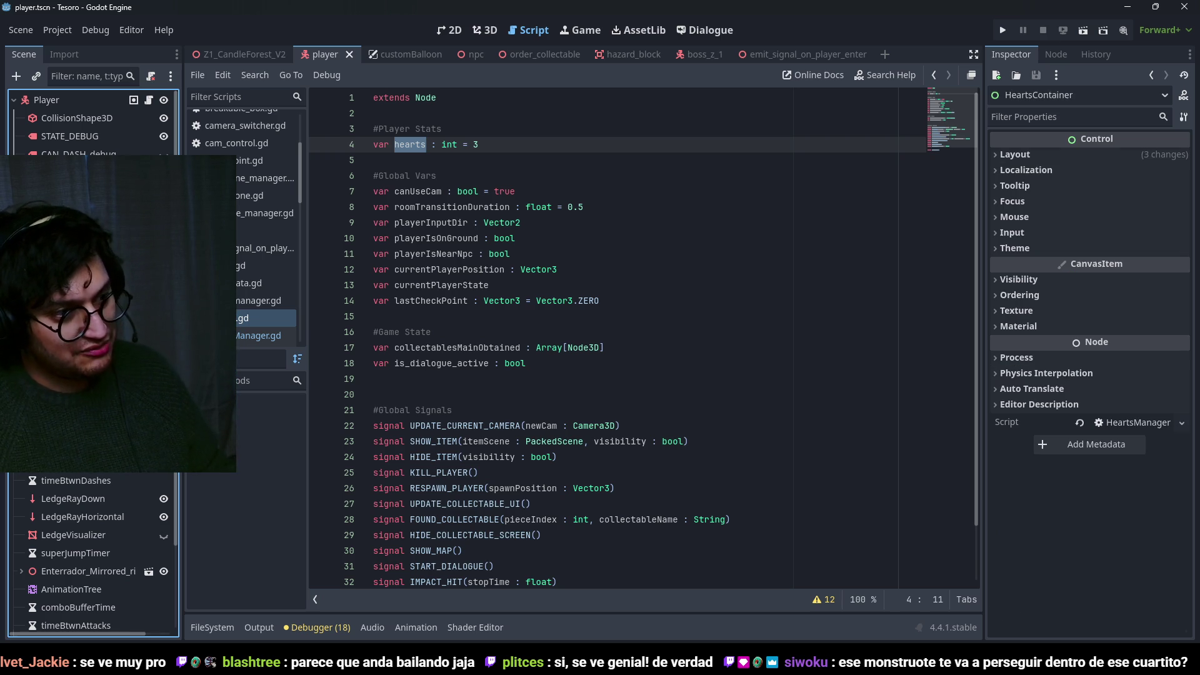
pyautogui.moveTo(480, 145); pyautogui.dragTo(451, 144)
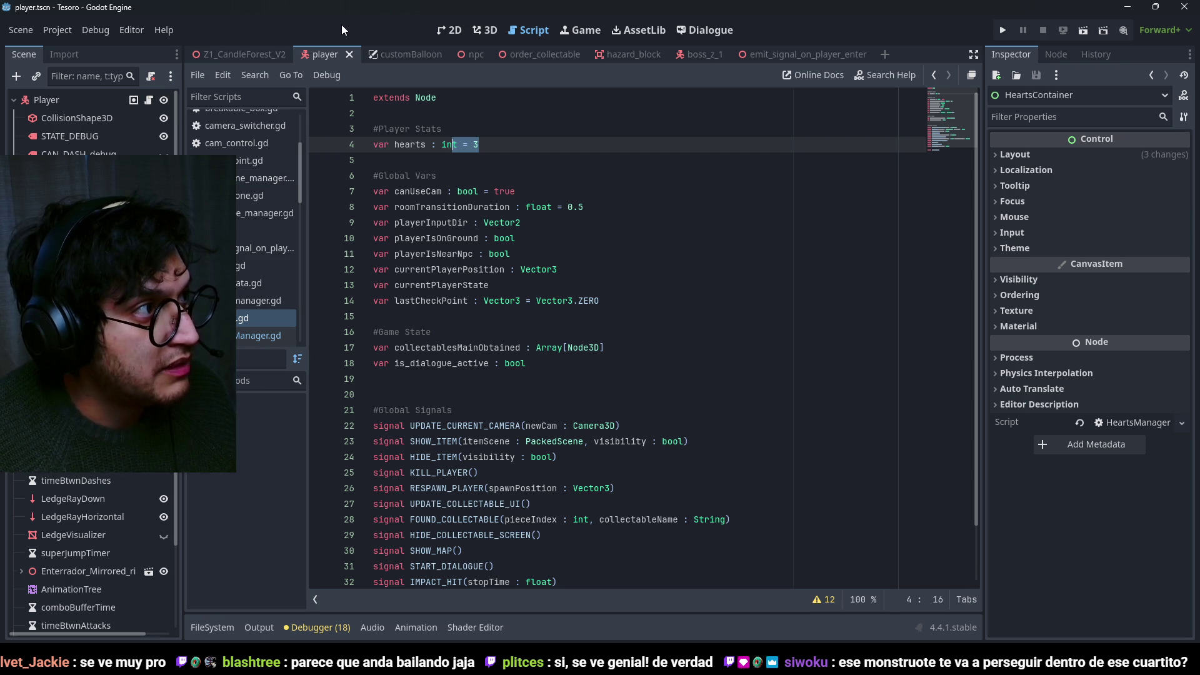
pyautogui.scroll(-3, 93, 312)
pyautogui.hotkey('ctrl', 's')
pyautogui.moveTo(478, 144); pyautogui.dragTo(394, 144)
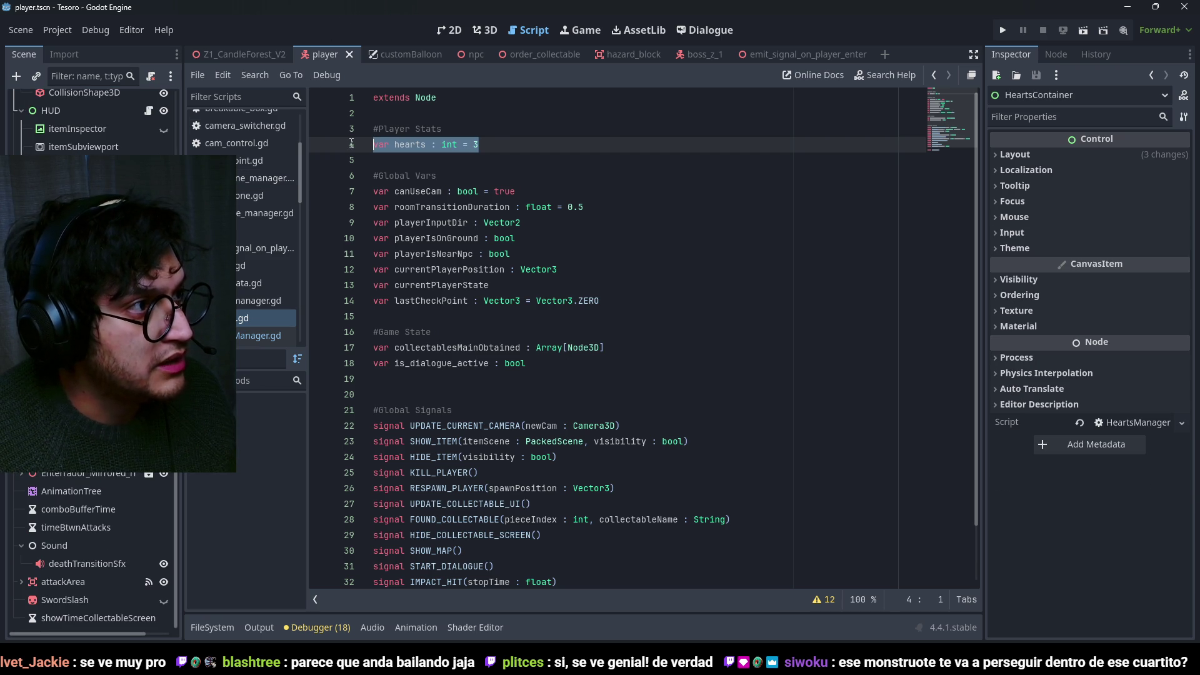
pyautogui.click(607, 144)
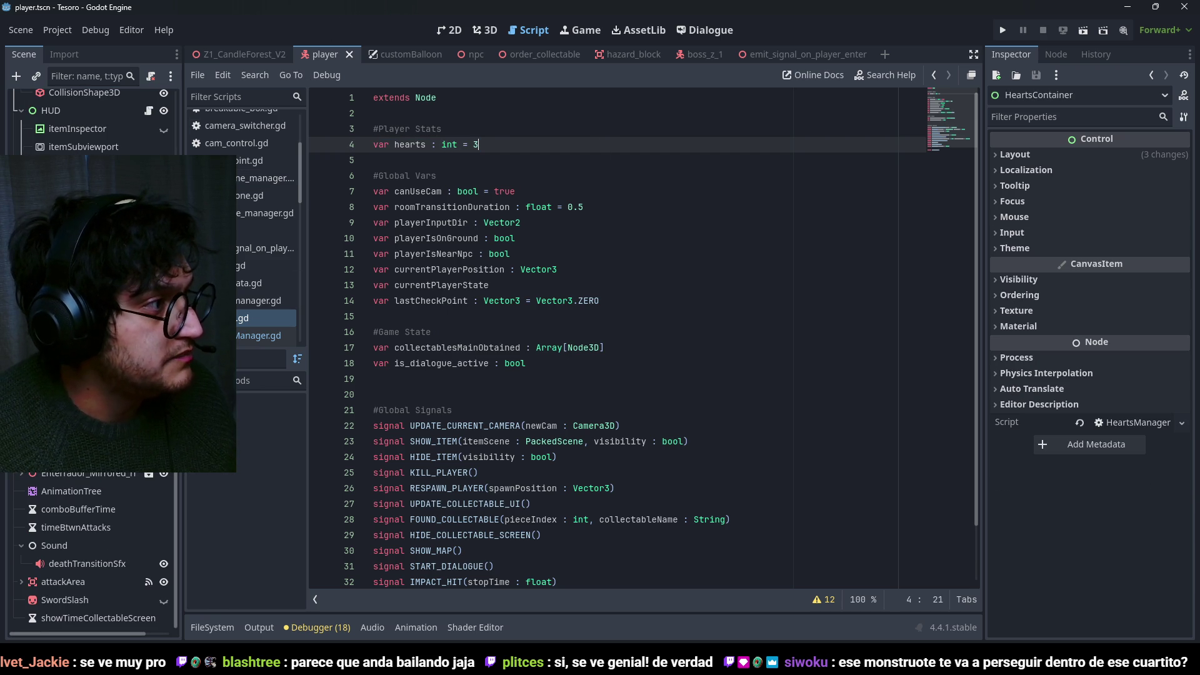
pyautogui.doubleClick(413, 144)
pyautogui.moveTo(478, 145); pyautogui.dragTo(392, 145)
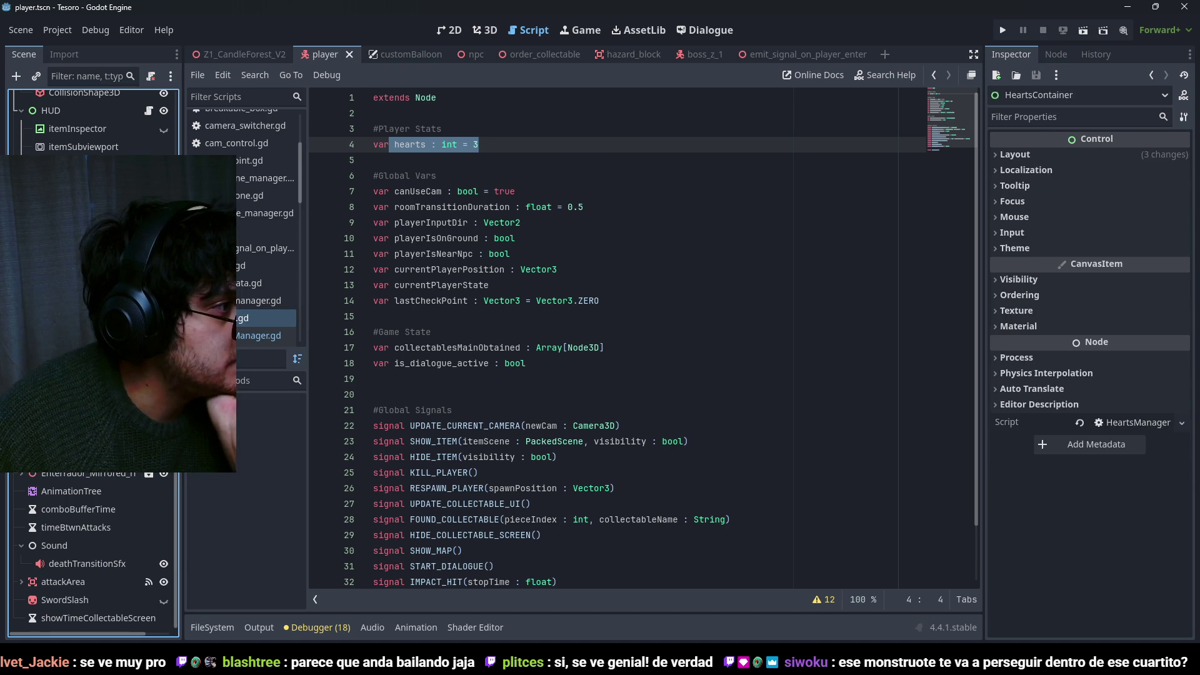
pyautogui.hotkey('ctrl', 'n')
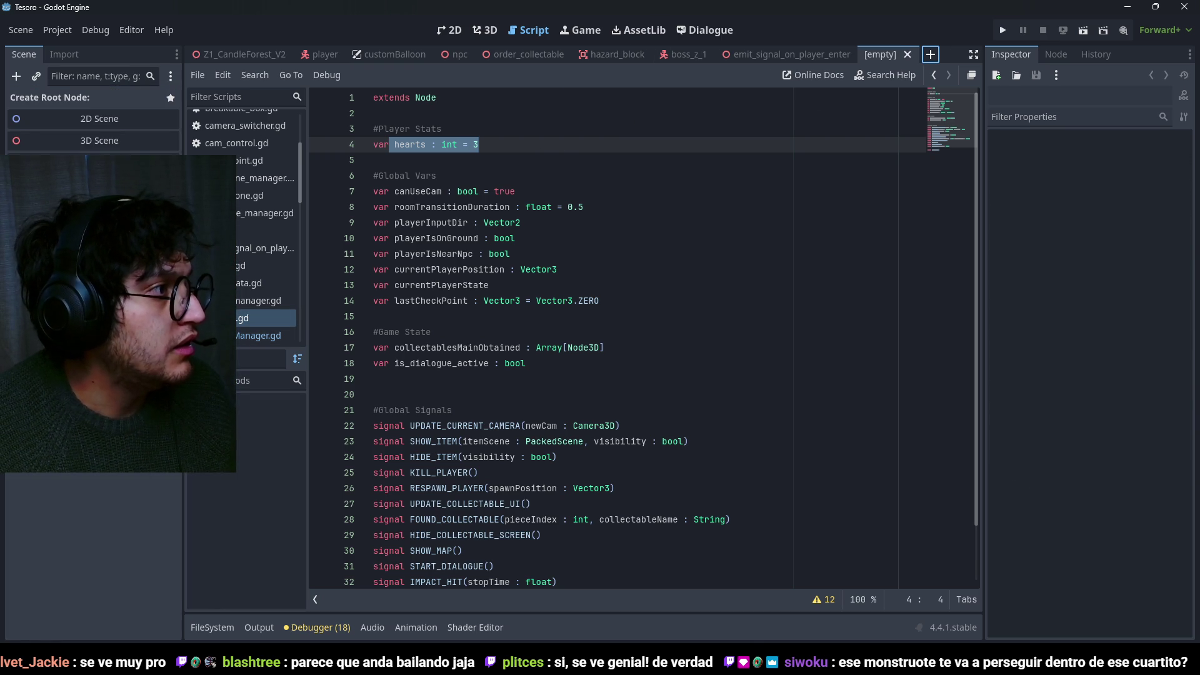
# Create a TextureRect root node and rename it Heart, trimming an initial 'HeartPiece' name.
pyautogui.hotkey('ctrl', 'a')
pyautogui.write('t')
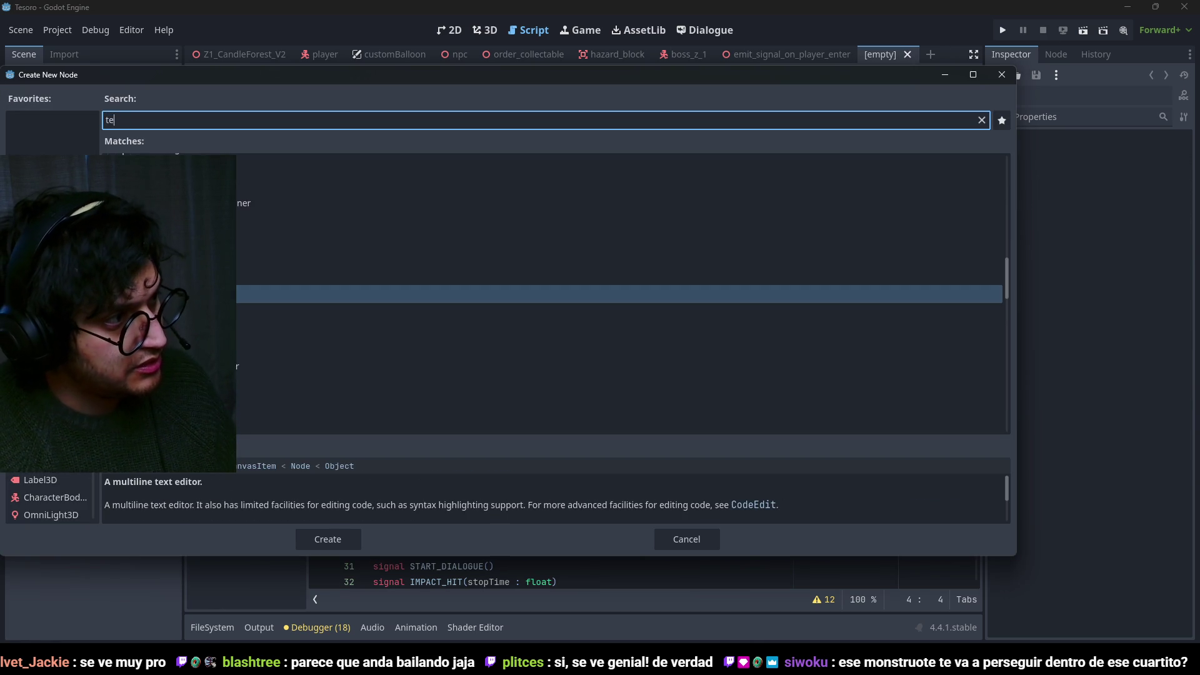
pyautogui.write('exture')
pyautogui.press('Return')
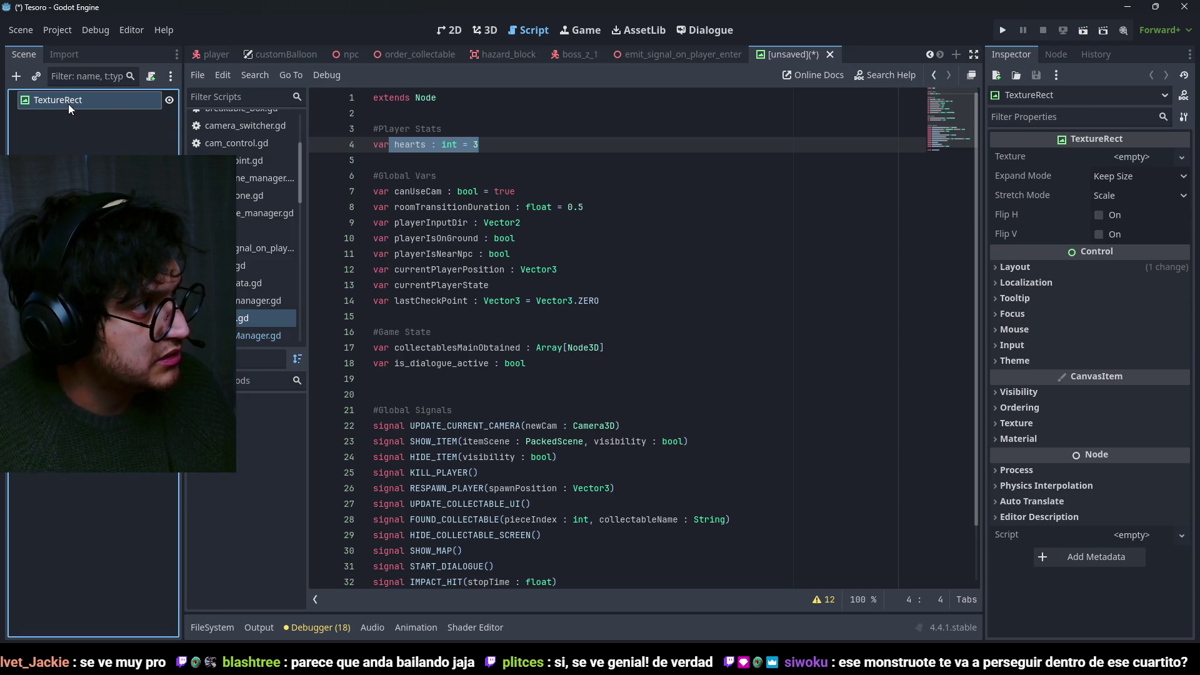
pyautogui.doubleClick(69, 101)
pyautogui.write('HeartPi')
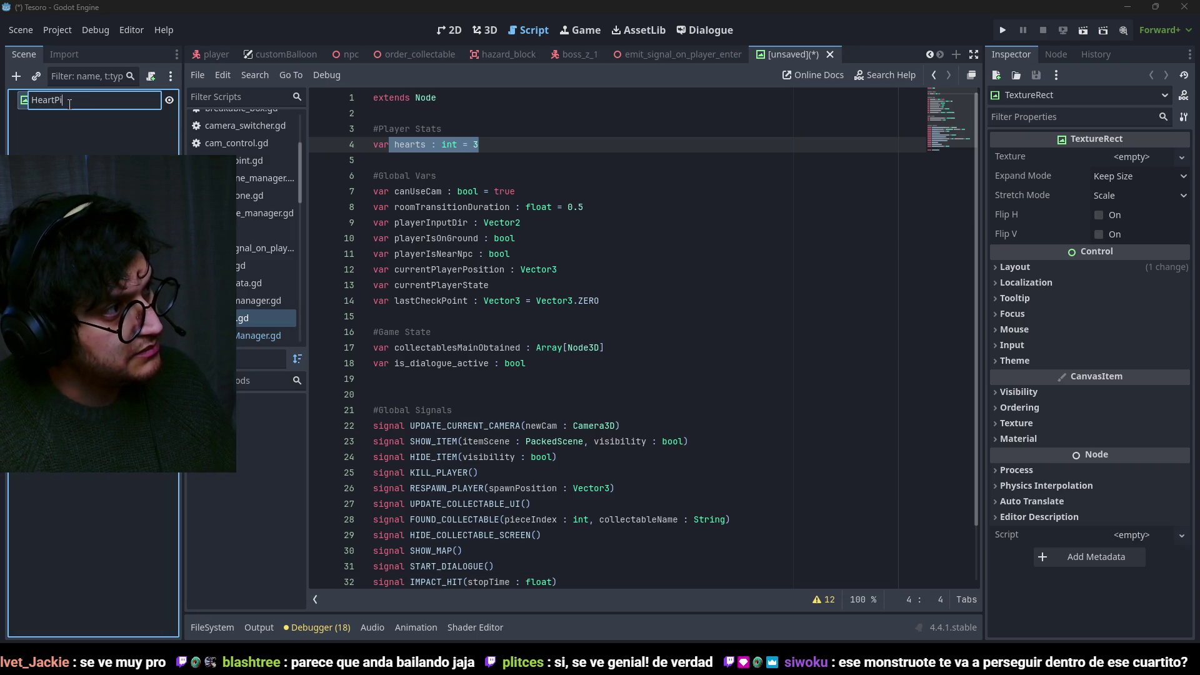
pyautogui.press('Return')
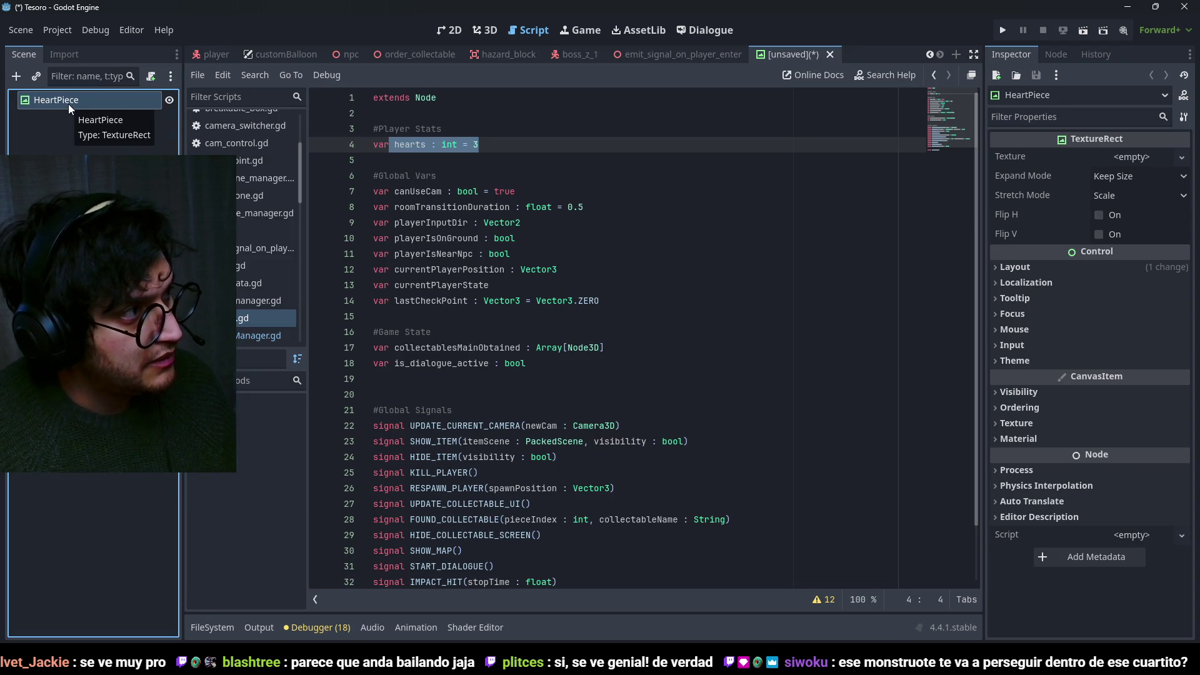
pyautogui.click(69, 104)
pyautogui.press('BackSpace')
pyautogui.press('Return')
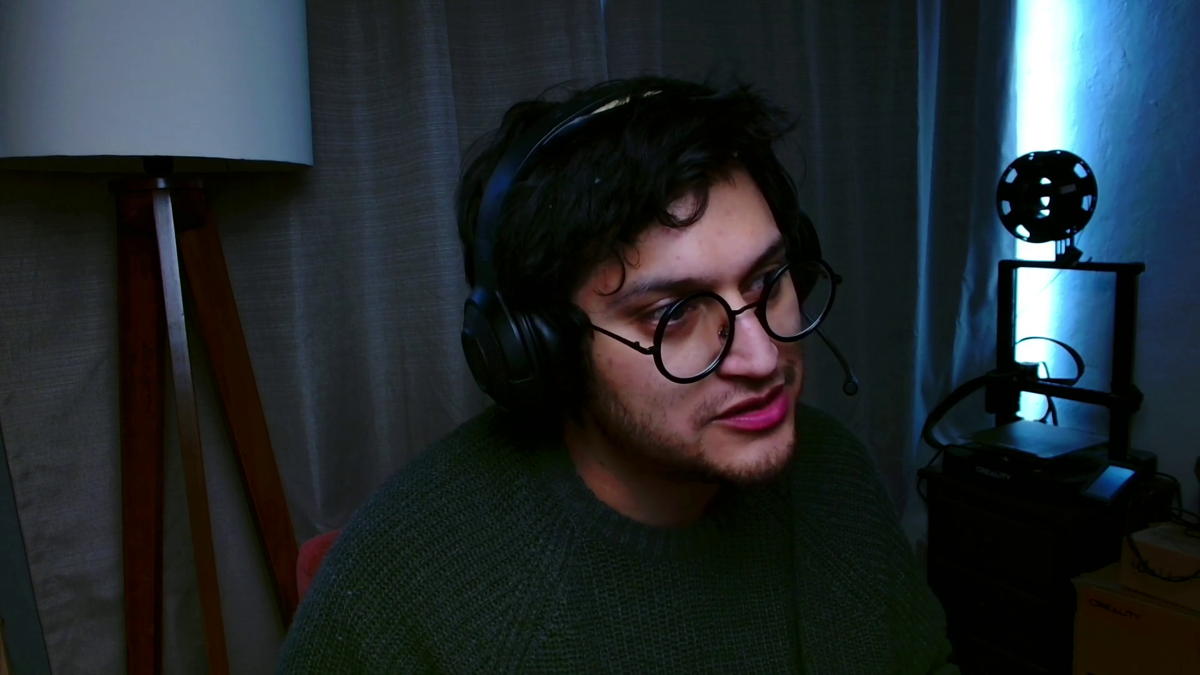
# Go from the Enemigos page to the 1 Week Game page and select its title.
pyautogui.scroll(-15, 741, 407)
pyautogui.scroll(15, 742, 407)
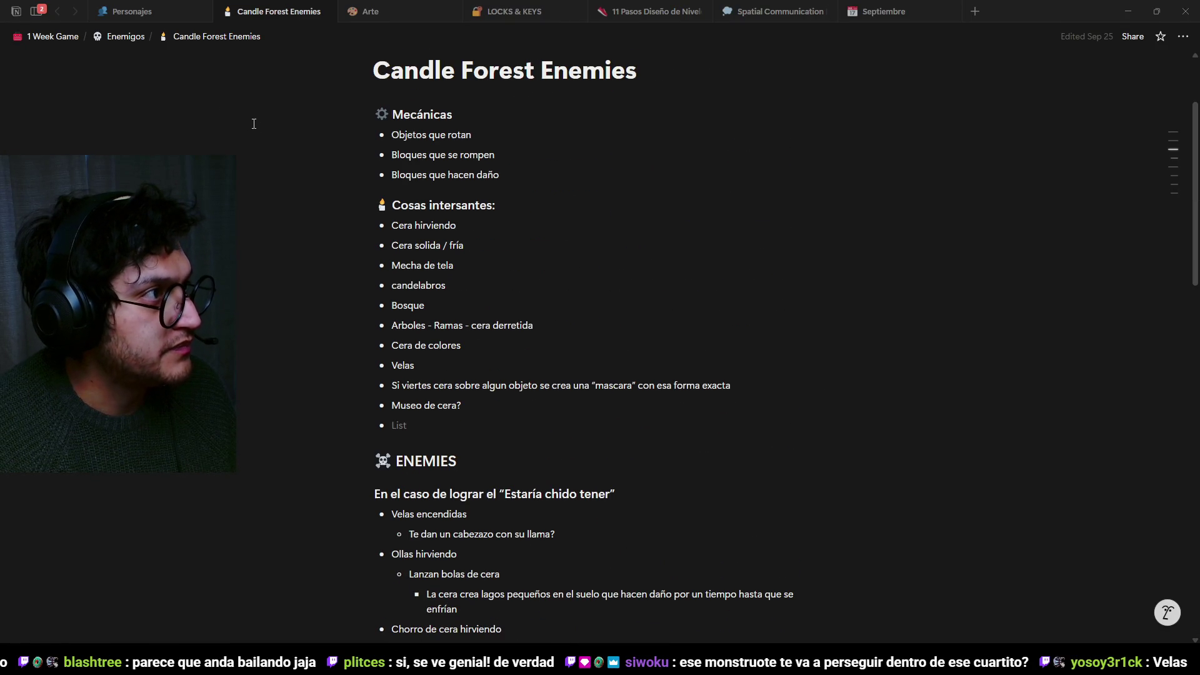
pyautogui.click(125, 36)
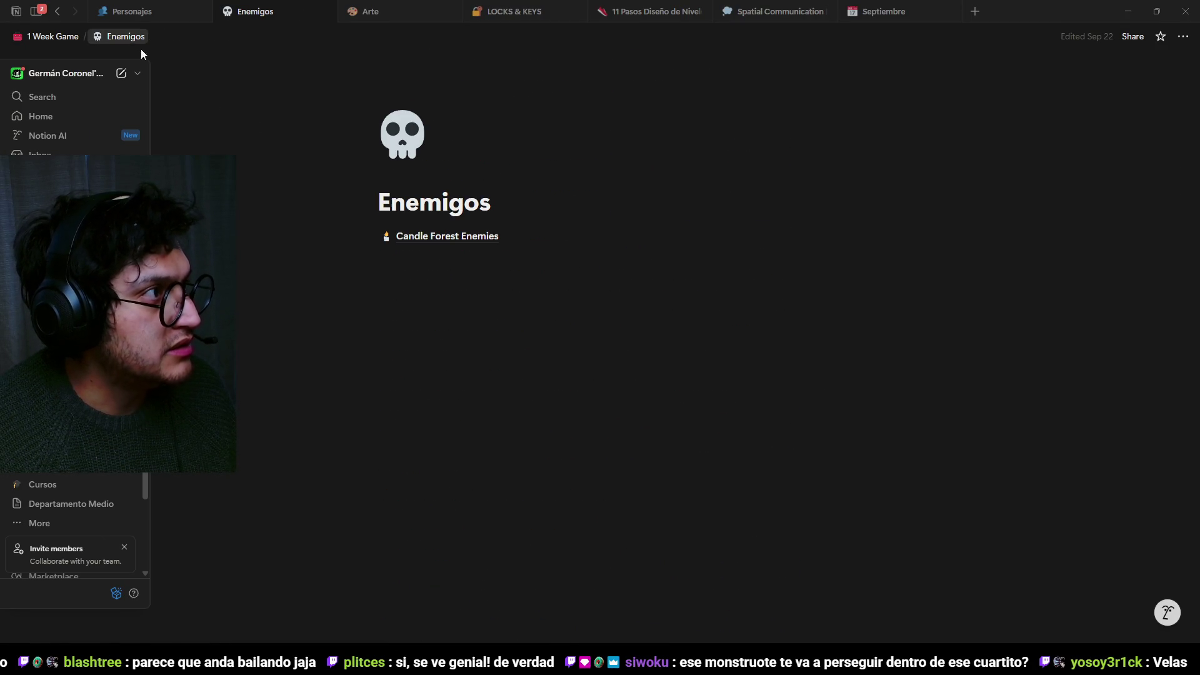
pyautogui.click(63, 36)
pyautogui.tripleClick(537, 201)
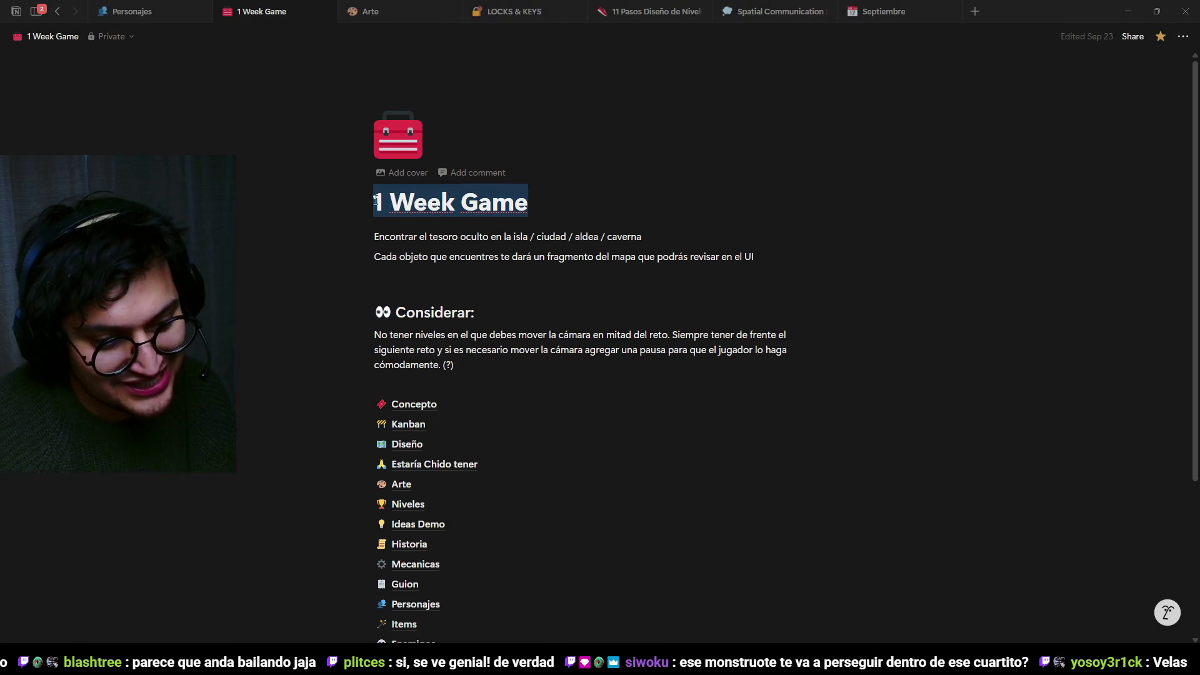
pyautogui.click(538, 200)
pyautogui.tripleClick(537, 200)
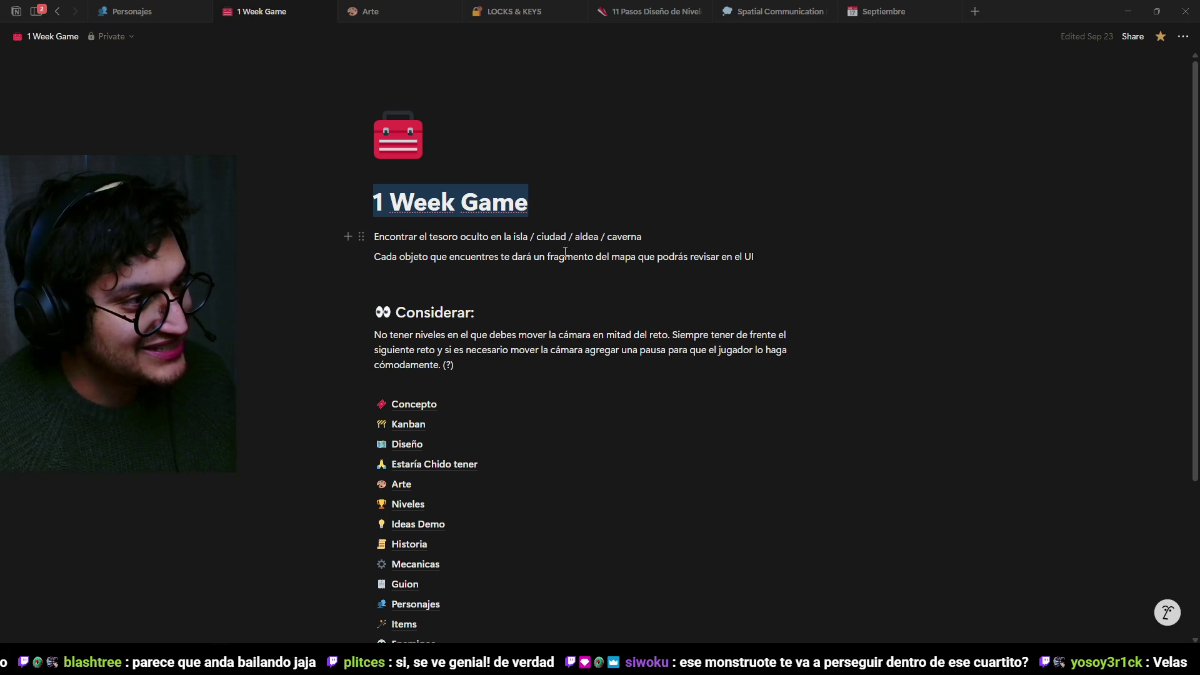
pyautogui.scroll(-3, 466, 365)
pyautogui.scroll(3, 475, 356)
pyautogui.click(530, 201)
pyautogui.moveTo(531, 201); pyautogui.dragTo(360, 195)
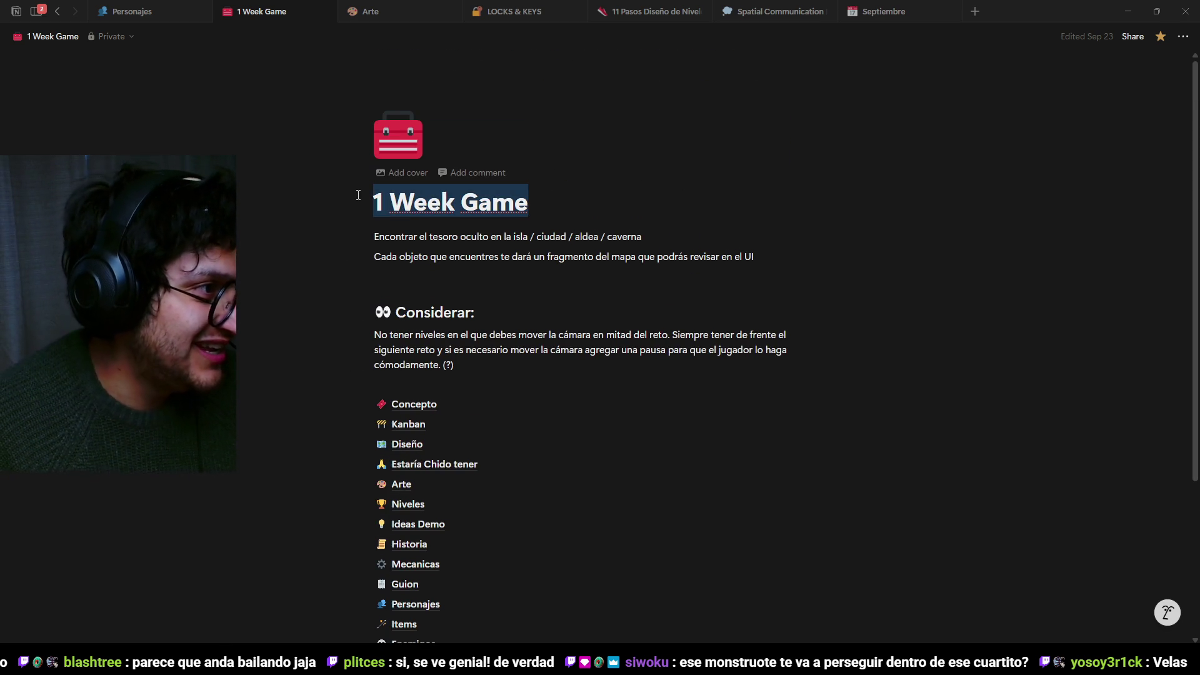
pyautogui.click(493, 354)
# Look through the Mecanicas page, then go back and open the Personajes page.
pyautogui.scroll(-3, 487, 353)
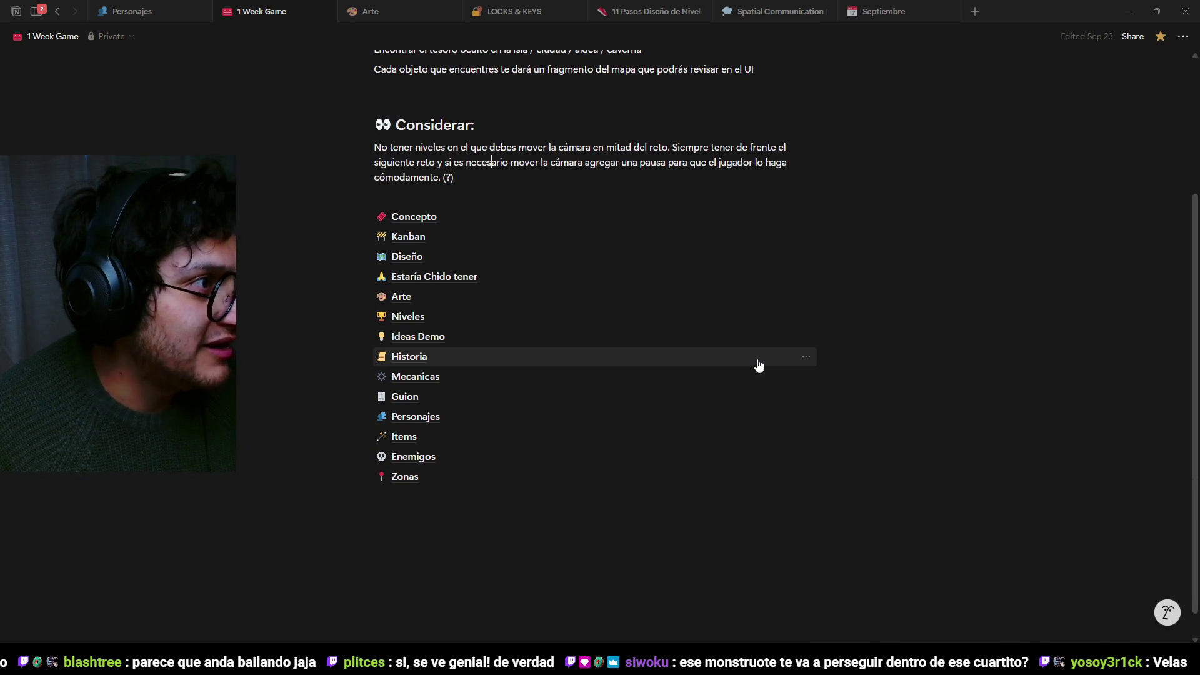
pyautogui.scroll(-1, 641, 522)
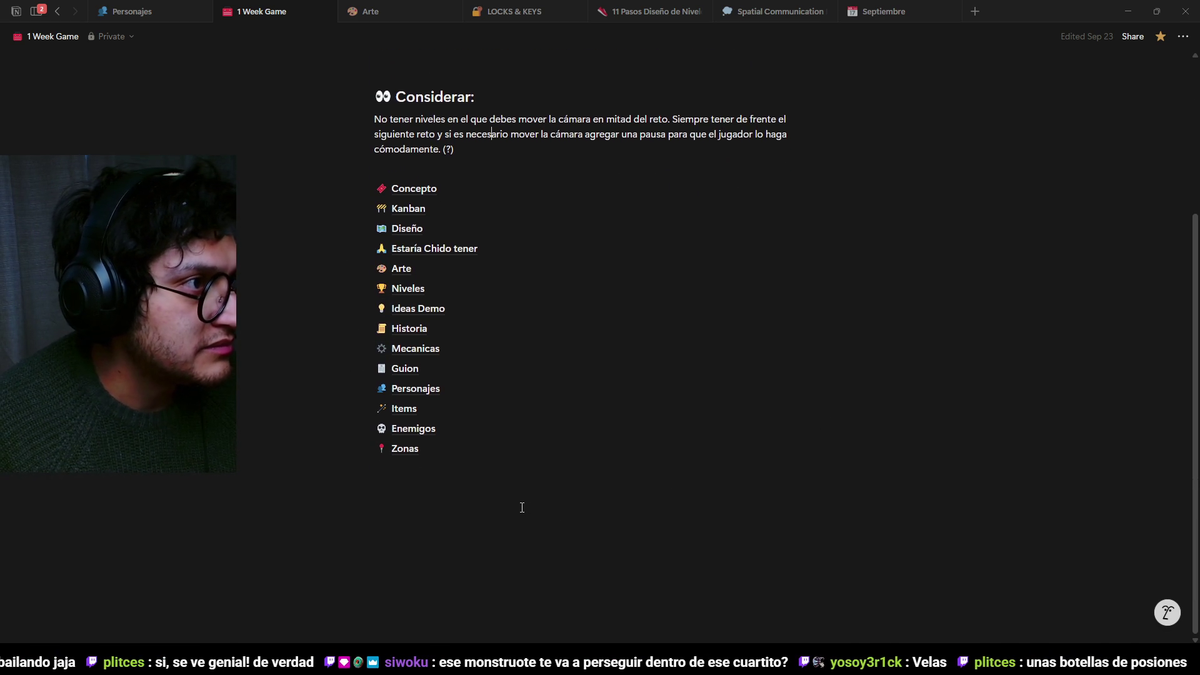
pyautogui.scroll(1, 423, 493)
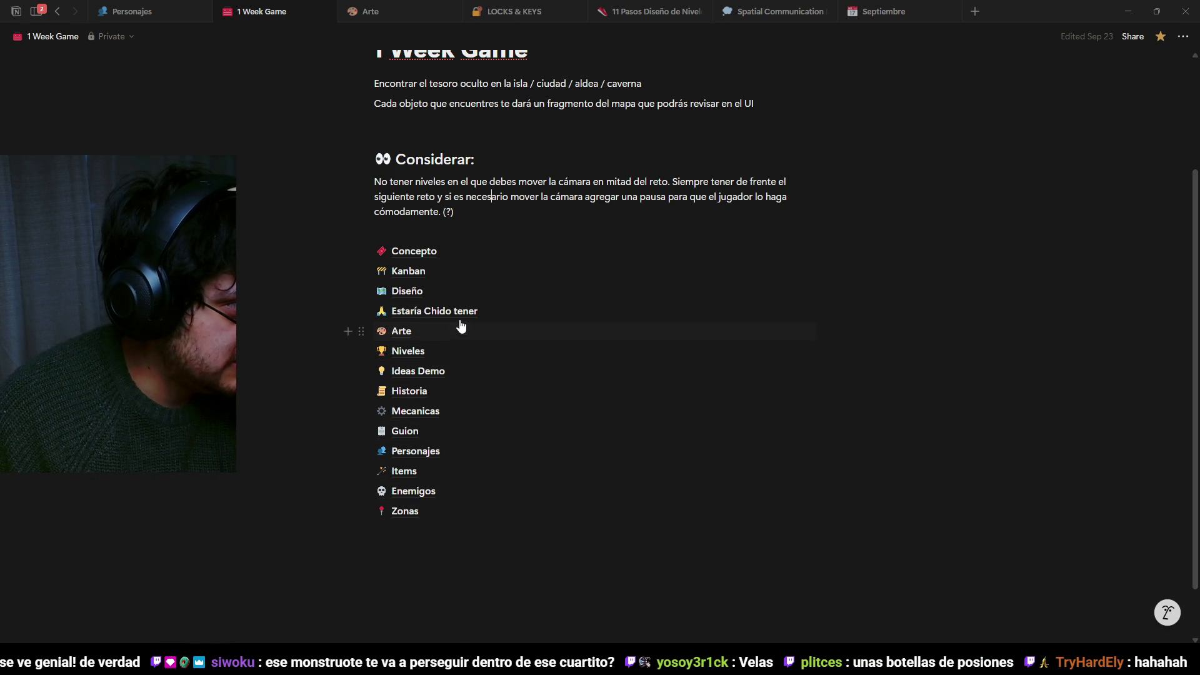
pyautogui.moveTo(455, 372)
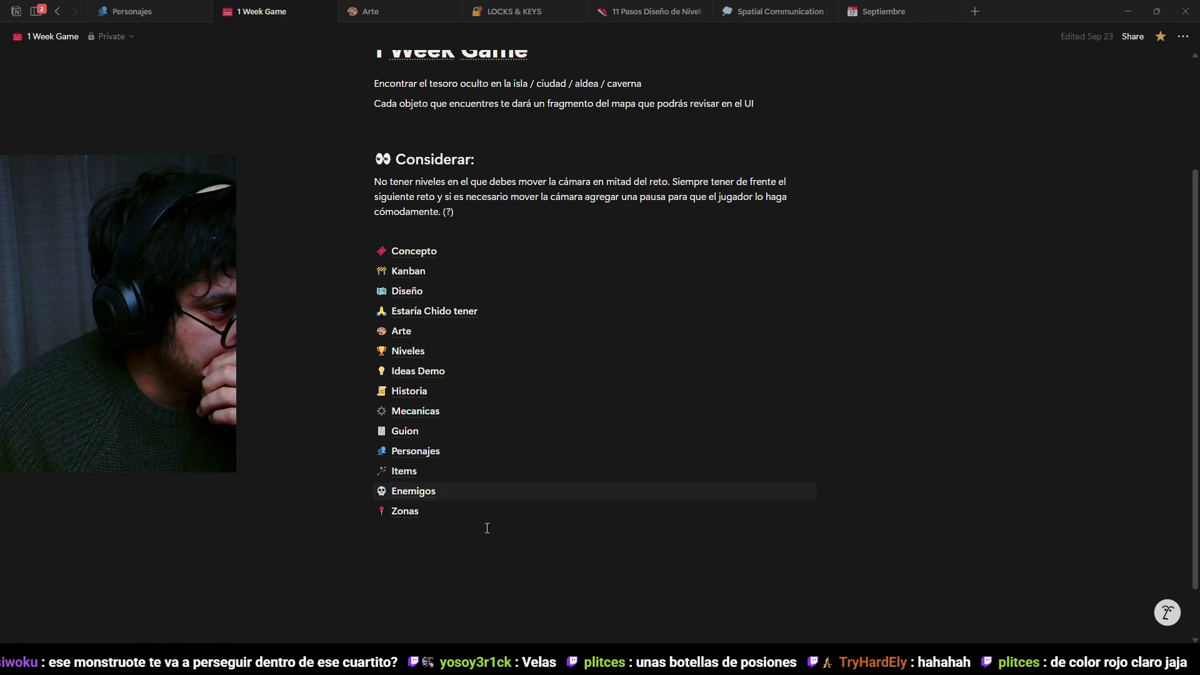
pyautogui.click(436, 415)
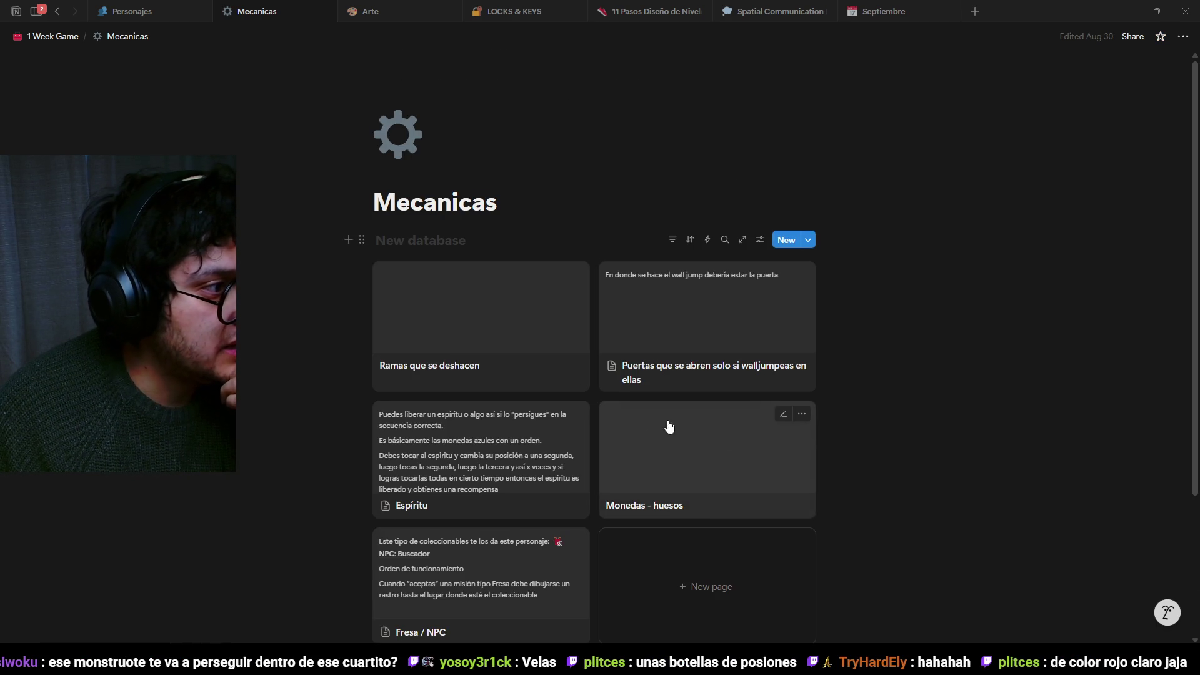
pyautogui.scroll(-2, 859, 441)
pyautogui.click(55, 36)
pyautogui.scroll(-3, 538, 362)
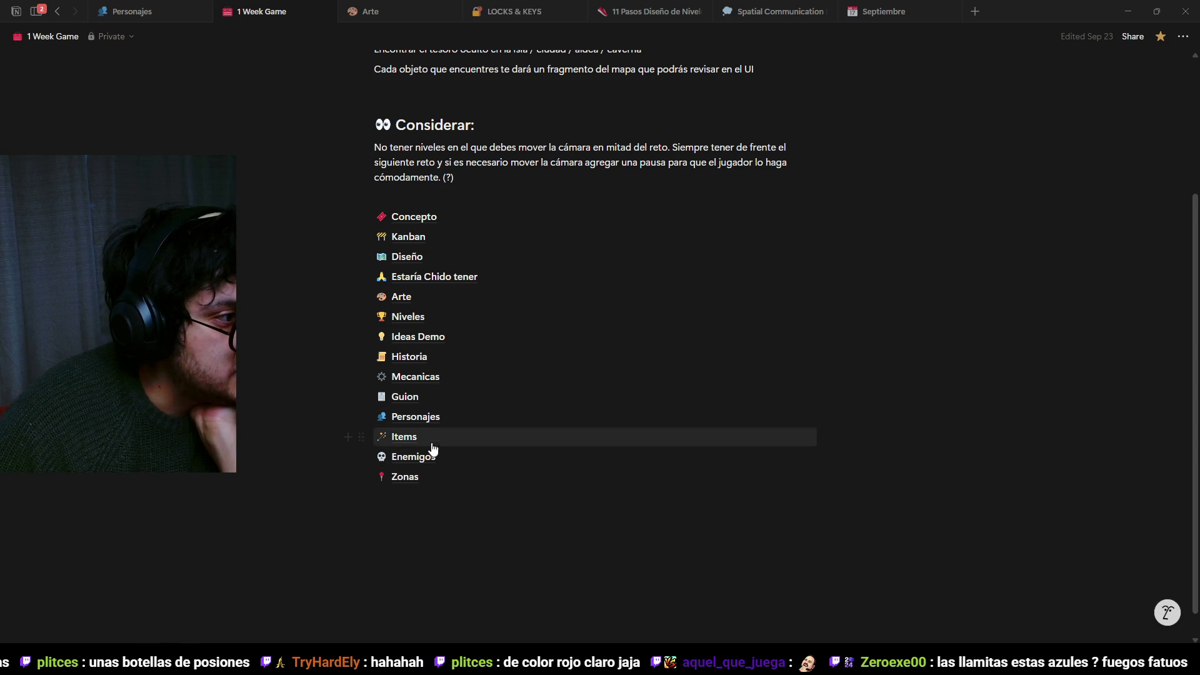
pyautogui.click(431, 416)
# Add 'NPC Gato : Te ayuda a aumentar tus' below NPC depilandose, then minimise Notion.
pyautogui.click(451, 284)
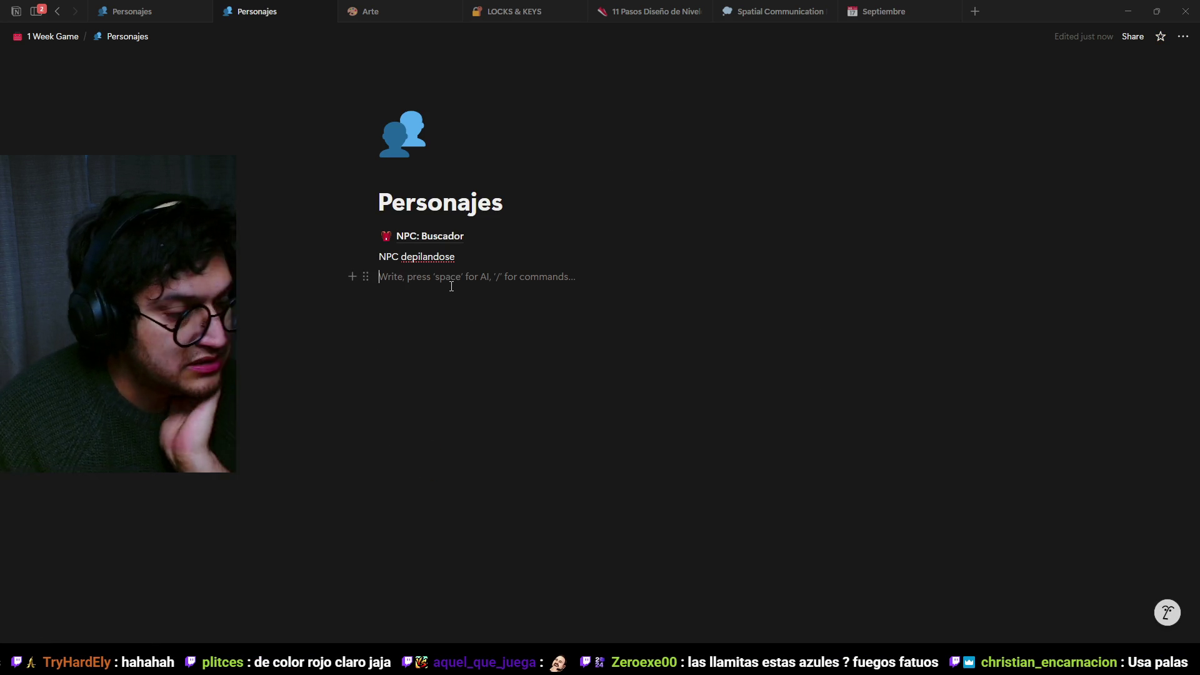
pyautogui.write('NPC Gato : Te ayuda a aument')
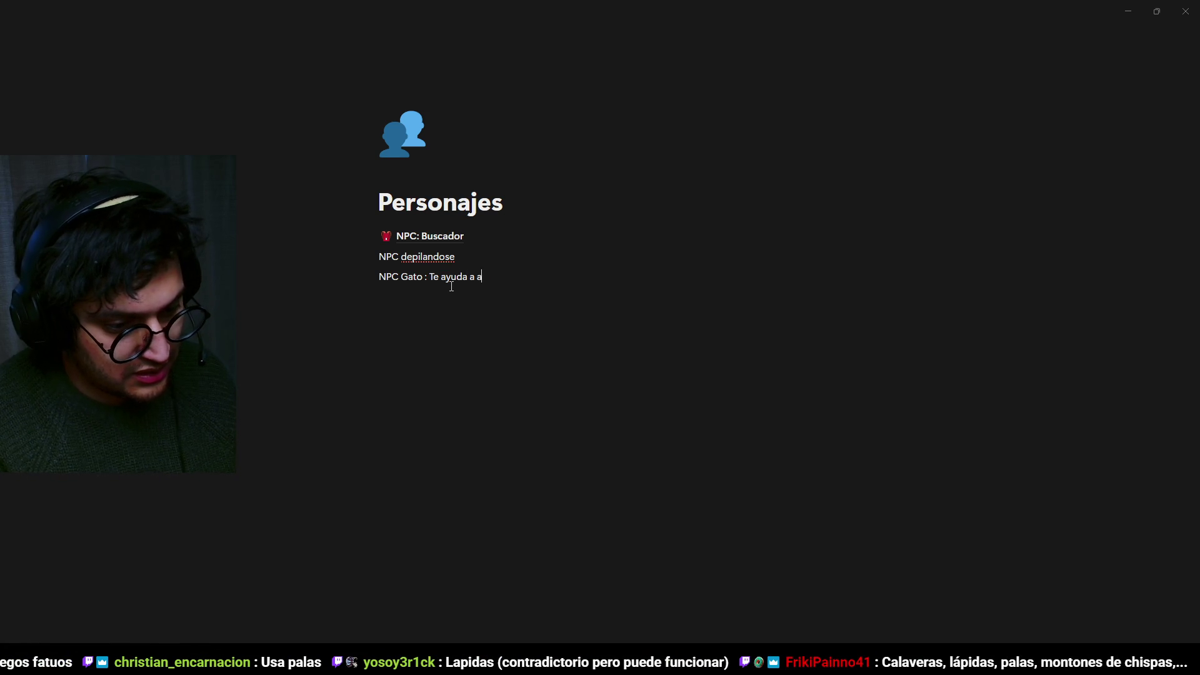
pyautogui.write('ar tus vid')
pyautogui.press('Return')
pyautogui.write('Que el nivel a superar para conseguir otra pieza de corazón tenga que ver con las vidas de un gato')
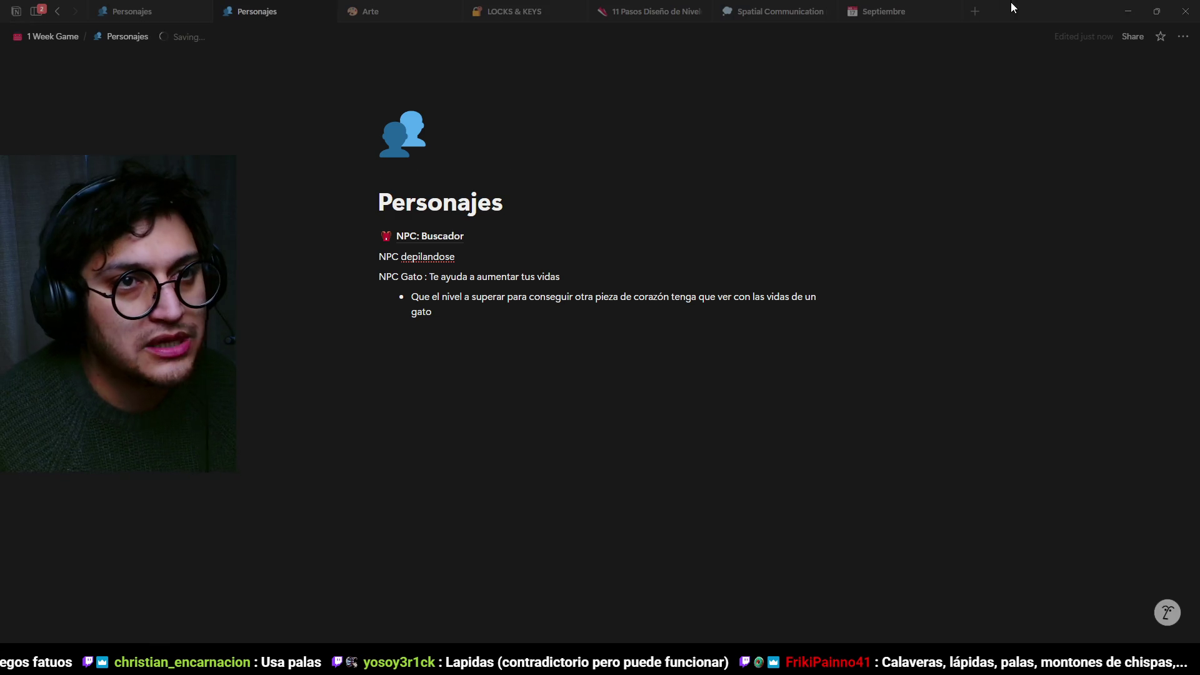
pyautogui.click(1128, 11)
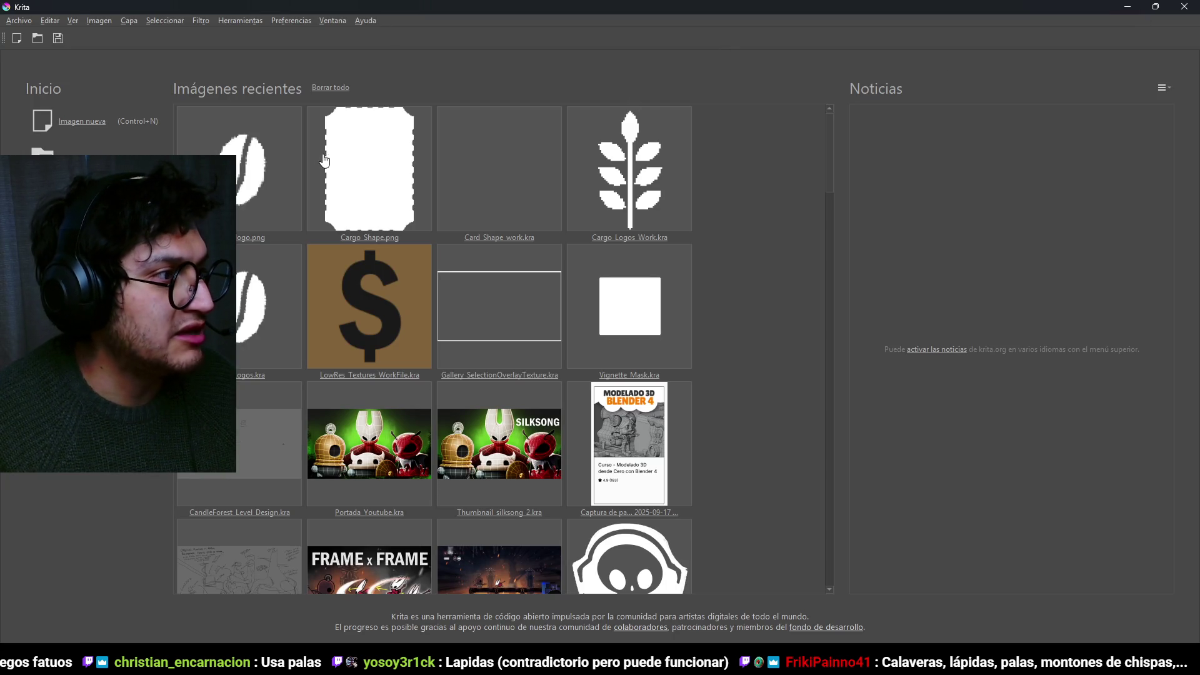
# Create a 128×128 image in Krita, zoom out, and return to the Godot editor.
pyautogui.click(100, 122)
pyautogui.click(596, 237)
pyautogui.click(729, 486)
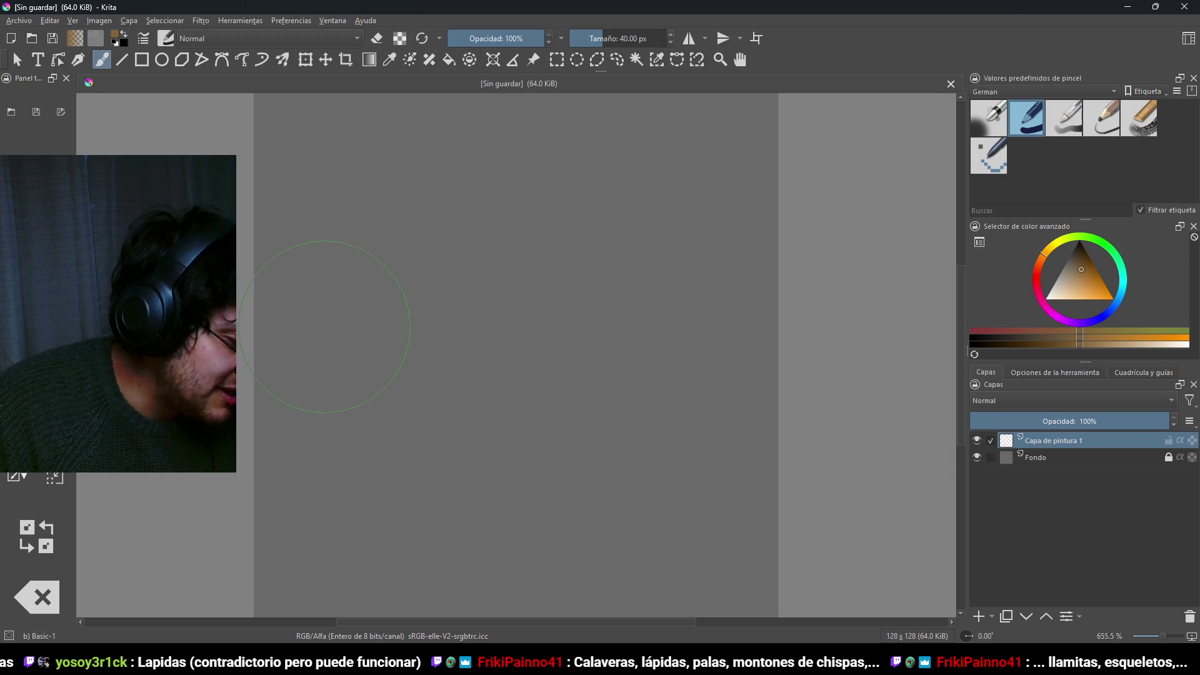
pyautogui.press('-')
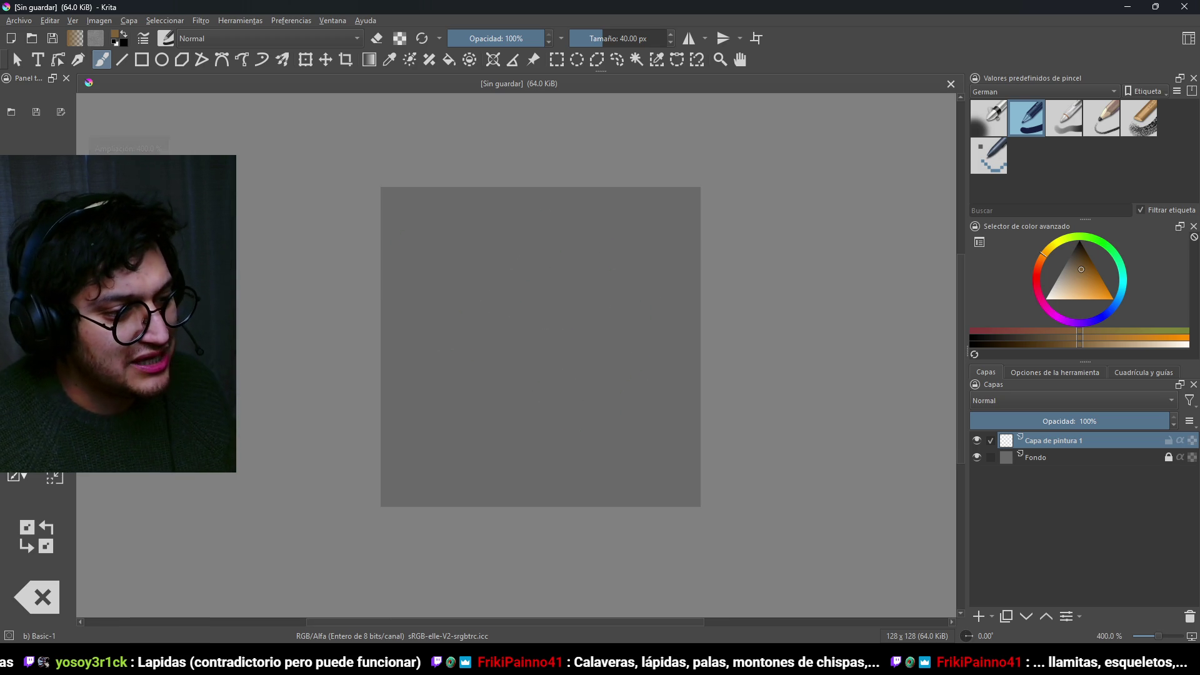
pyautogui.hotkey('alt', 'Tab')
pyautogui.click(209, 629)
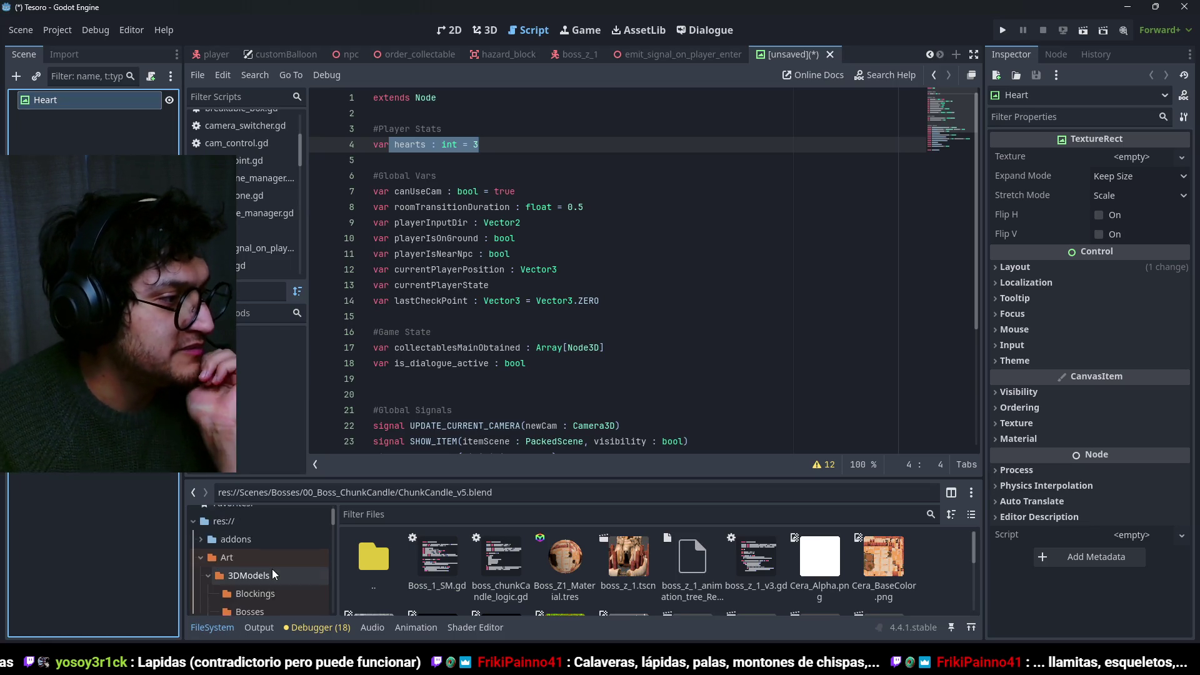
# Browse the FileSystem through Player_Texture, Textures, inputPrompts and SteamDeck folders.
pyautogui.scroll(-2, 273, 572)
pyautogui.click(269, 551)
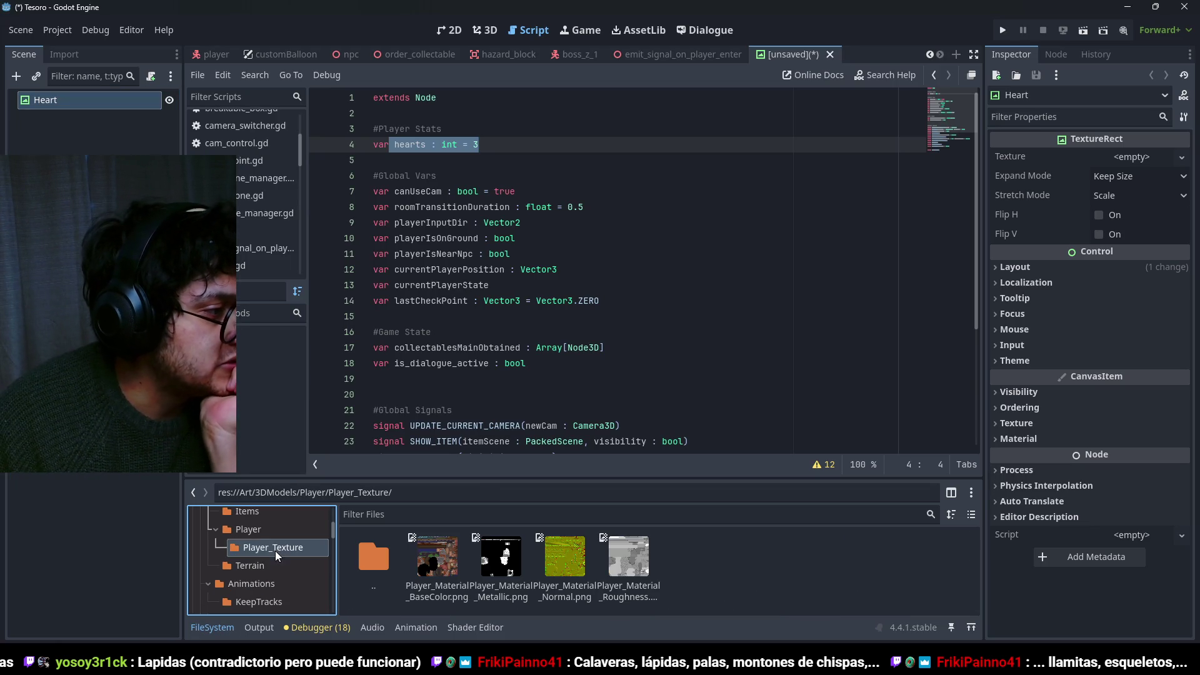
pyautogui.scroll(-2, 237, 566)
pyautogui.click(250, 544)
pyautogui.scroll(-1, 250, 550)
pyautogui.click(250, 561)
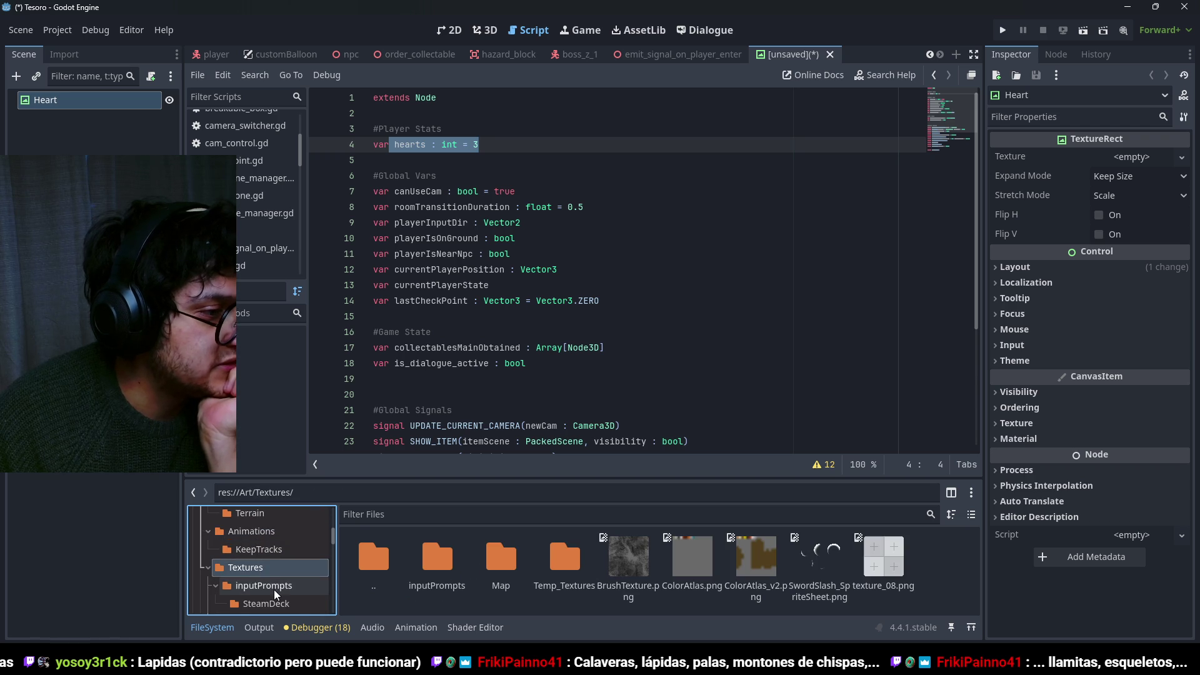
pyautogui.scroll(-1, 272, 587)
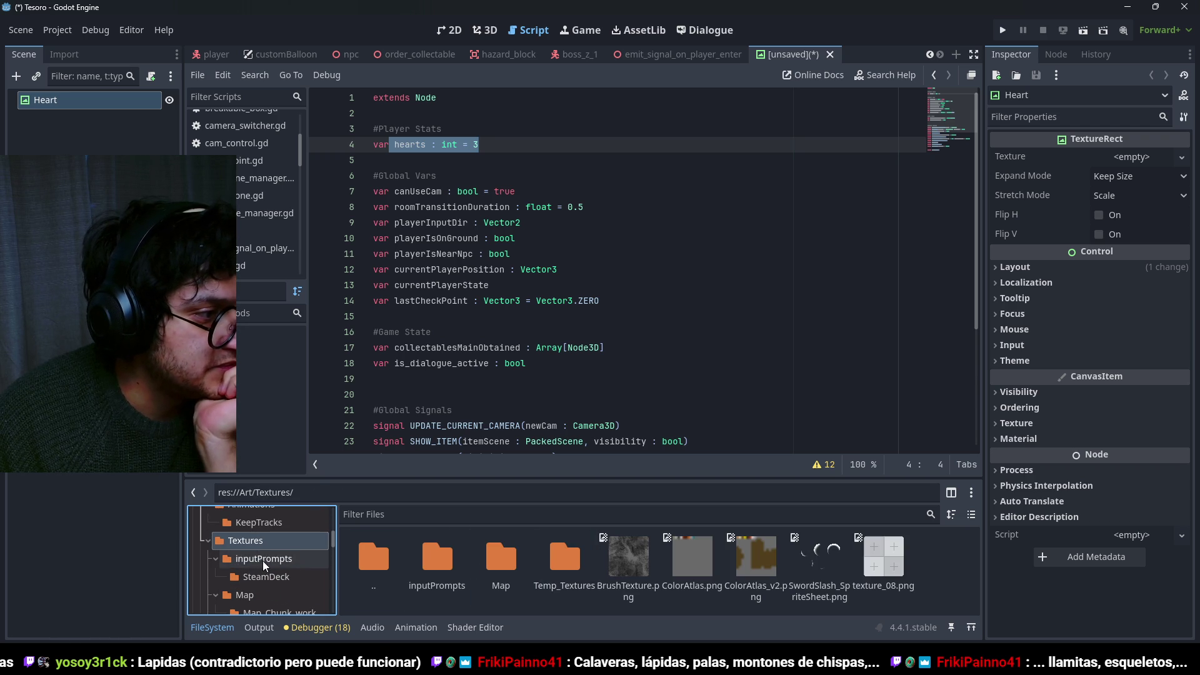
pyautogui.click(268, 558)
pyautogui.click(268, 576)
# Open Temp_Textures and then the Art/Ui folder to view its icons, then switch to Notion.
pyautogui.scroll(-1, 350, 562)
pyautogui.scroll(-1, 265, 575)
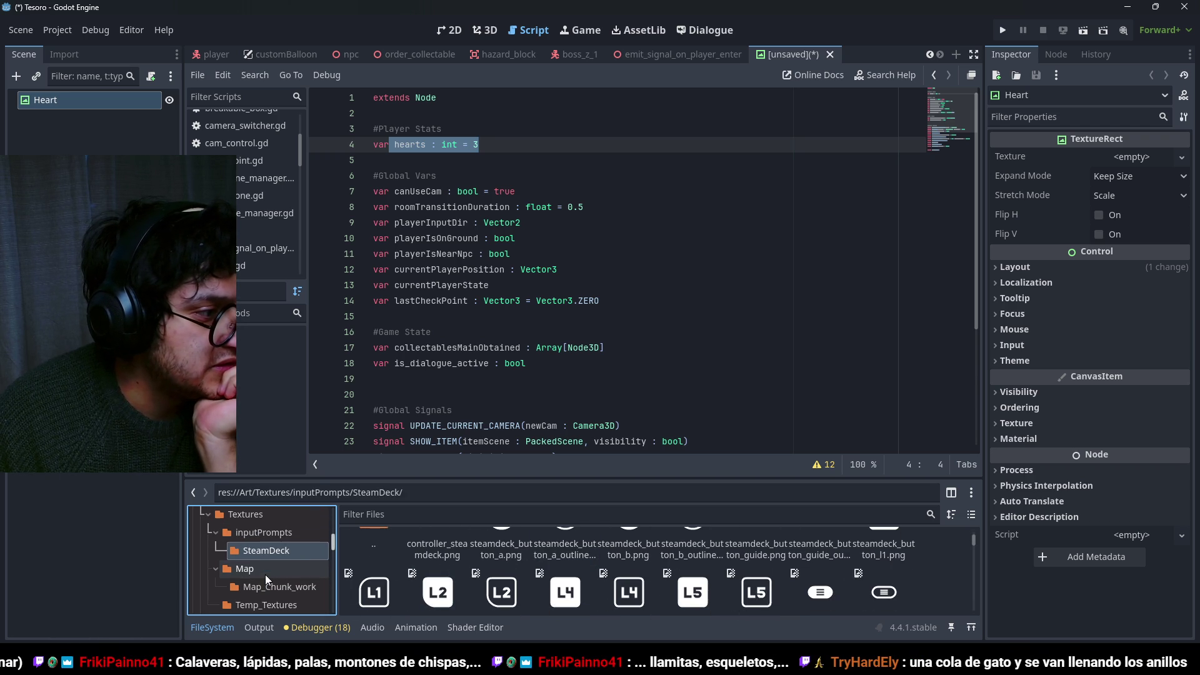
pyautogui.doubleClick(371, 530)
pyautogui.scroll(-1, 290, 575)
pyautogui.click(289, 576)
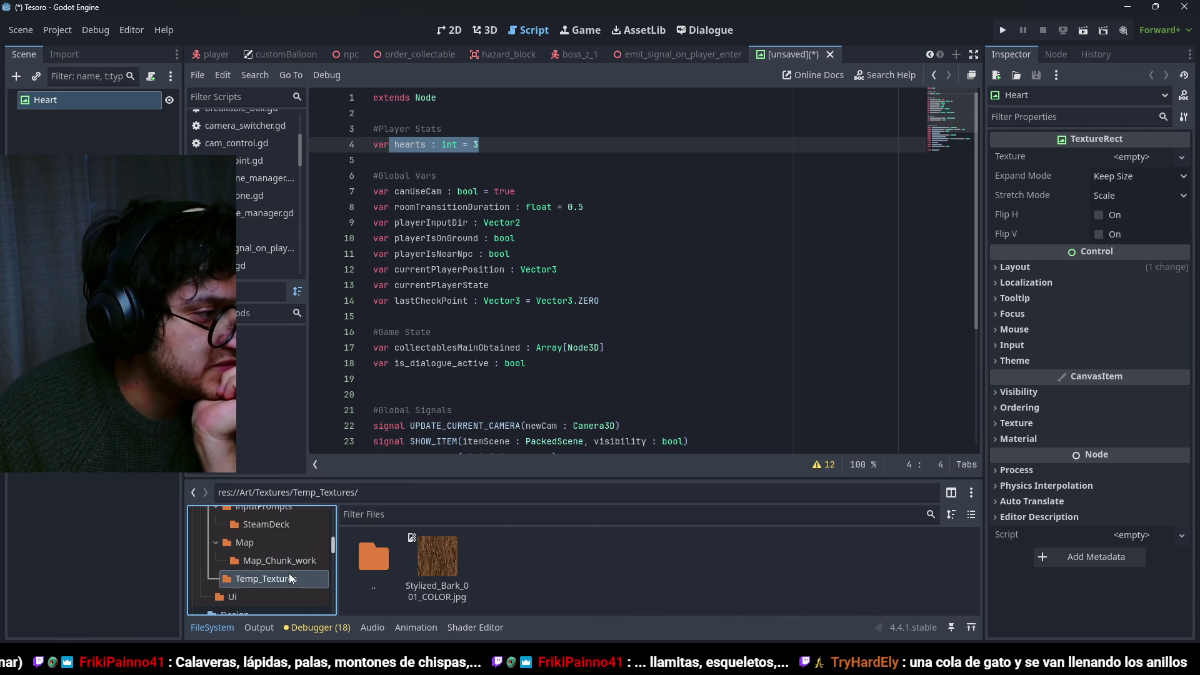
pyautogui.click(270, 595)
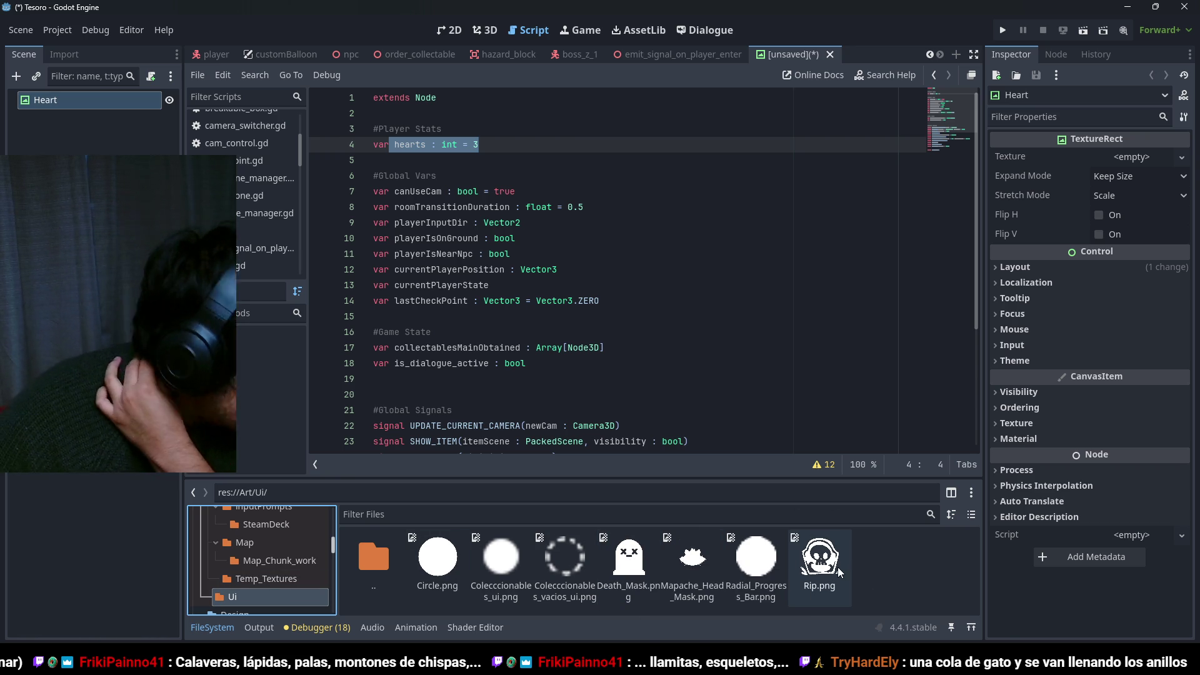
pyautogui.moveTo(848, 574)
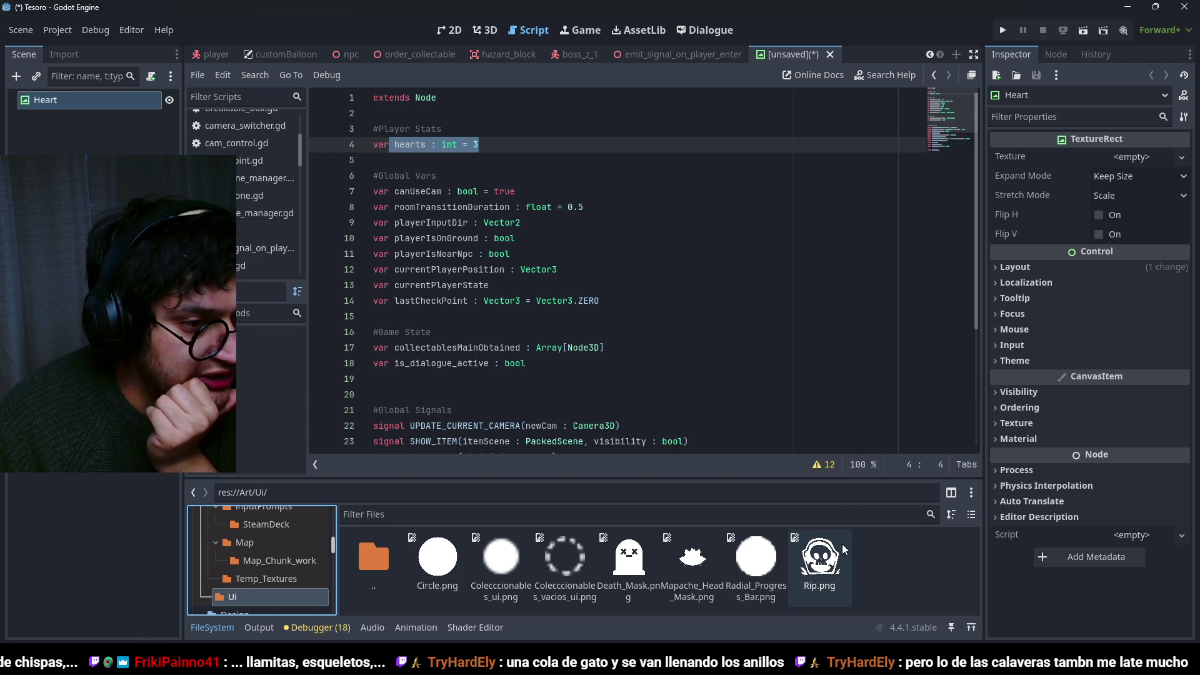
pyautogui.hotkey('alt', 'Tab')
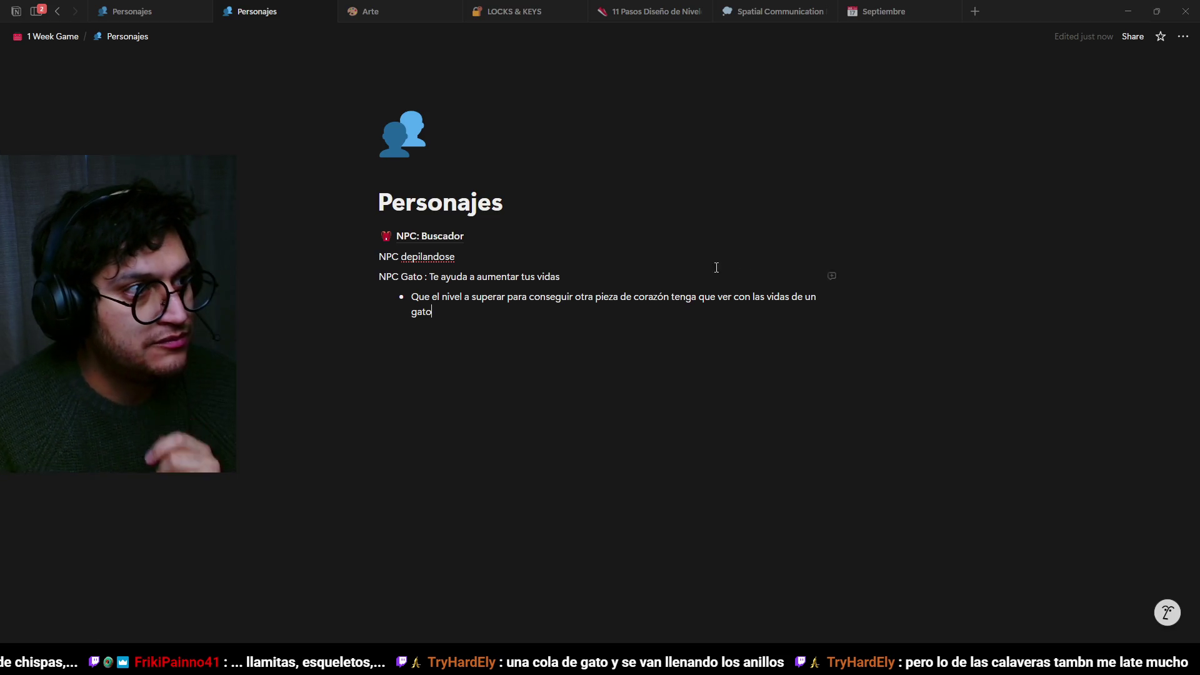
# End the cat-lives bullet with 'gato o craneos', then return to Krita's canvas and zoom out.
pyautogui.click(621, 324)
pyautogui.press('space')
pyautogui.press('Escape')
pyautogui.press('BackSpace')
pyautogui.write('o craneos (?)')
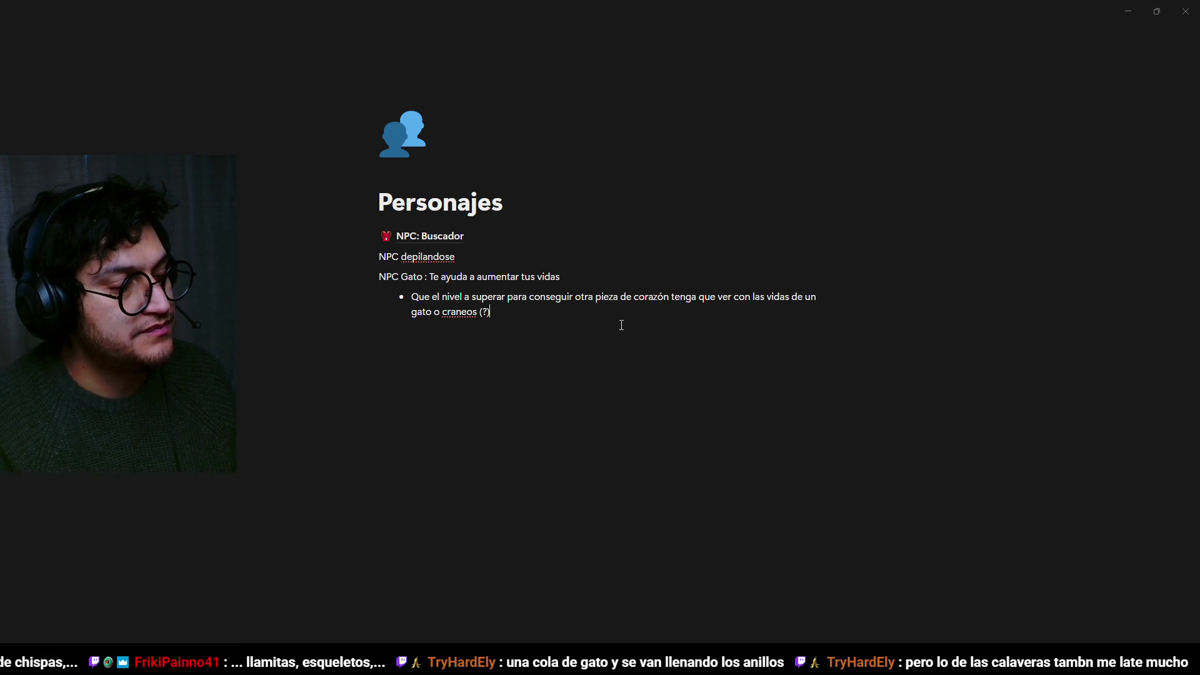
pyautogui.hotkey('alt', 'Tab')
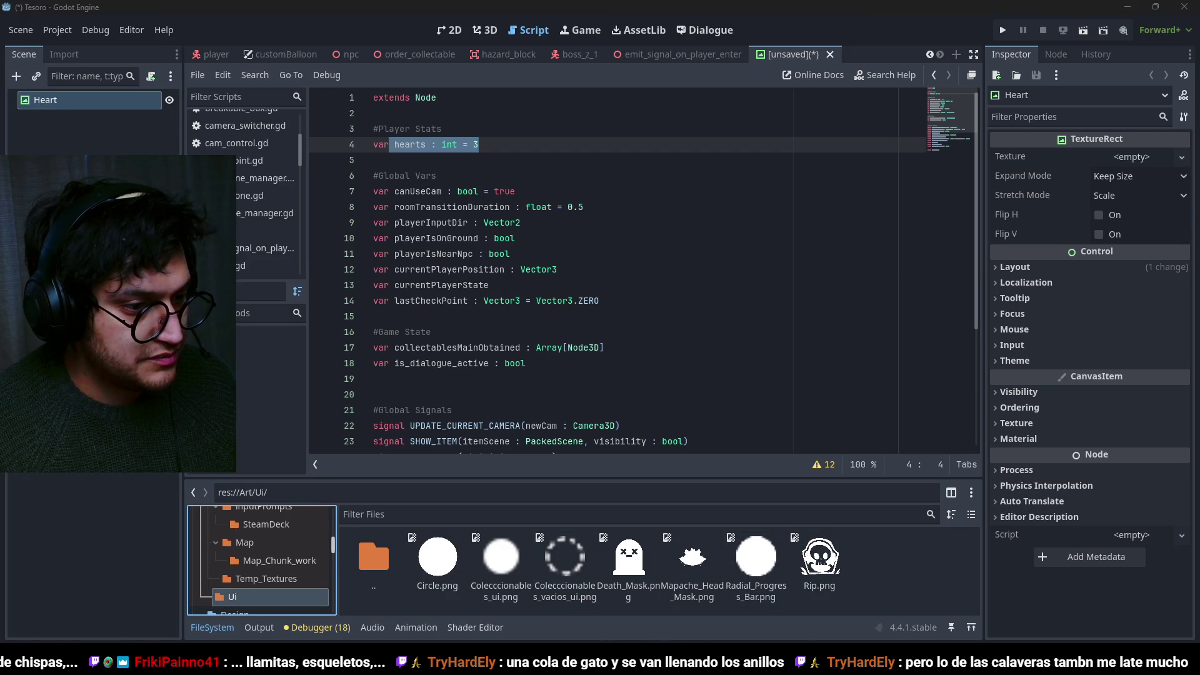
pyautogui.hotkey('alt', 'Tab')
pyautogui.press('-')
# Stamp a round white skull head with an ~82 px brush and add ~9 px drips.
pyautogui.moveTo(1092, 302); pyautogui.dragTo(1046, 299)
pyautogui.moveTo(532, 322); pyautogui.dragTo(532, 322)
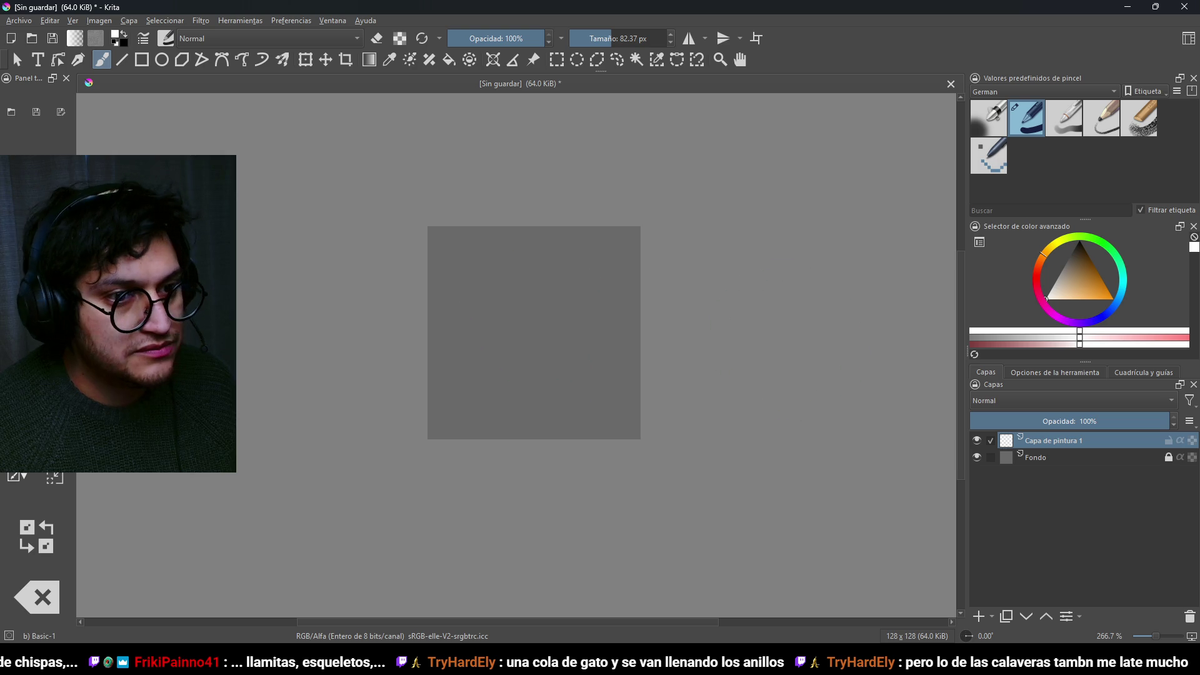
pyautogui.moveTo(572, 362)
pyautogui.mouseDown()
pyautogui.moveTo(542, 318)
pyautogui.moveTo(540, 353)
pyautogui.mouseUp()
pyautogui.hotkey('ctrl', 'z')
pyautogui.click(533, 319)
pyautogui.press('+')
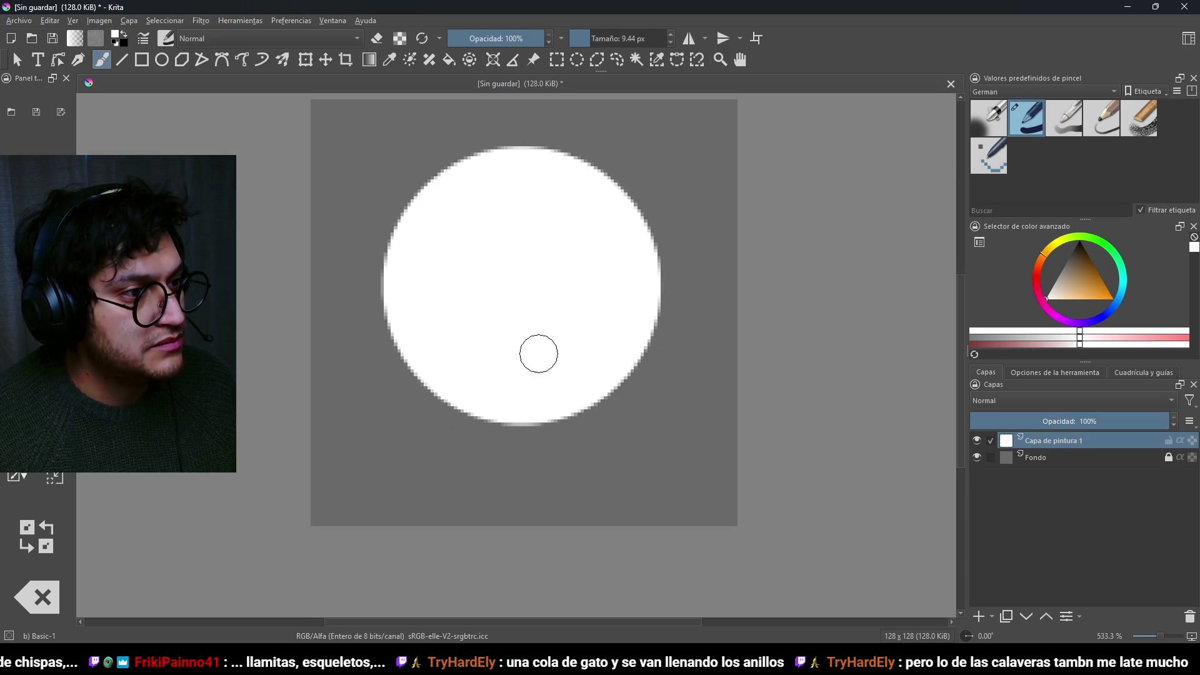
pyautogui.moveTo(449, 445)
pyautogui.mouseDown()
pyautogui.moveTo(463, 407)
pyautogui.moveTo(500, 463)
pyautogui.mouseUp()
pyautogui.moveTo(545, 414); pyautogui.dragTo(548, 463)
pyautogui.moveTo(594, 406)
pyautogui.mouseDown()
pyautogui.moveTo(597, 441)
pyautogui.moveTo(595, 413)
pyautogui.mouseUp()
pyautogui.scroll(-9, 588, 412)
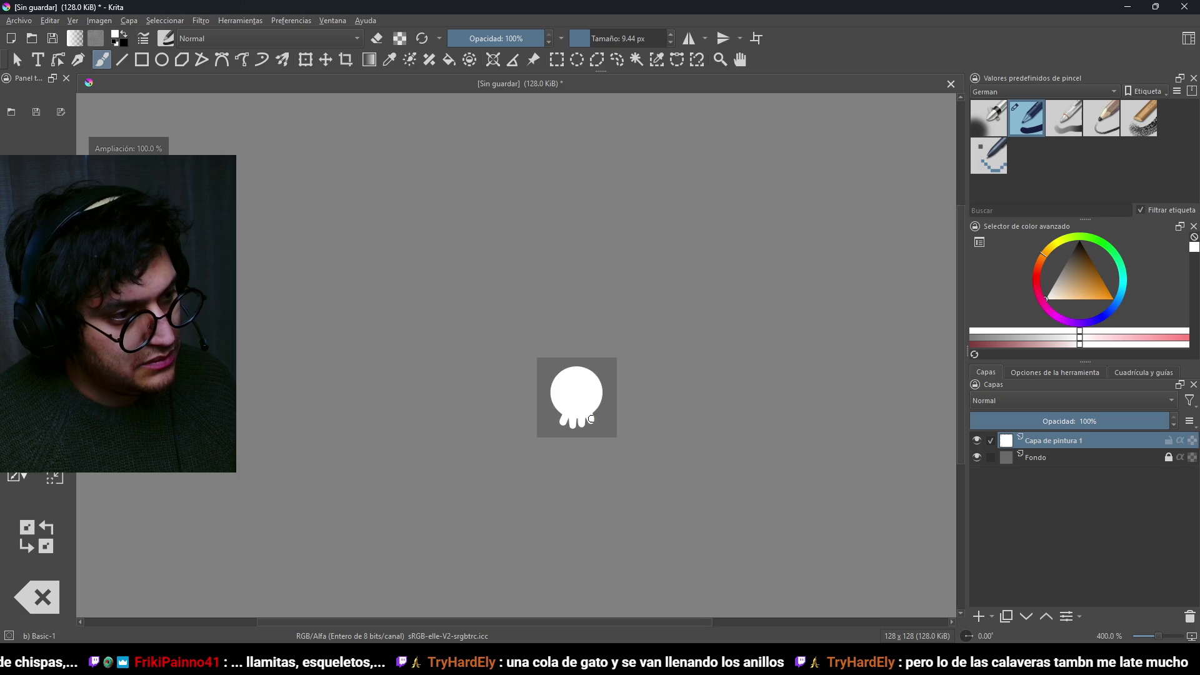
pyautogui.scroll(6, 575, 412)
# Erase a mark and the left and right eye sockets into the white skull.
pyautogui.press('e')
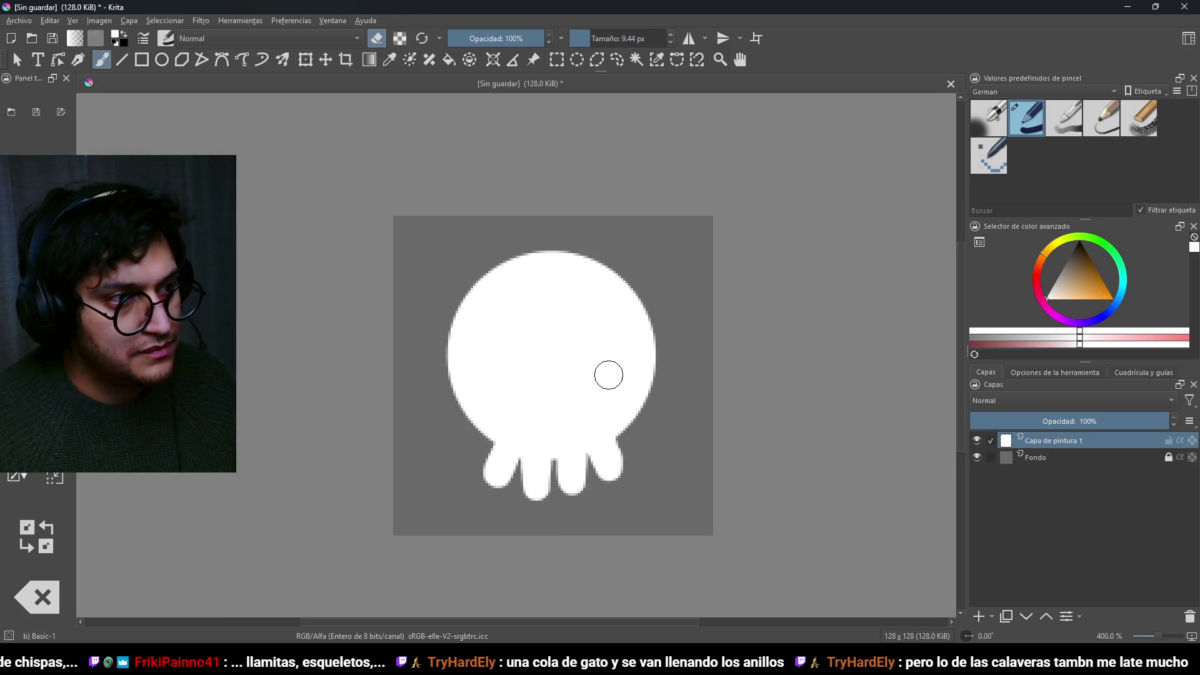
pyautogui.moveTo(541, 415); pyautogui.dragTo(547, 388)
pyautogui.moveTo(588, 341)
pyautogui.mouseDown()
pyautogui.moveTo(570, 363)
pyautogui.moveTo(616, 330)
pyautogui.mouseUp()
pyautogui.moveTo(494, 333)
pyautogui.mouseDown()
pyautogui.moveTo(466, 368)
pyautogui.moveTo(500, 304)
pyautogui.moveTo(525, 341)
pyautogui.moveTo(482, 322)
pyautogui.moveTo(466, 349)
pyautogui.mouseUp()
pyautogui.scroll(-8, 620, 417)
pyautogui.scroll(10, 625, 418)
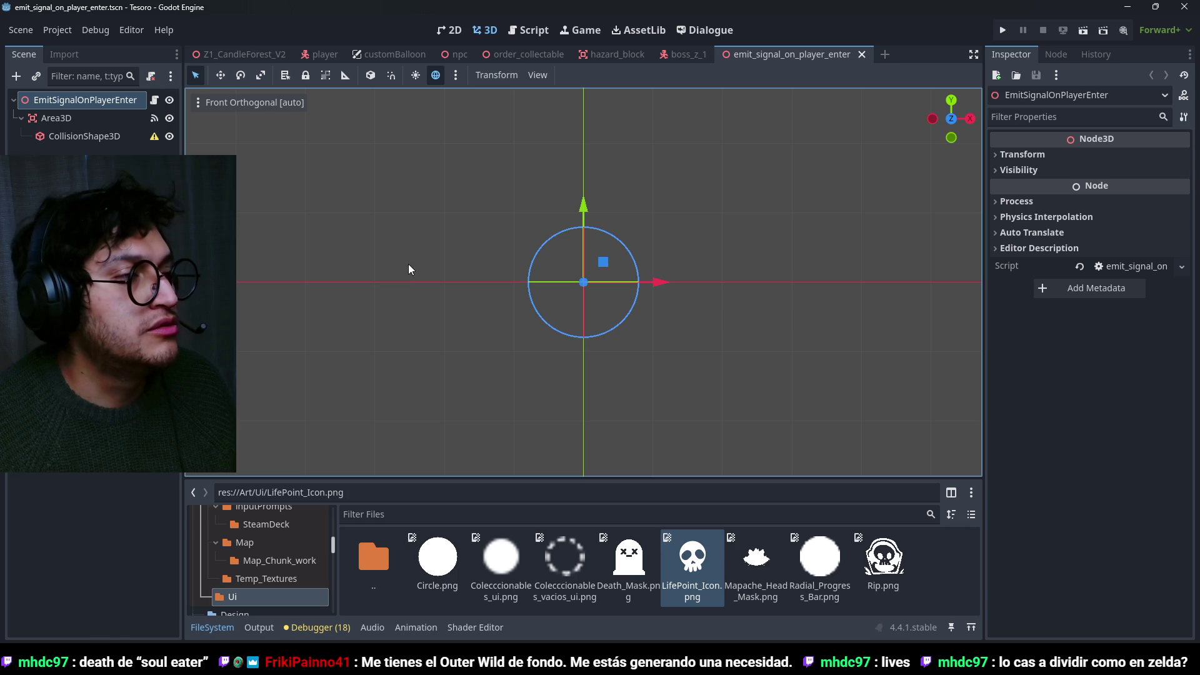
# Open res://Scenes/UI and the player scene, then open the hearts container's HeartsManager script.
pyautogui.scroll(-6, 275, 580)
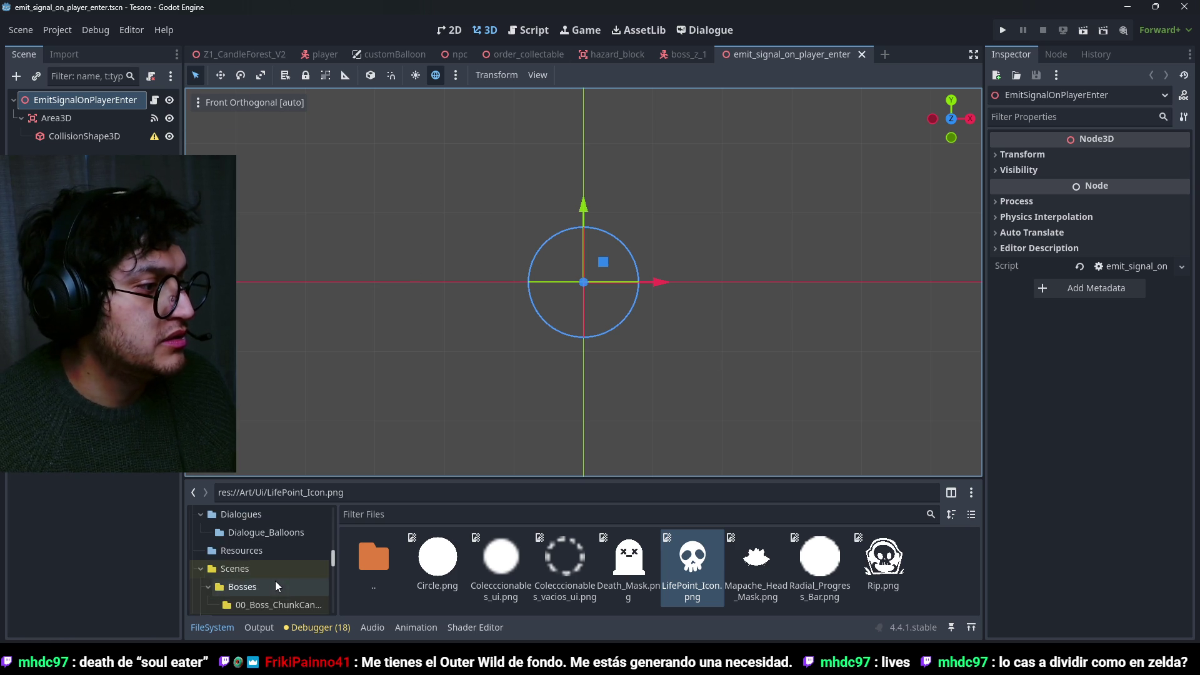
pyautogui.scroll(-3, 263, 590)
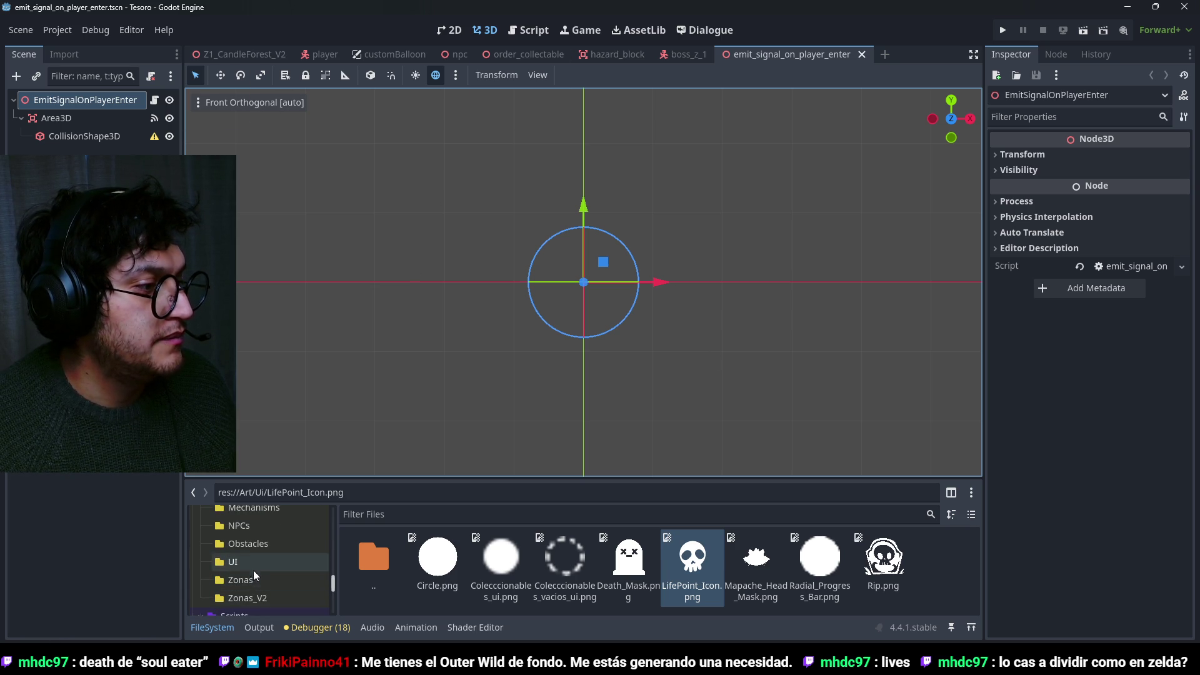
pyautogui.click(254, 568)
pyautogui.click(240, 54)
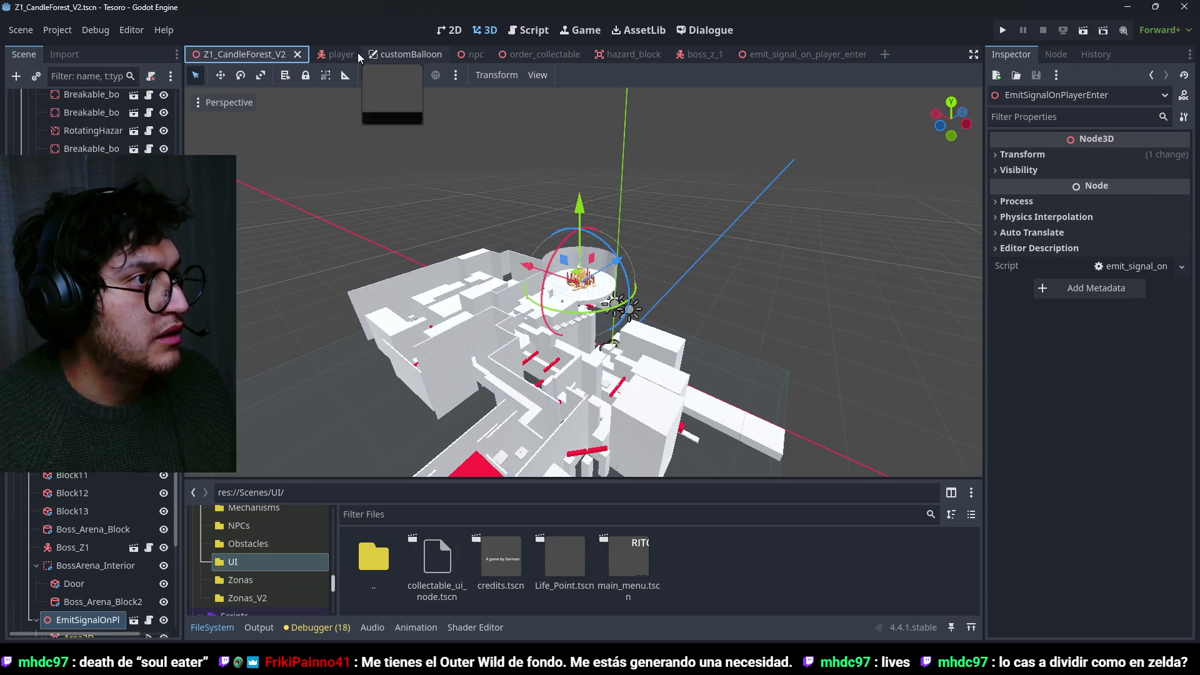
pyautogui.click(321, 54)
pyautogui.click(87, 294)
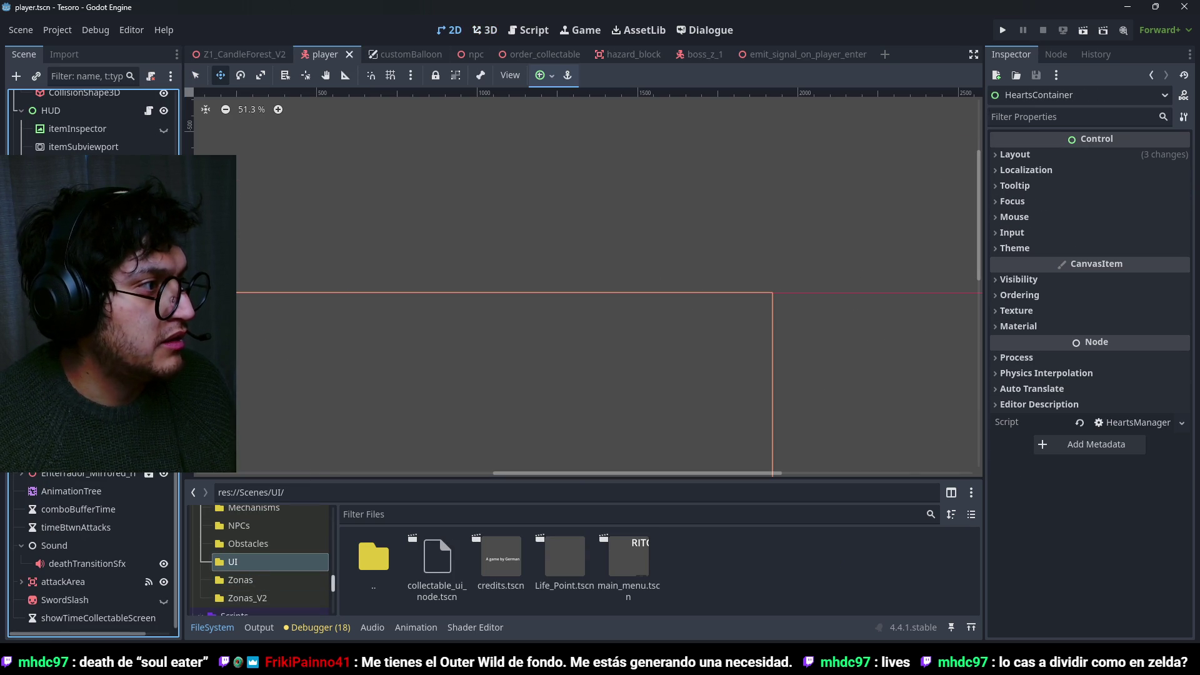
pyautogui.click(149, 293)
pyautogui.press('Return')
pyautogui.write('func ready')
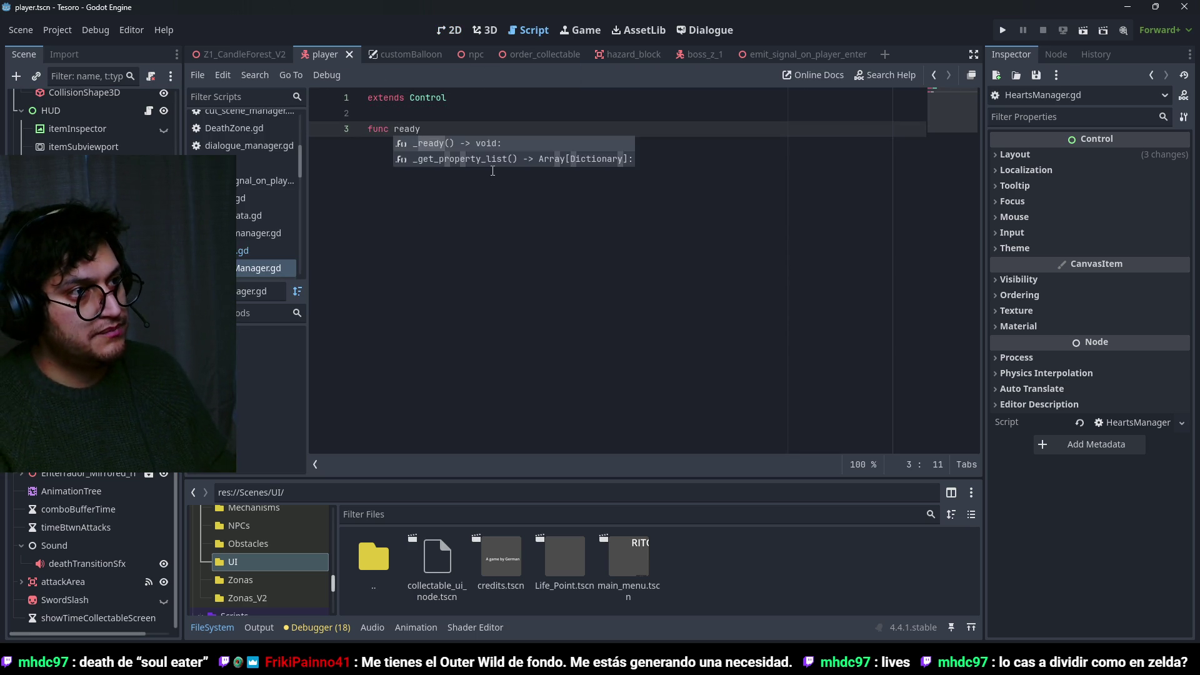
pyautogui.press('Return')
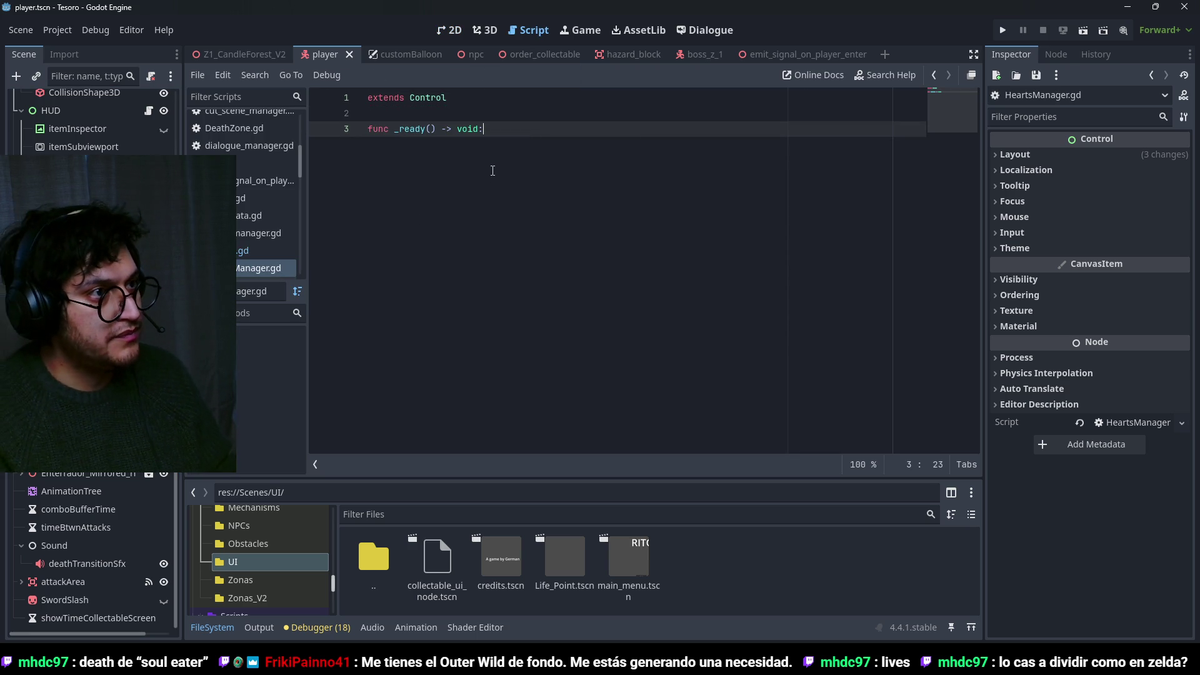
pyautogui.press('Return')
pyautogui.moveTo(81, 164); pyautogui.dragTo(475, 113)
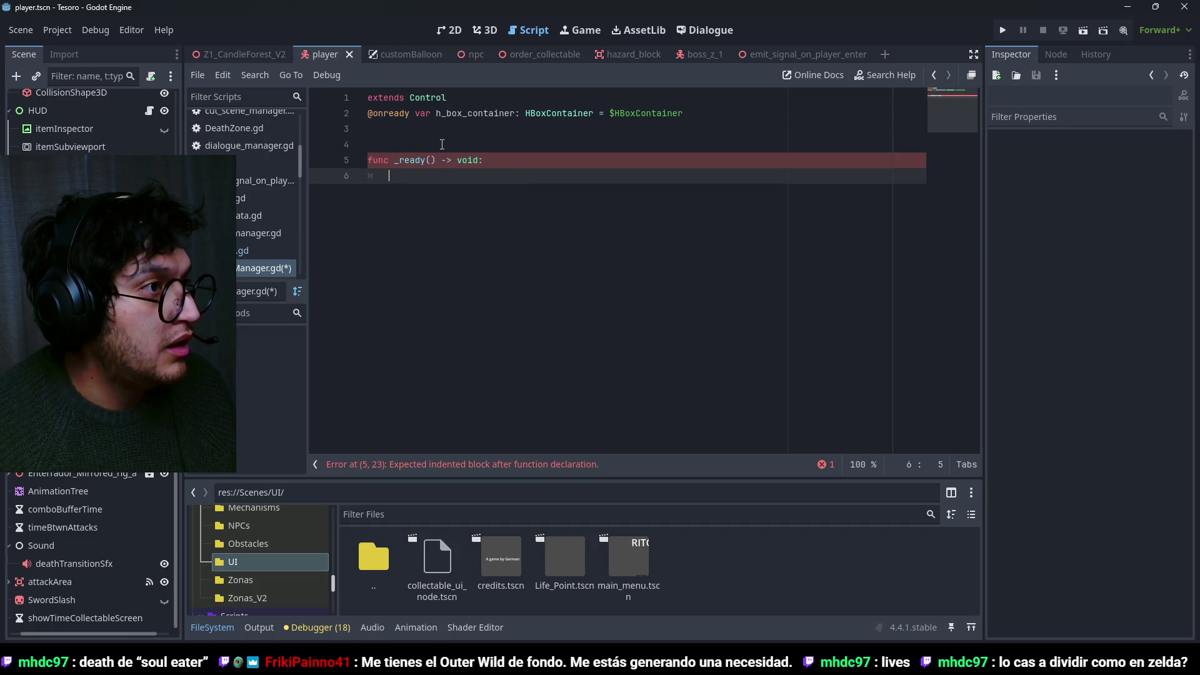
pyautogui.write('Globals.')
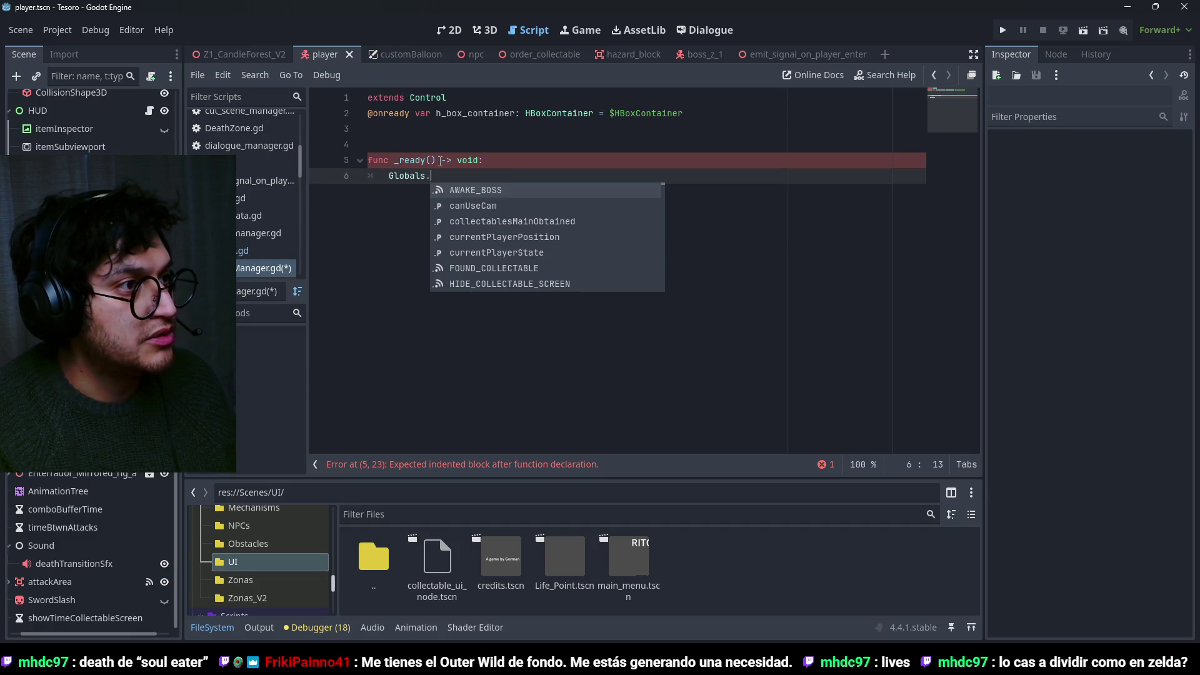
pyautogui.write('Life')
pyautogui.press('Return')
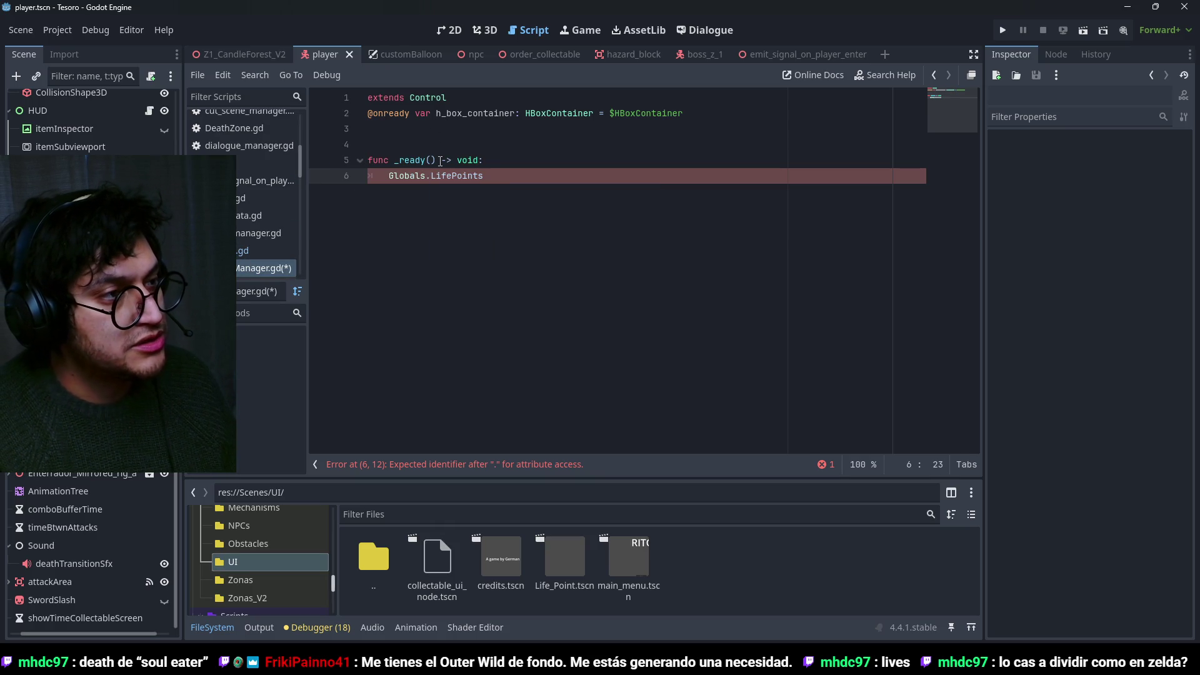
# Turn that line into a 'for point in Globals.LifePoints:' loop.
pyautogui.click(390, 176)
pyautogui.write('for point in')
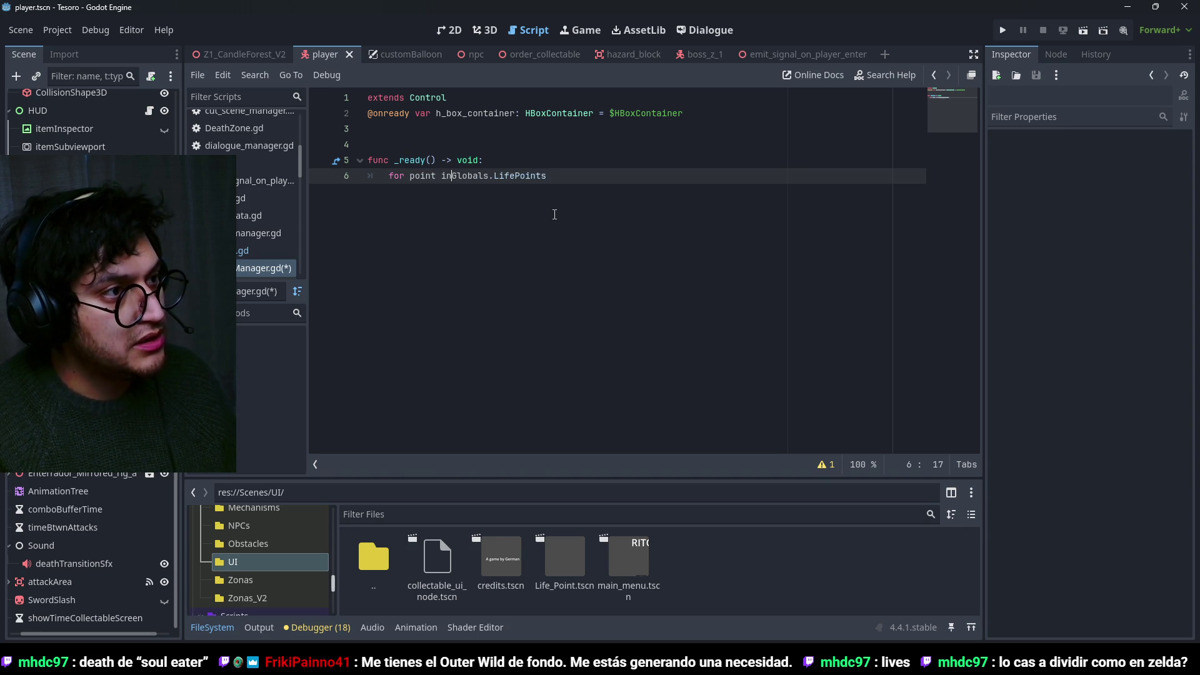
pyautogui.click(574, 176)
pyautogui.write(':')
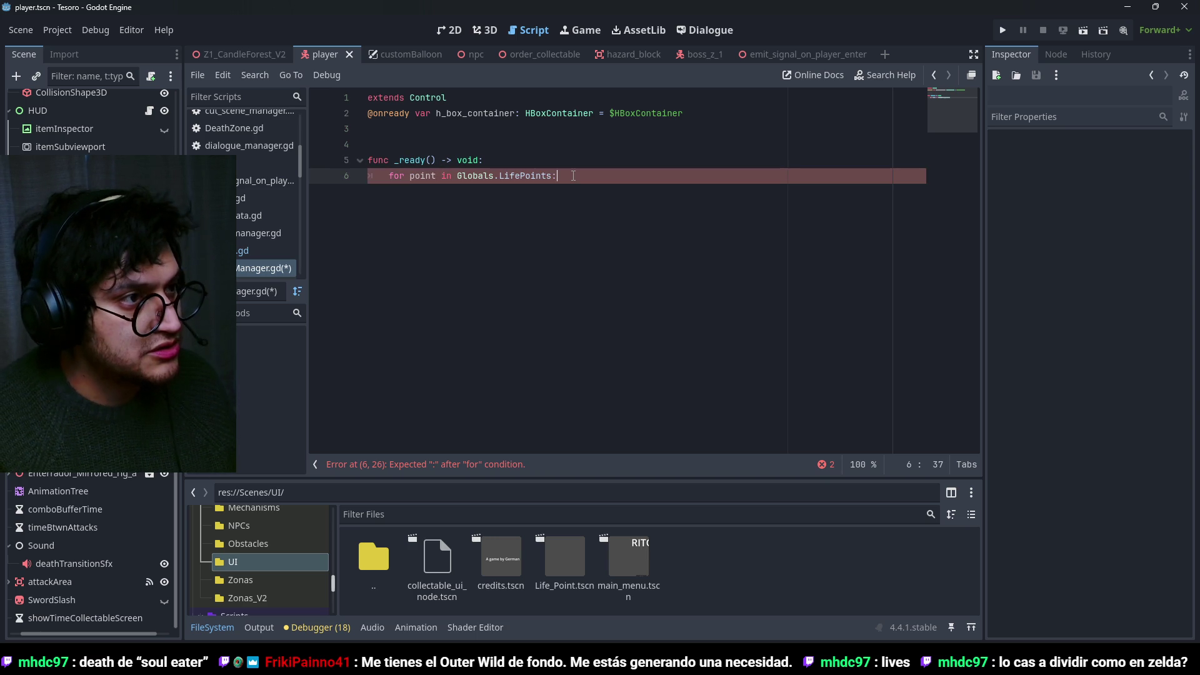
pyautogui.press('Return')
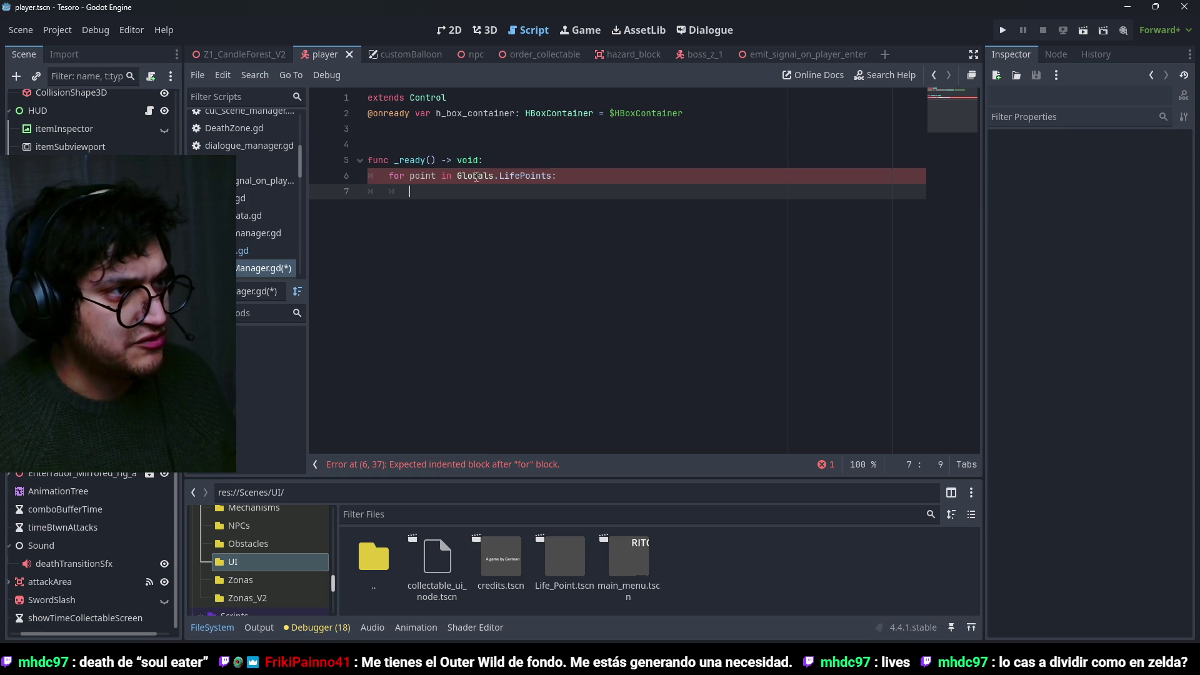
pyautogui.moveTo(475, 181)
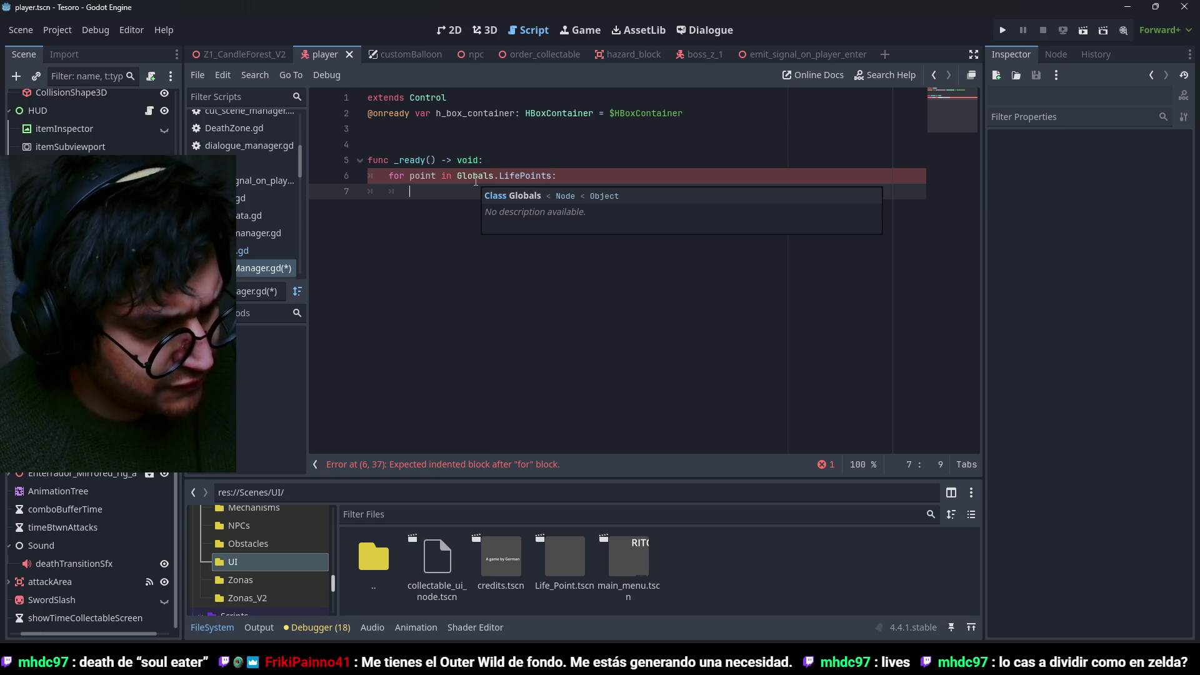
pyautogui.doubleClick(525, 176)
pyautogui.press('Left')
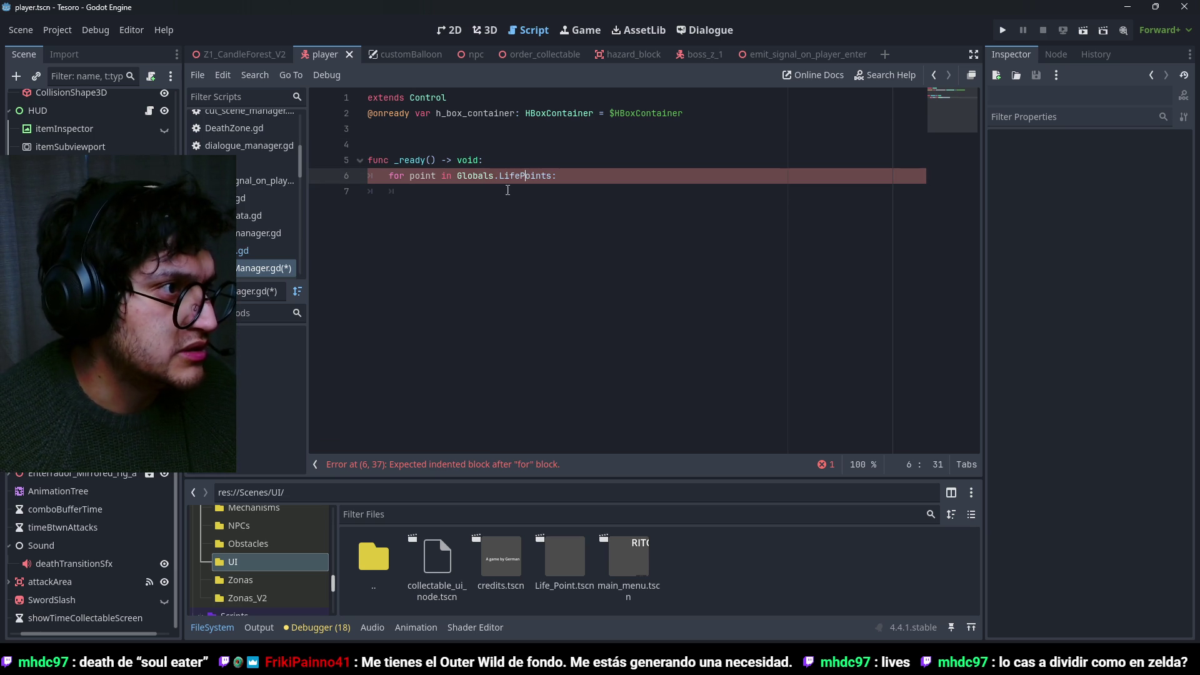
pyautogui.click(472, 198)
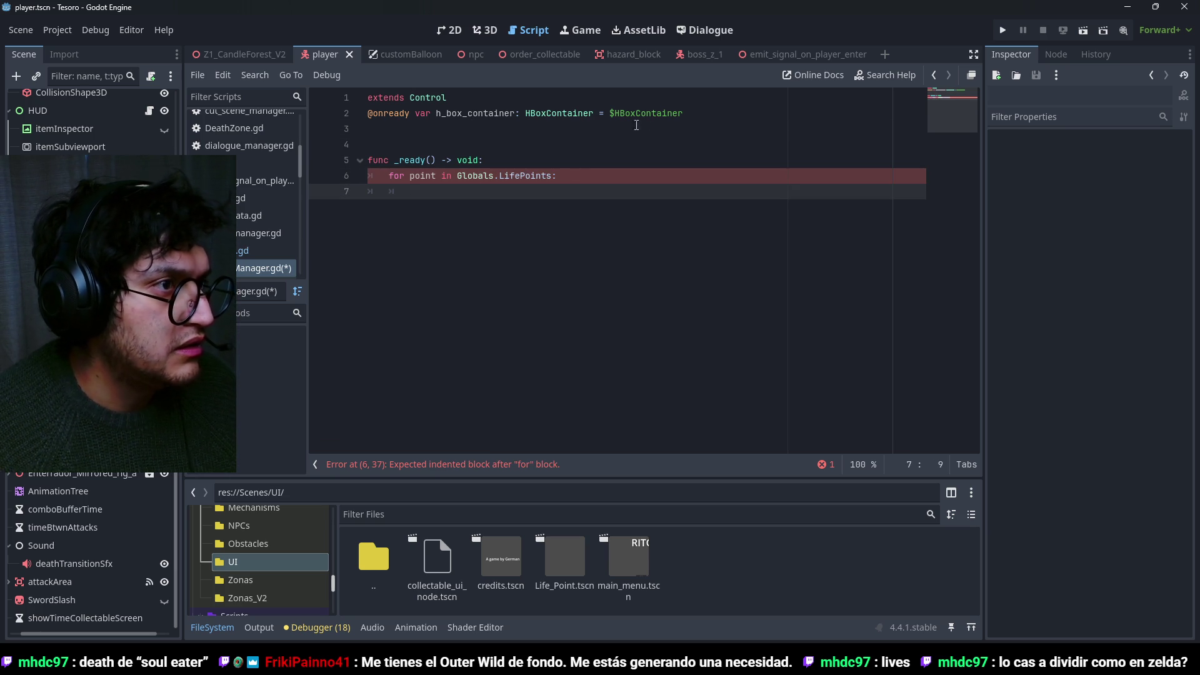
# Preload Life_Point.tscn as LIFE_POINT and instantiate it inside the loop.
pyautogui.moveTo(515, 113); pyautogui.dragTo(482, 123)
pyautogui.click(428, 202)
pyautogui.click(750, 112)
pyautogui.scroll(-1, 294, 579)
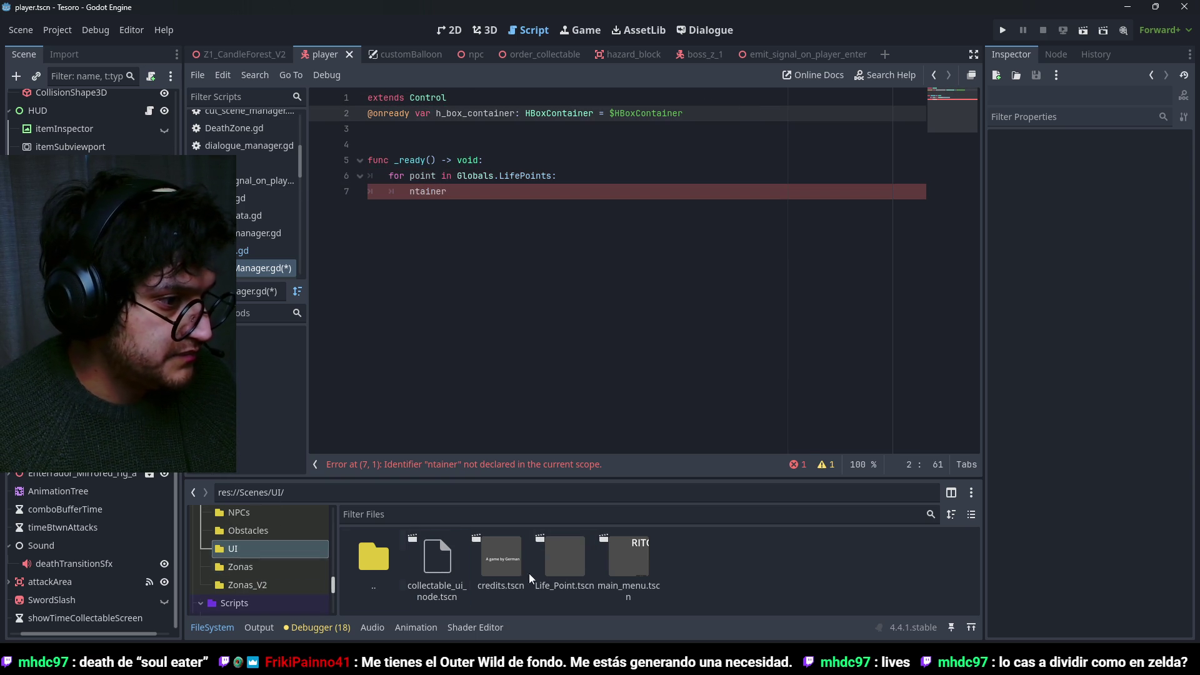
pyautogui.moveTo(563, 559)
pyautogui.mouseDown()
pyautogui.moveTo(516, 309)
pyautogui.moveTo(406, 134)
pyautogui.mouseUp()
pyautogui.doubleClick(436, 132)
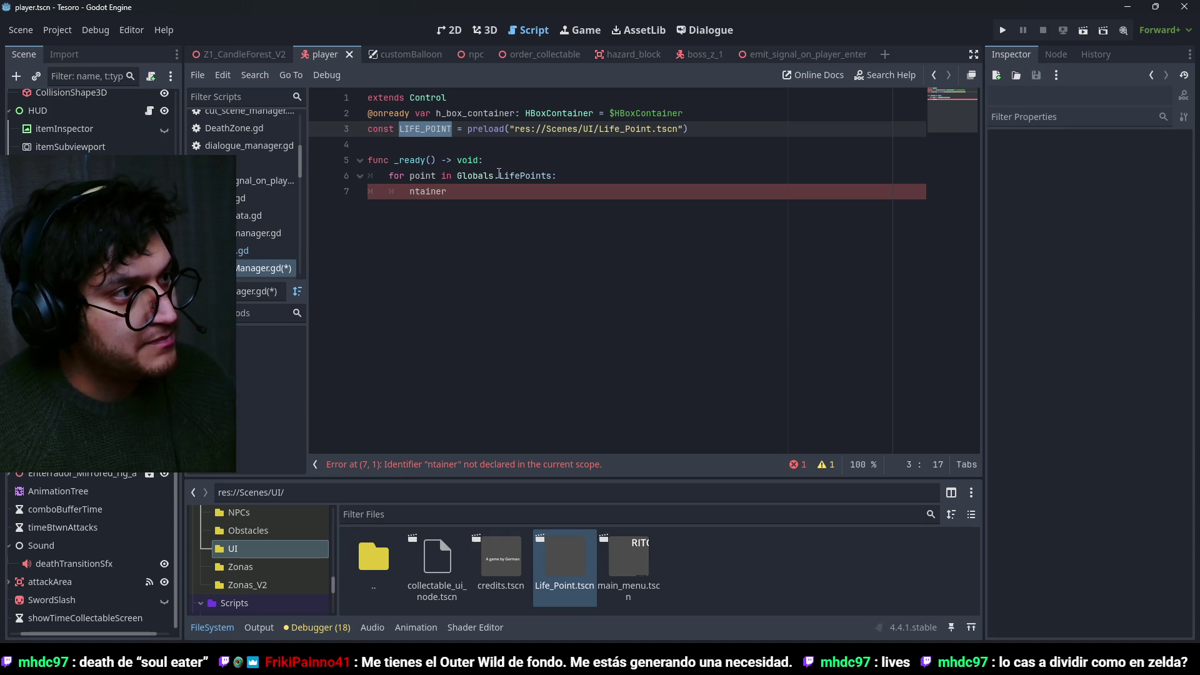
pyautogui.doubleClick(462, 195)
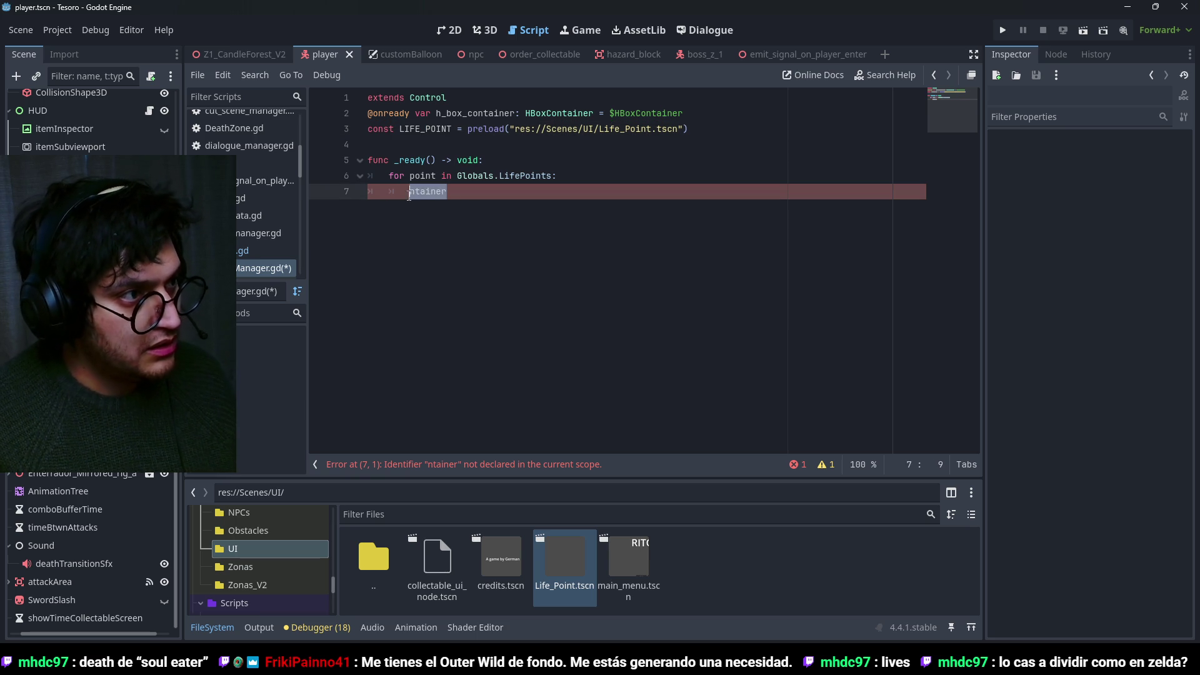
pyautogui.write('newLifePo')
pyautogui.press('BackSpace')
pyautogui.write('= LIFE_POINT')
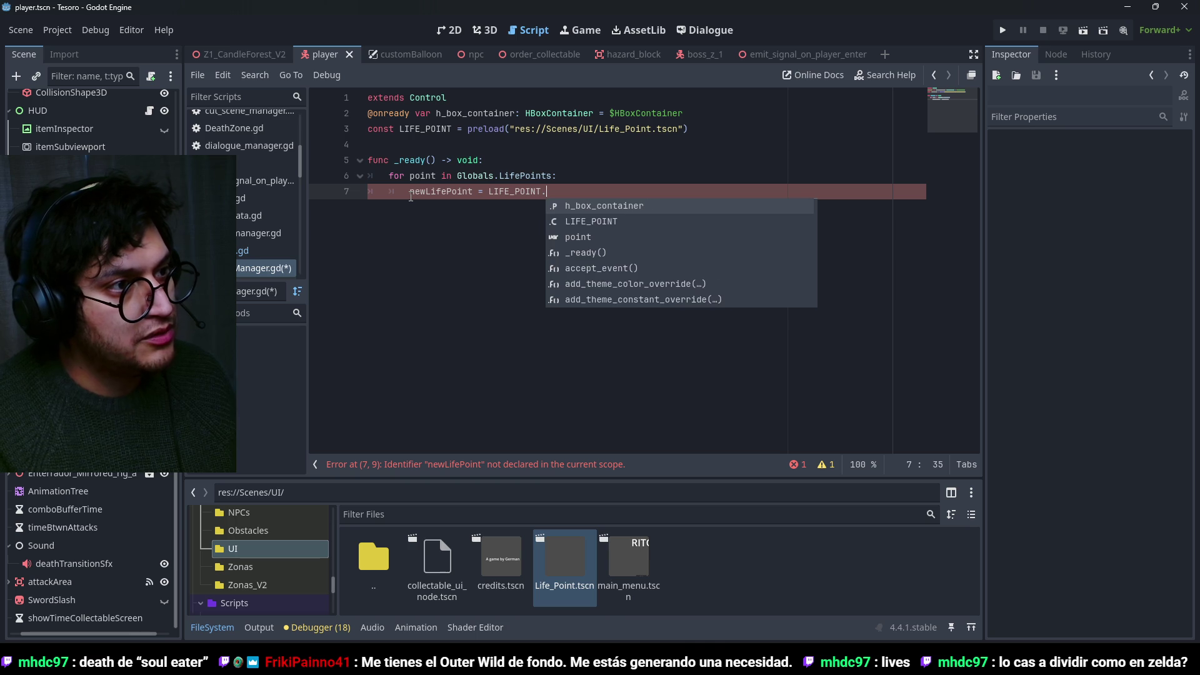
pyautogui.write('.instantiate(')
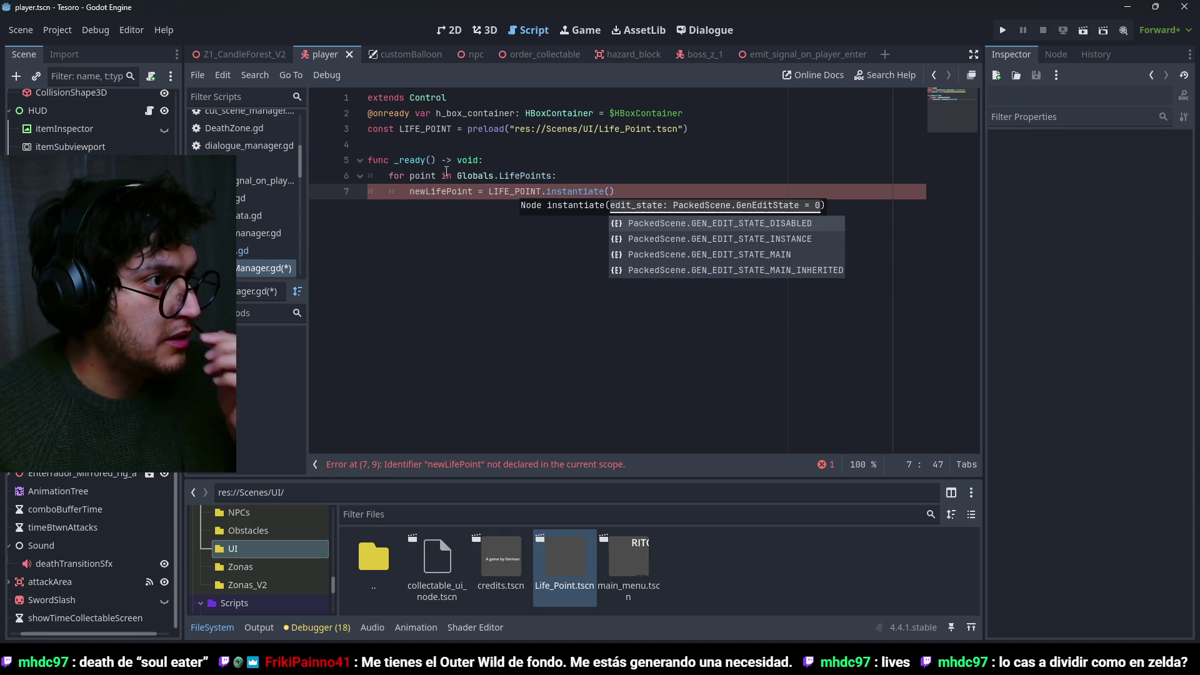
# Add h_box_container.add_child(newLifePoint) inside the loop.
pyautogui.click(478, 110)
pyautogui.doubleClick(479, 113)
pyautogui.hotkey('ctrl', 'c')
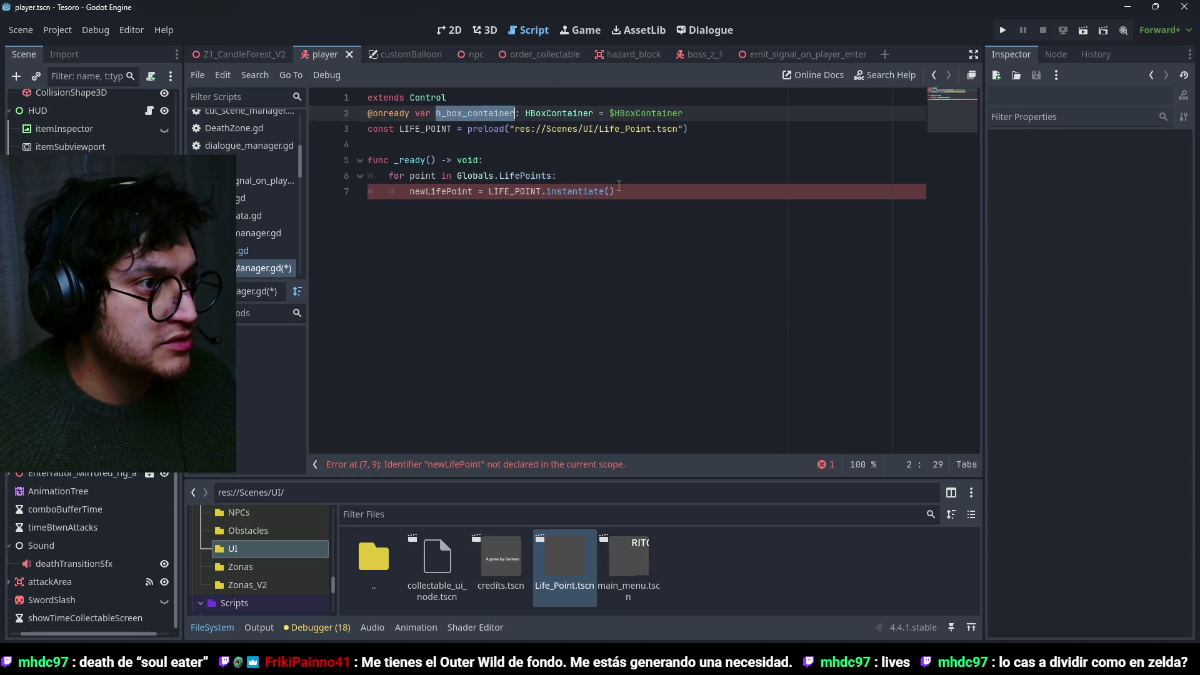
pyautogui.click(625, 191)
pyautogui.press('Return')
pyautogui.hotkey('ctrl', 'v')
pyautogui.write('.add_child')
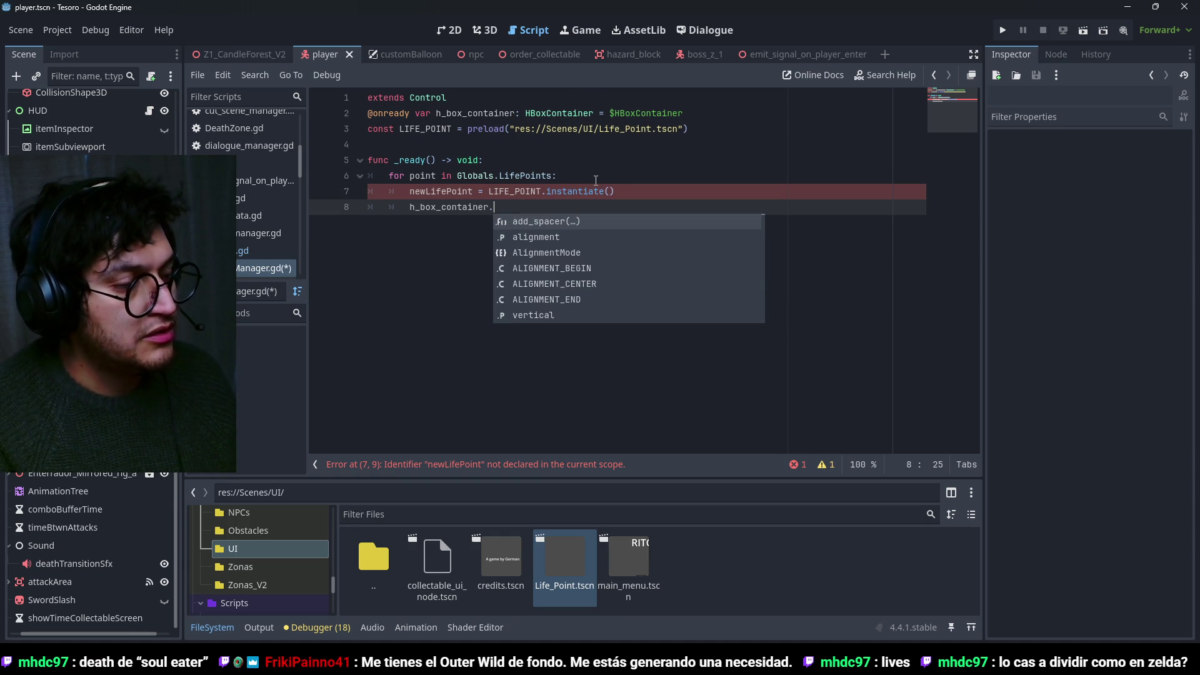
pyautogui.press('Return')
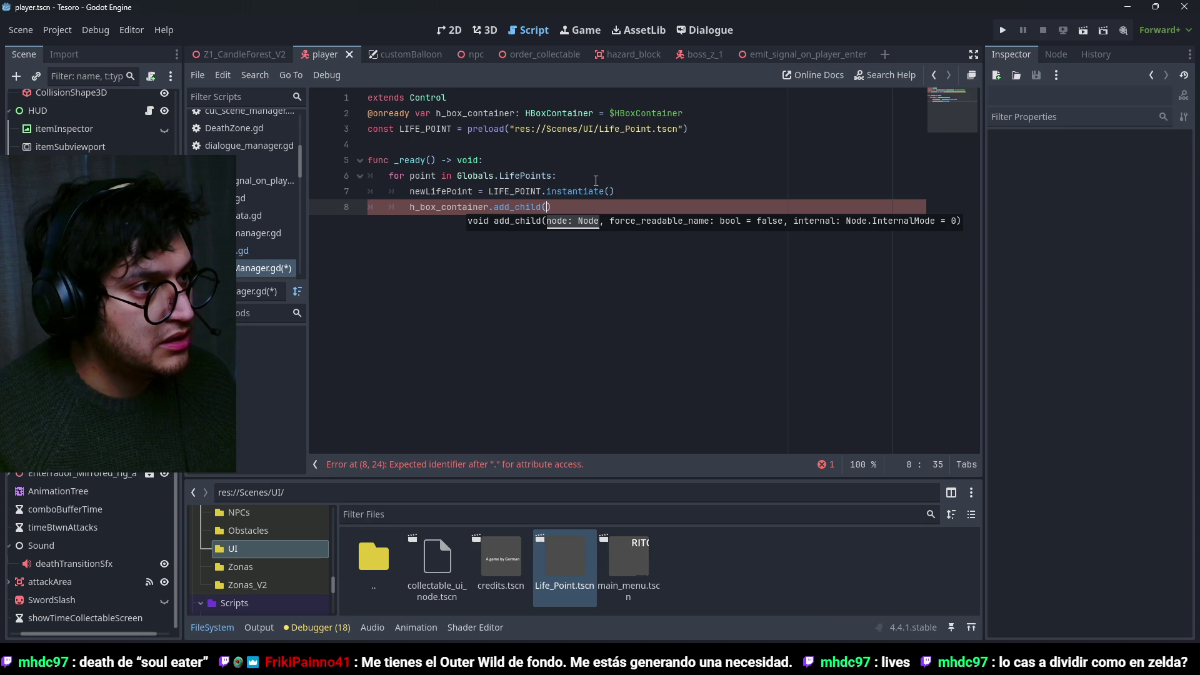
pyautogui.doubleClick(441, 192)
pyautogui.hotkey('ctrl', 'c')
pyautogui.click(547, 207)
pyautogui.hotkey('ctrl', 'v')
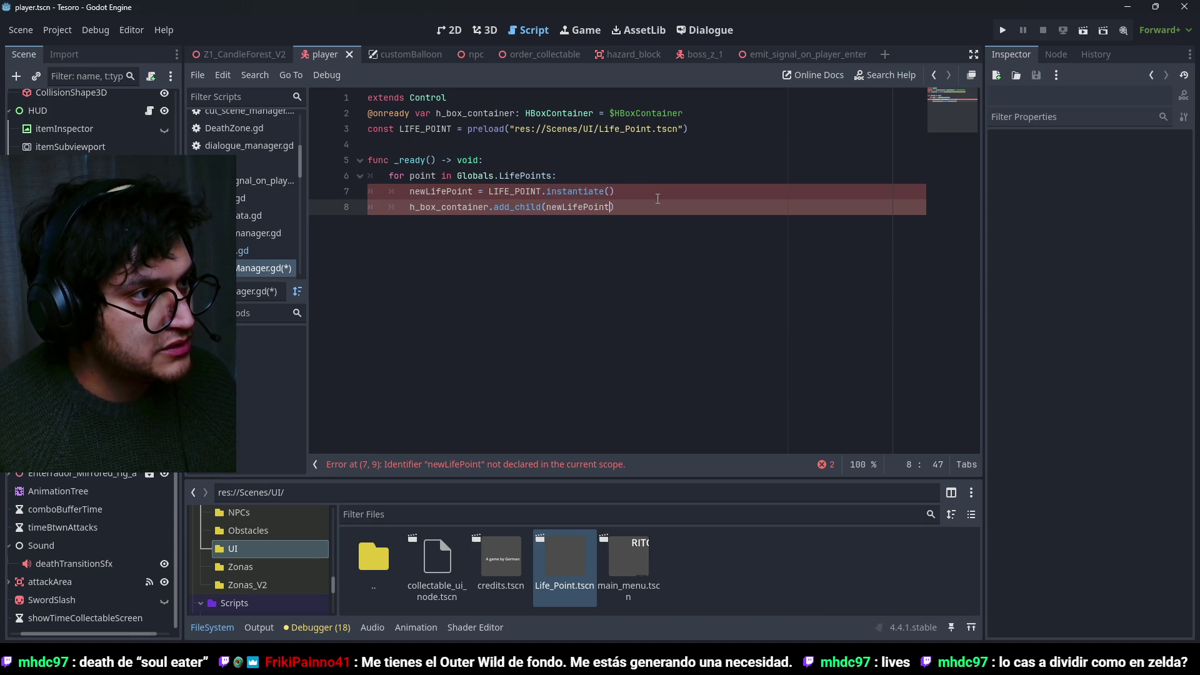
# Declare newLifePoint, save the script and scene, and run the game with F5.
pyautogui.hotkey('ctrl', 's')
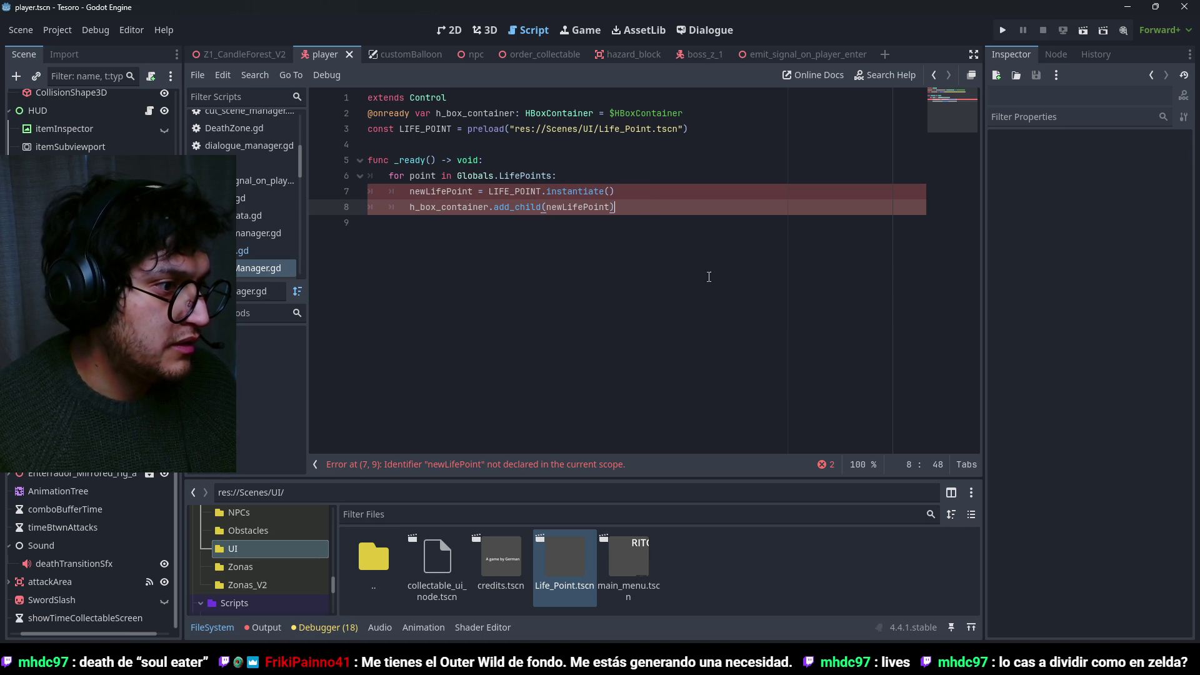
pyautogui.click(409, 192)
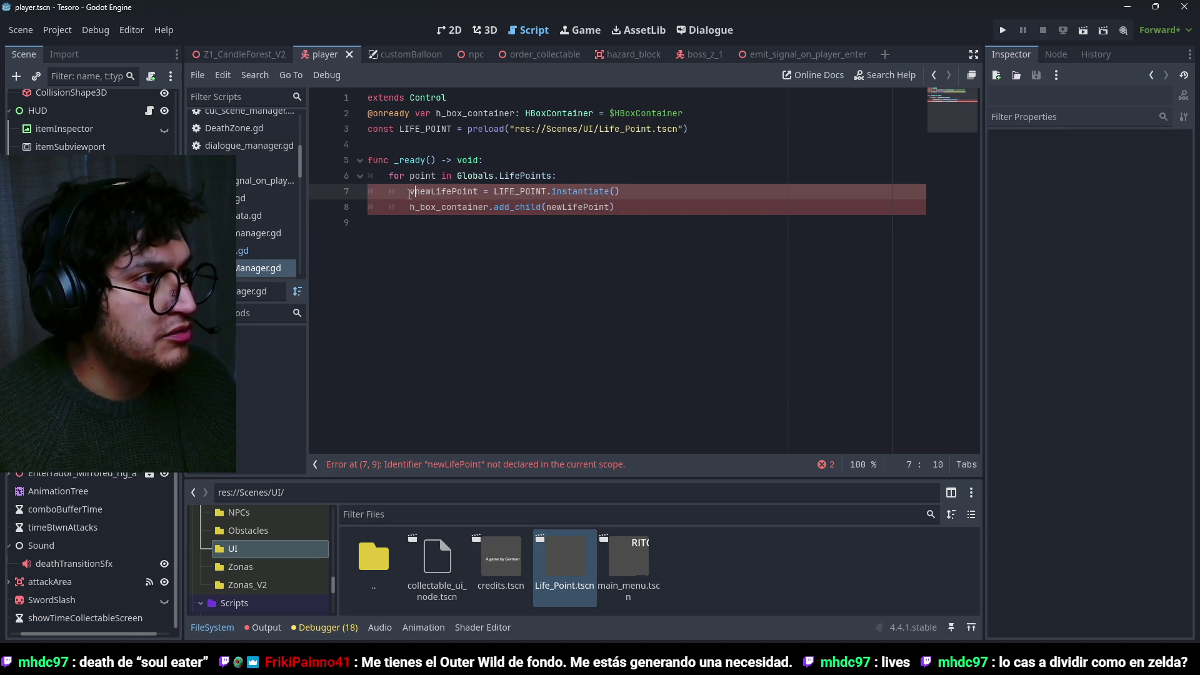
pyautogui.write('var')
pyautogui.hotkey('ctrl', 's')
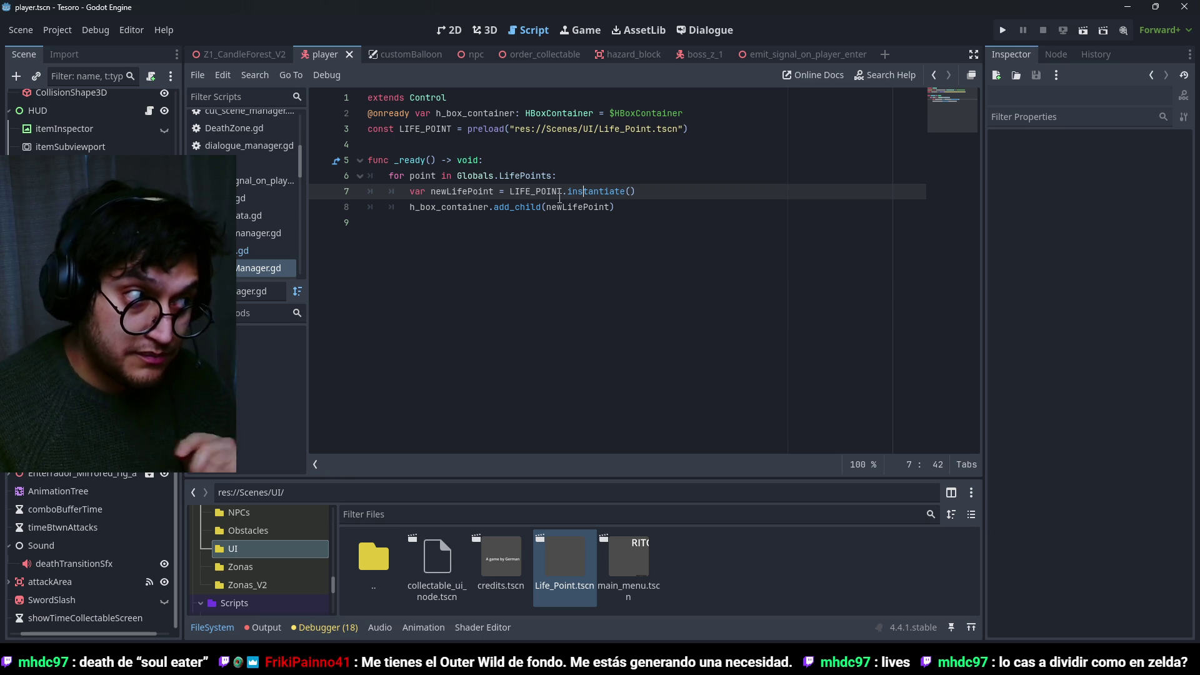
pyautogui.click(525, 246)
pyautogui.hotkey('ctrl', 's')
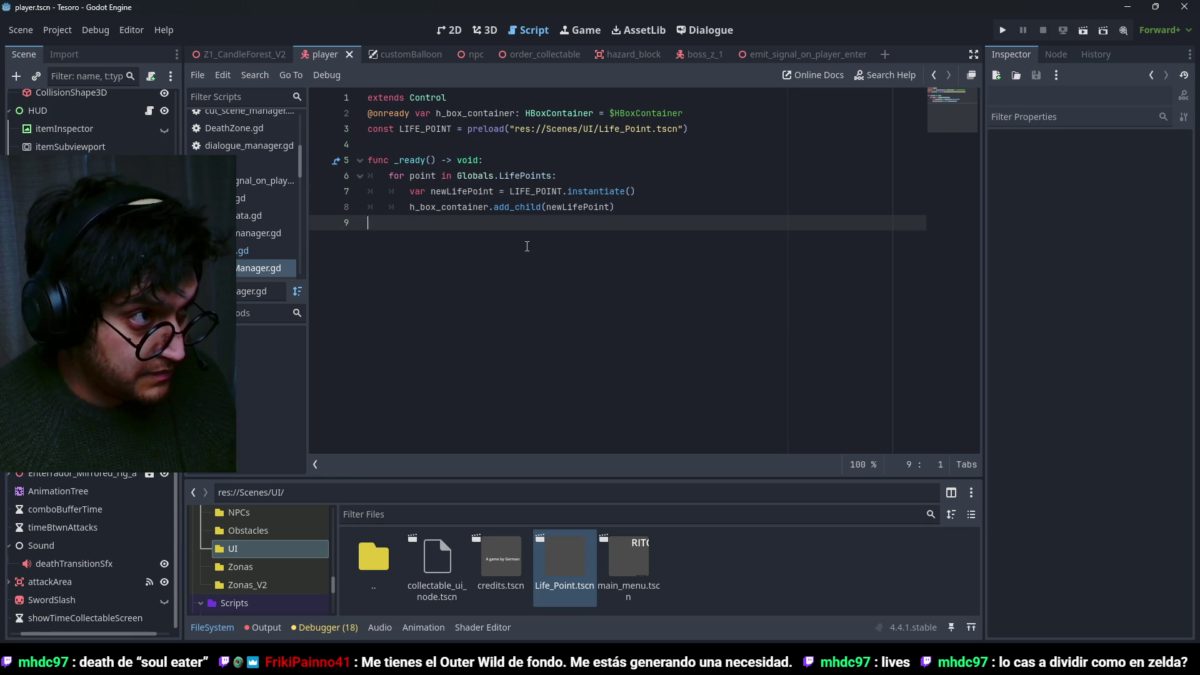
pyautogui.click(559, 164)
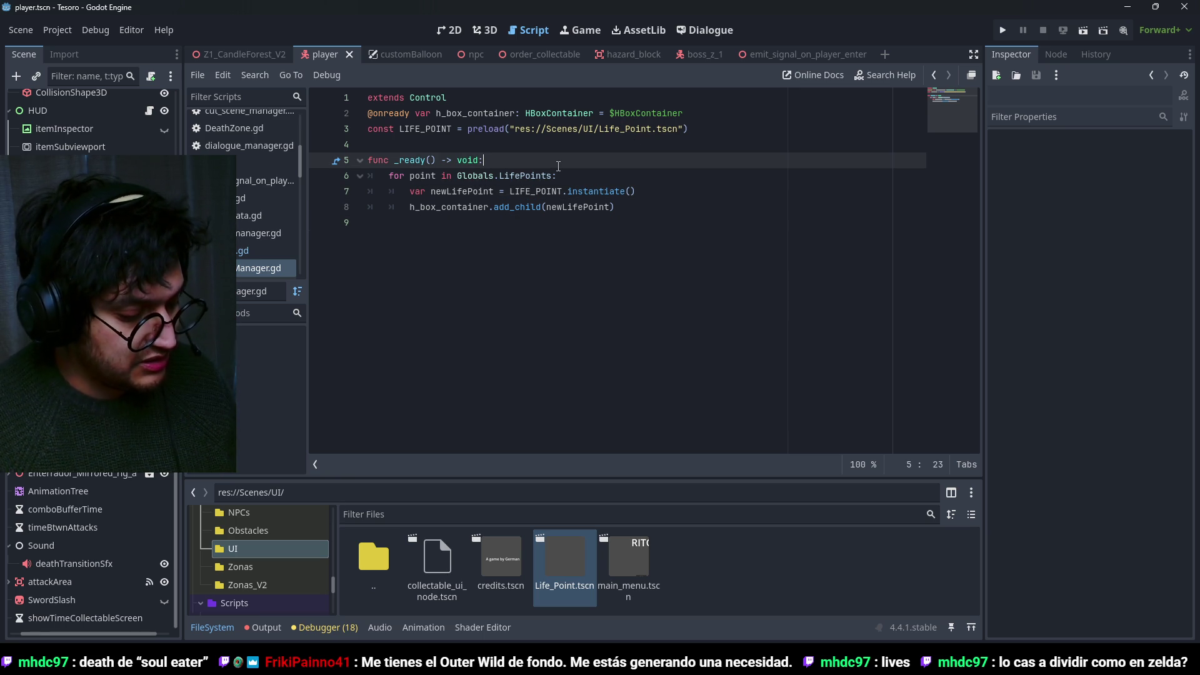
pyautogui.hotkey('ctrl', 's')
pyautogui.press('F5')
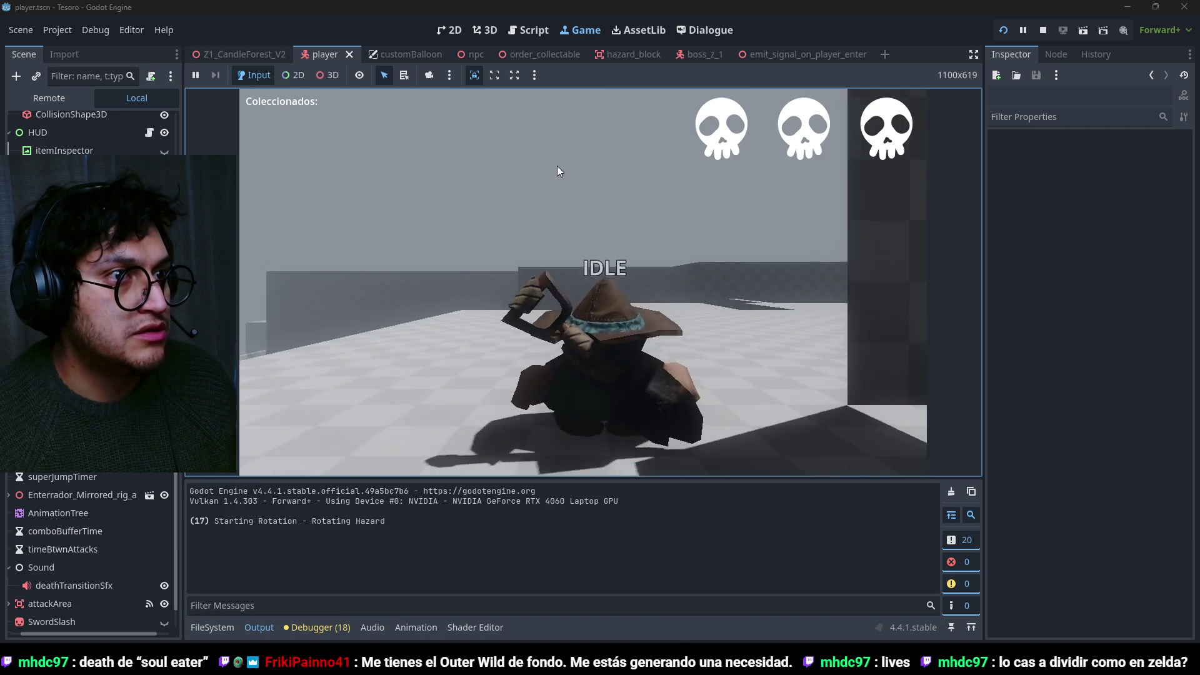
# Walk the character in the test run, stop it with F8, then switch to Krita.
pyautogui.press('d')
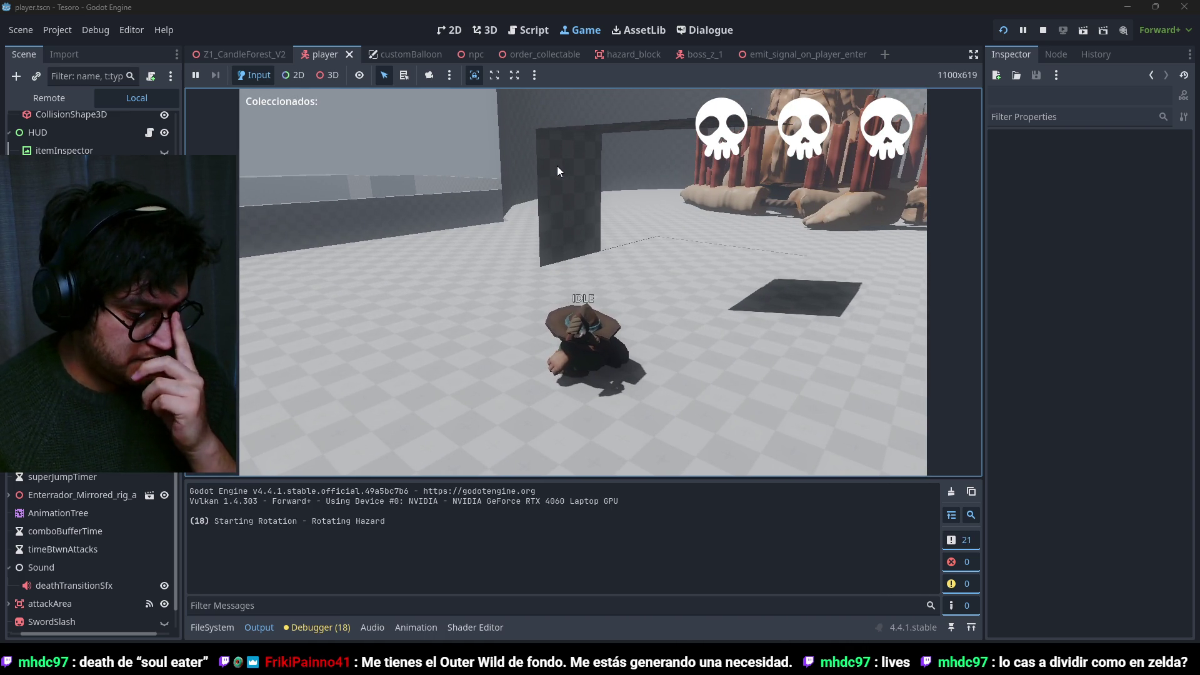
pyautogui.press('F8')
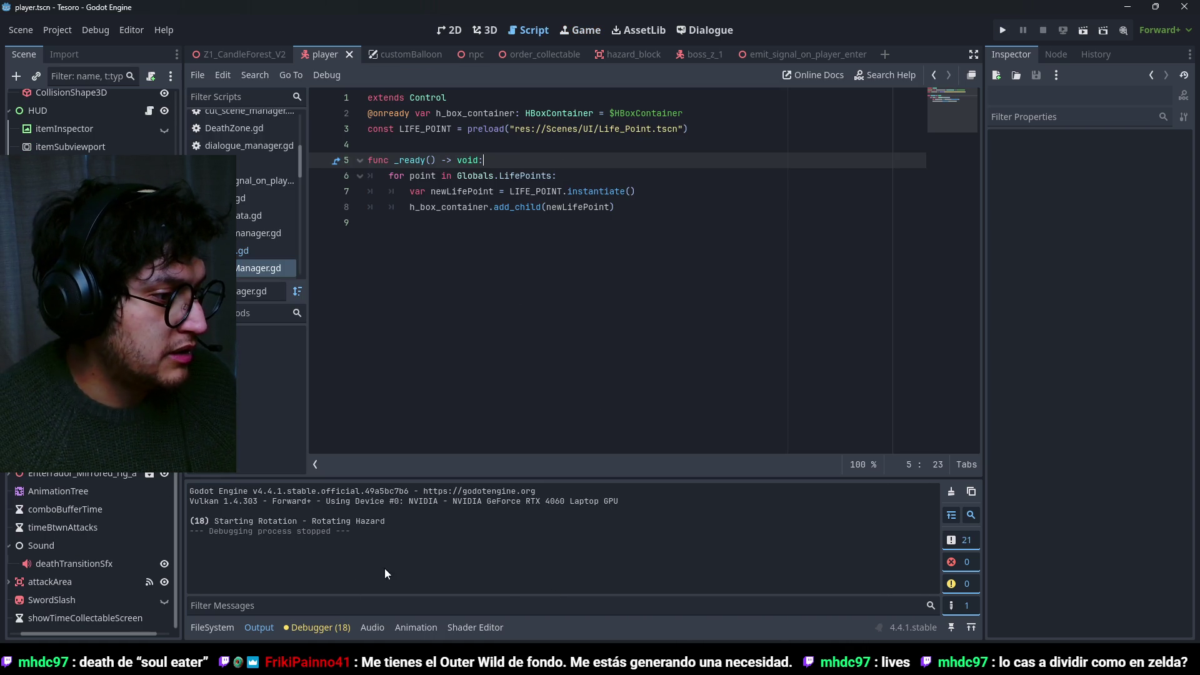
pyautogui.hotkey('alt', 'Tab')
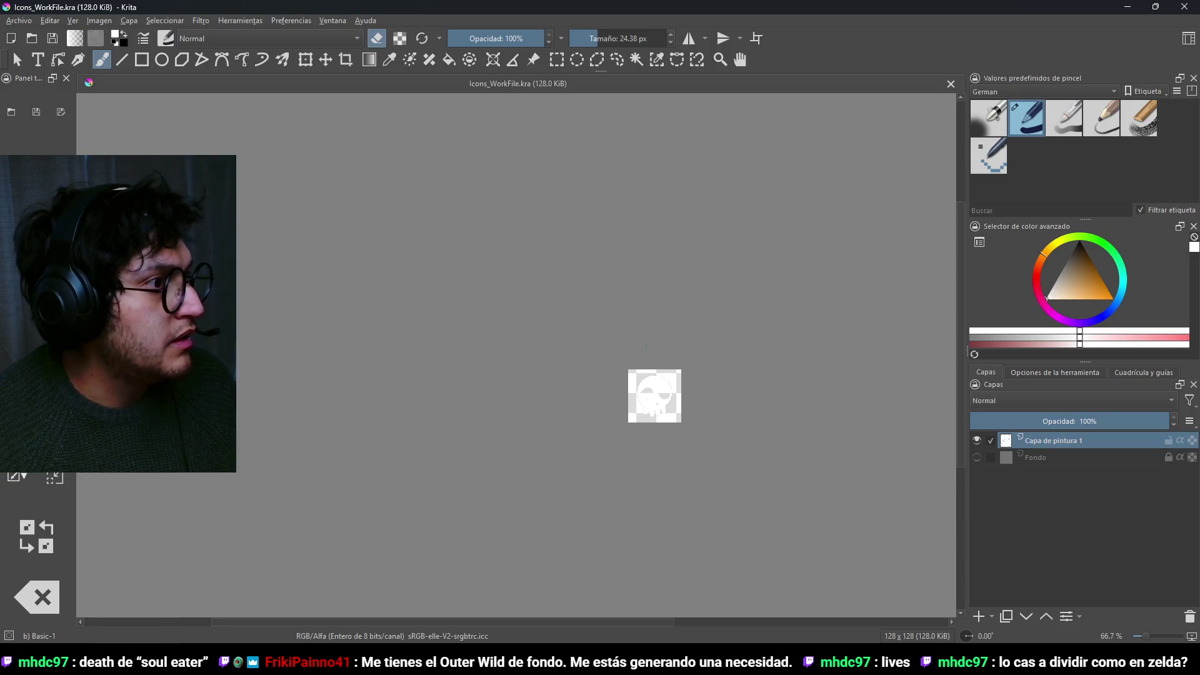
# Undo the 64×64 scaling and rescale the skull image to 32×32 pixels instead.
pyautogui.scroll(3, 375, 281)
pyautogui.click(99, 21)
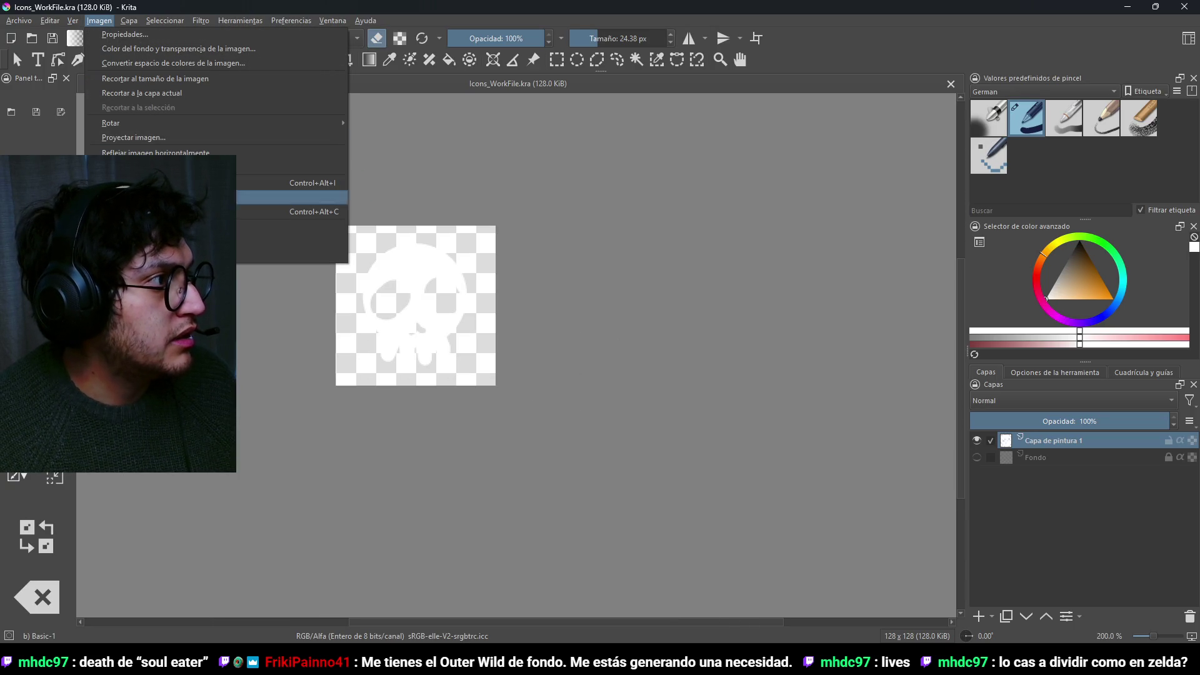
pyautogui.press('Return')
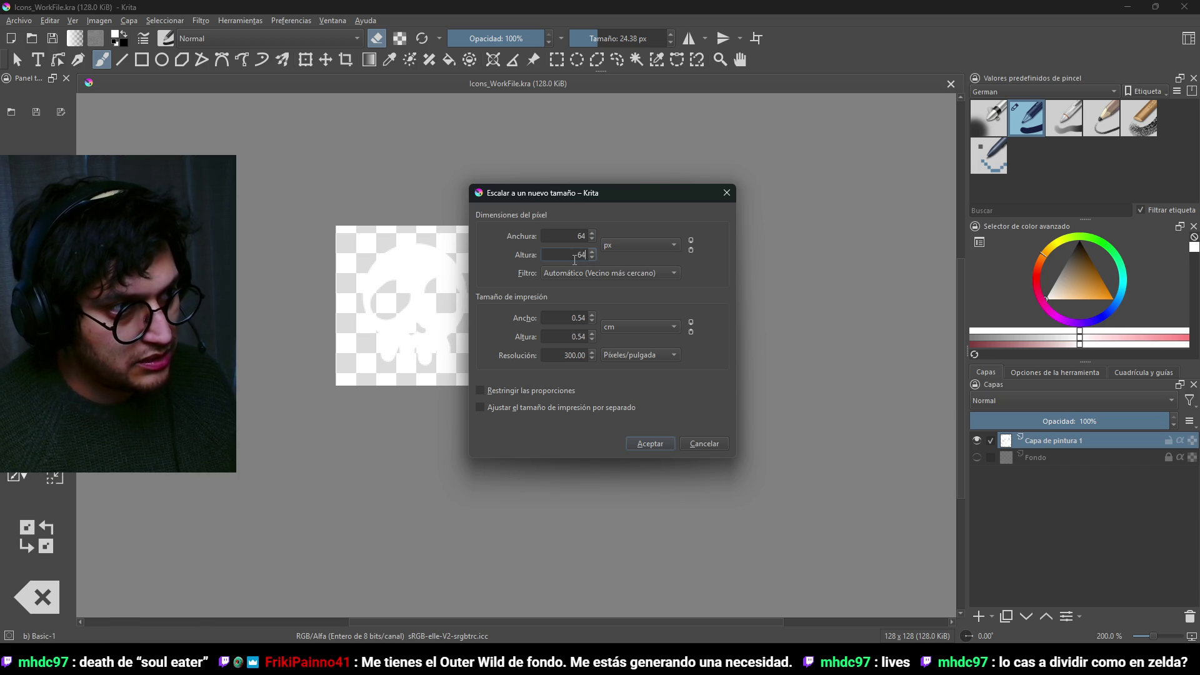
pyautogui.click(650, 443)
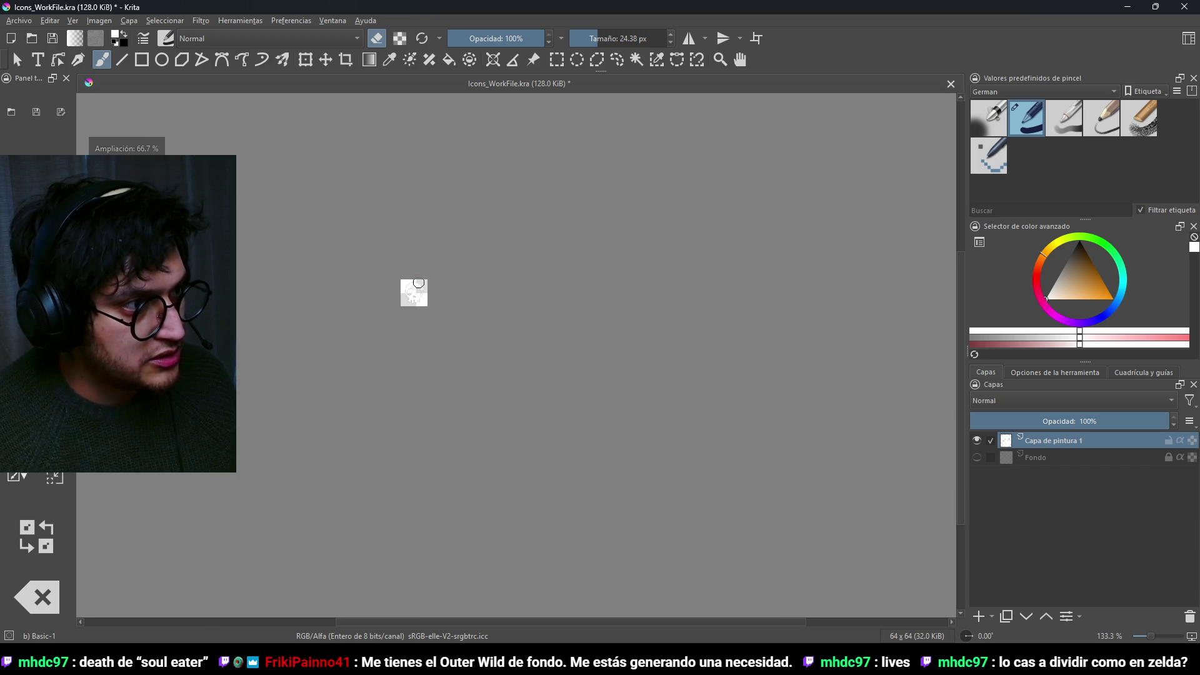
pyautogui.hotkey('ctrl', 'z')
pyautogui.click(100, 20)
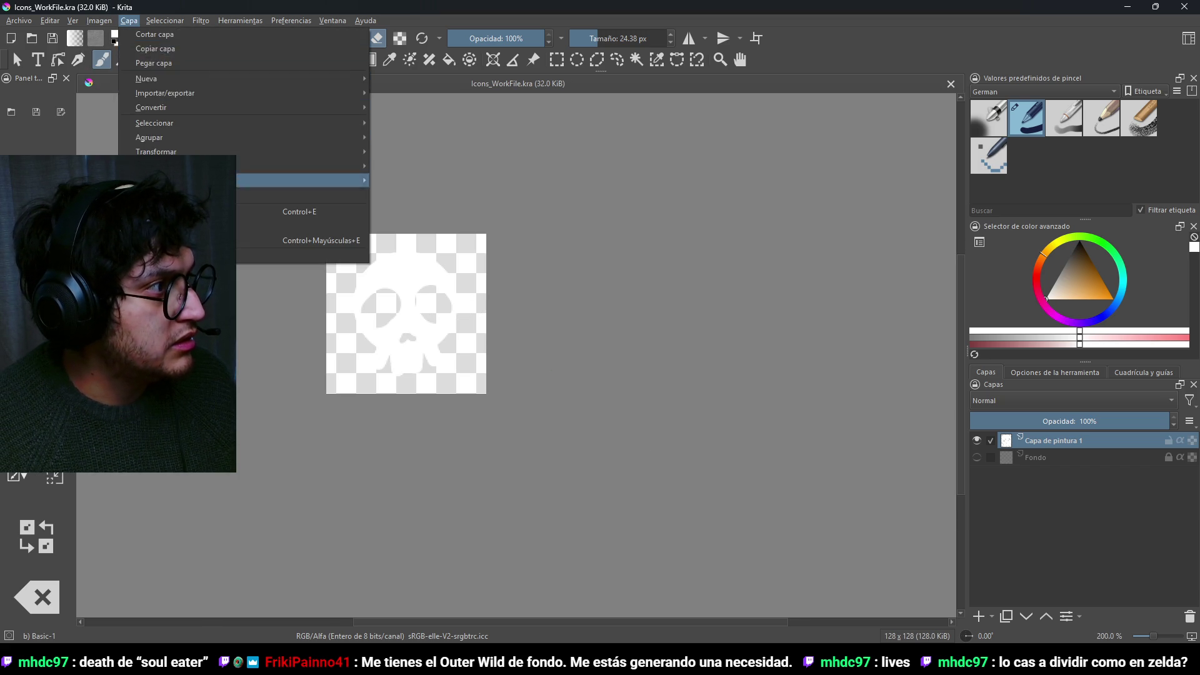
pyautogui.click(275, 182)
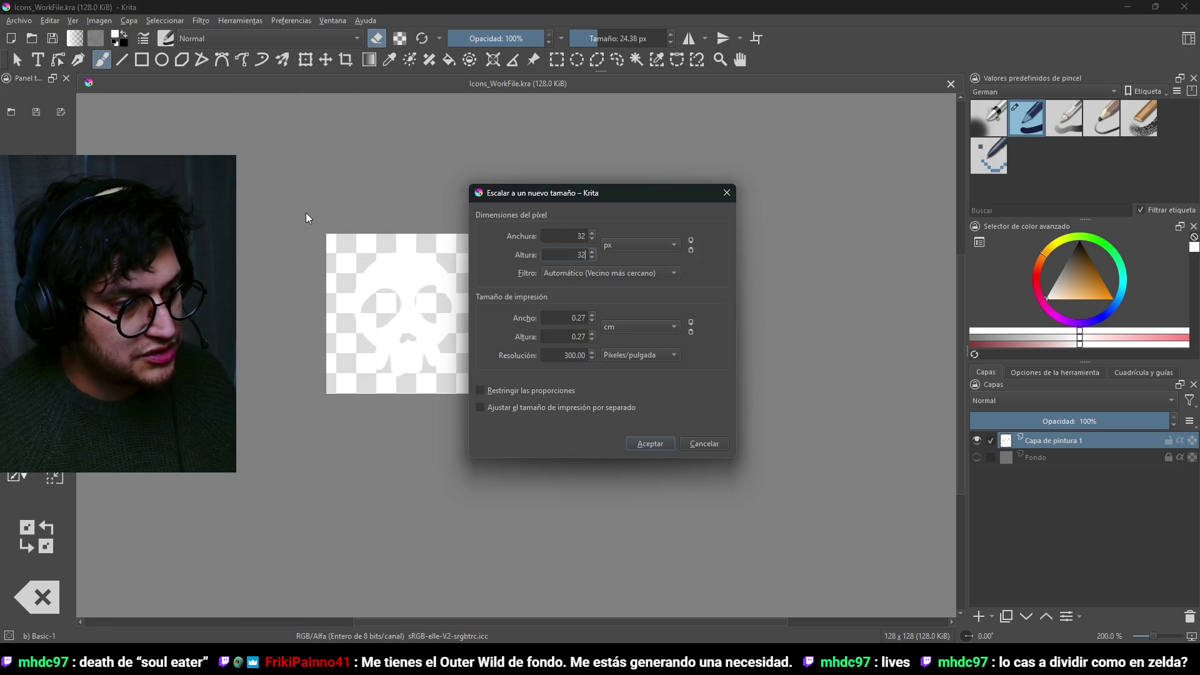
pyautogui.click(630, 442)
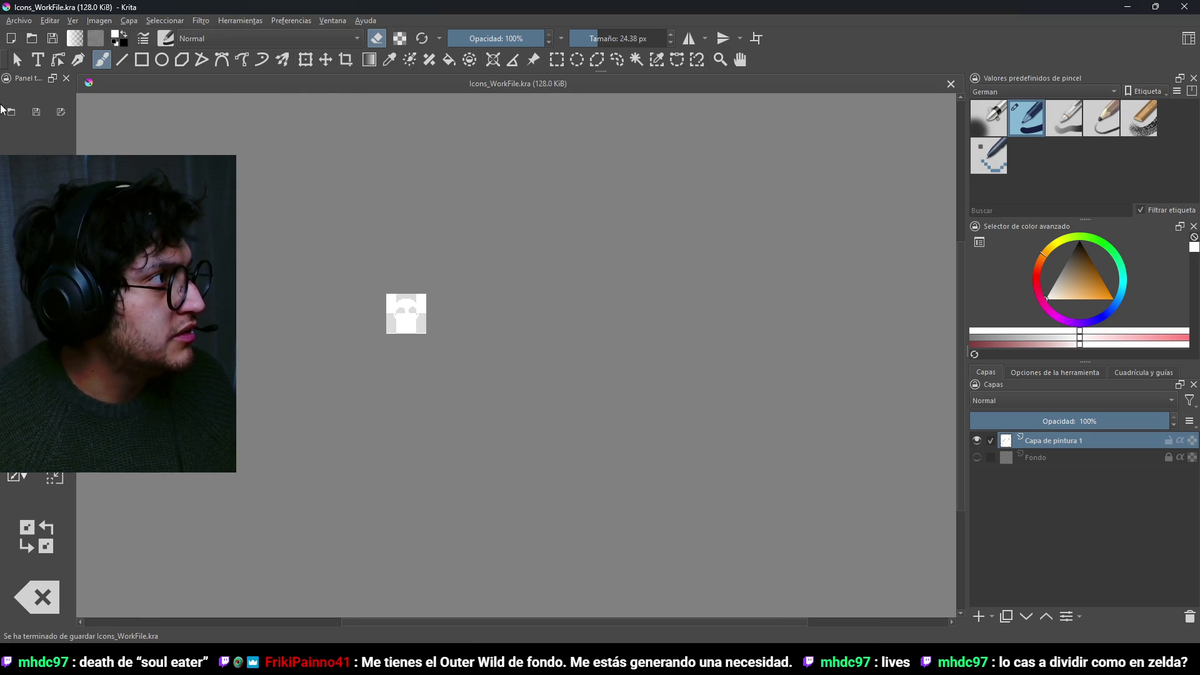
# Export the skull as PNG over LifePoint_Icon.png, confirming the overwrite and export options.
pyautogui.click(15, 23)
pyautogui.click(38, 138)
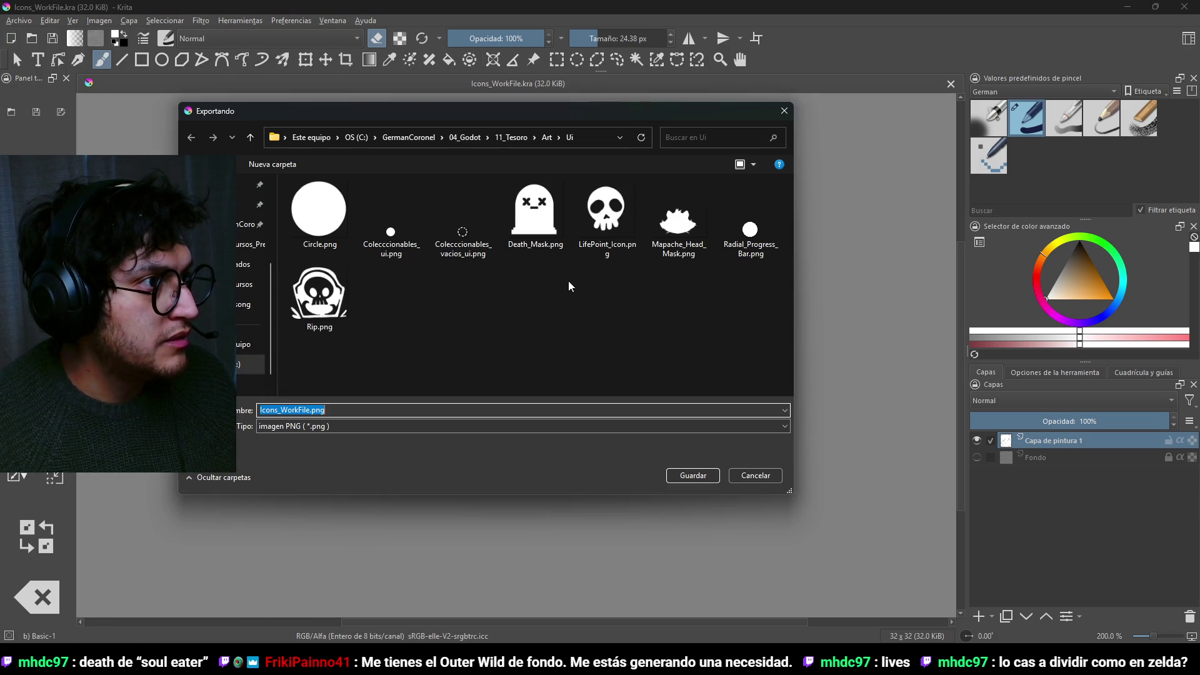
pyautogui.click(598, 240)
pyautogui.click(704, 474)
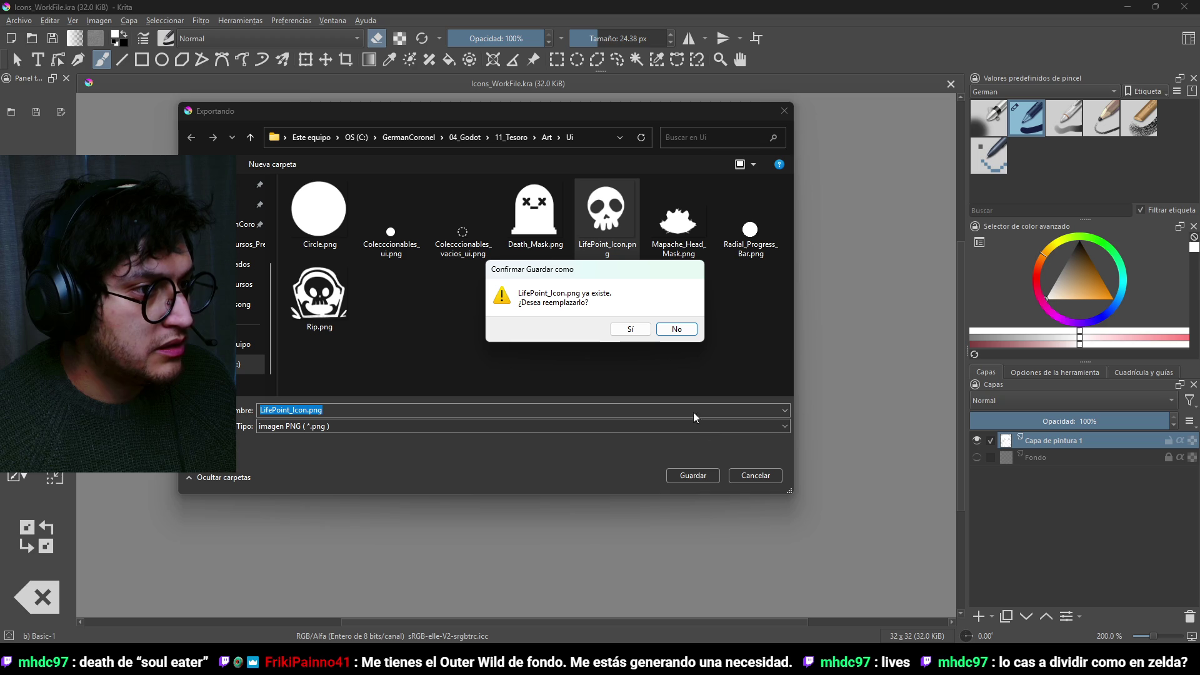
pyautogui.click(631, 329)
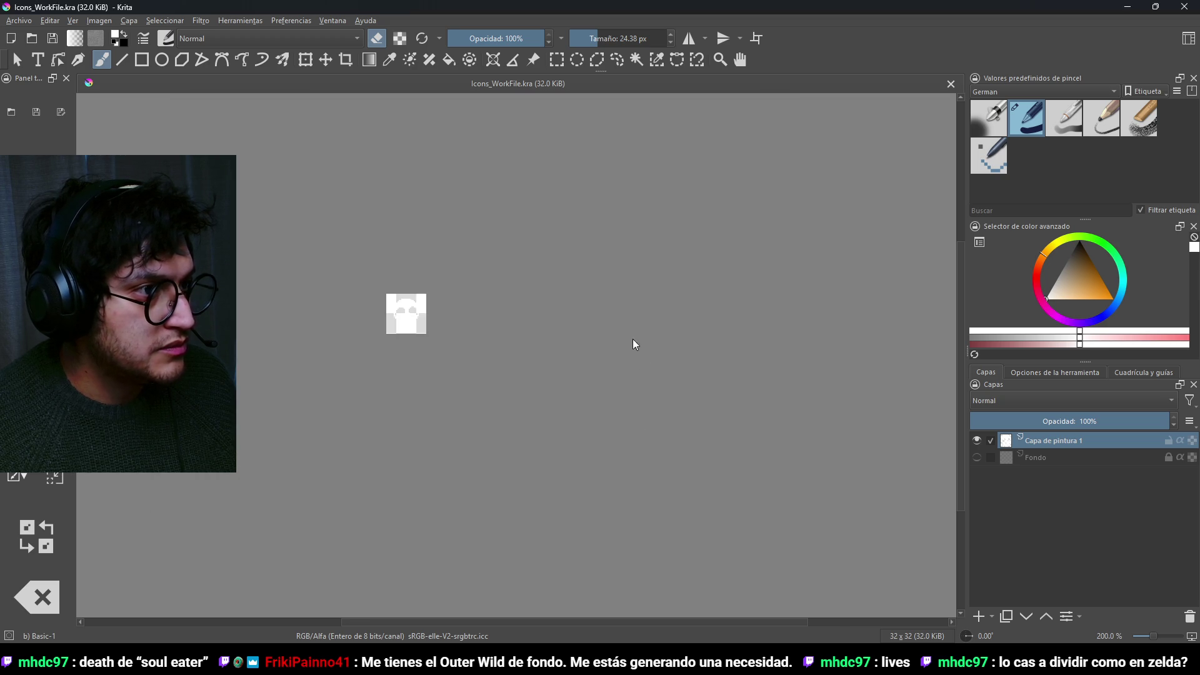
pyautogui.click(681, 470)
pyautogui.hotkey('alt', 'Tab')
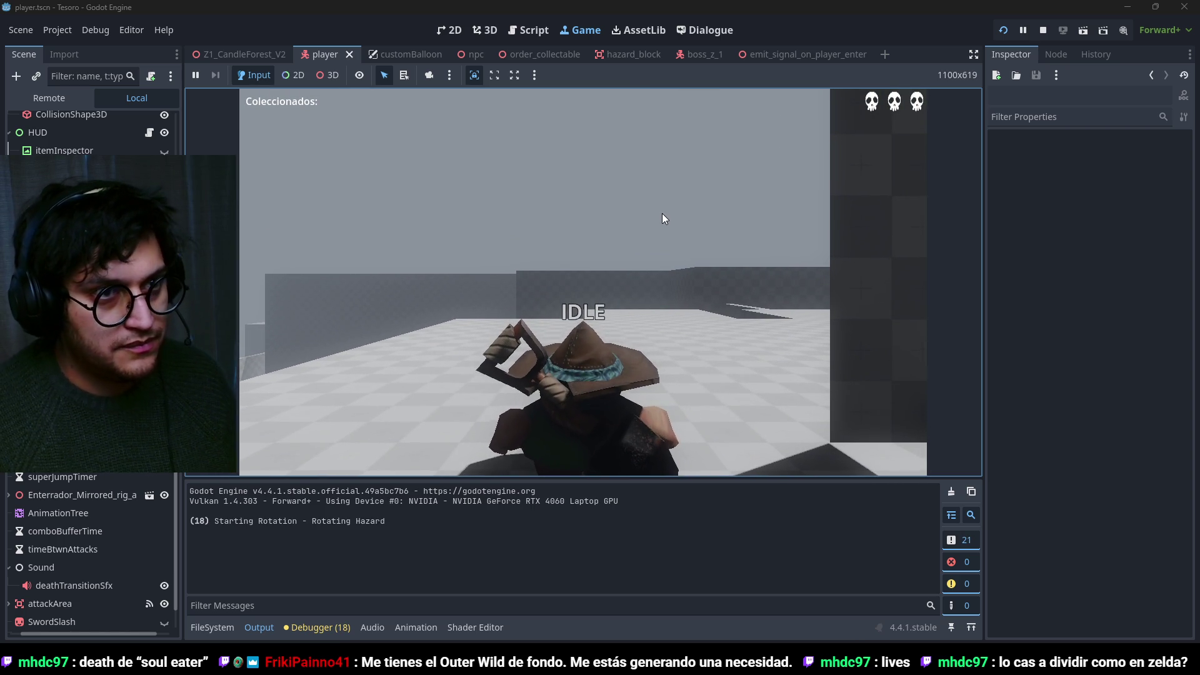
# Stop the running game and open Life_Point.tscn from the FileSystem dock.
pyautogui.click(1004, 31)
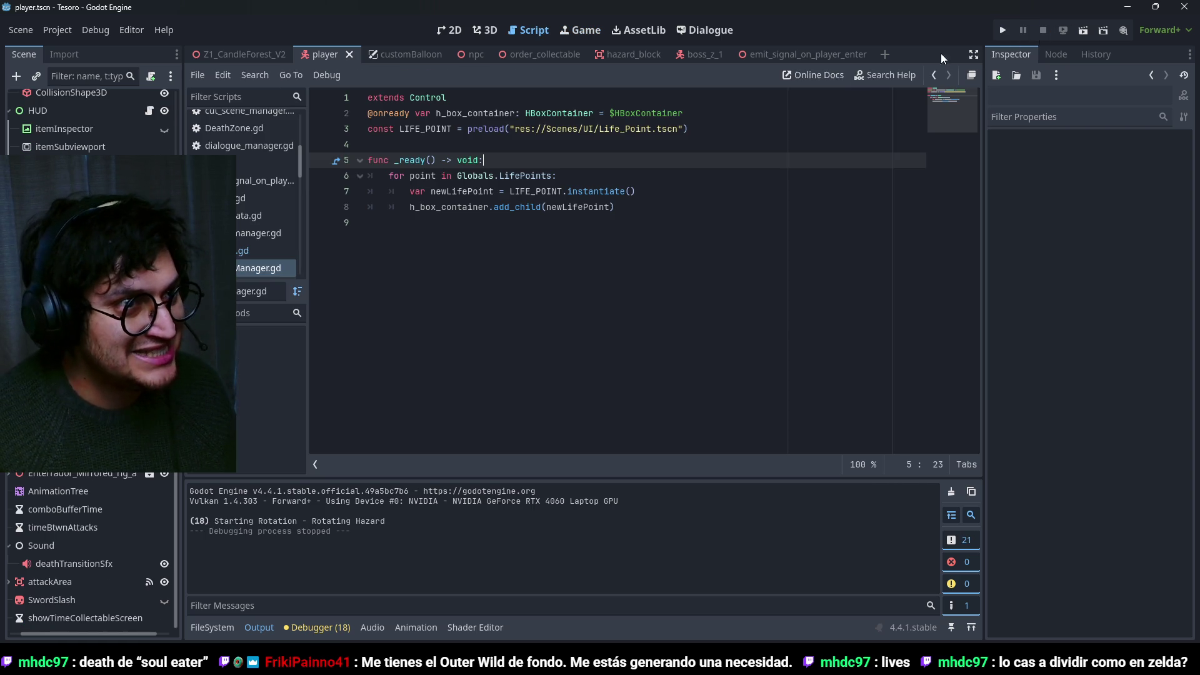
pyautogui.click(216, 628)
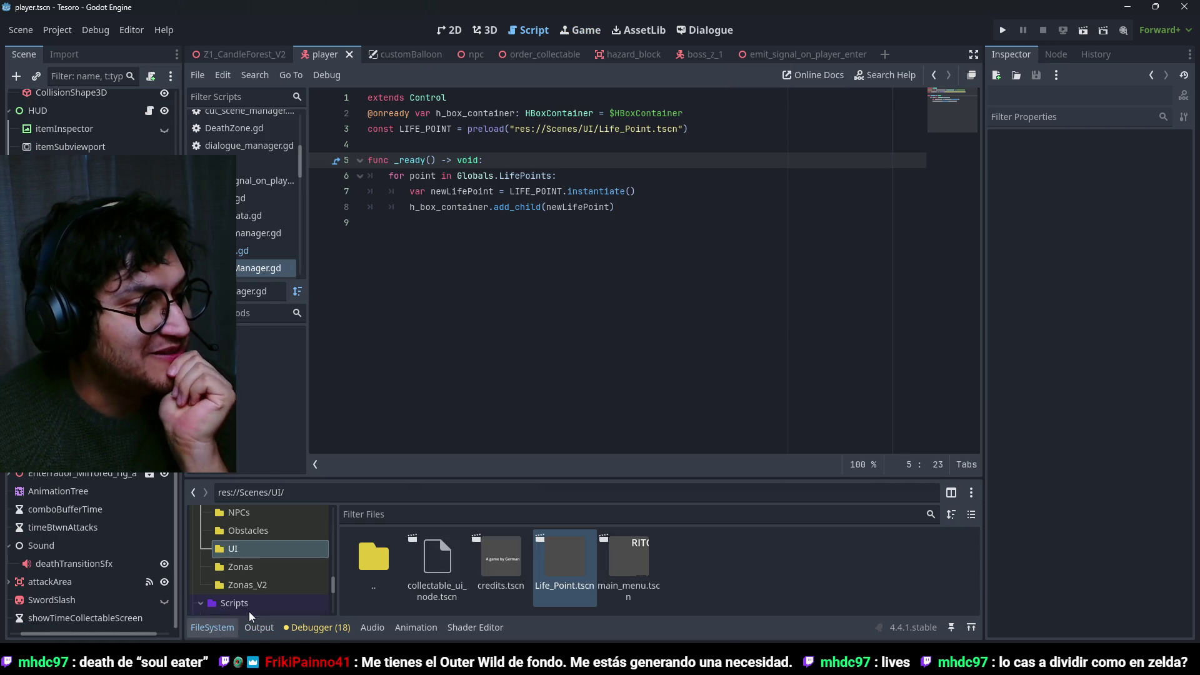
pyautogui.doubleClick(567, 574)
# Drop a Life_Point instance into the player's HUD container and duplicate it into three skulls.
pyautogui.click(455, 30)
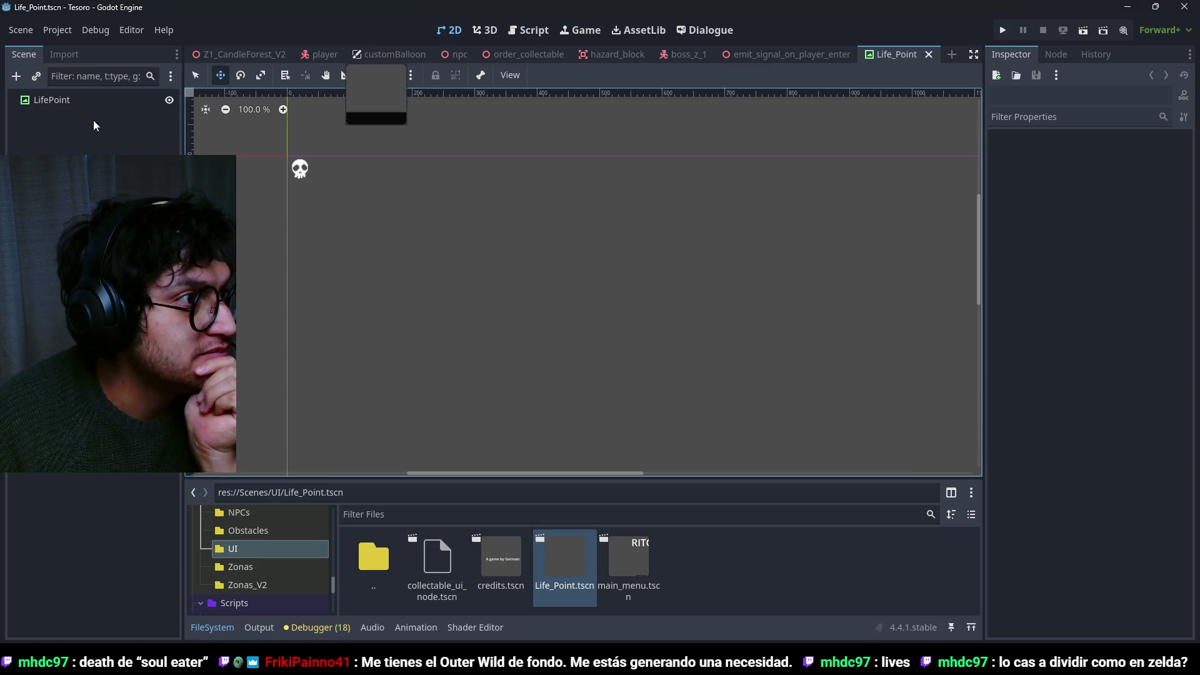
pyautogui.click(55, 99)
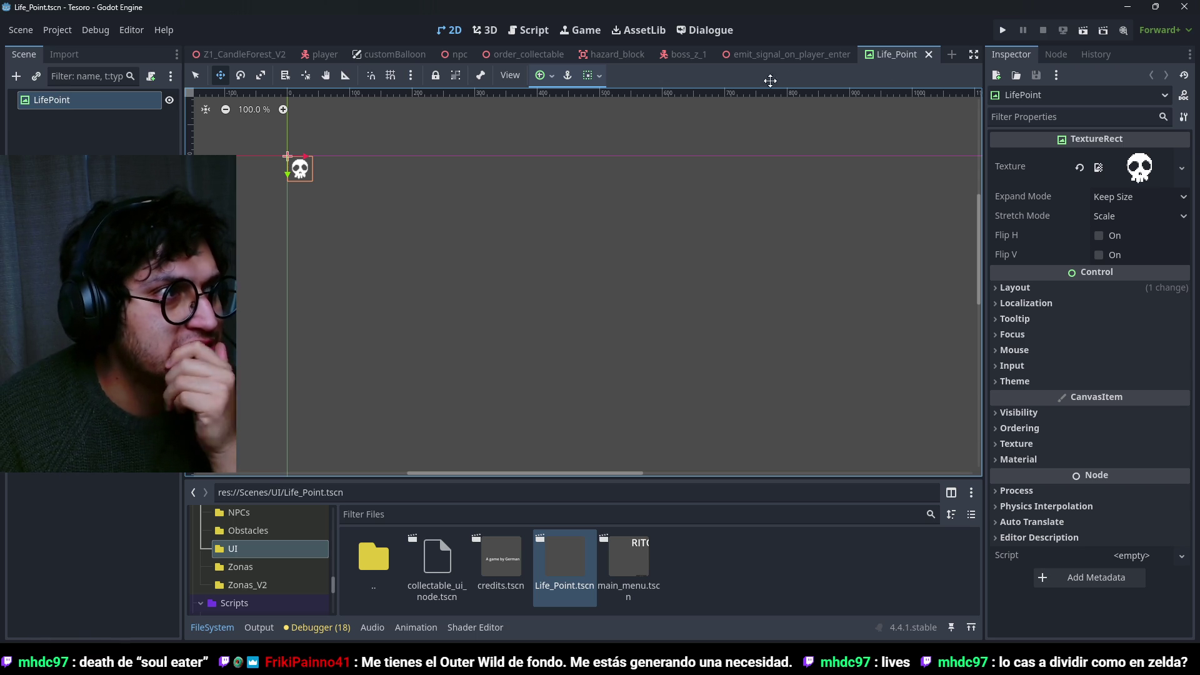
pyautogui.click(320, 54)
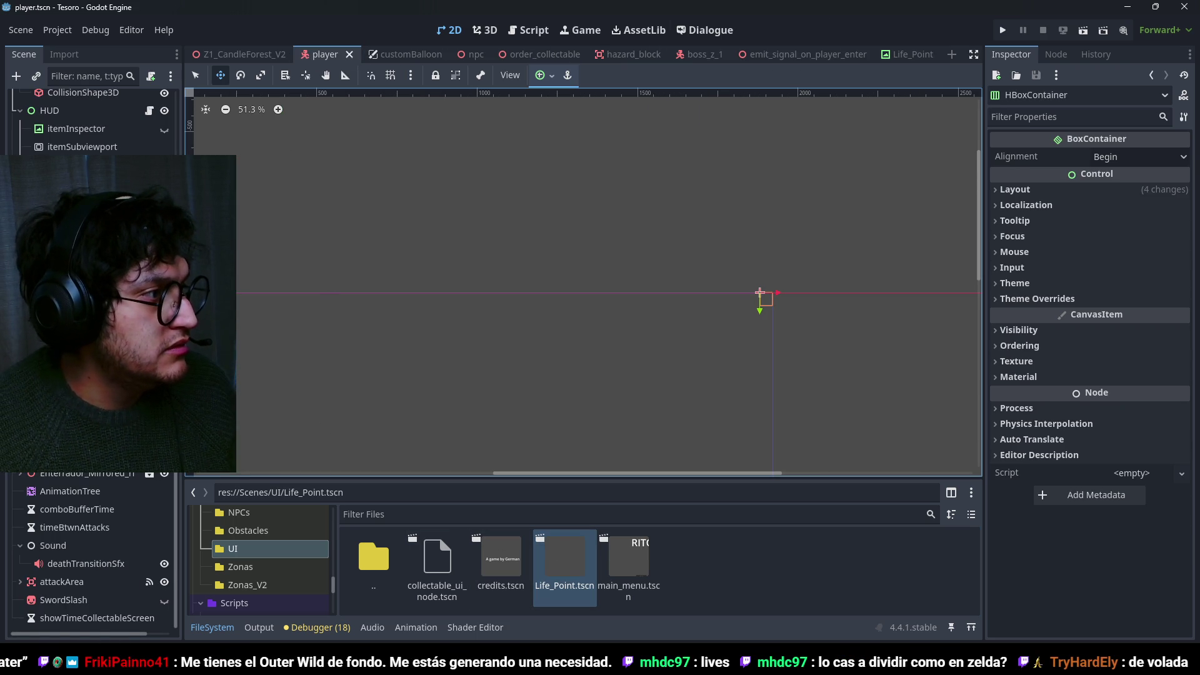
pyautogui.moveTo(564, 559); pyautogui.dragTo(760, 292)
pyautogui.hotkey('ctrl', 'd')
pyautogui.hotkey('ctrl', 'd')
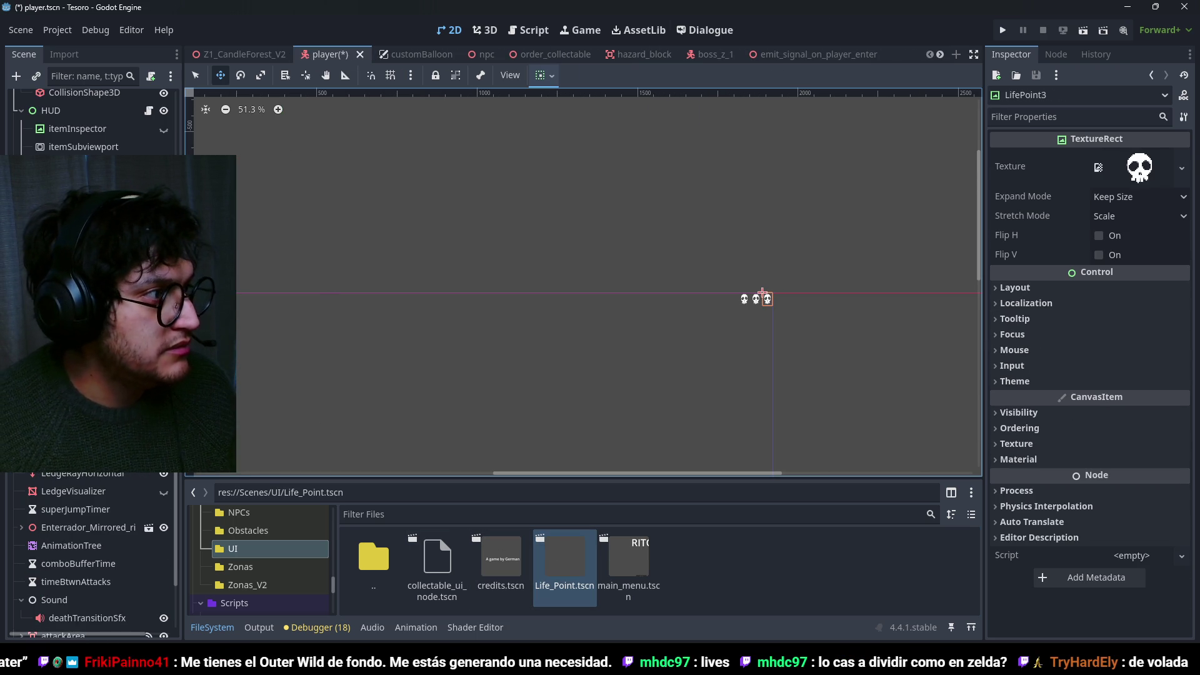
# Select the HeartsContainer and check its anchor presets without changing them.
pyautogui.click(759, 298)
pyautogui.scroll(10, 747, 294)
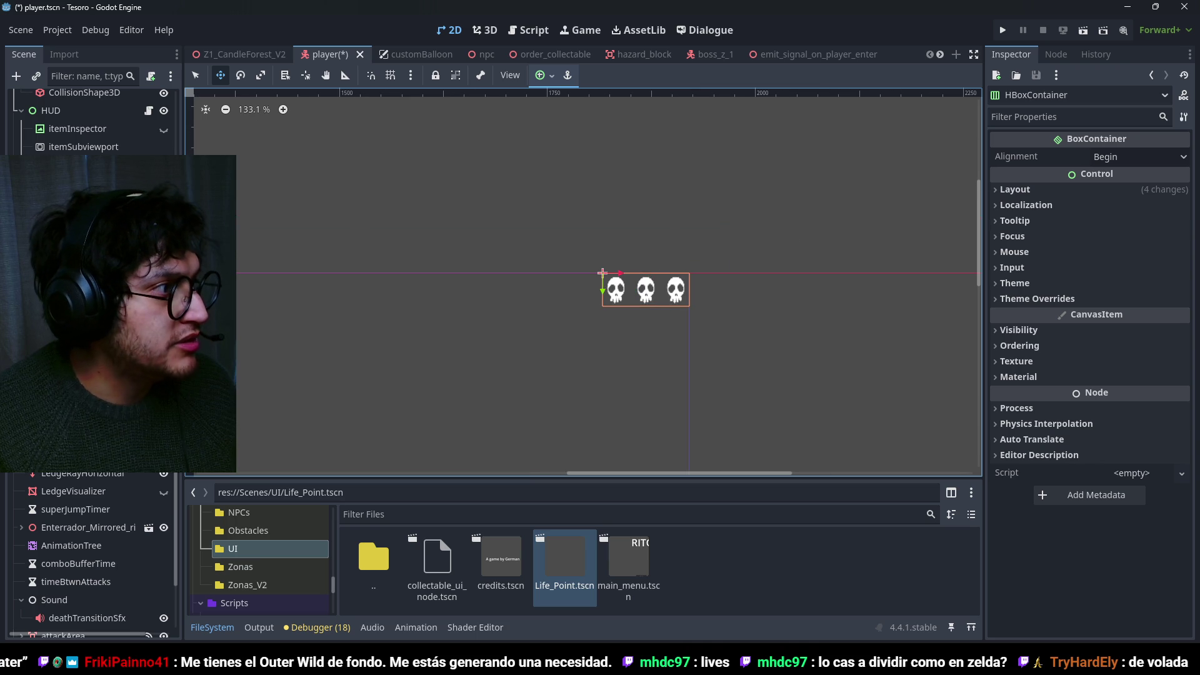
pyautogui.click(541, 75)
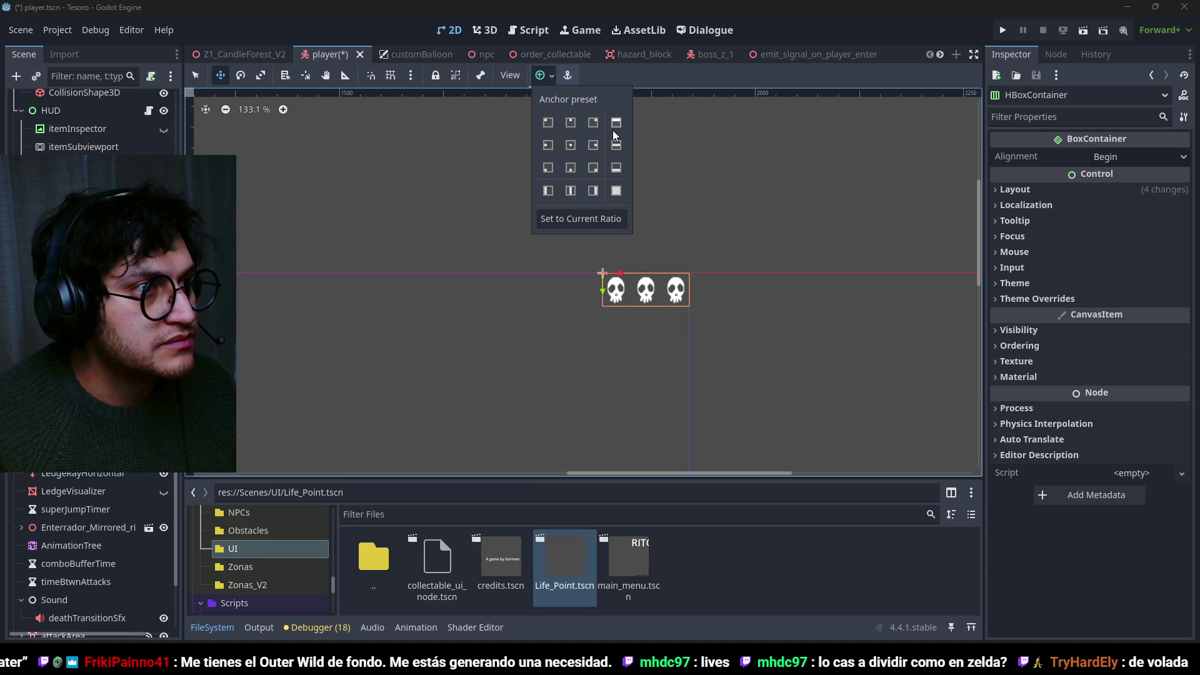
pyautogui.click(82, 165)
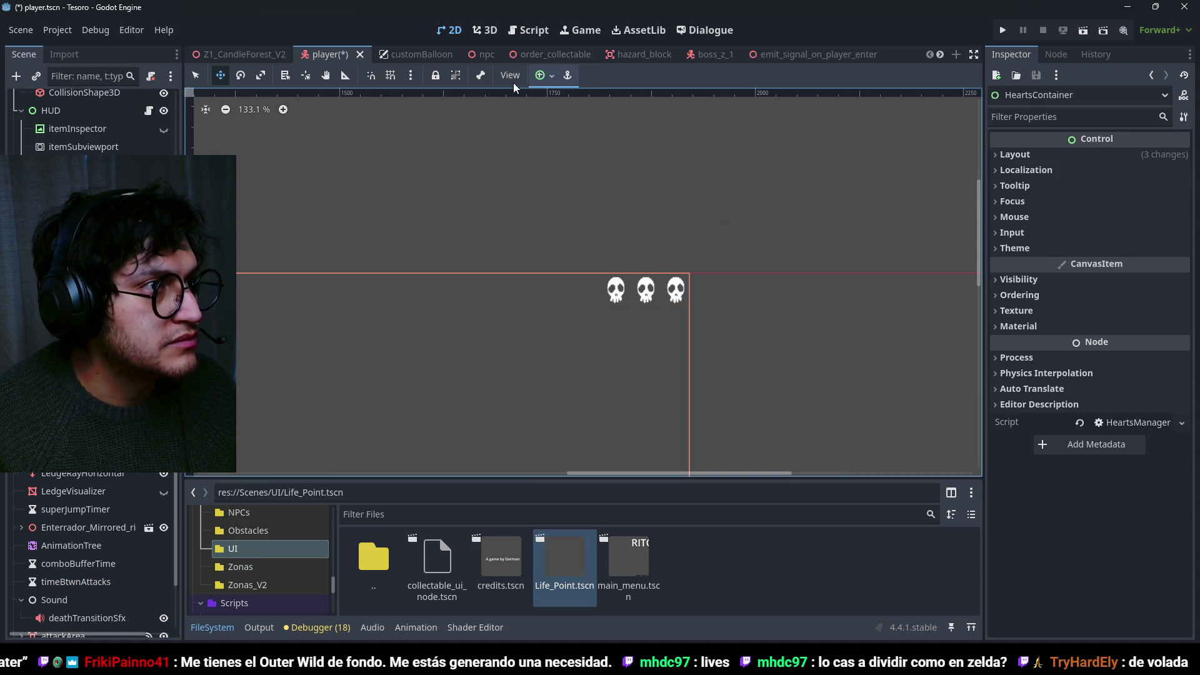
pyautogui.click(549, 78)
pyautogui.click(427, 239)
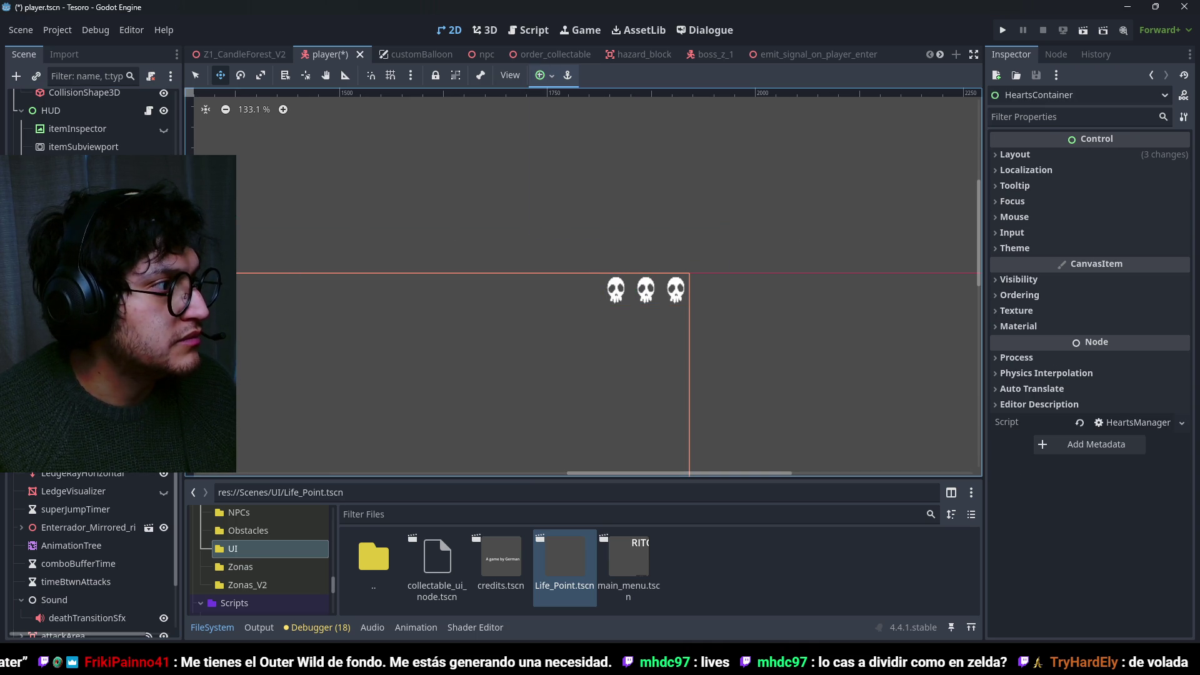
# Try Ignore Size Expand Mode on the first skull, restore Keep Size, and save the player scene.
pyautogui.click(615, 288)
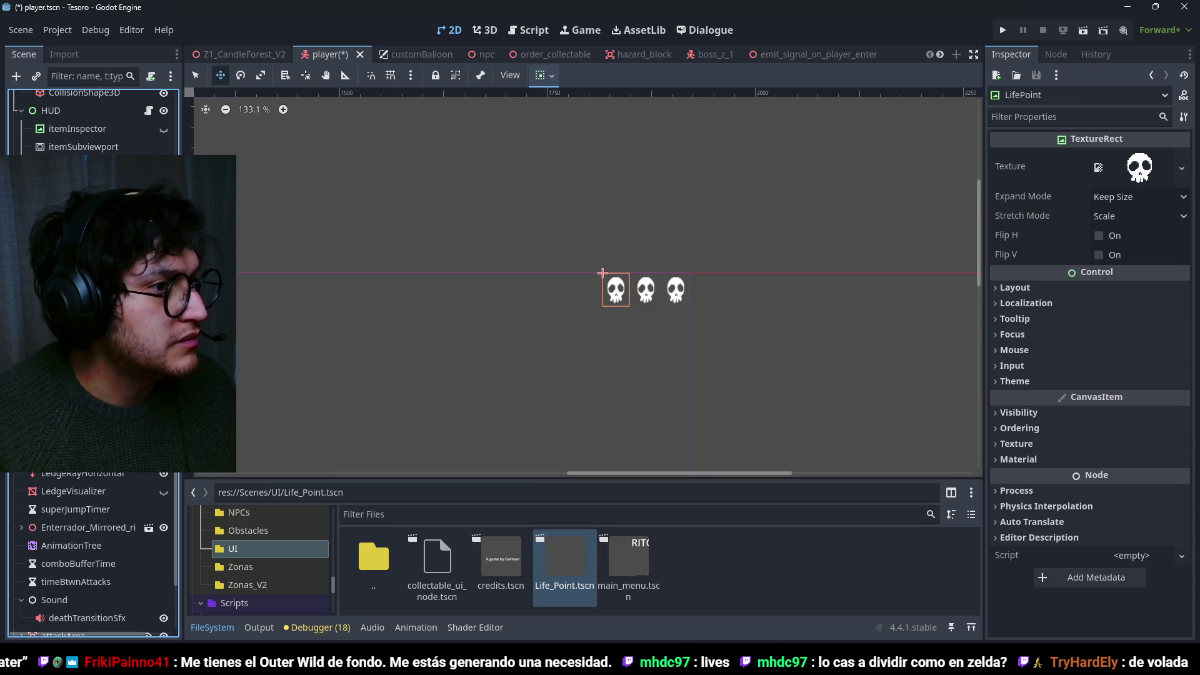
pyautogui.click(1120, 191)
pyautogui.click(1109, 232)
pyautogui.click(1122, 197)
pyautogui.click(1079, 197)
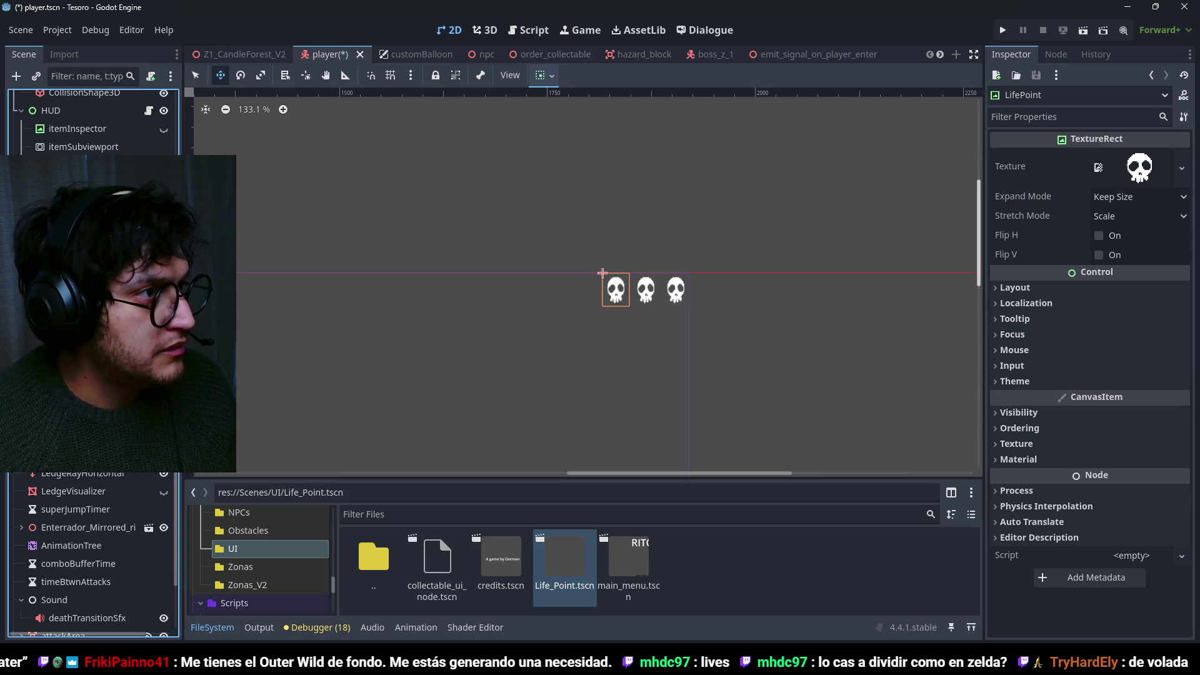
pyautogui.hotkey('ctrl', 's')
pyautogui.click(950, 55)
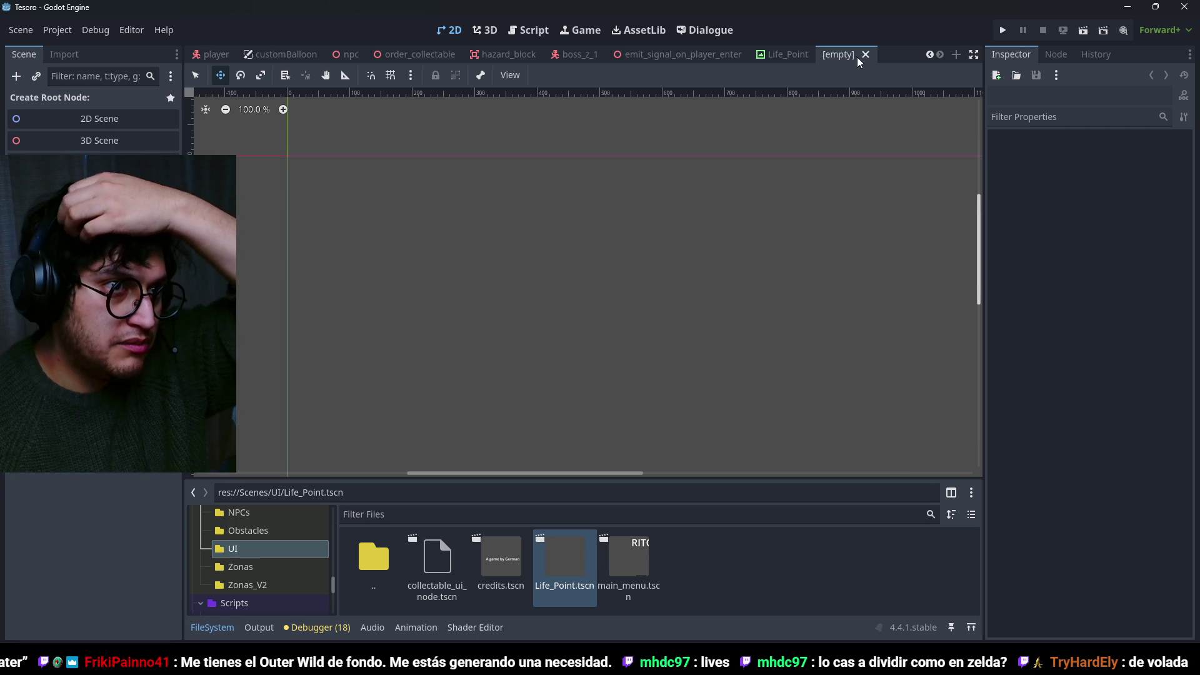
# Set the LifePoint node's Custom Minimum Size to 32×32 in the Life_Point scene.
pyautogui.click(850, 55)
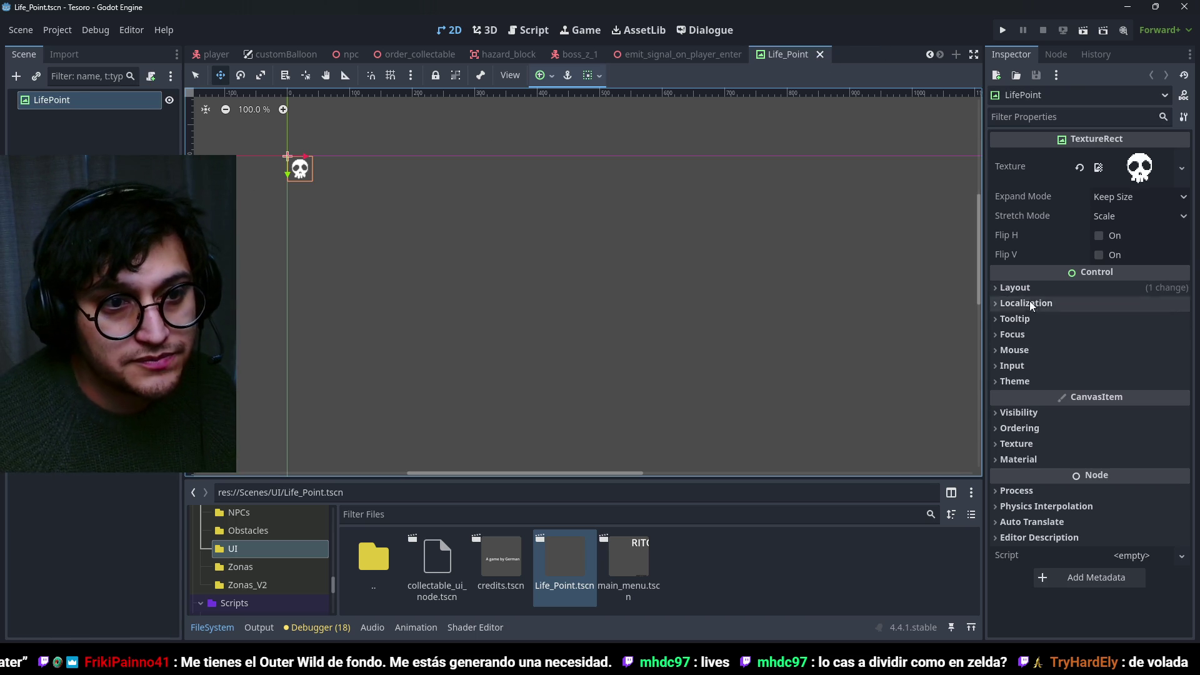
pyautogui.click(1006, 287)
pyautogui.click(1045, 494)
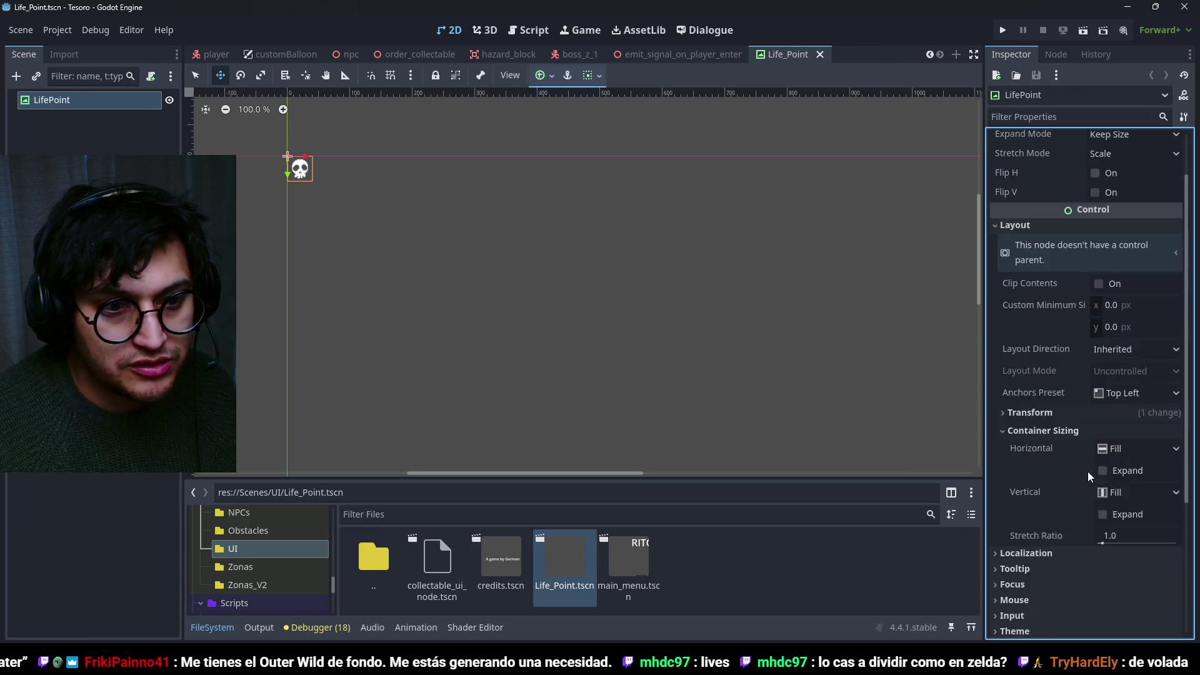
pyautogui.scroll(-2, 1088, 482)
pyautogui.click(1048, 350)
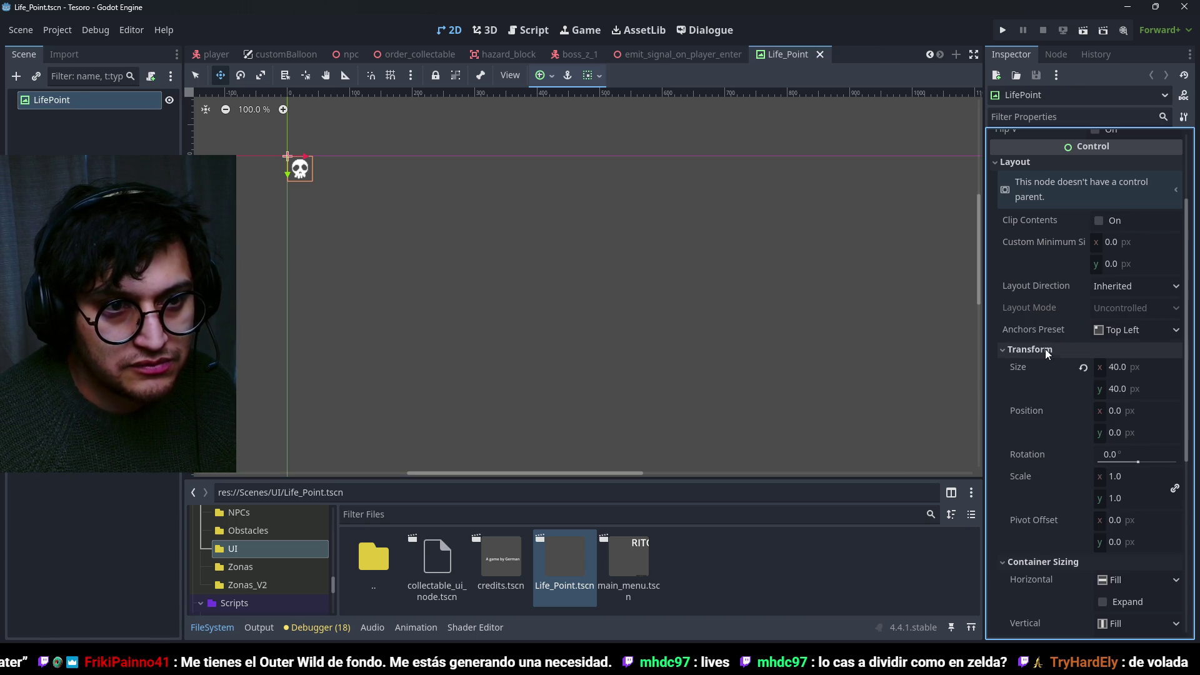
pyautogui.click(1119, 241)
pyautogui.write('32')
pyautogui.press('Tab')
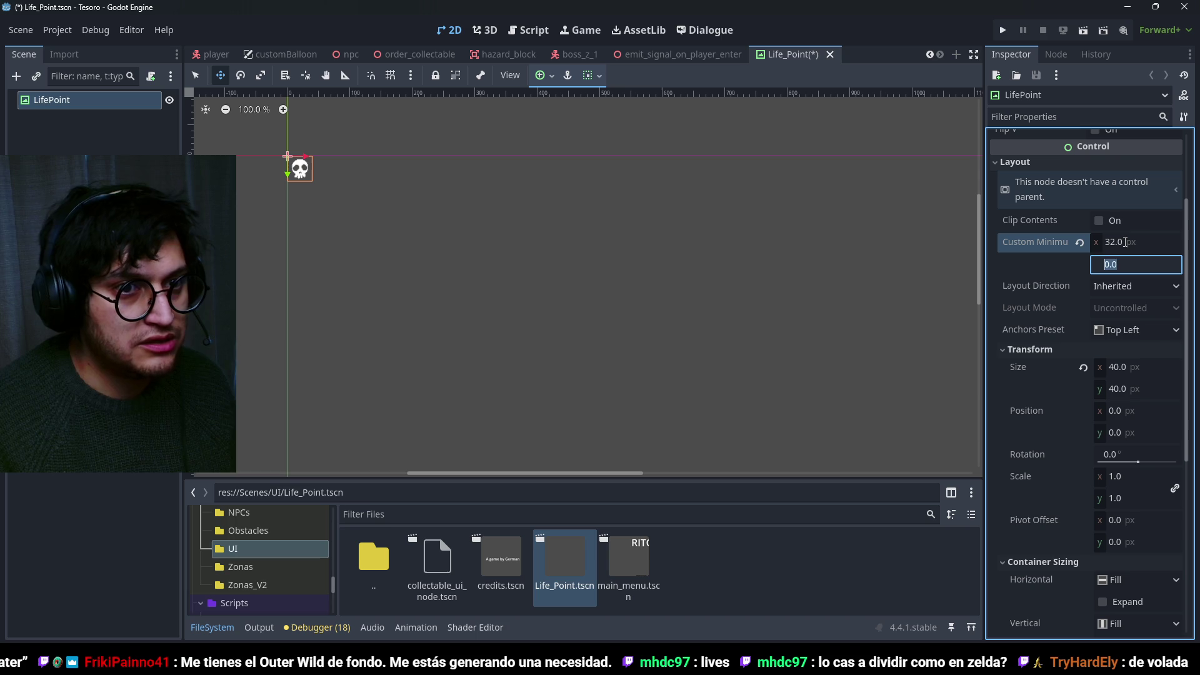
# Close the Life_Point scene, return to the player scene, and select the first skull.
pyautogui.click(931, 55)
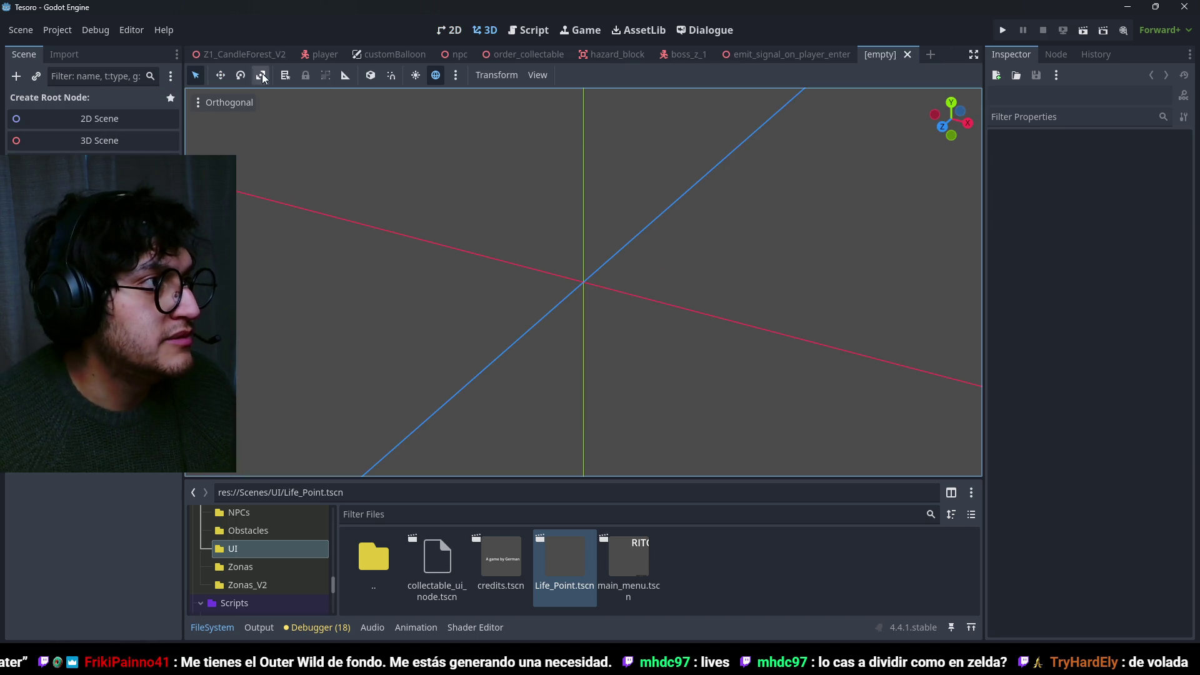
pyautogui.click(248, 54)
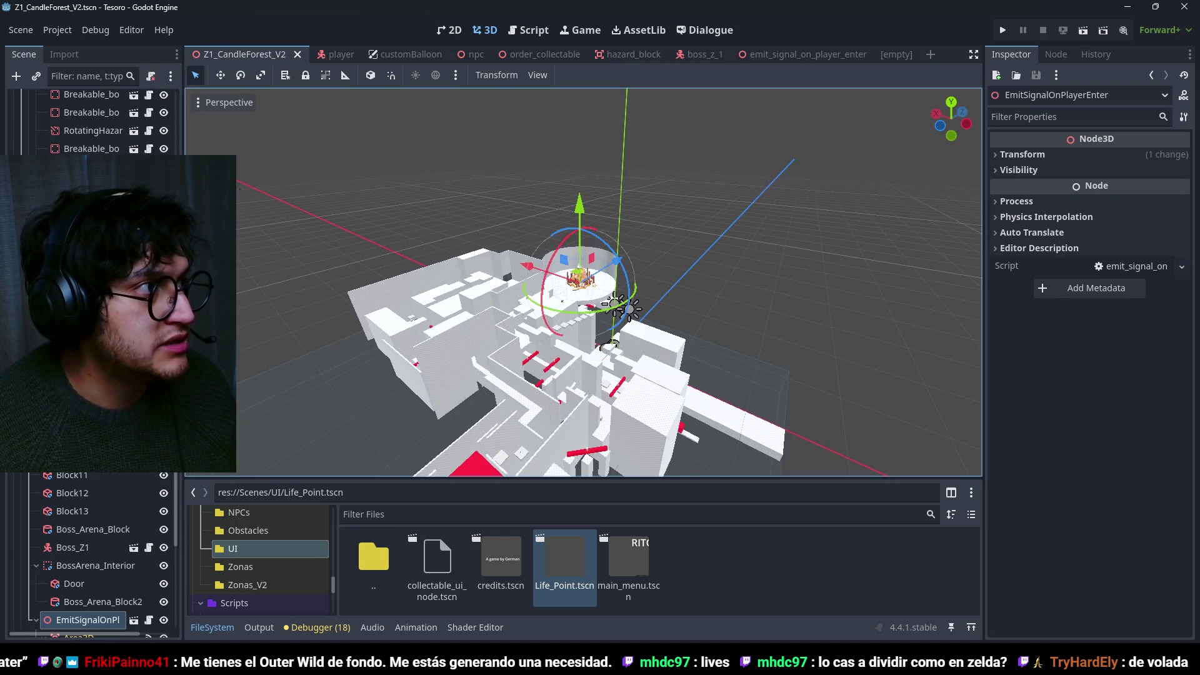
pyautogui.click(324, 56)
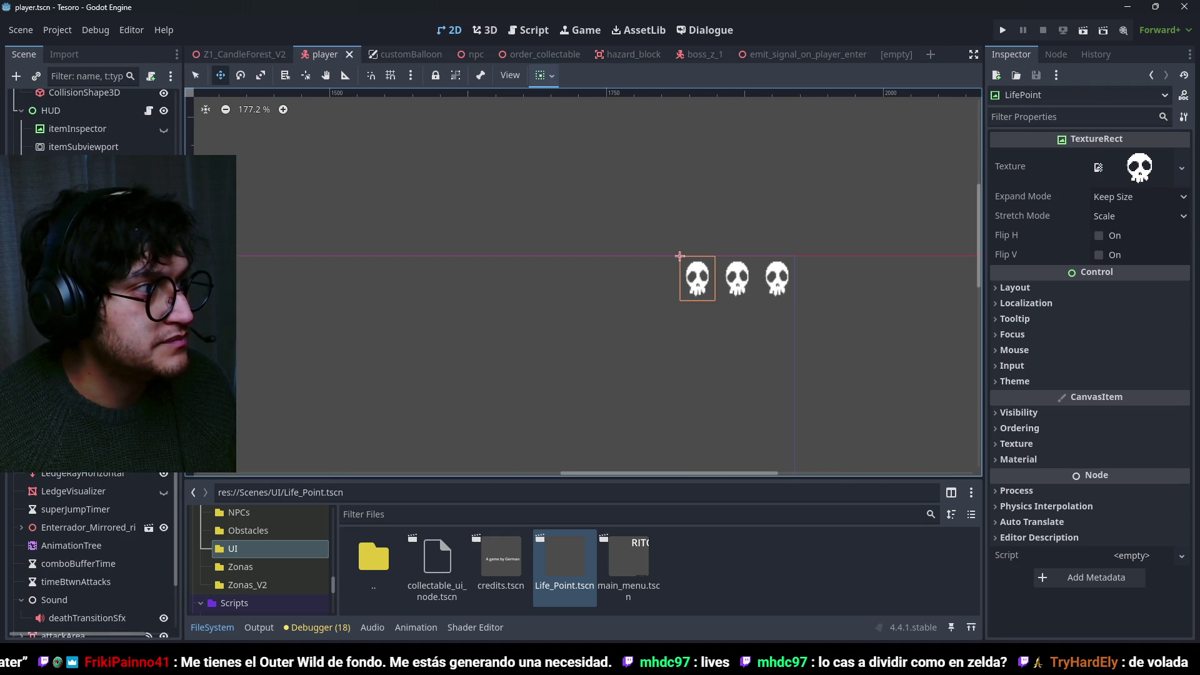
pyautogui.click(81, 200)
pyautogui.press('Up')
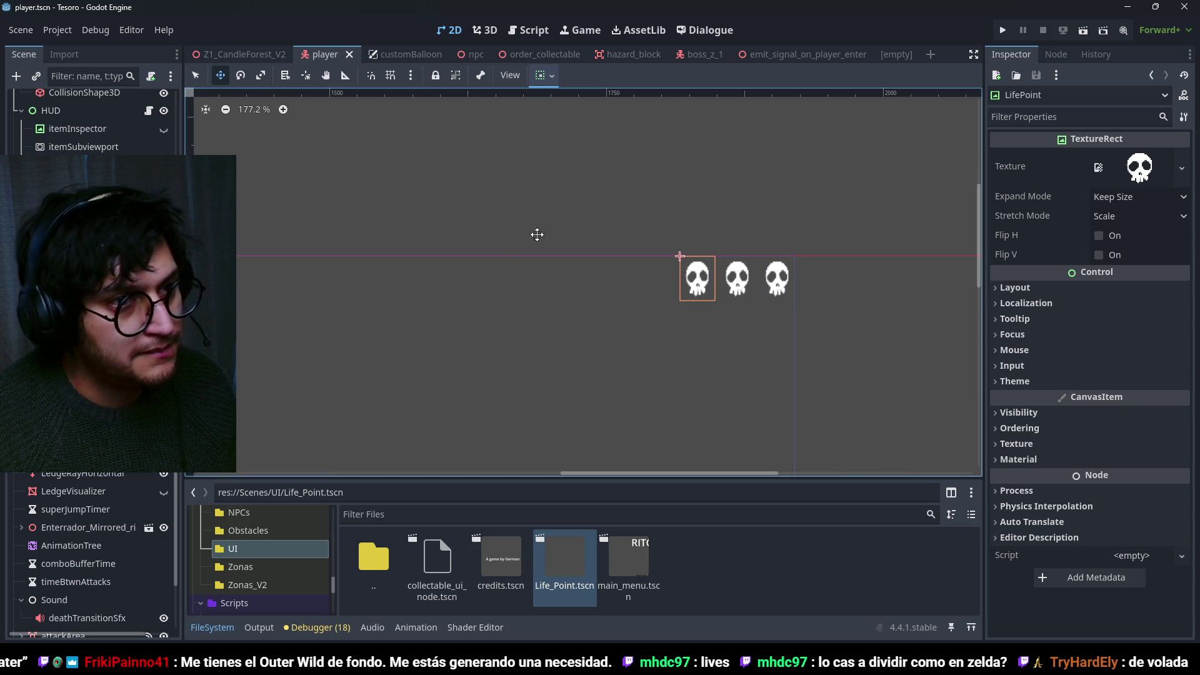
# Select the skulls' HBoxContainer and save the player scene.
pyautogui.press('Up')
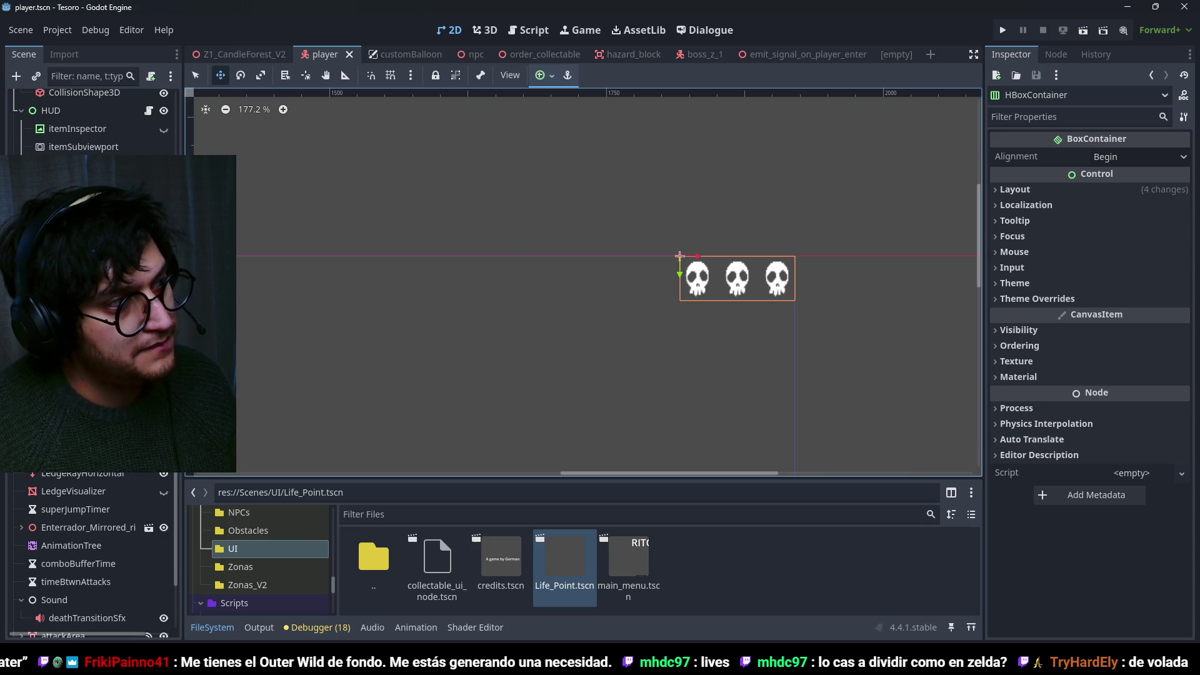
pyautogui.press('Down')
pyautogui.hotkey('shift', 'Down')
pyautogui.hotkey('shift', 'Down')
pyautogui.press('Up')
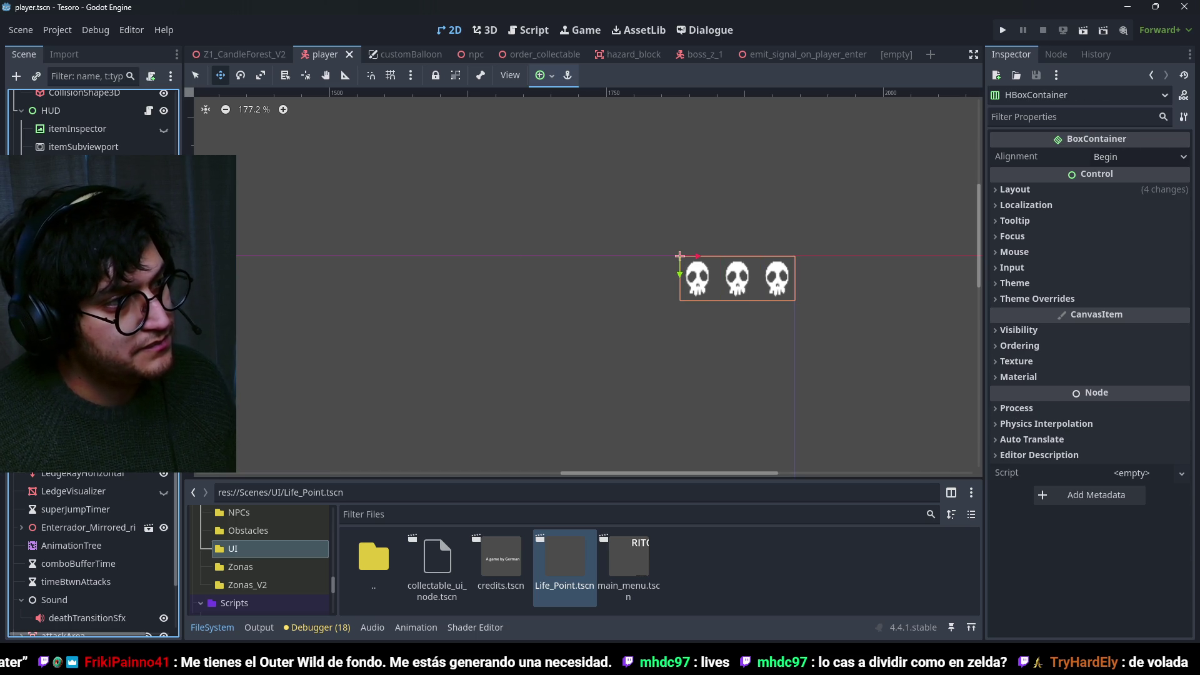
pyautogui.hotkey('ctrl', 's')
# Try Center alignment for the skulls, then set the container's alignment back to Begin.
pyautogui.click(1125, 157)
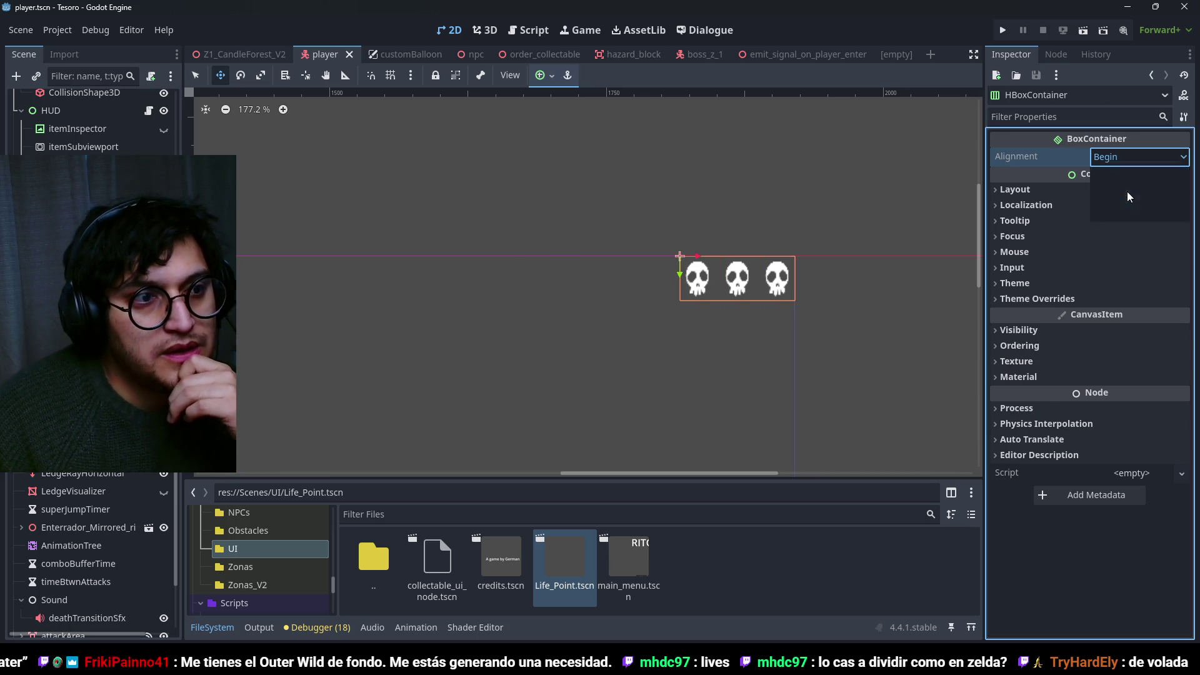
pyautogui.click(1119, 194)
pyautogui.click(1121, 163)
pyautogui.click(1123, 201)
pyautogui.click(1122, 157)
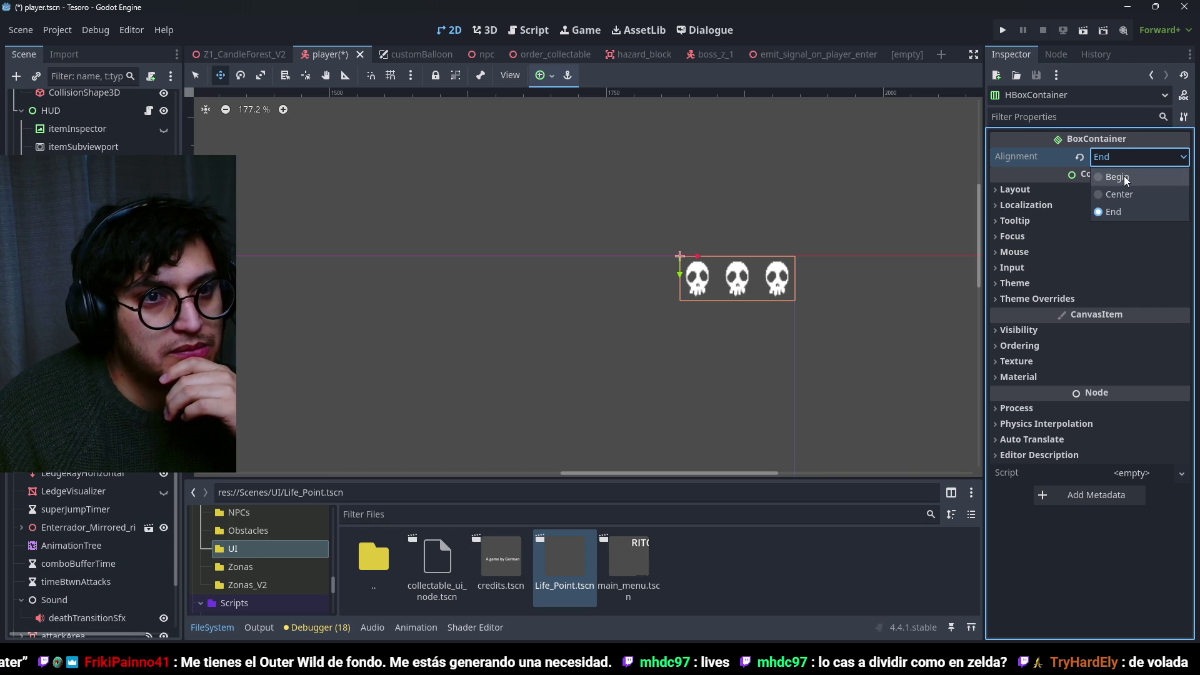
pyautogui.click(1124, 175)
pyautogui.click(1063, 189)
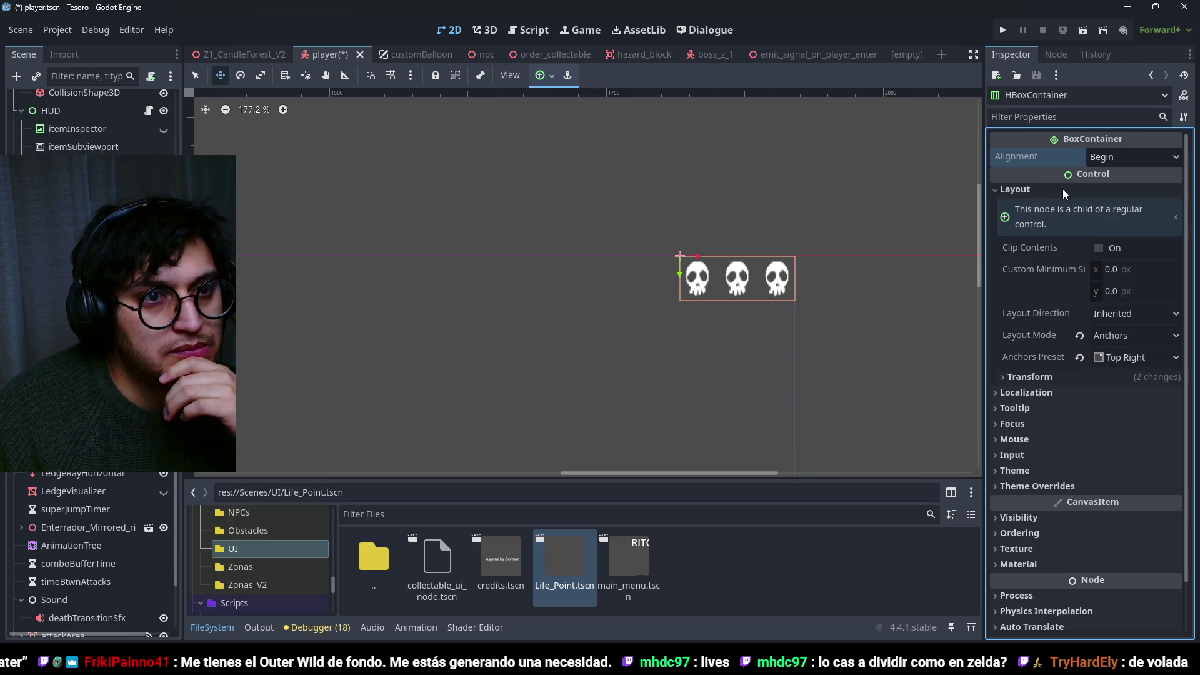
# Switch the container to Position layout, reset its height to 32 px, anchor it Top Right, and save.
pyautogui.click(1080, 337)
pyautogui.click(1062, 355)
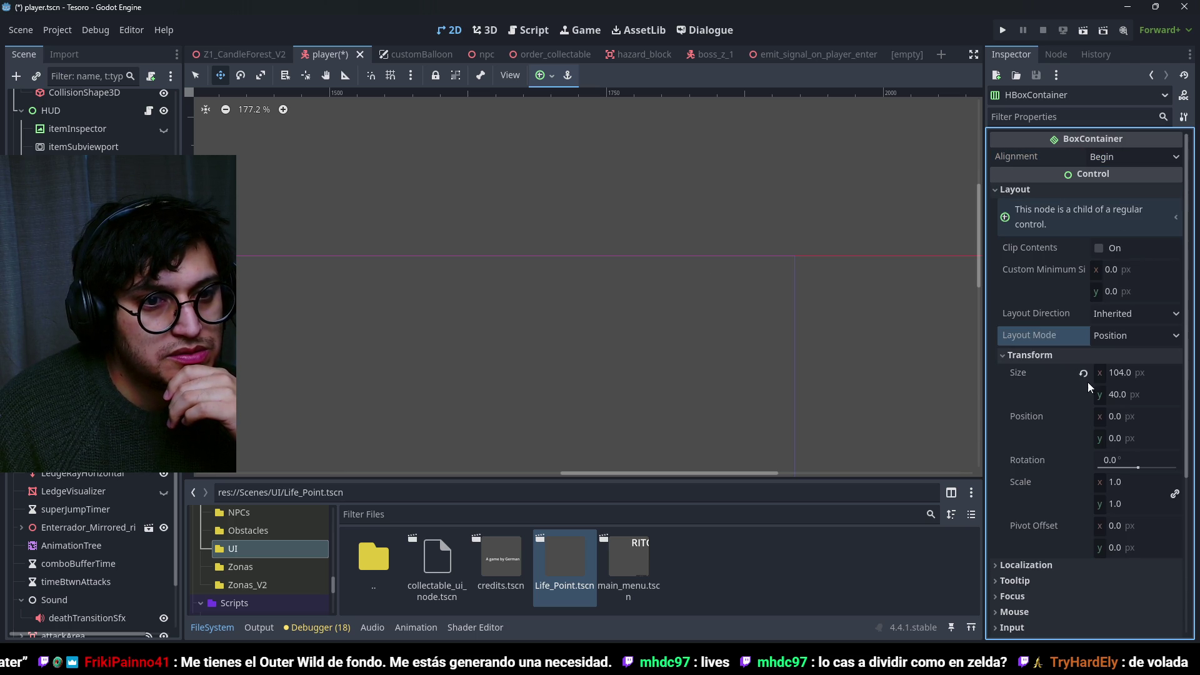
pyautogui.click(1084, 374)
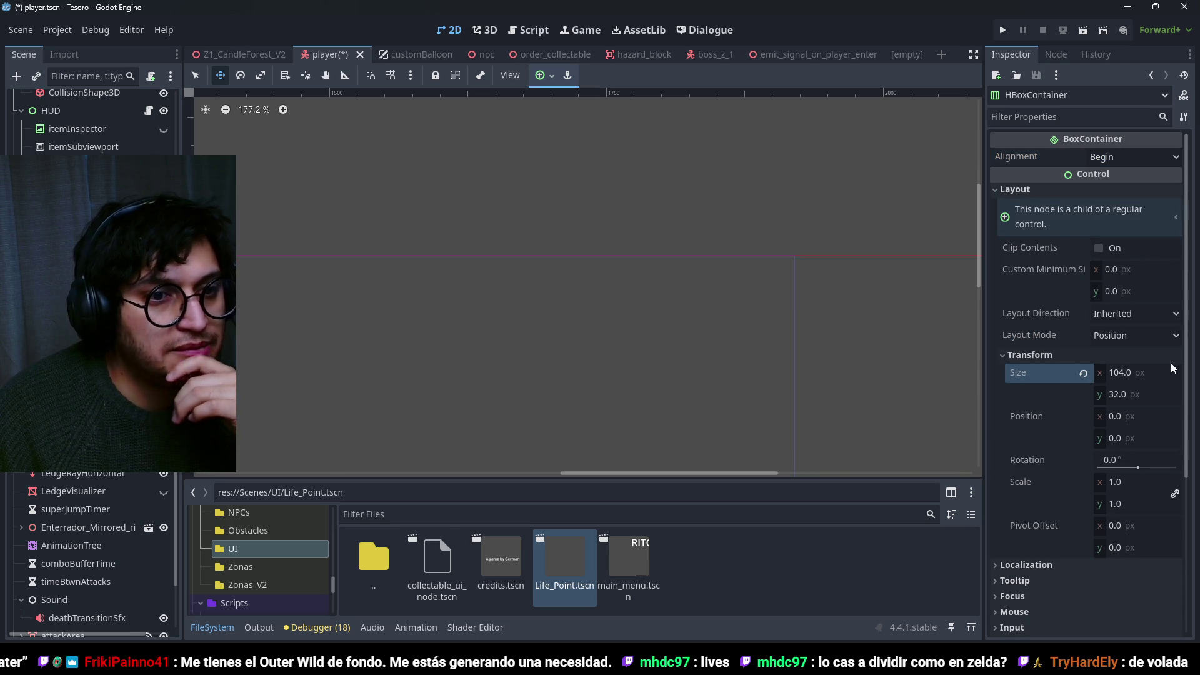
pyautogui.click(551, 76)
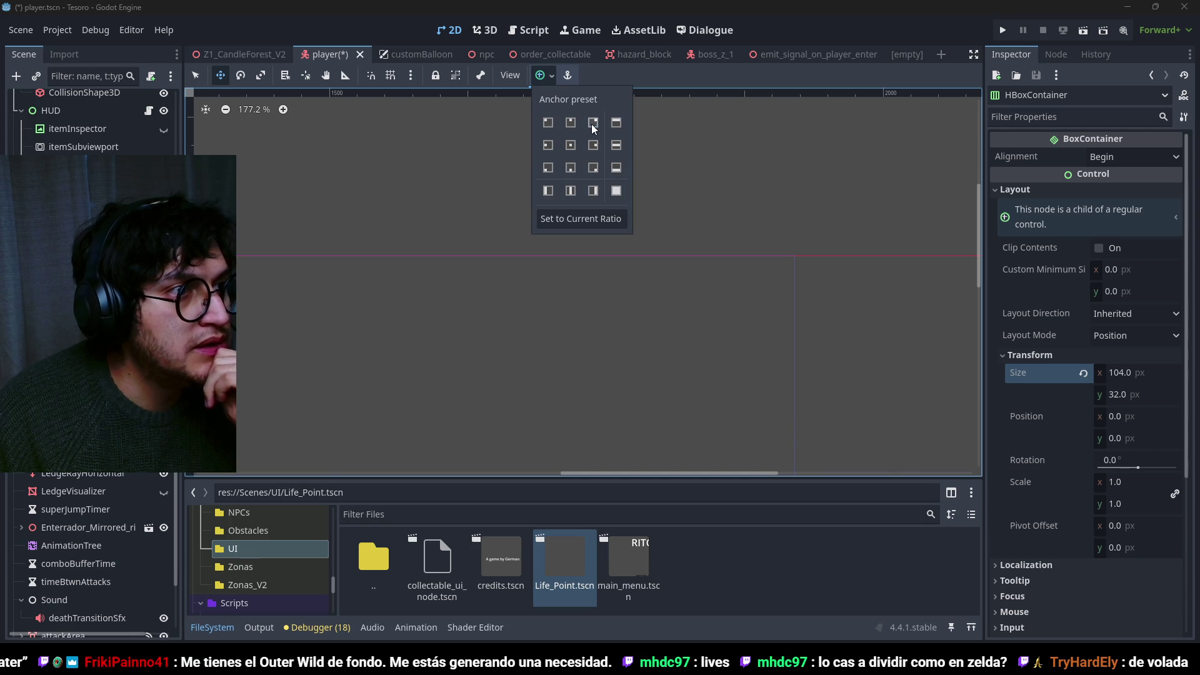
pyautogui.click(593, 123)
pyautogui.click(838, 29)
pyautogui.hotkey('ctrl', 's')
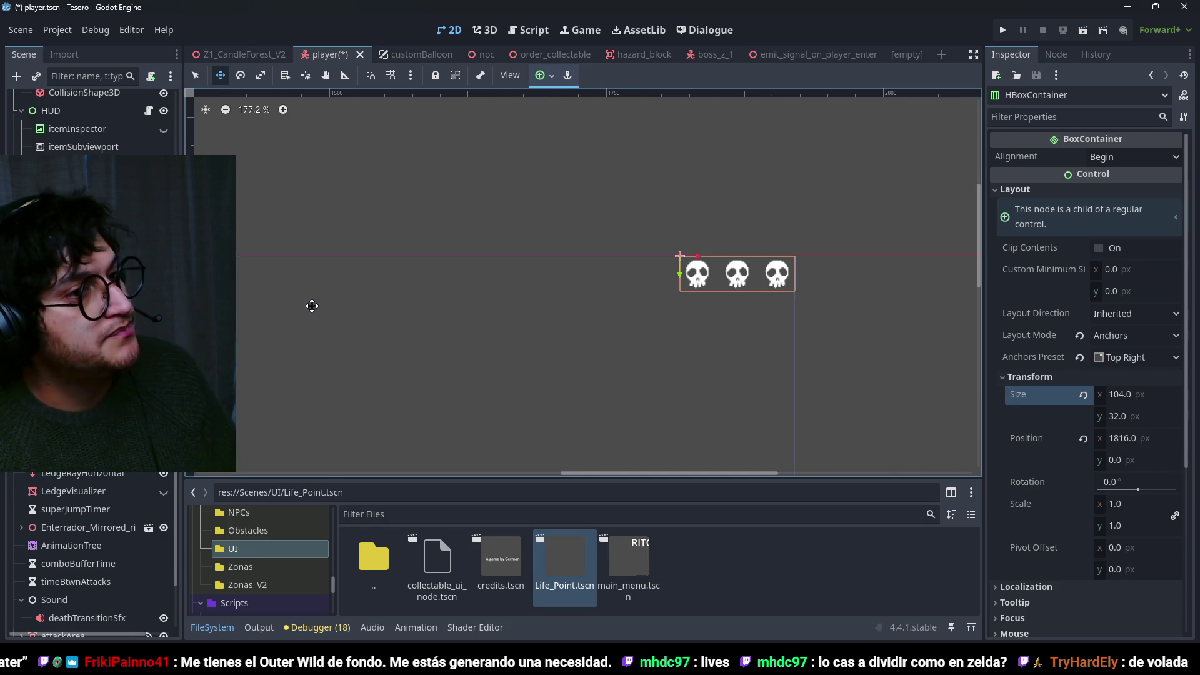
pyautogui.keyDown('shift'); pyautogui.click(94, 312); pyautogui.keyUp('shift')
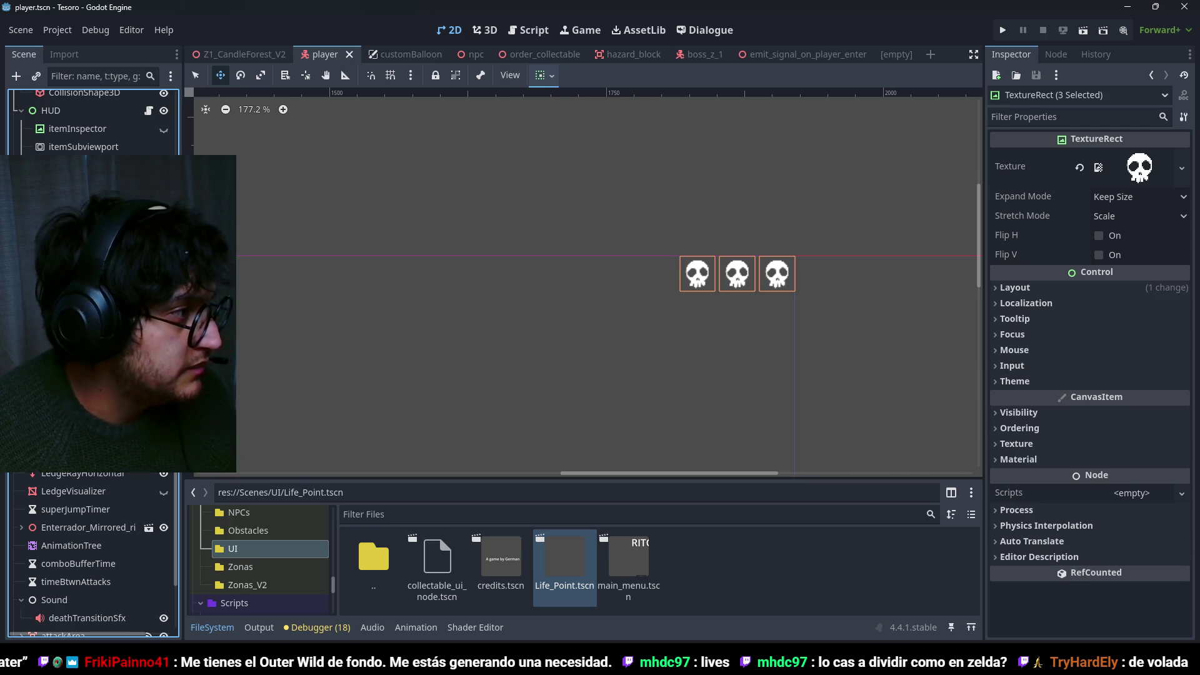
# Delete the three placeholder skull TextureRects and save the player scene.
pyautogui.press('Delete')
pyautogui.press('Return')
pyautogui.hotkey('ctrl', 's')
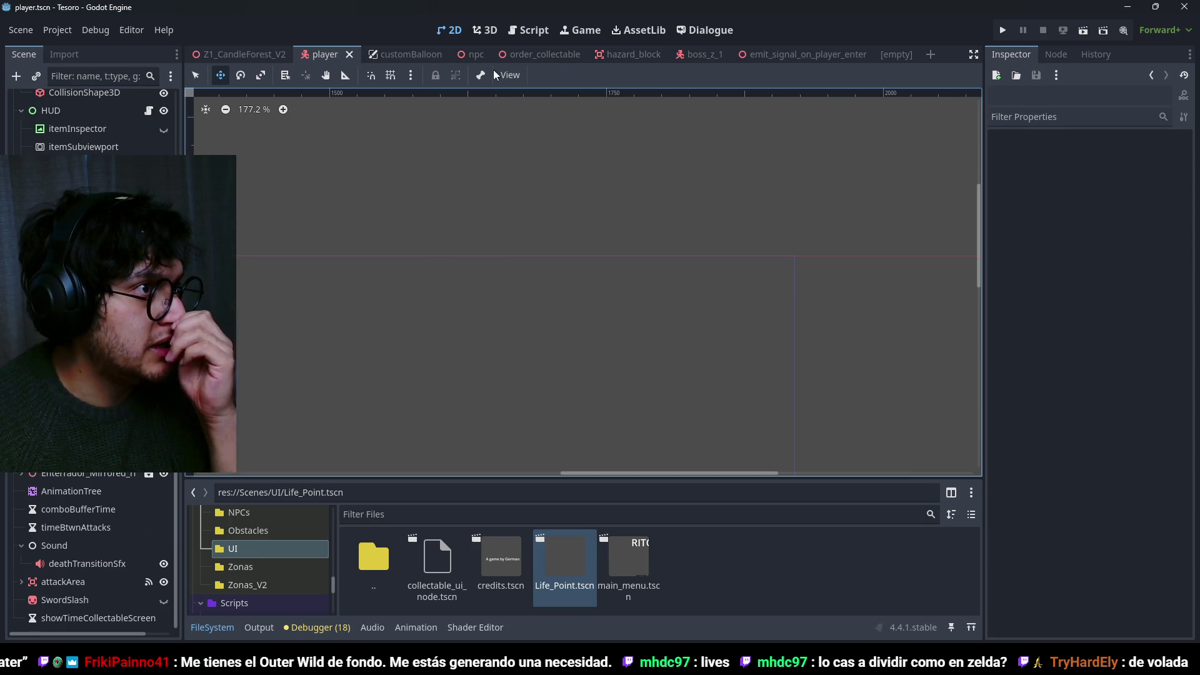
# Change the LifePoints count on line 4 of the Globals script, then end the five-skull test run.
pyautogui.click(518, 33)
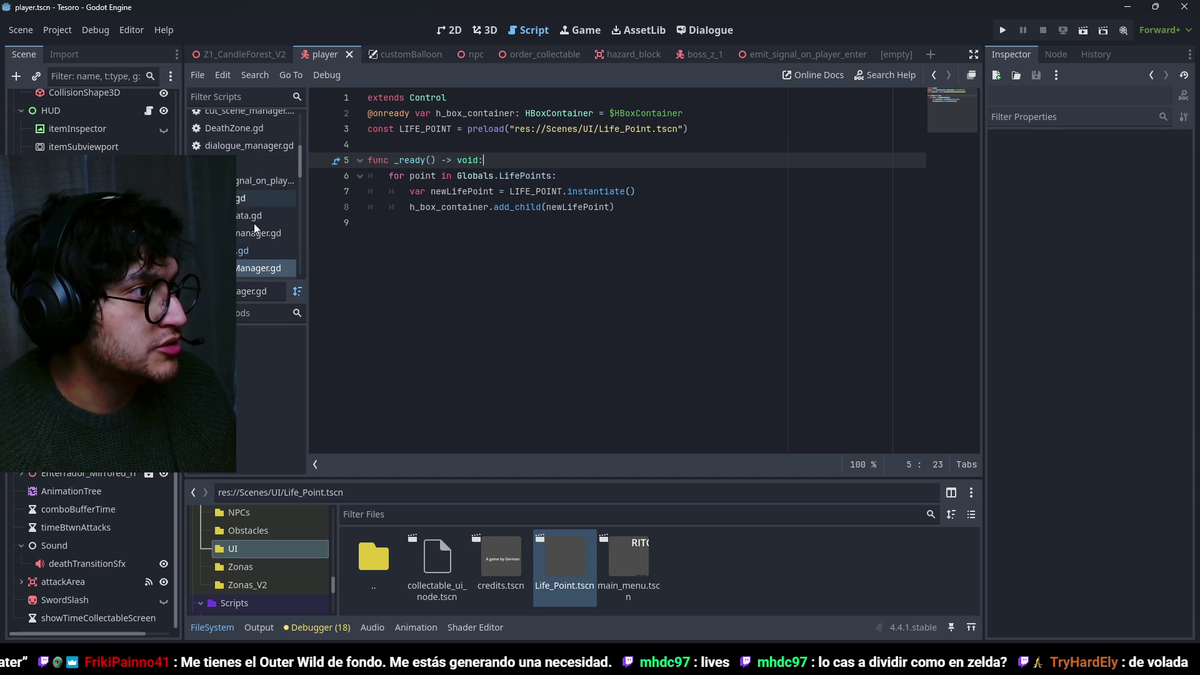
pyautogui.click(257, 252)
pyautogui.doubleClick(498, 145)
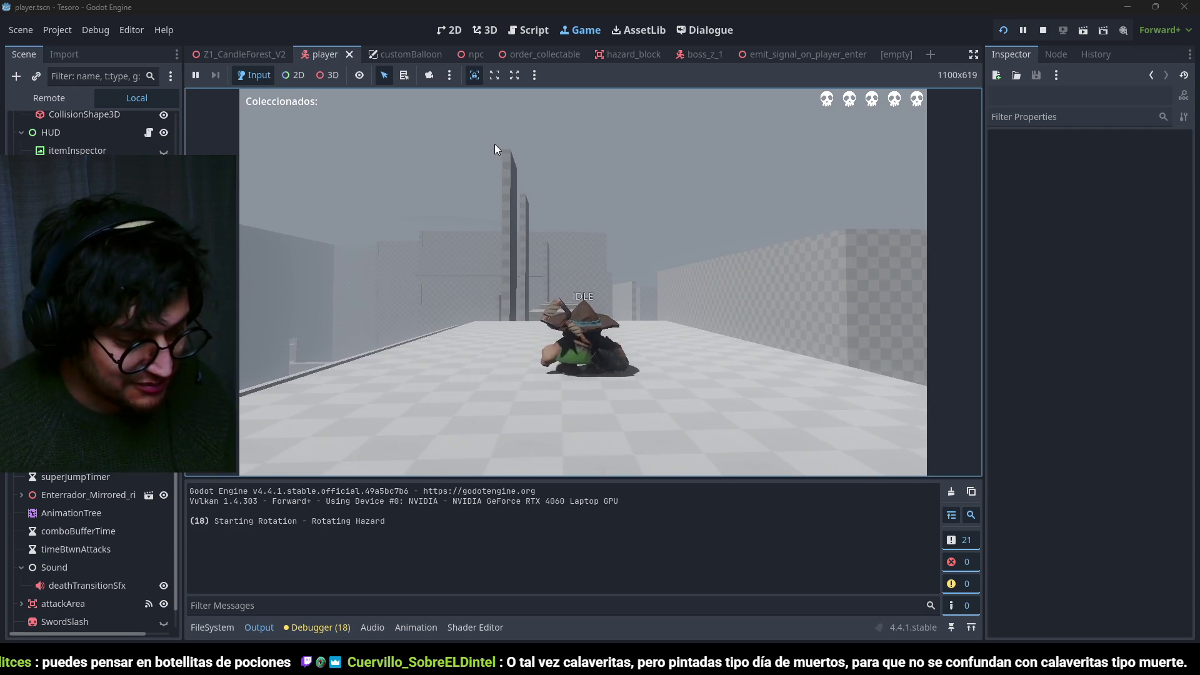
pyautogui.press('F8')
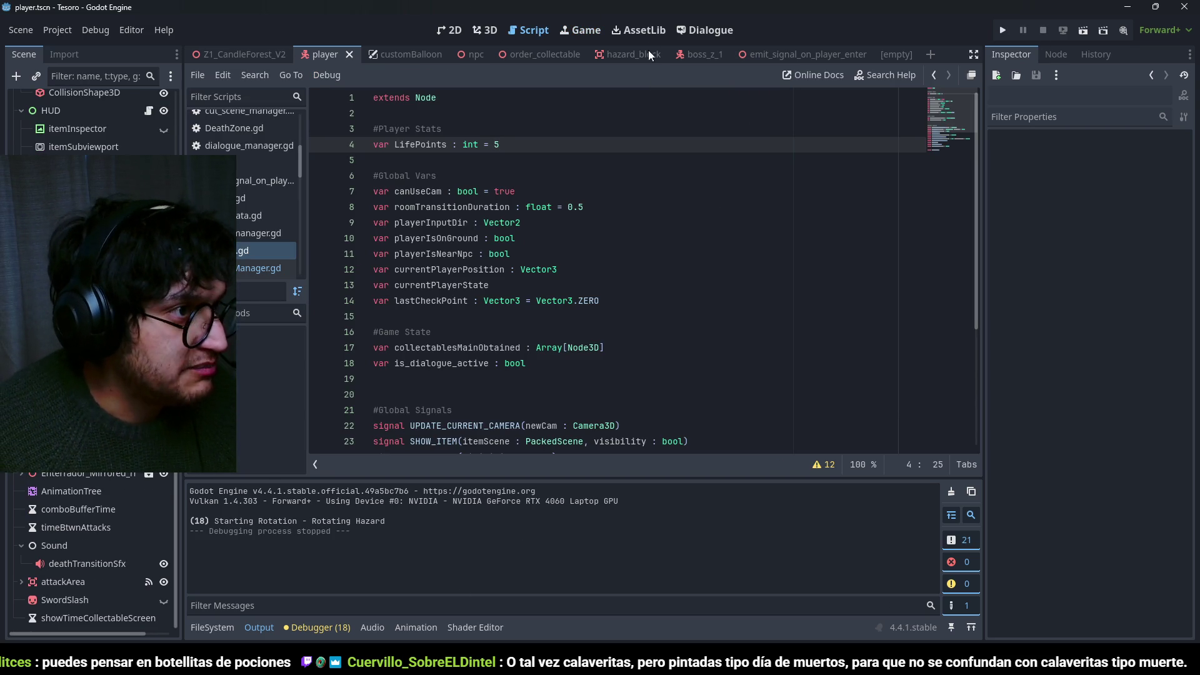
# Rename the LifePoints variable to MaxLifePoints in the Globals script.
pyautogui.hotkey('ctrl', 's')
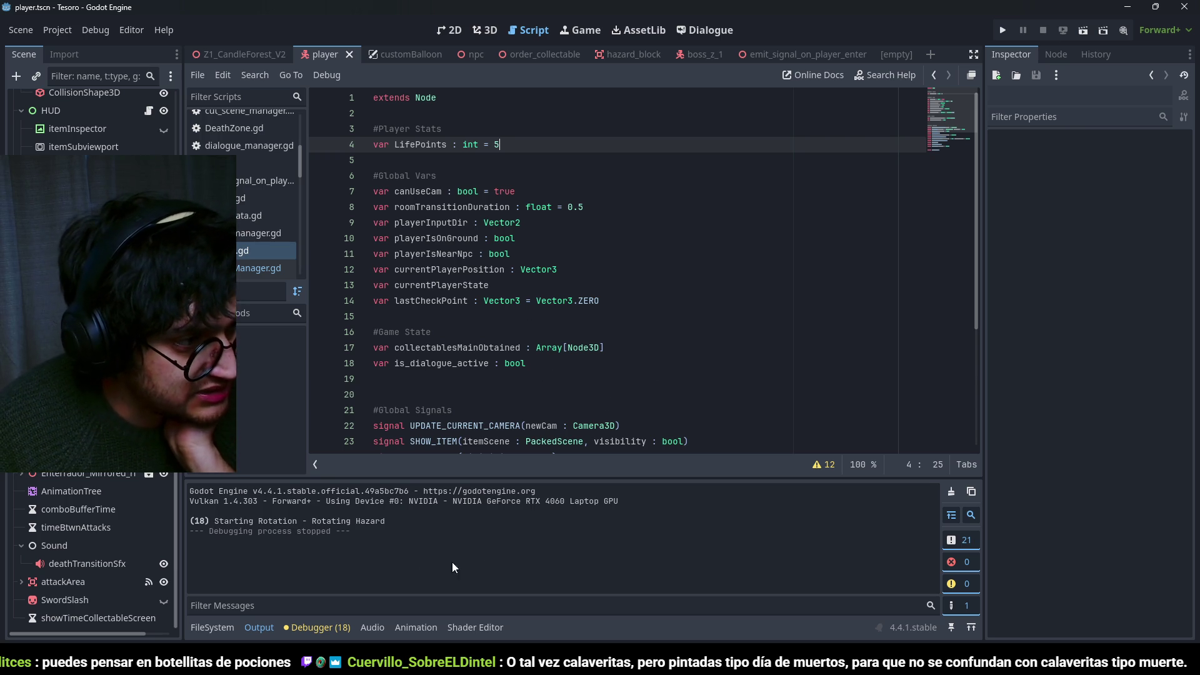
pyautogui.click(264, 628)
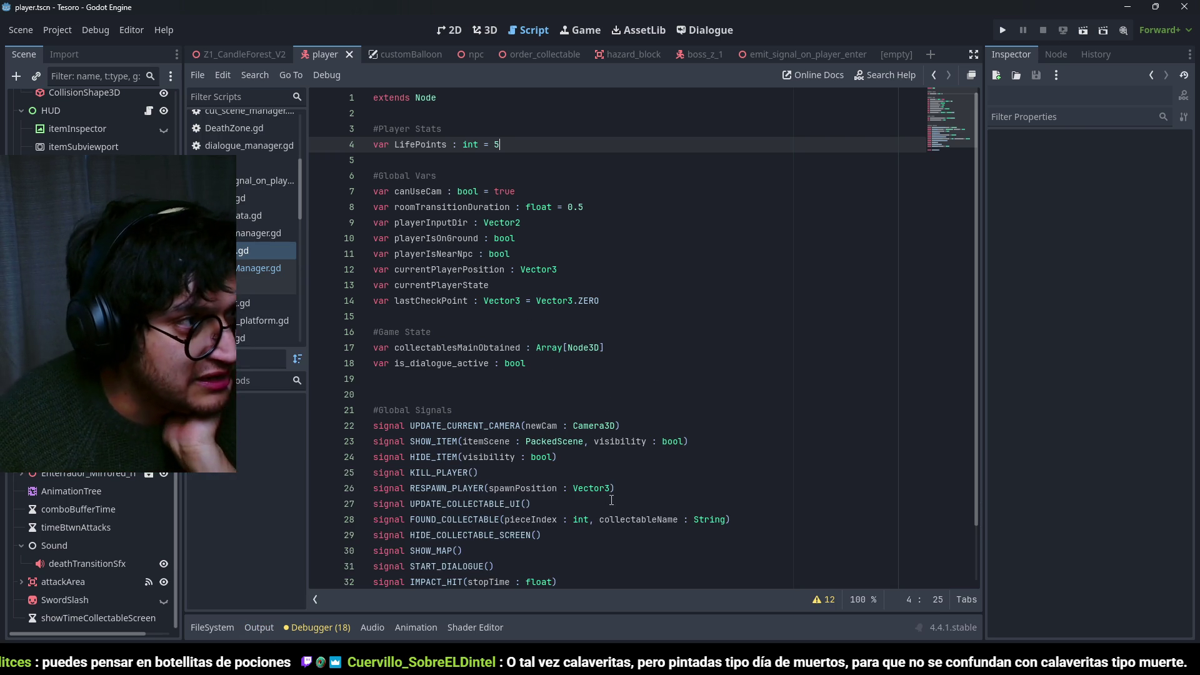
pyautogui.scroll(-2, 563, 484)
pyautogui.scroll(2, 558, 480)
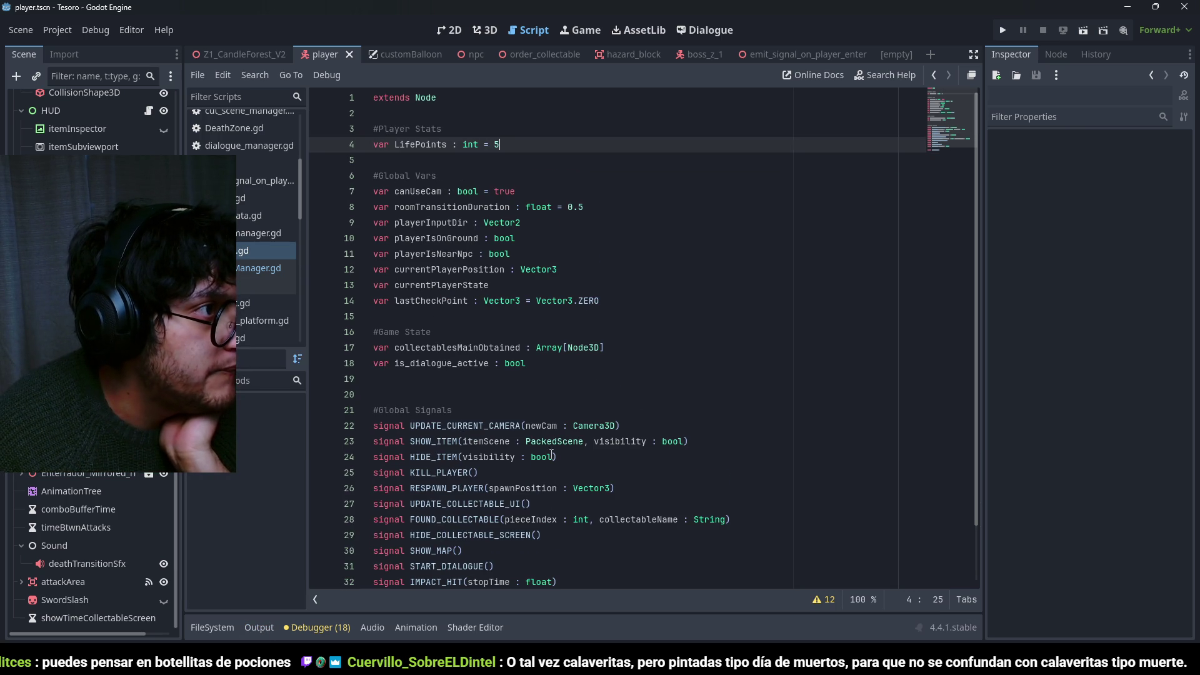
pyautogui.doubleClick(402, 145)
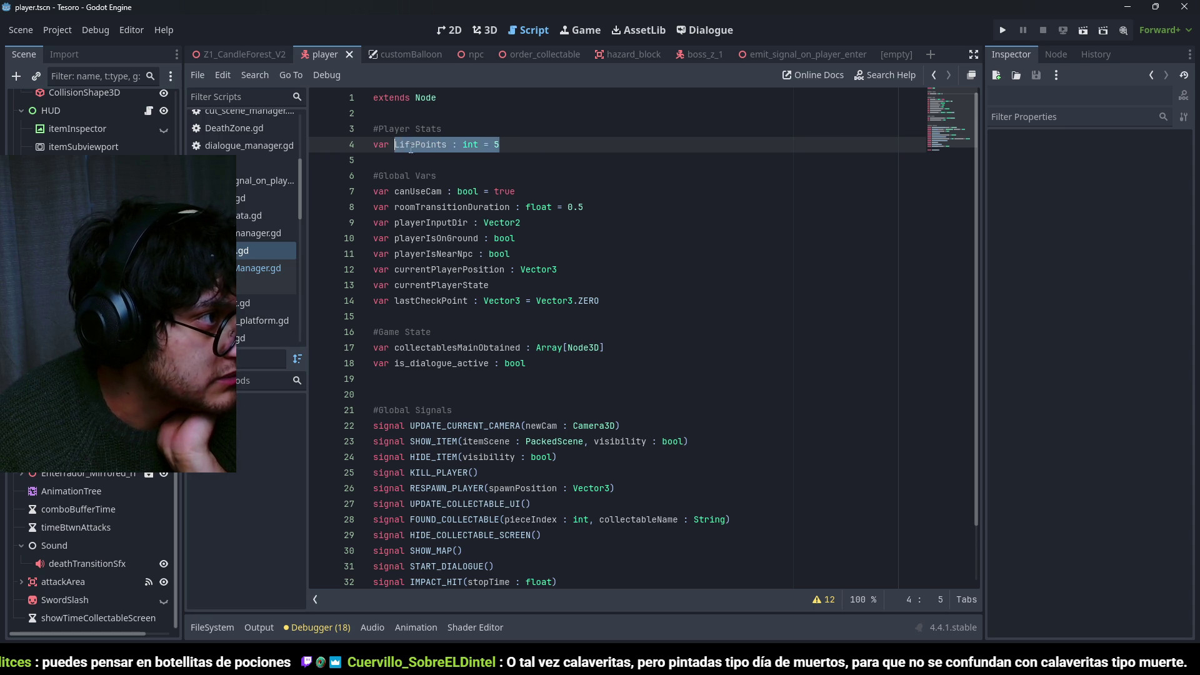
pyautogui.scroll(-2, 454, 177)
pyautogui.scroll(2, 437, 163)
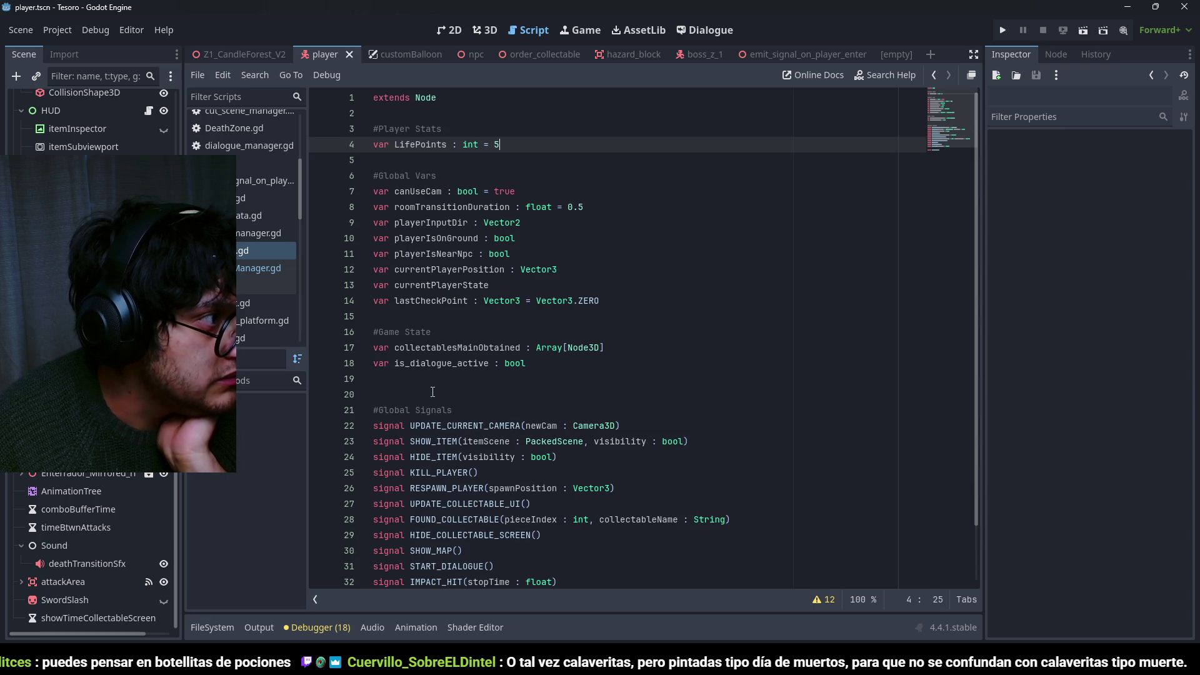
pyautogui.click(417, 154)
pyautogui.doubleClick(417, 148)
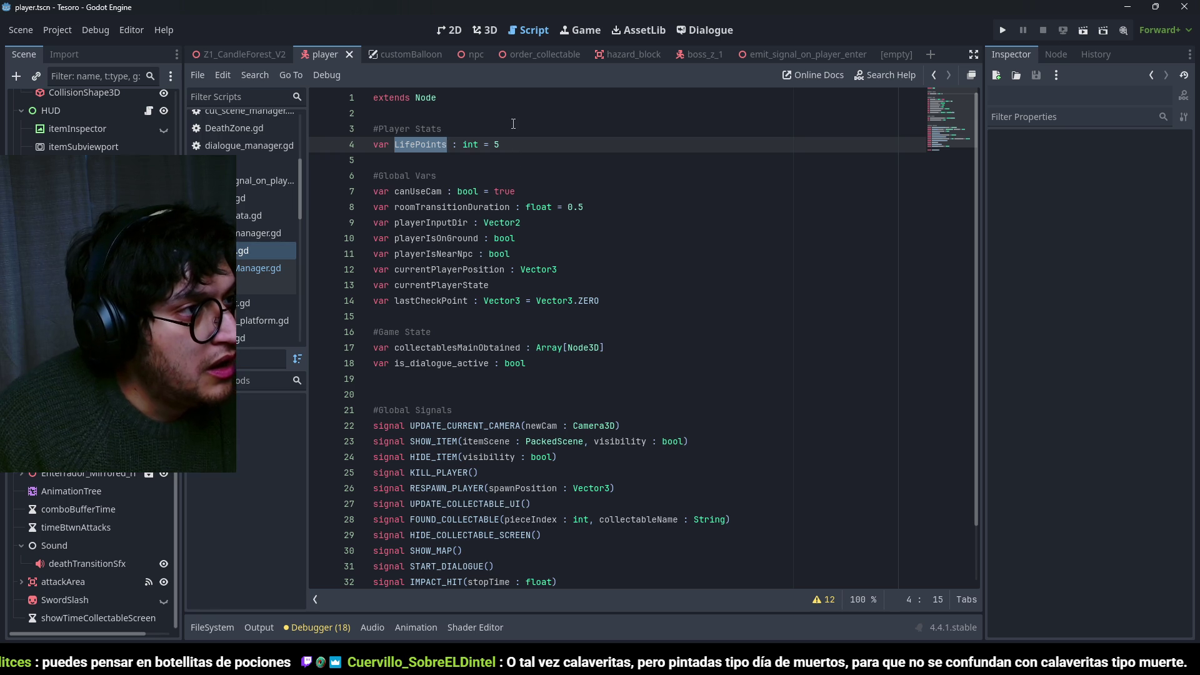
pyautogui.press('Left')
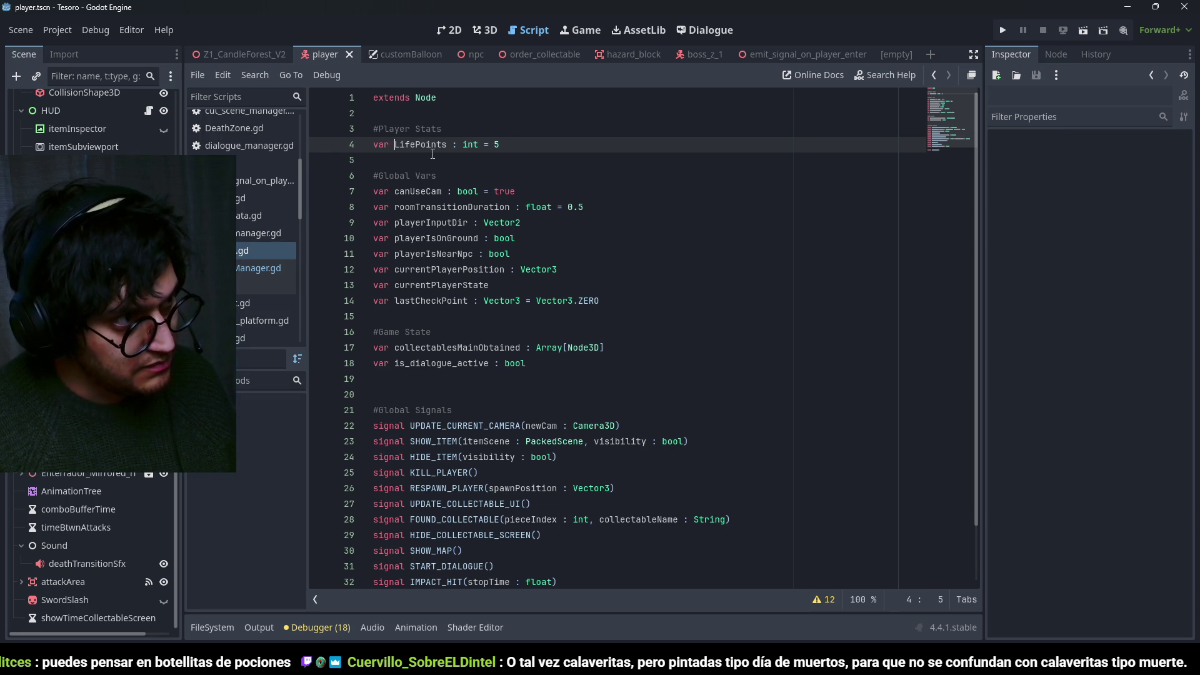
pyautogui.write('ax')
pyautogui.press('Right')
pyautogui.press('Right')
pyautogui.press('Right')
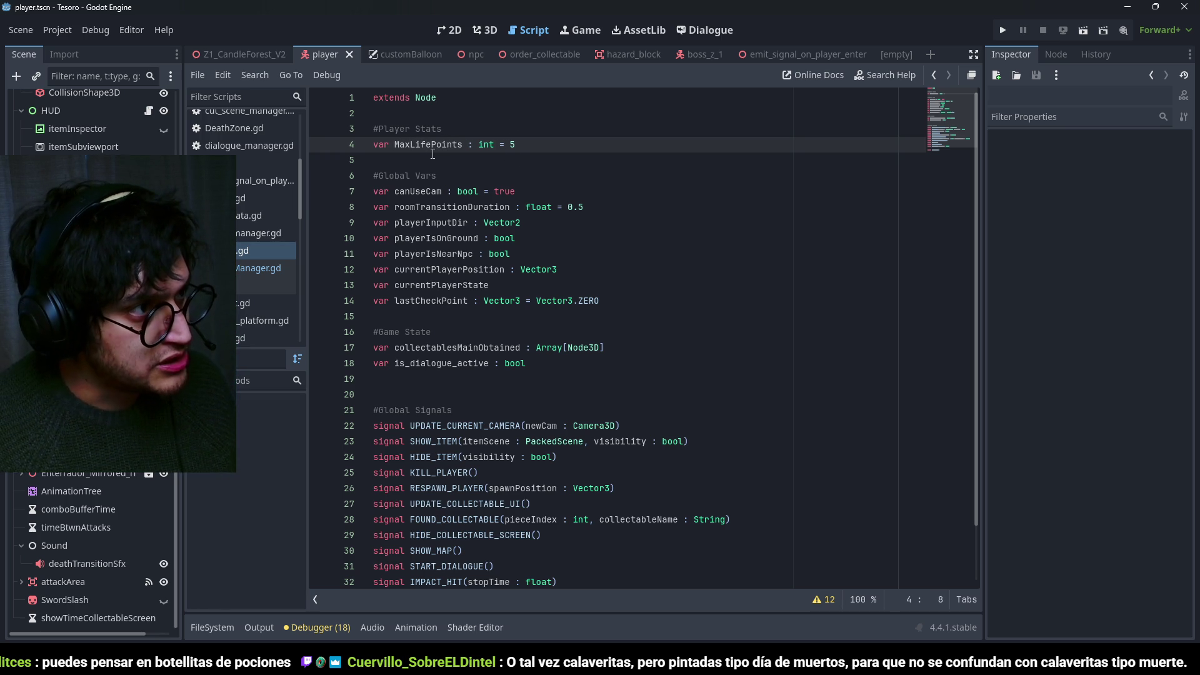
# Add 'var currentLifePoints : int' below MaxLifePoints and save the script.
pyautogui.press('End')
pyautogui.press('Return')
pyautogui.write('var c')
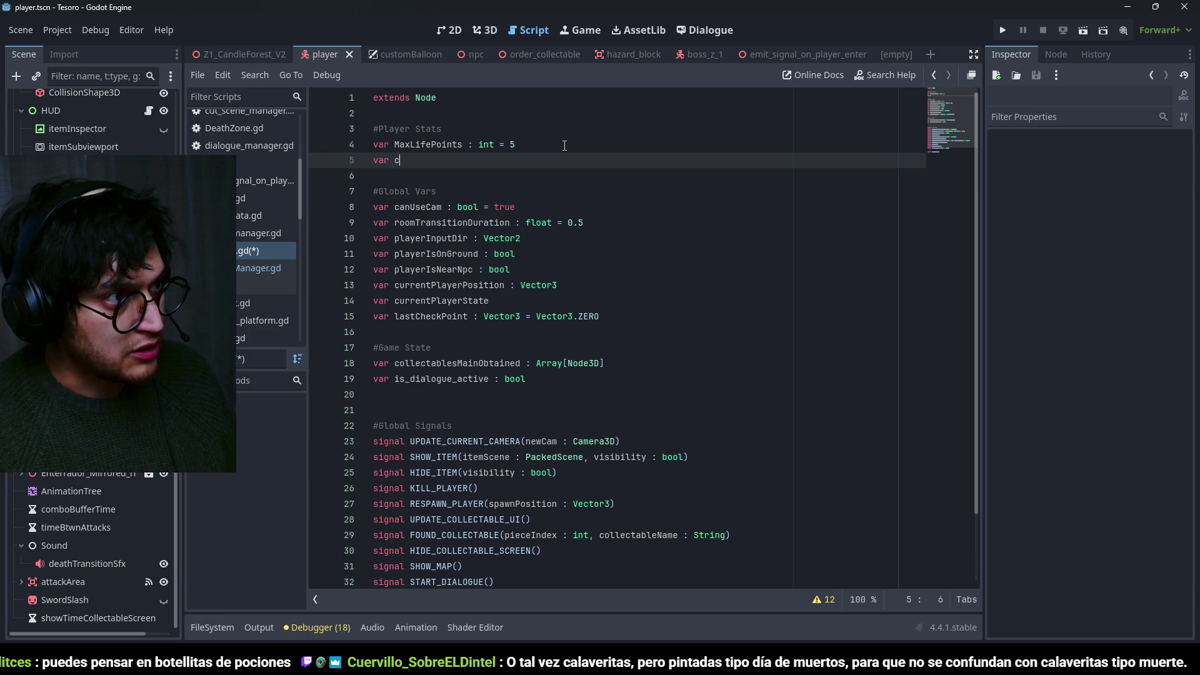
pyautogui.write('urrentLifePoints')
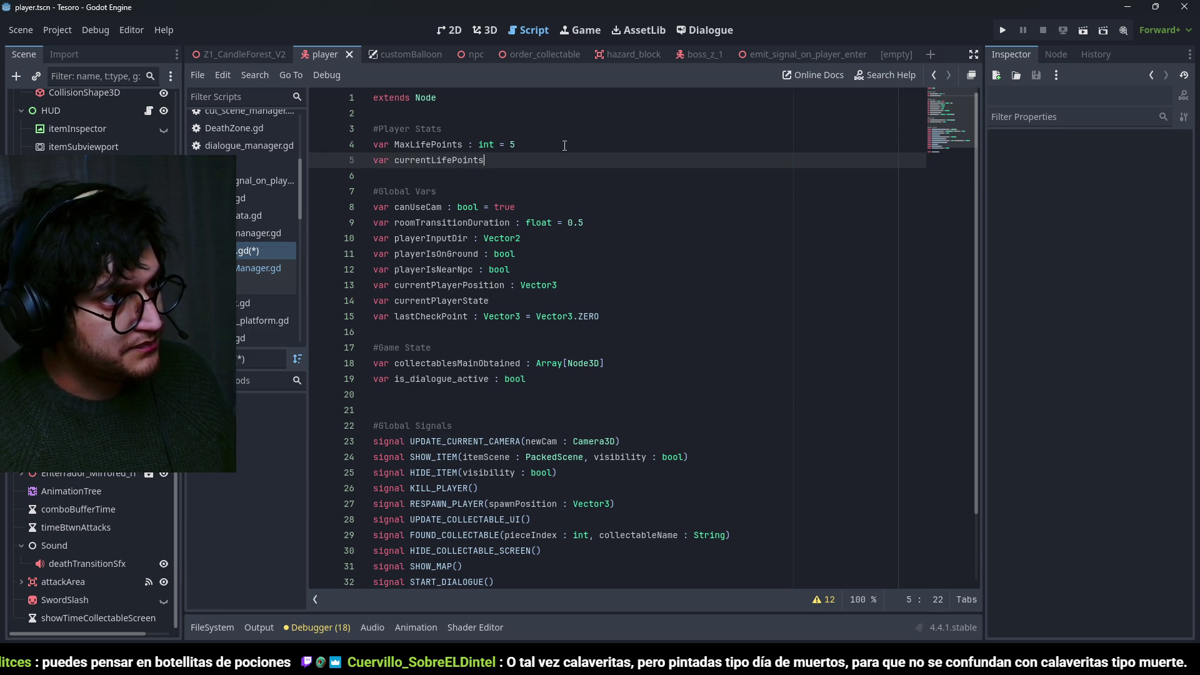
pyautogui.write(' :int =')
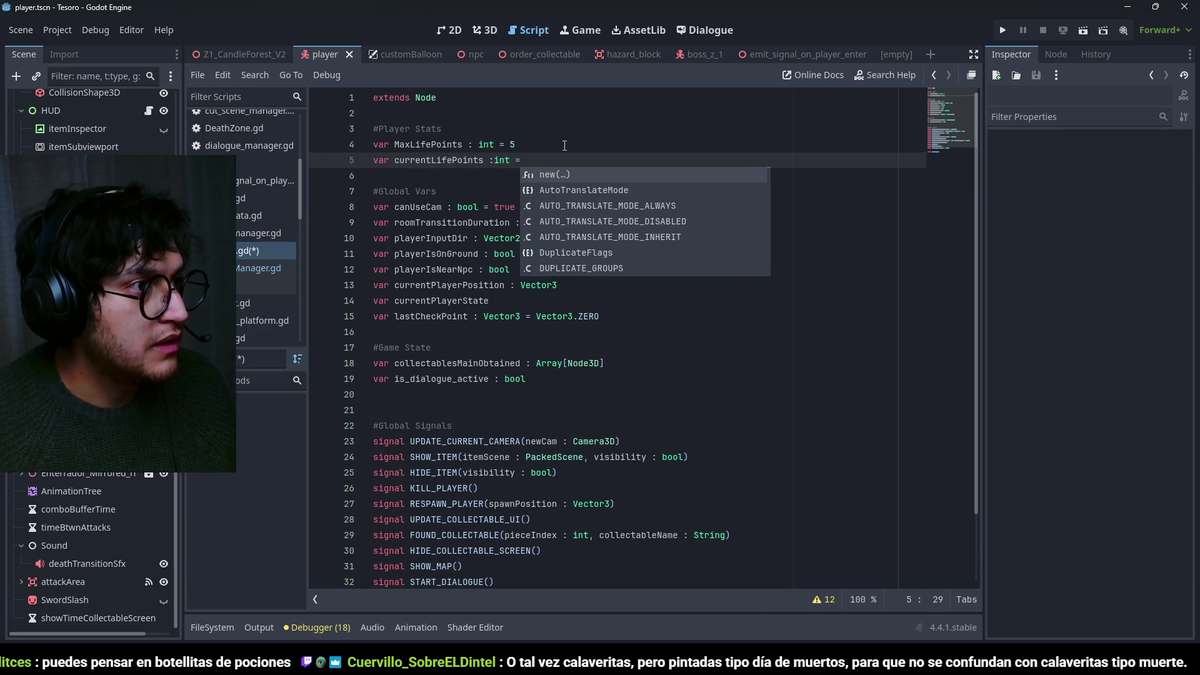
pyautogui.press('BackSpace')
pyautogui.press('BackSpace')
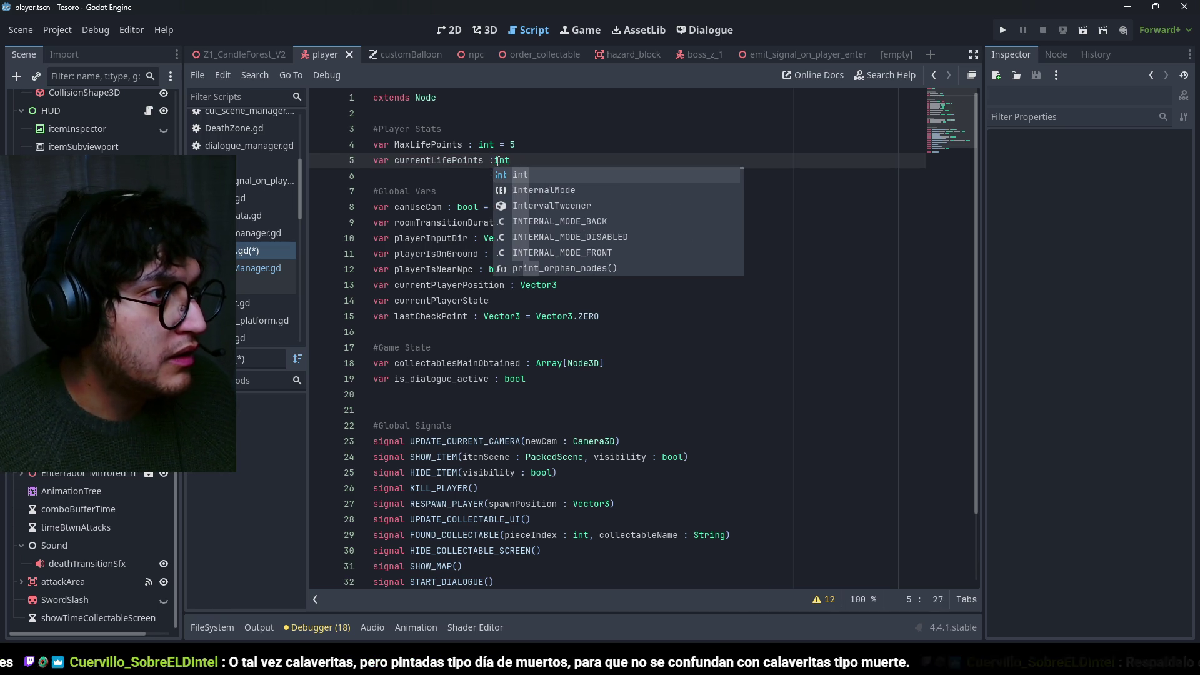
pyautogui.click(495, 160)
pyautogui.hotkey('ctrl', 's')
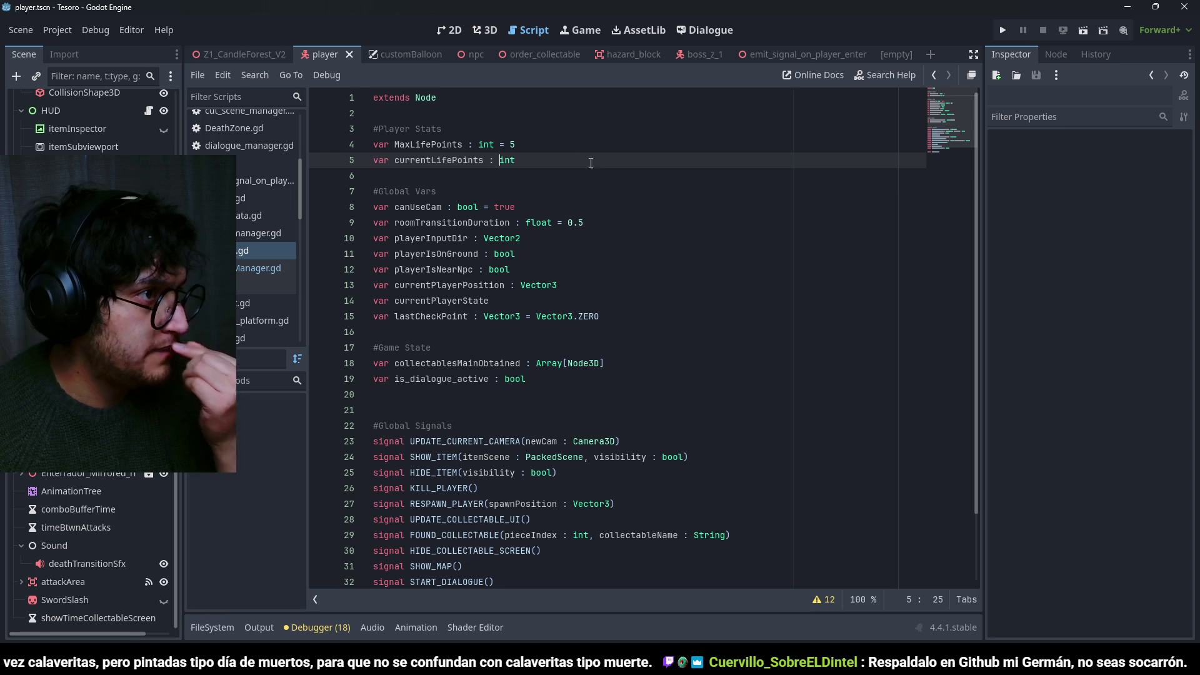
pyautogui.doubleClick(506, 160)
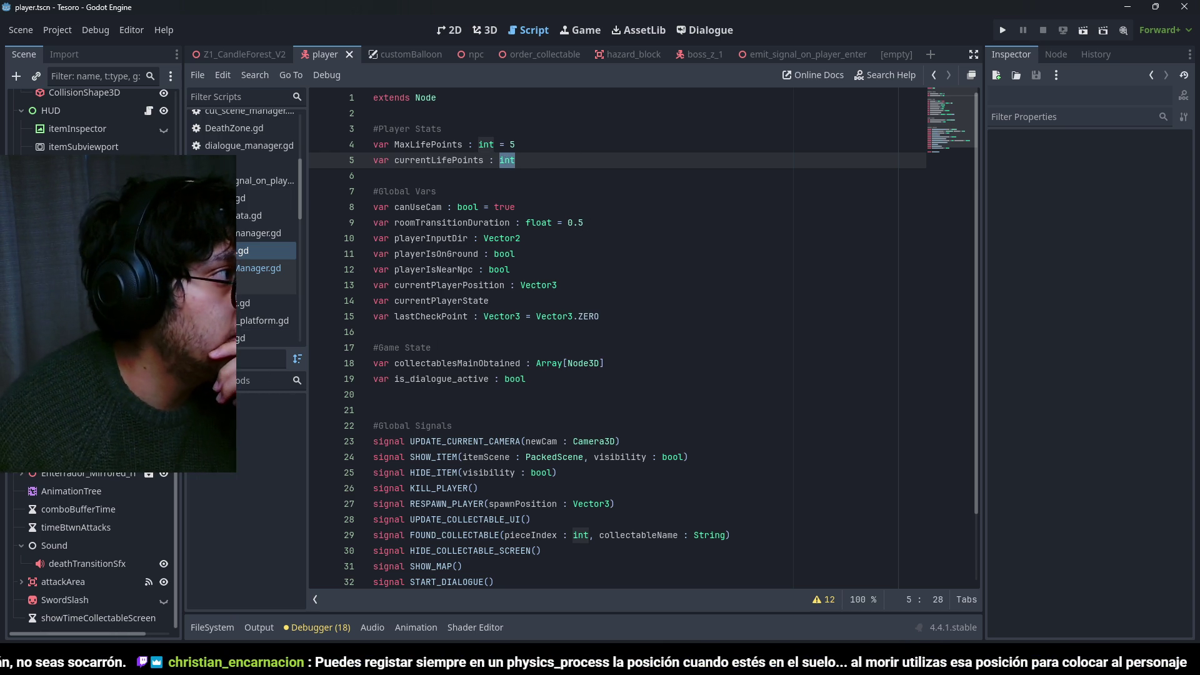
pyautogui.scroll(3, 87, 375)
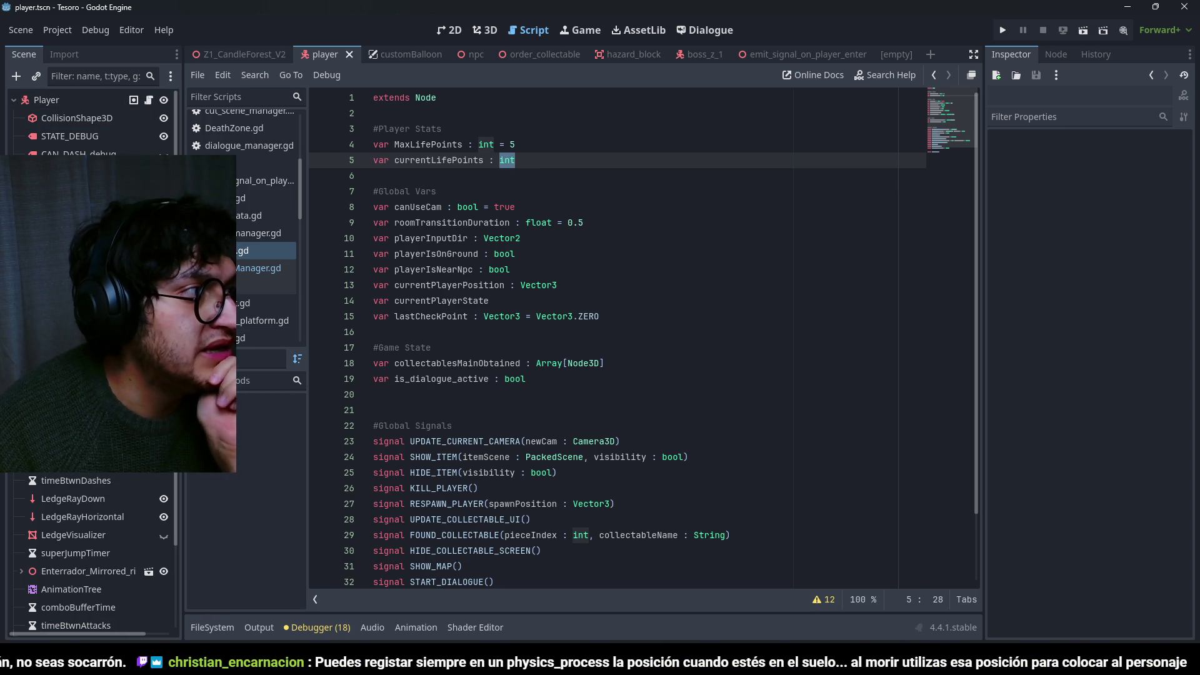
# Open the HUD script hud.gd and scroll through it.
pyautogui.click(266, 285)
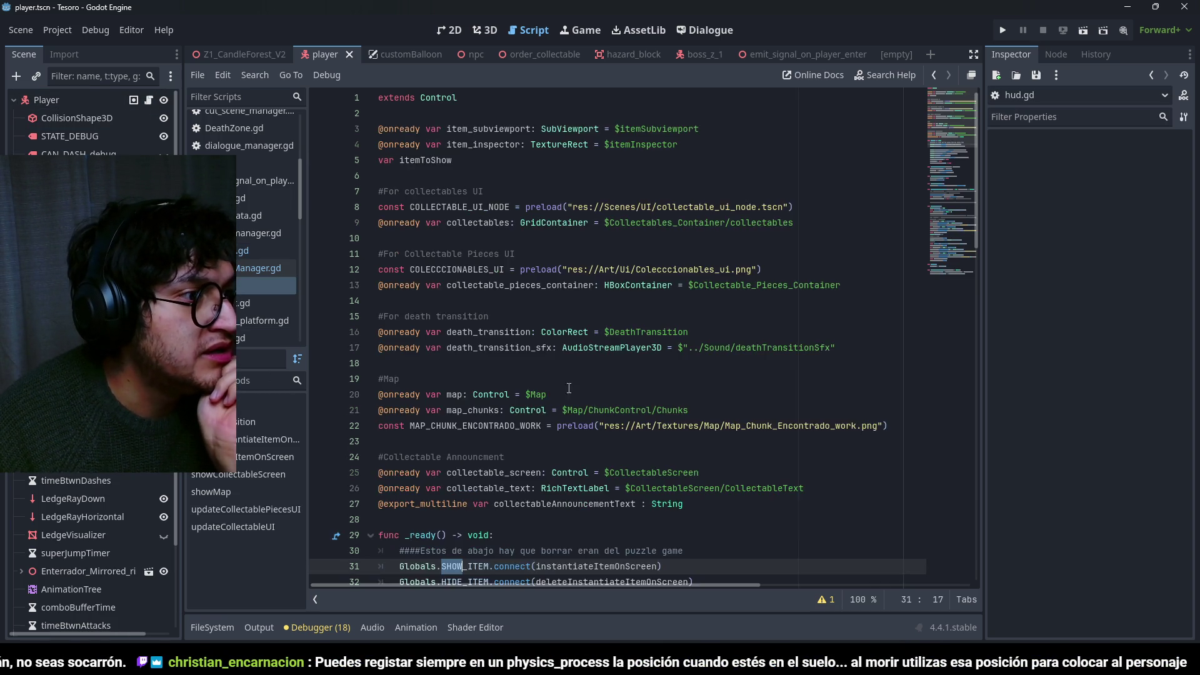
pyautogui.scroll(-20, 581, 465)
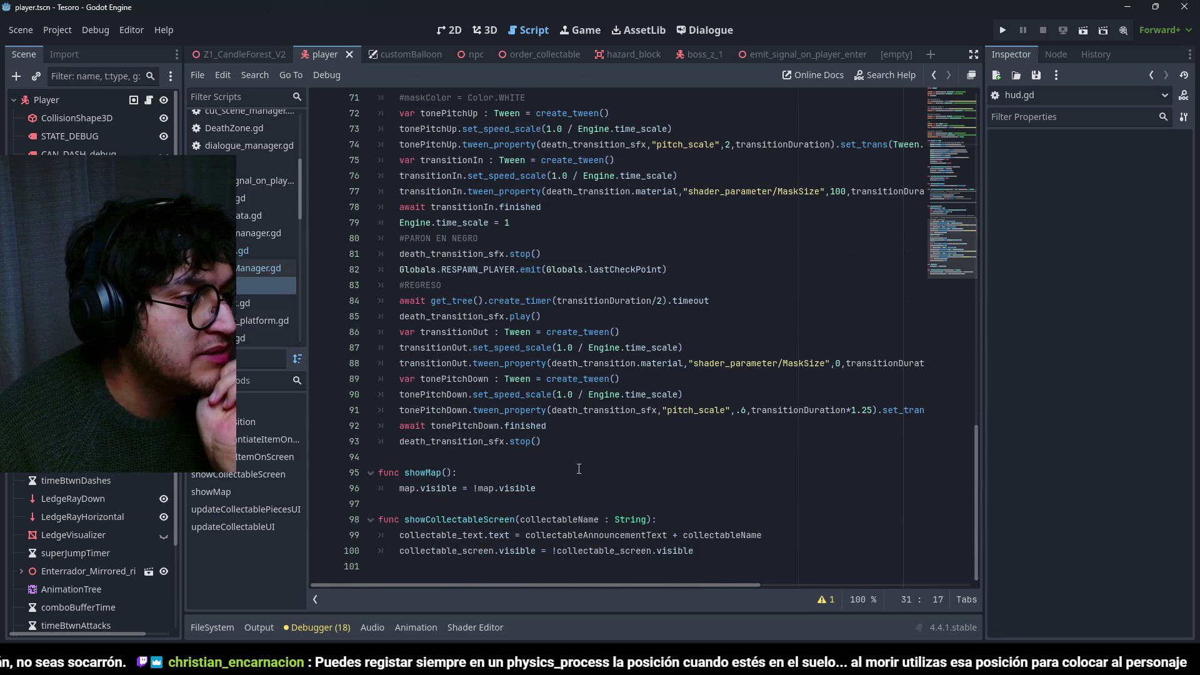
pyautogui.scroll(20, 579, 469)
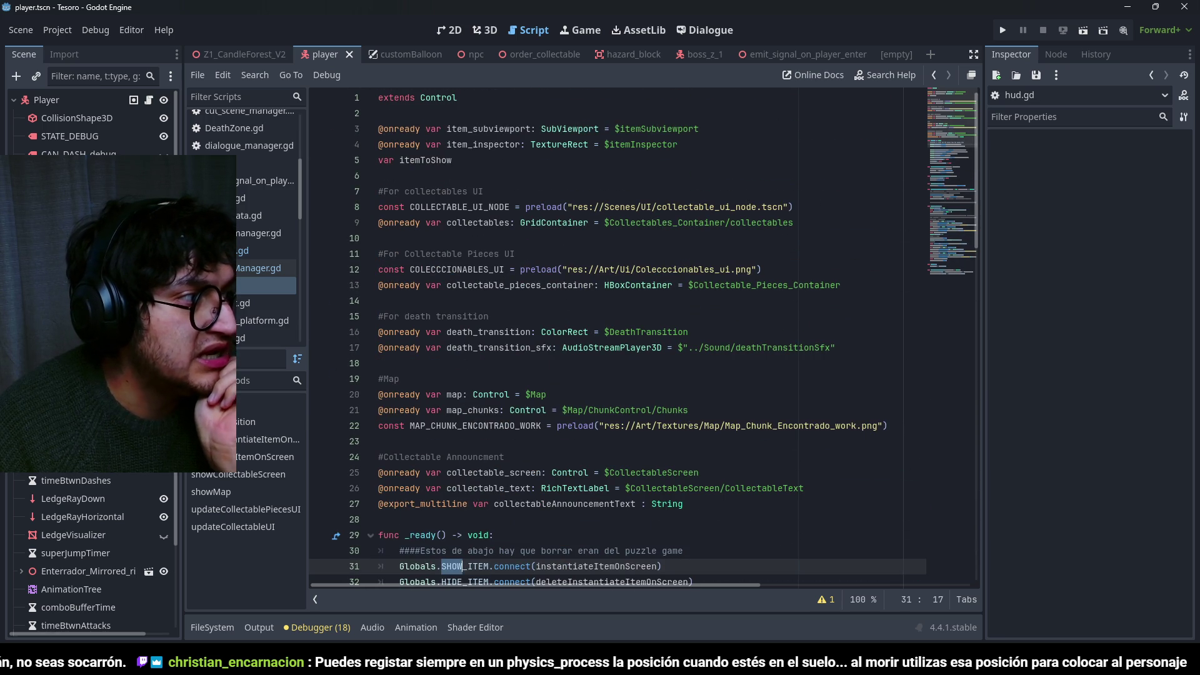
# Open HeartsManager.gd from the HeartsContainer node and review its life-point loop.
pyautogui.click(449, 30)
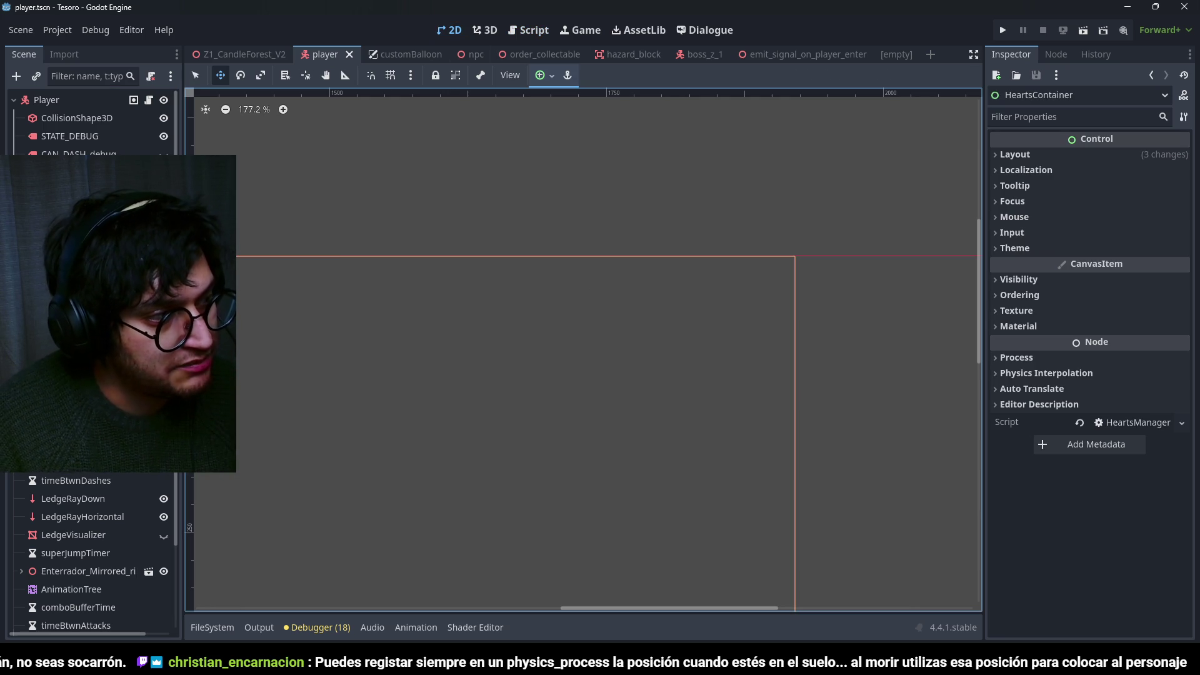
pyautogui.click(1133, 423)
pyautogui.click(563, 232)
pyautogui.click(534, 162)
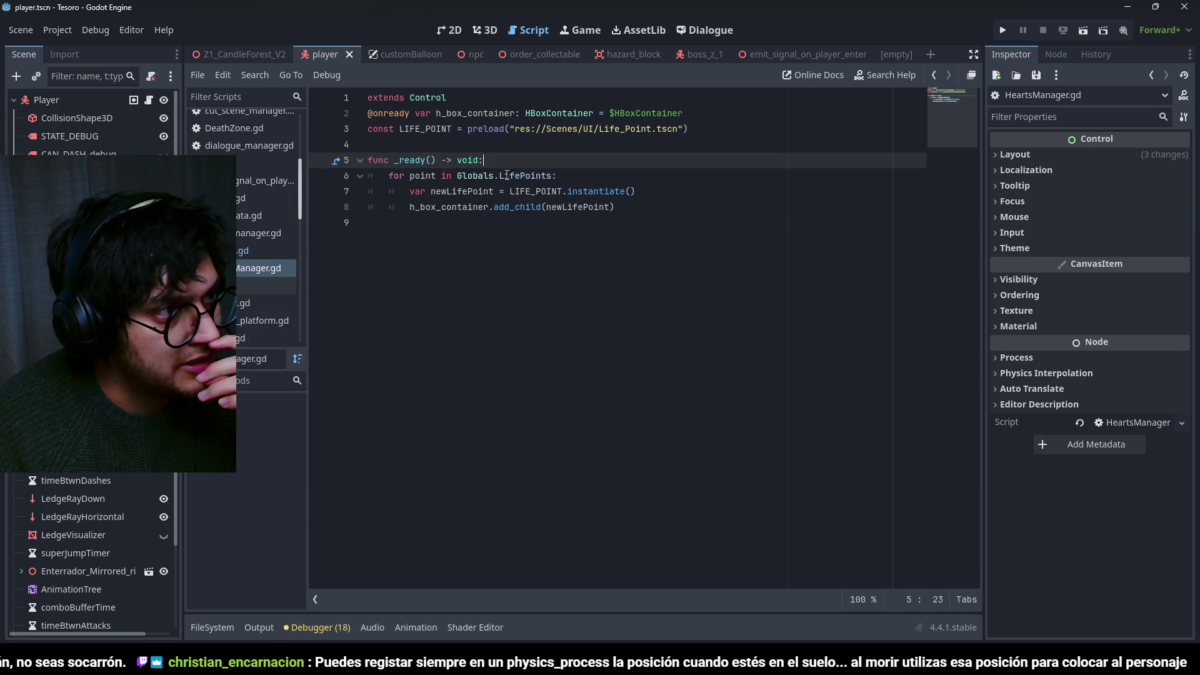
pyautogui.press('Up')
pyautogui.press('Up')
pyautogui.press('Down')
pyautogui.press('Down')
pyautogui.press('Down')
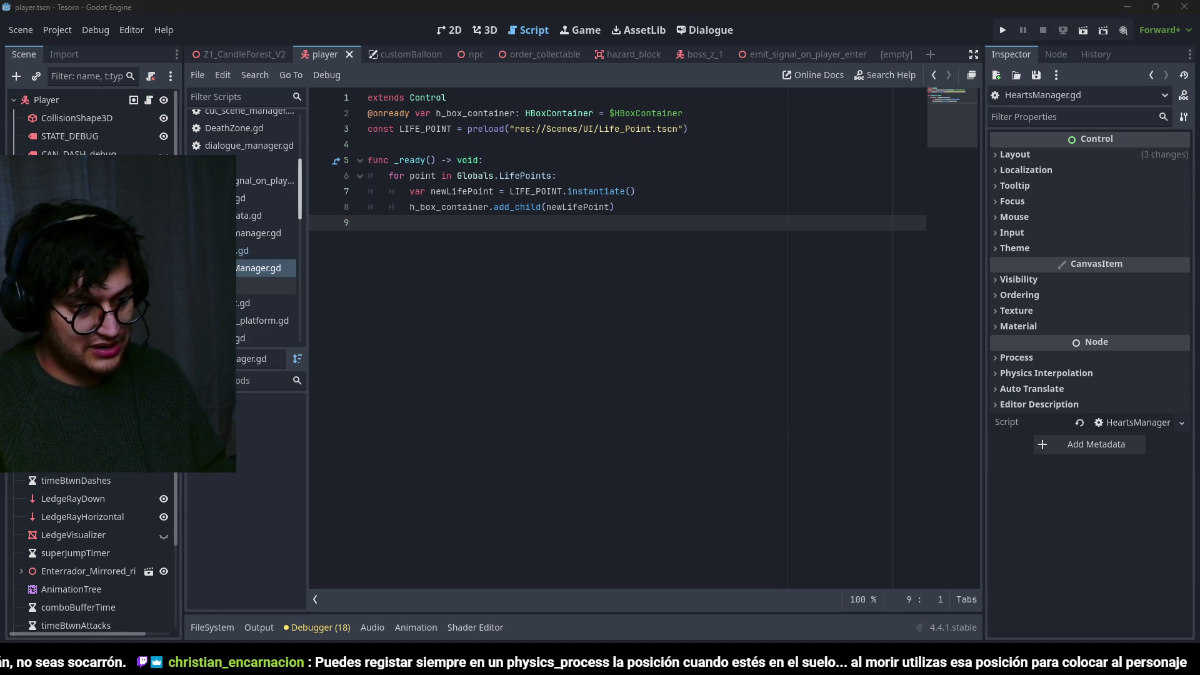
pyautogui.hotkey('alt', 'Tab')
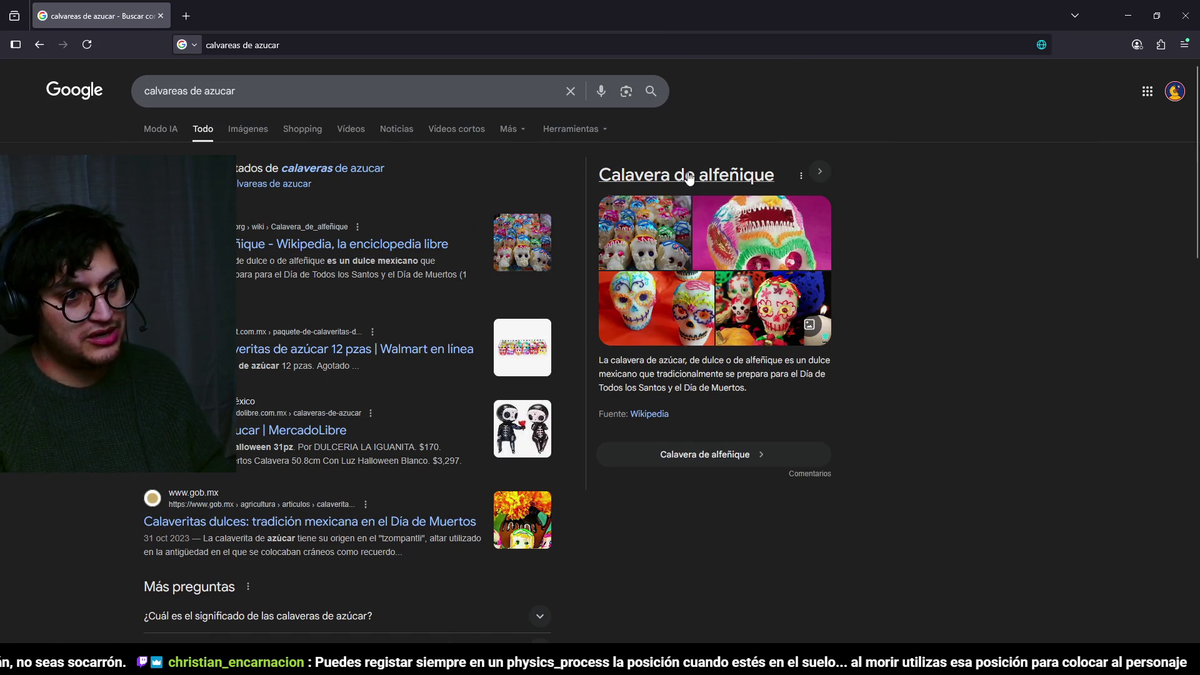
# Preview a sugar-skull image from the Google results, then return to Godot.
pyautogui.click(679, 319)
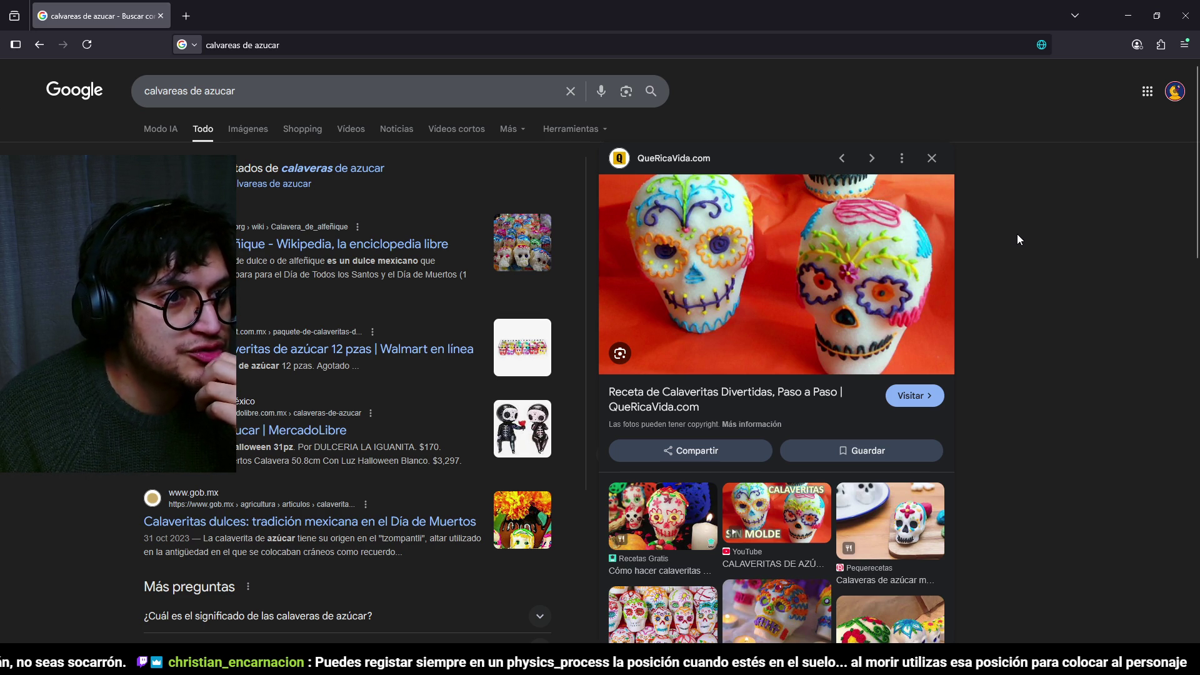
pyautogui.hotkey('alt', 'Tab')
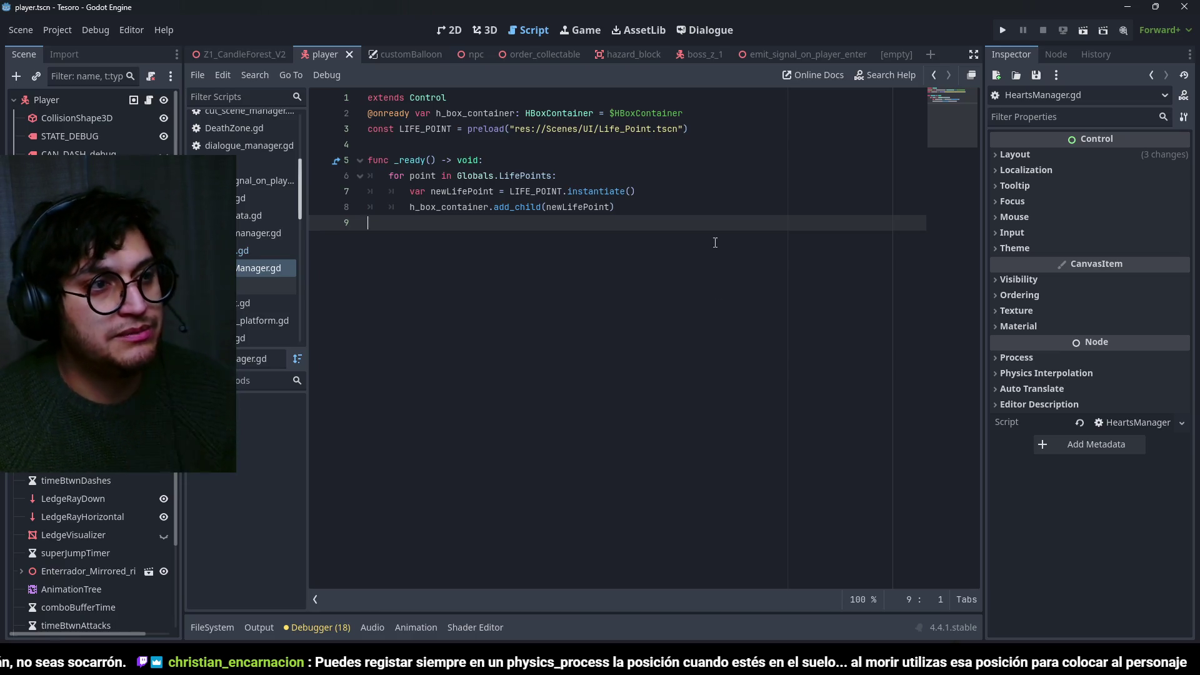
# Open Z1_CandleForest_V2 in the 3D view and zoom and orbit over the level and boss arena.
pyautogui.click(490, 31)
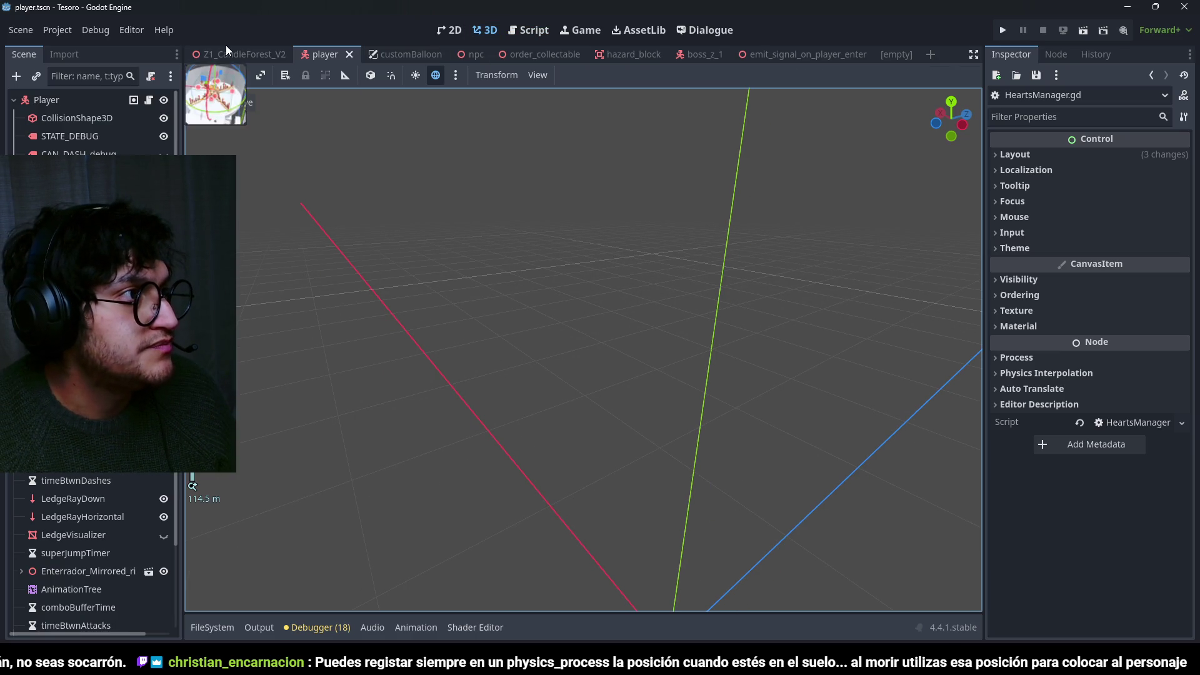
pyautogui.click(244, 55)
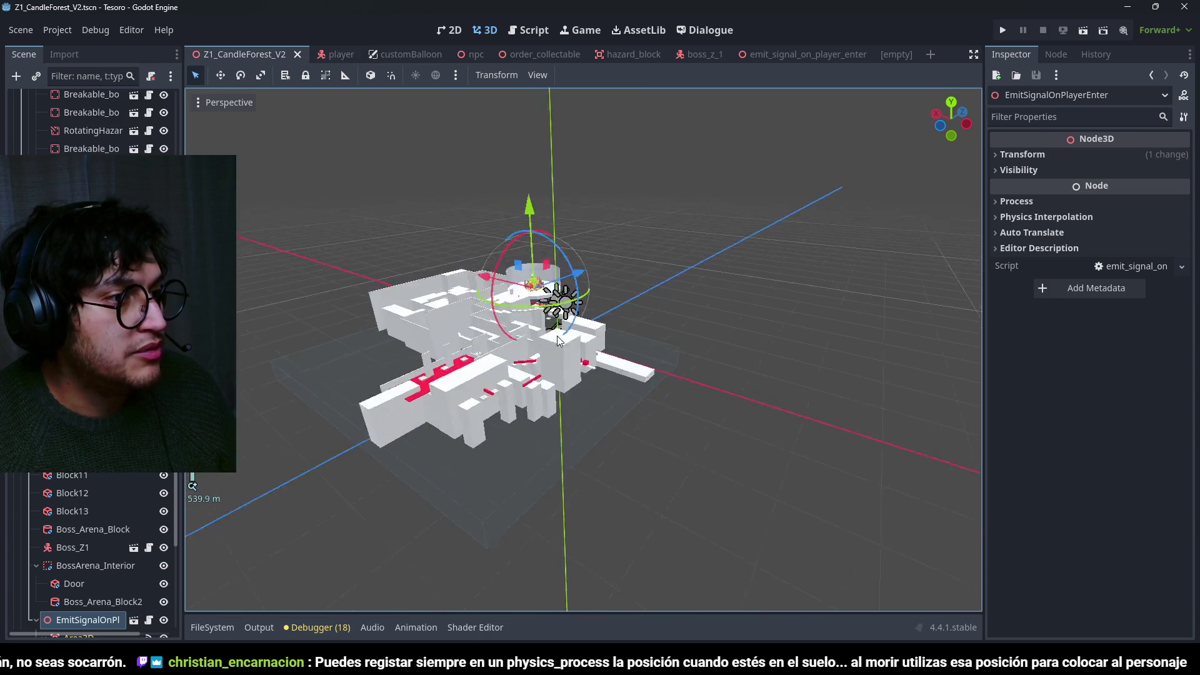
pyautogui.scroll(8, 500, 413)
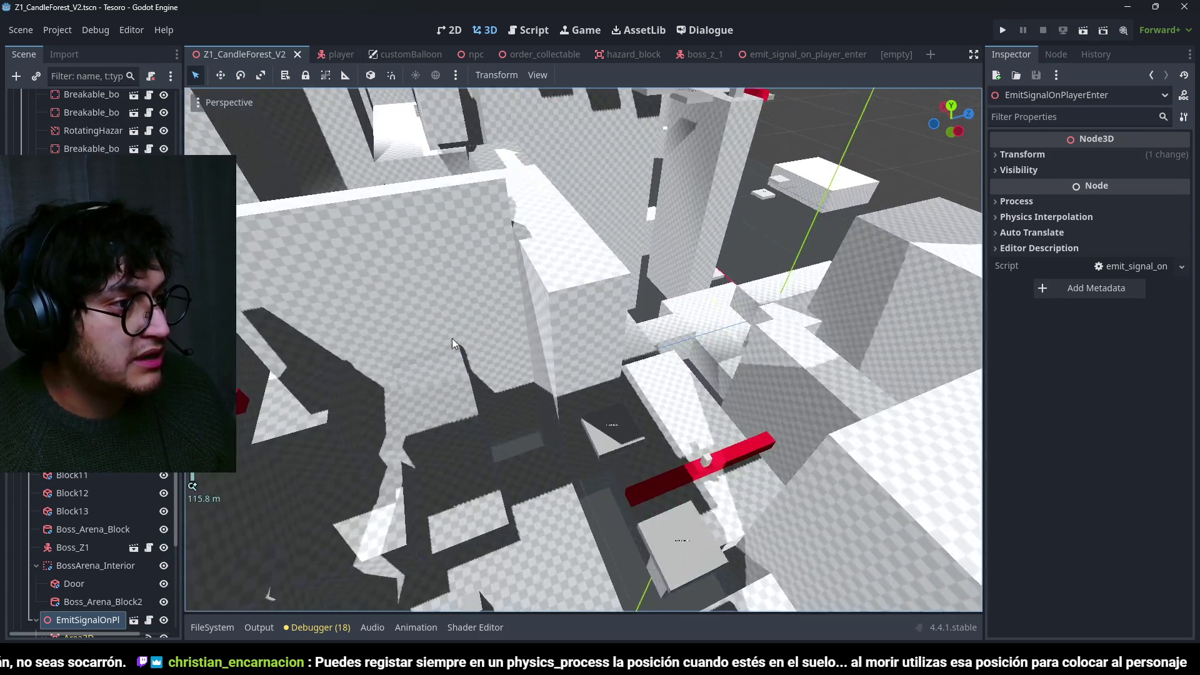
pyautogui.scroll(15, 510, 358)
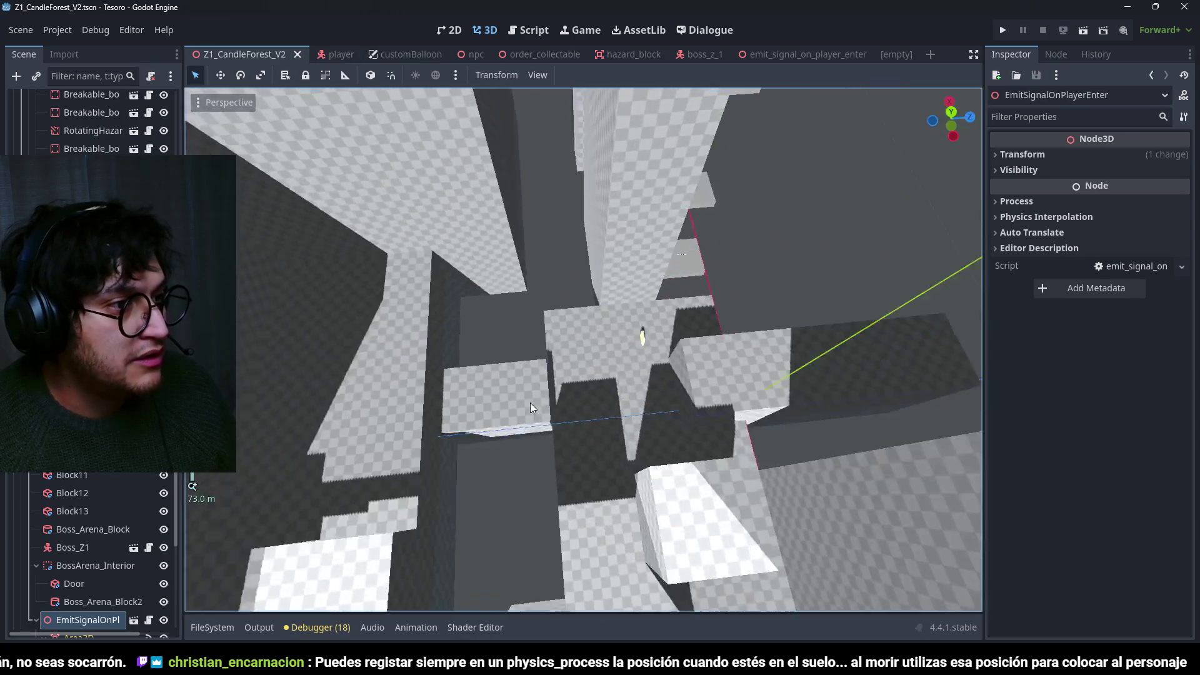
pyautogui.scroll(10, 589, 366)
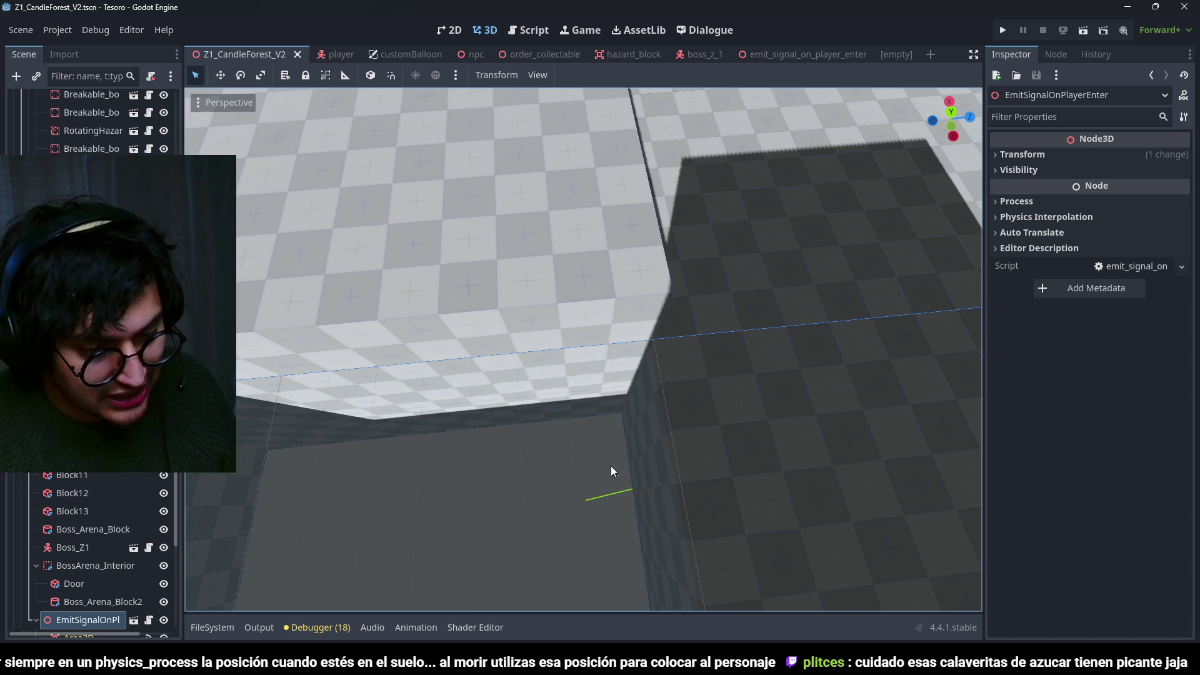
pyautogui.scroll(-10, 500, 366)
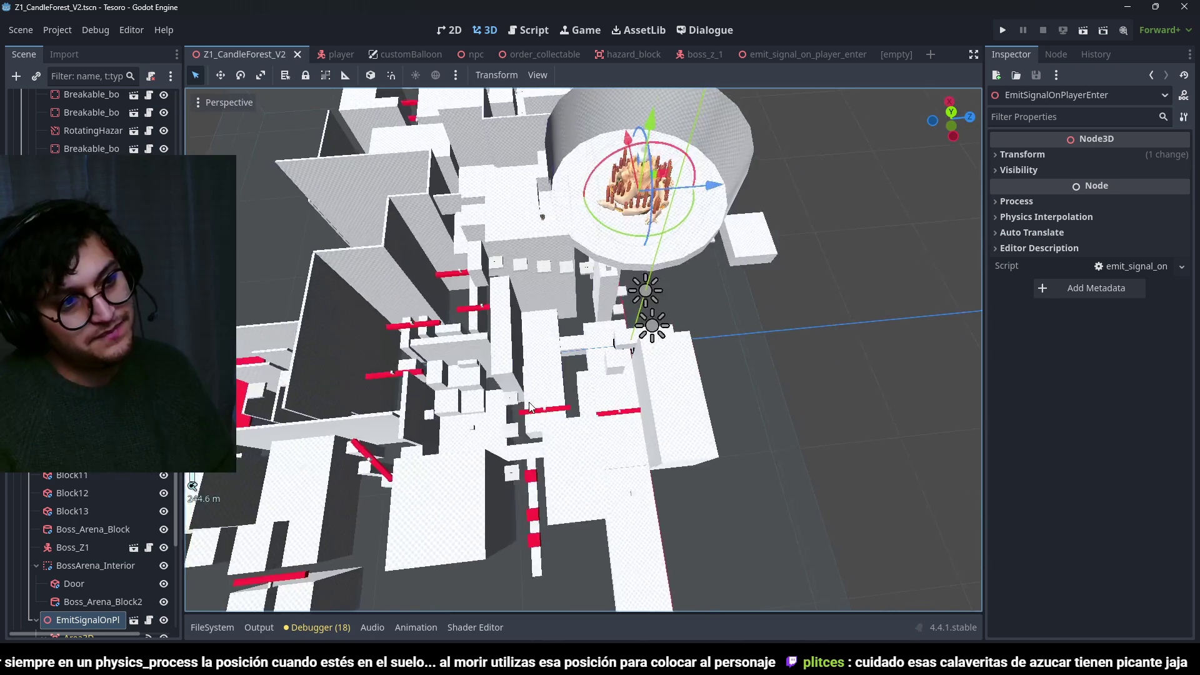
pyautogui.scroll(-10, 629, 280)
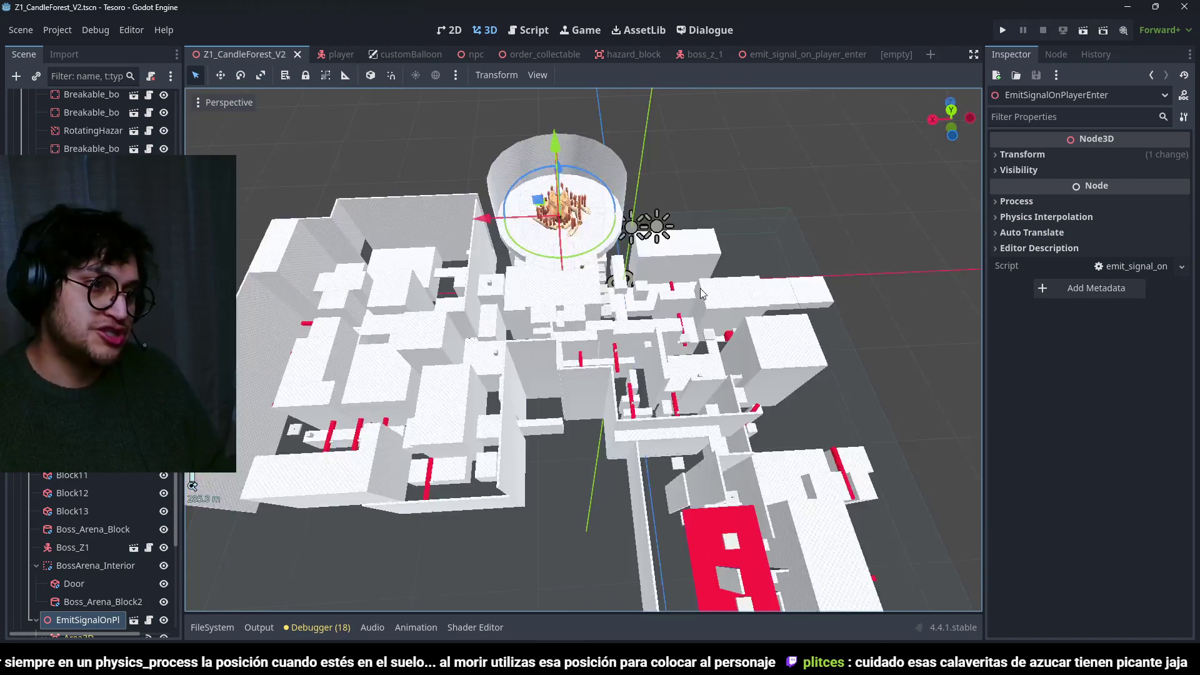
pyautogui.scroll(5, 700, 321)
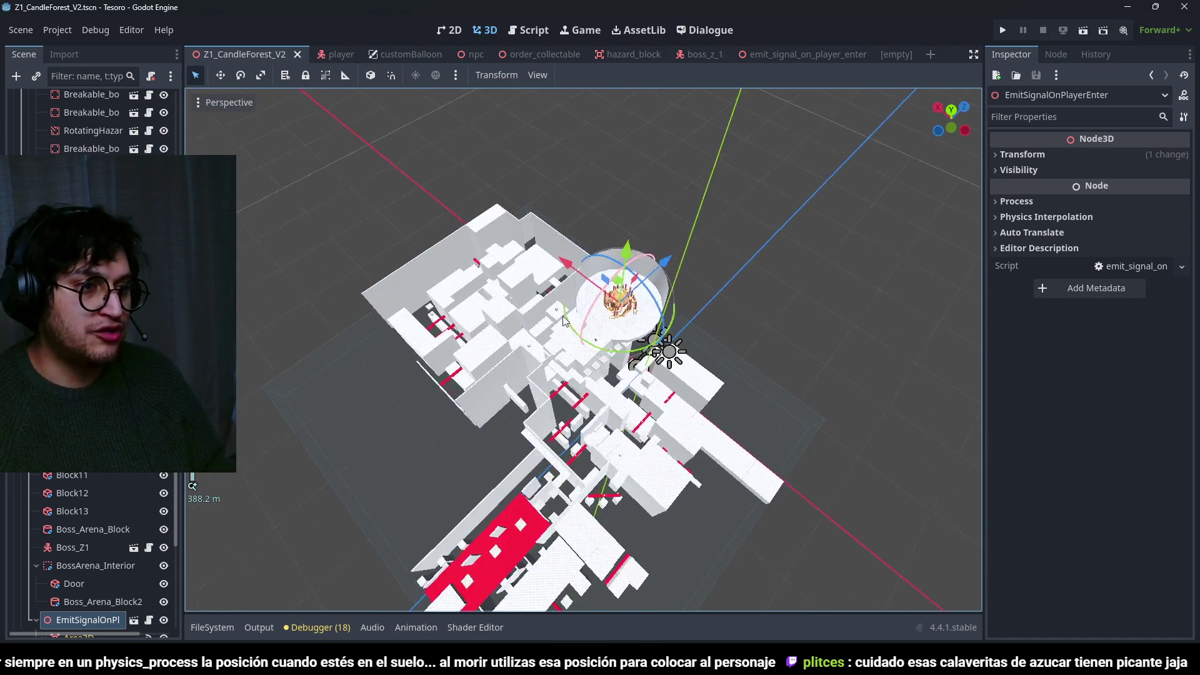
pyautogui.moveTo(402, 437); pyautogui.dragTo(688, 234)
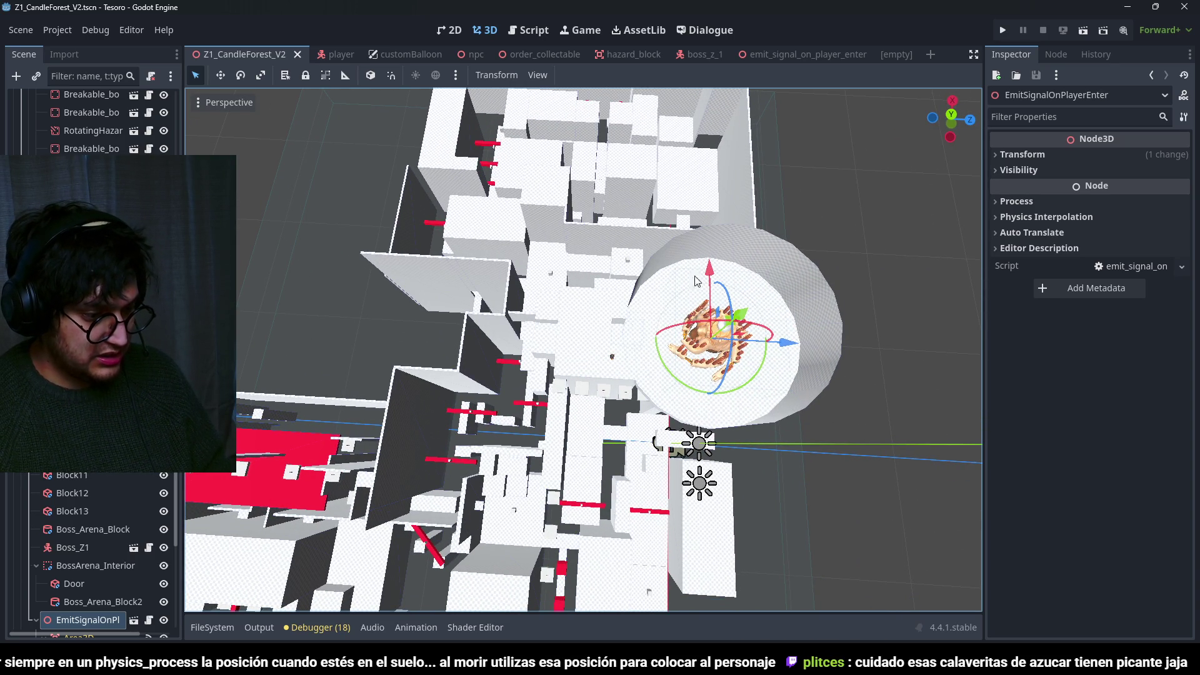
pyautogui.scroll(-5, 536, 253)
pyautogui.scroll(3, 408, 276)
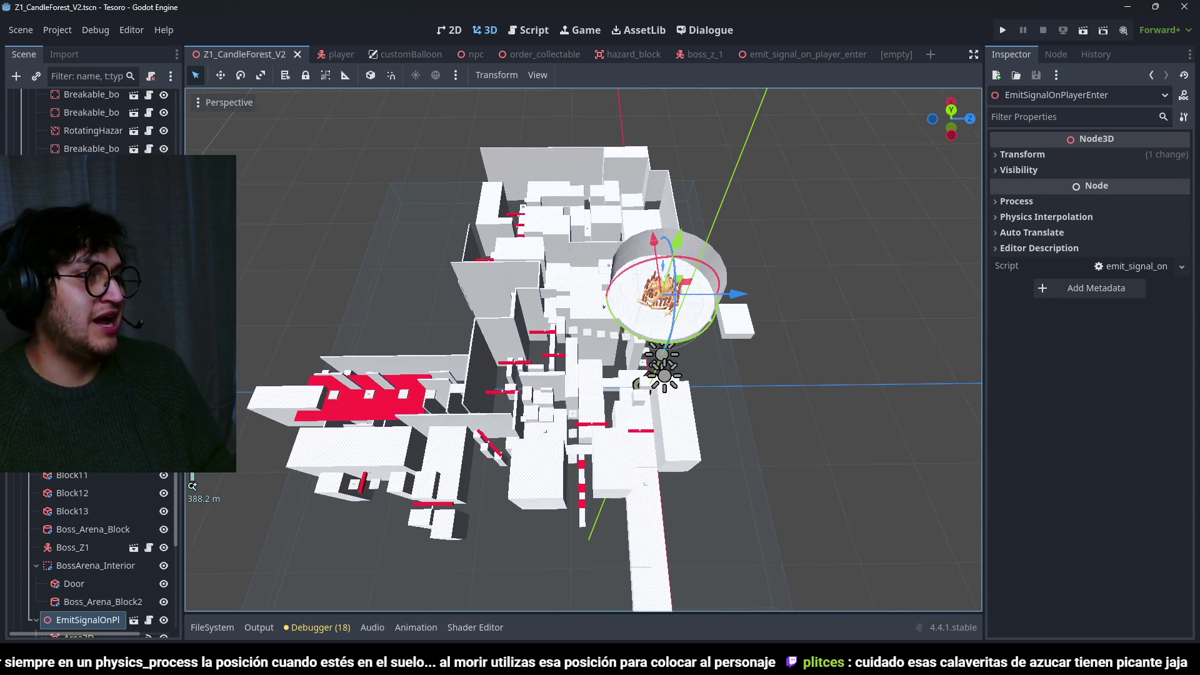
# Close the [empty] scene tab, leaving the Z1_CandleForest_V2 and player scenes open.
pyautogui.click(898, 58)
pyautogui.click(911, 56)
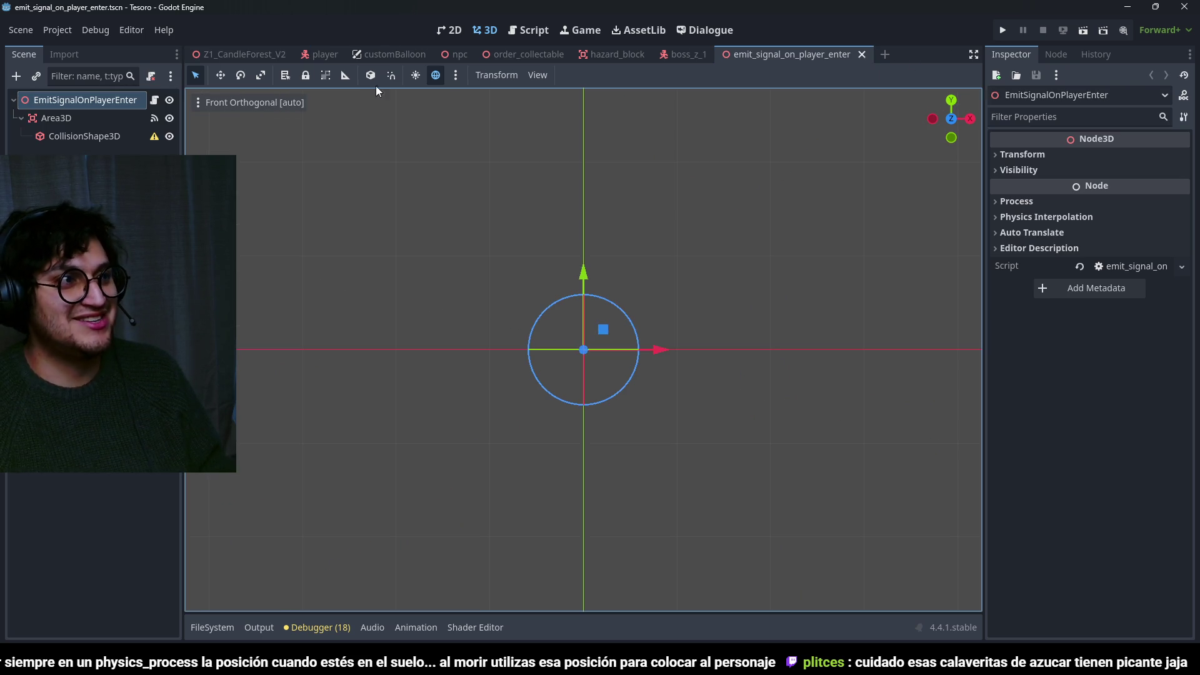
pyautogui.click(257, 54)
pyautogui.click(328, 55)
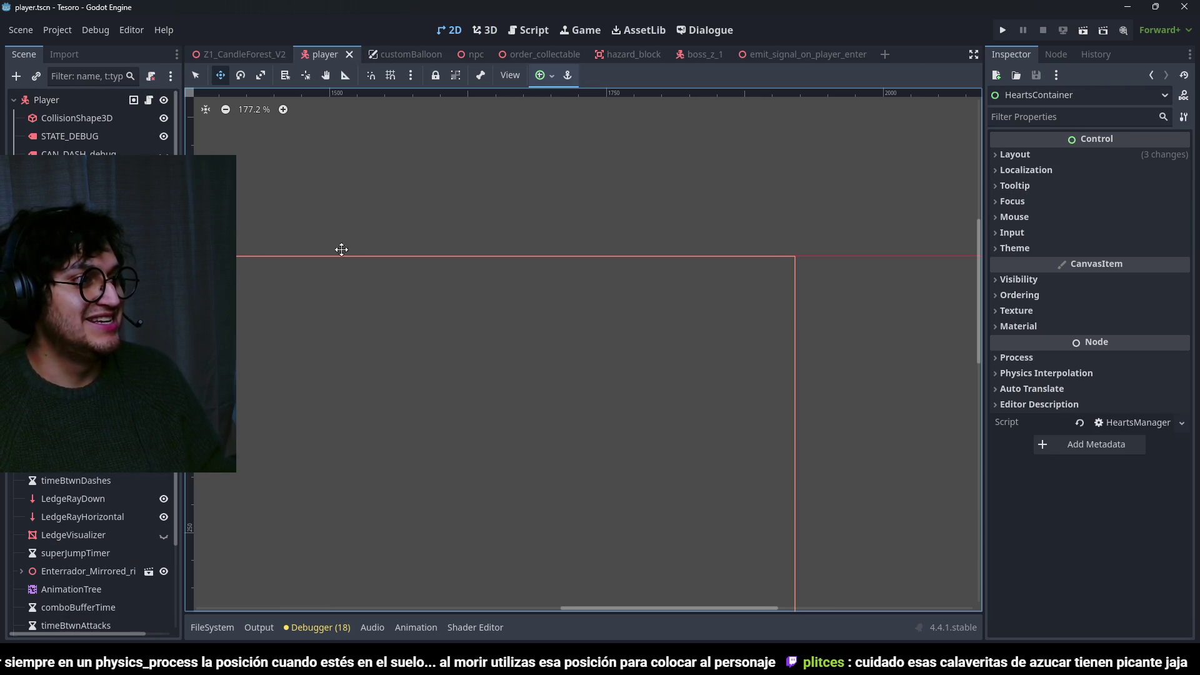
# Save the player scene and return to HeartsManager.gd in the script editor at line 7.
pyautogui.click(253, 56)
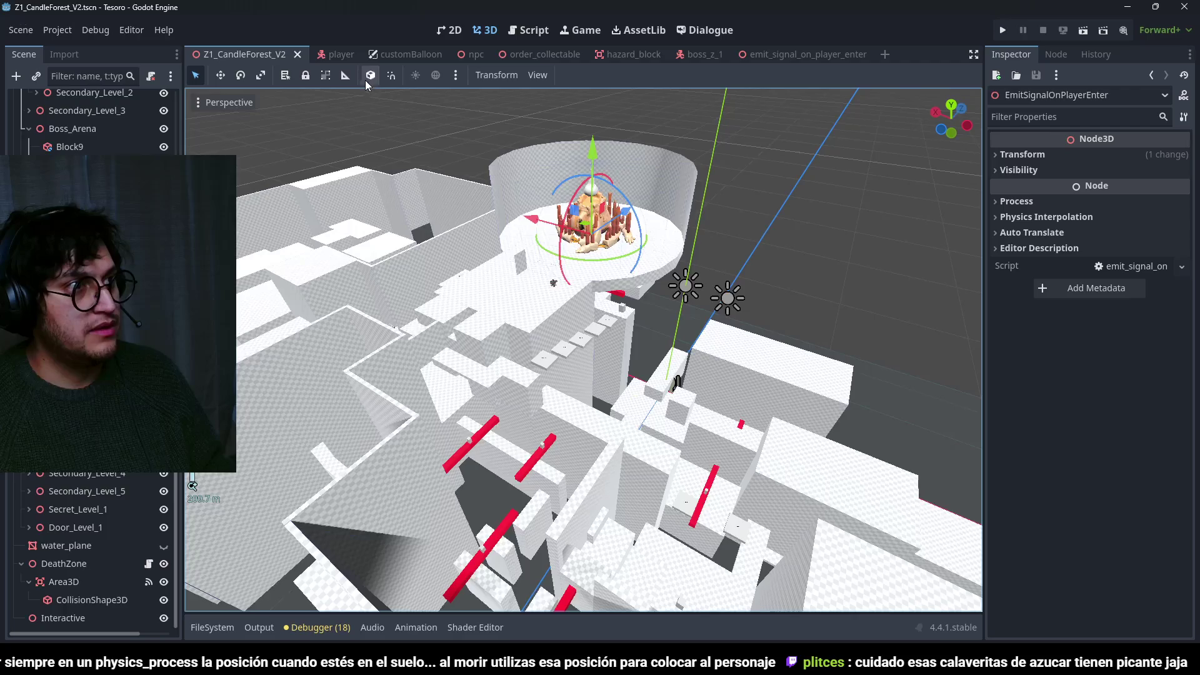
pyautogui.click(338, 56)
pyautogui.hotkey('ctrl', 's')
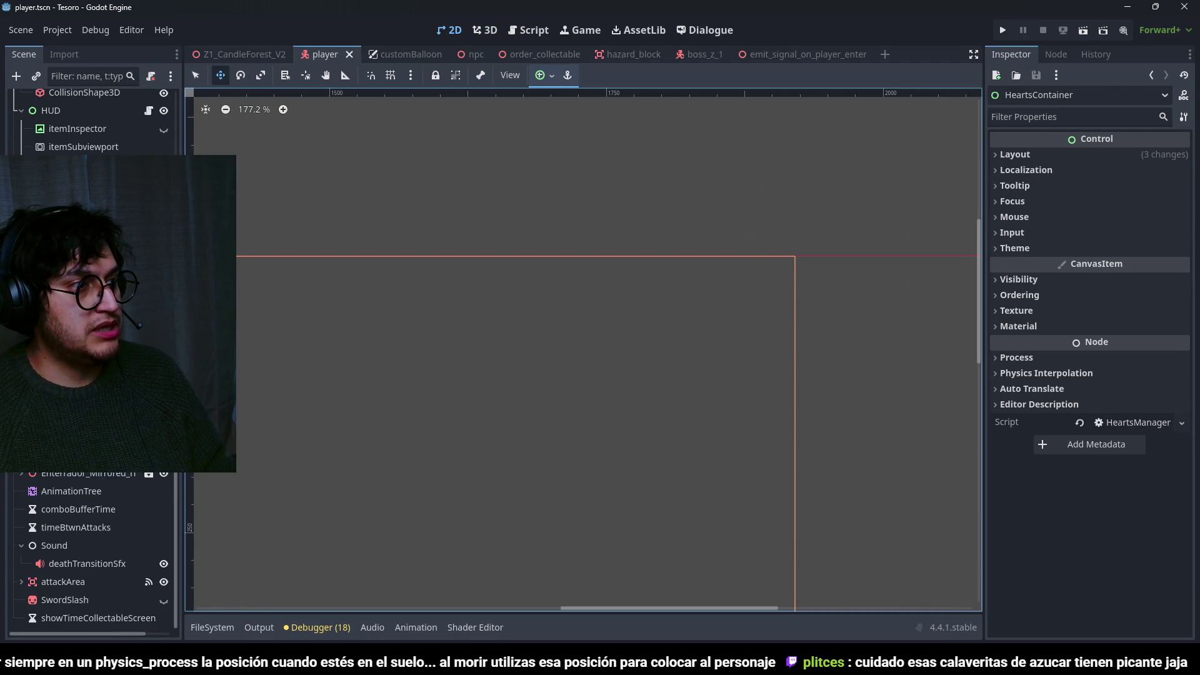
pyautogui.hotkey('ctrl', 'F3')
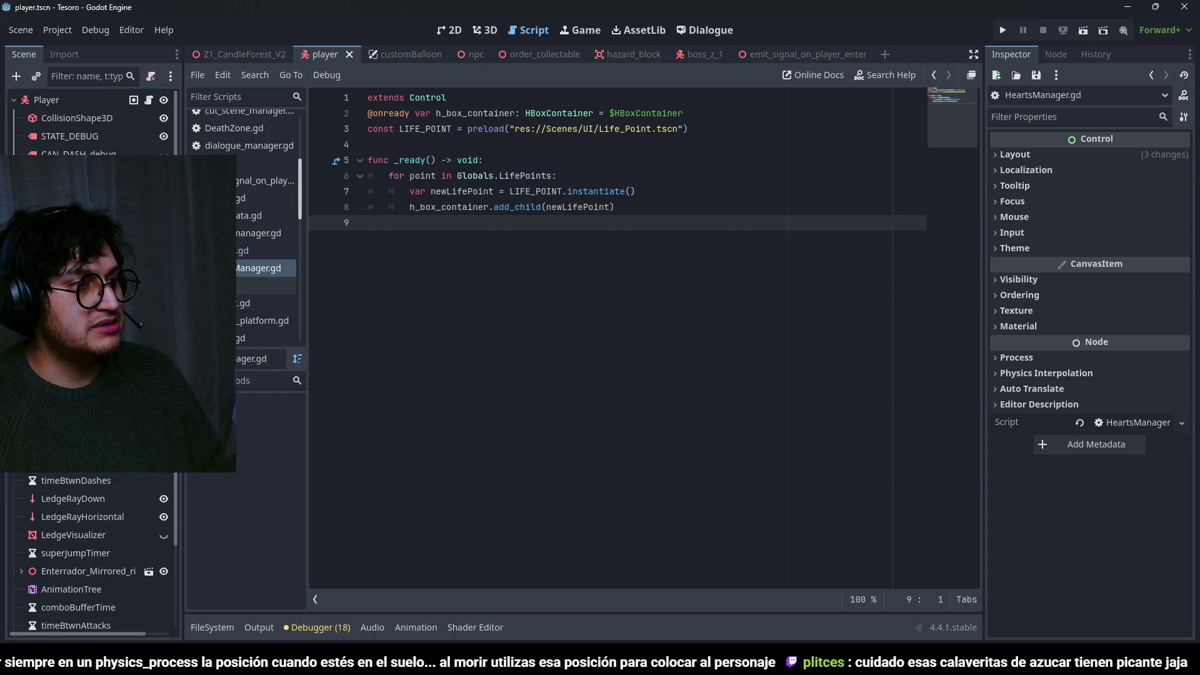
pyautogui.hotkey('ctrl', 'z')
# Rename the HeartsManager.gd file to lifesManager.gd from the FileSystem dock.
pyautogui.rightClick(238, 269)
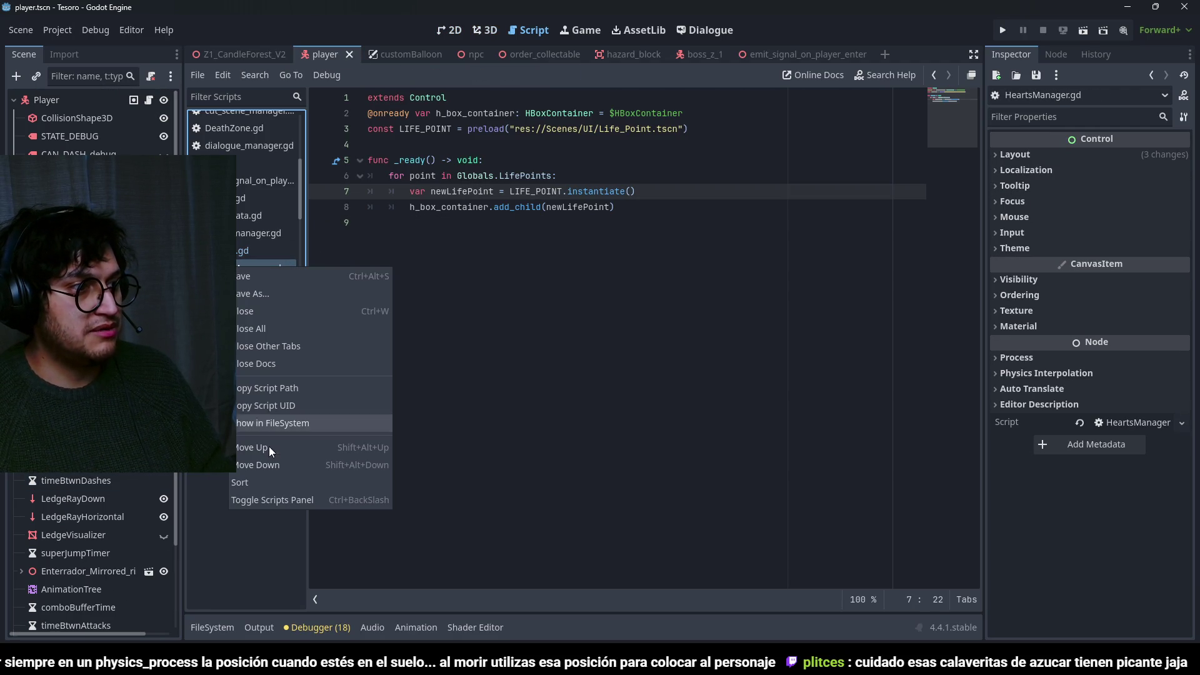
pyautogui.click(280, 427)
pyautogui.rightClick(446, 586)
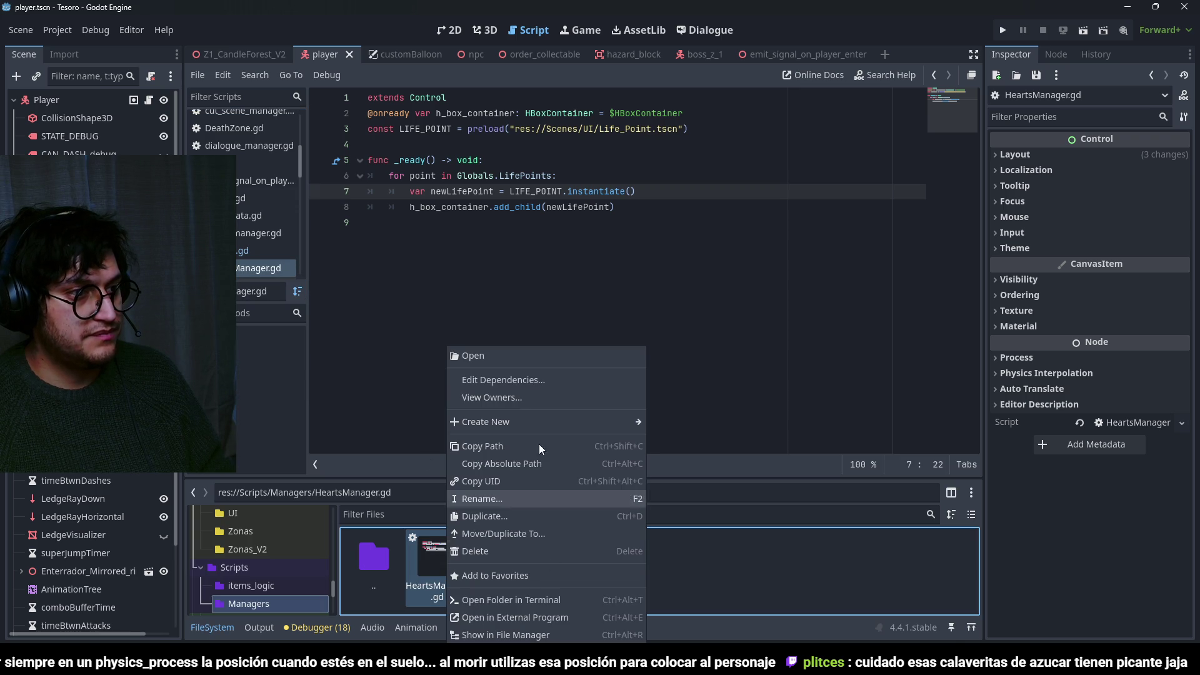
pyautogui.click(509, 497)
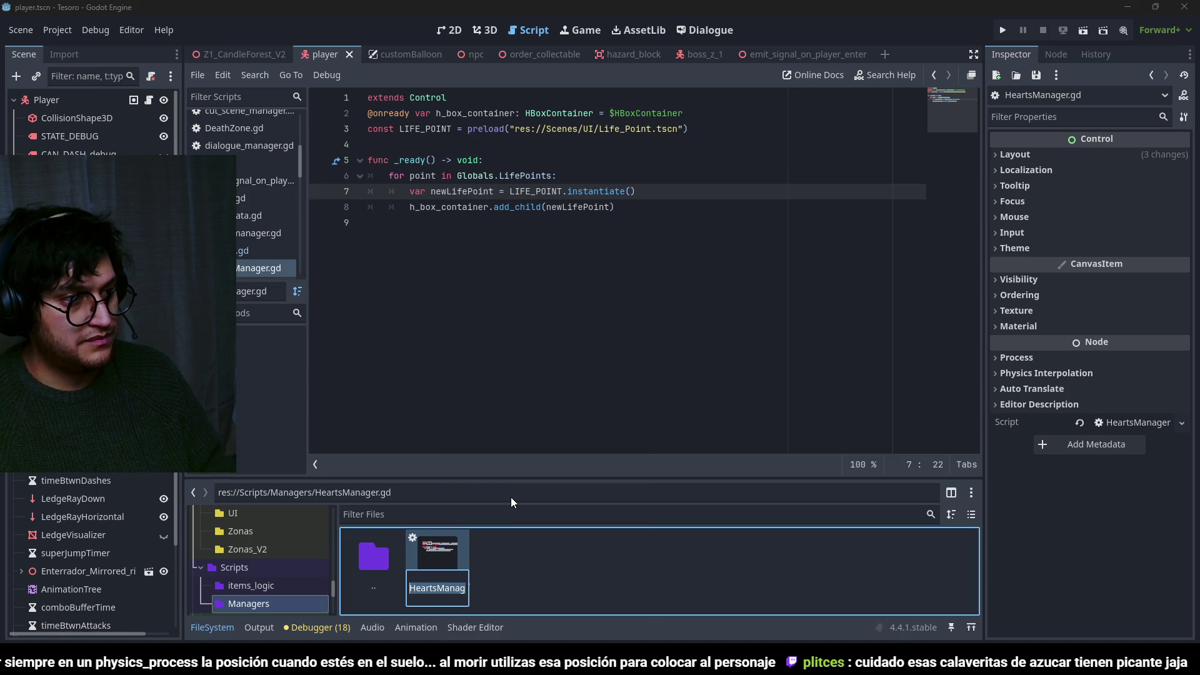
pyautogui.write('lifeManager.g')
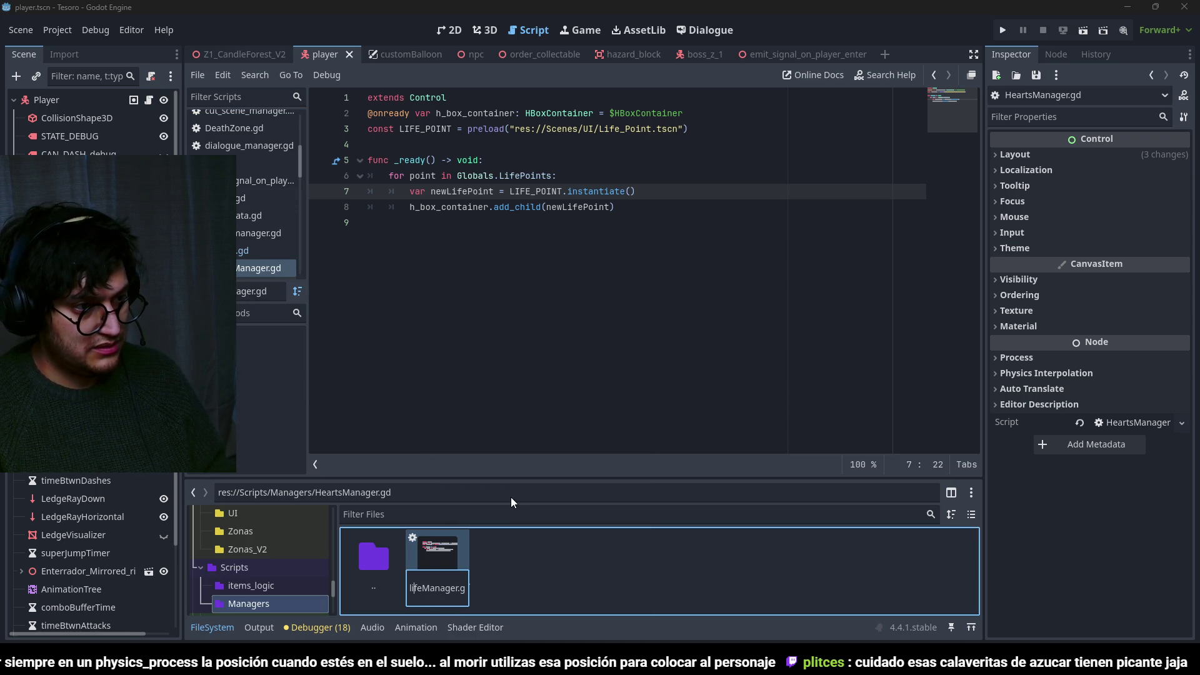
pyautogui.write('s')
pyautogui.press('Return')
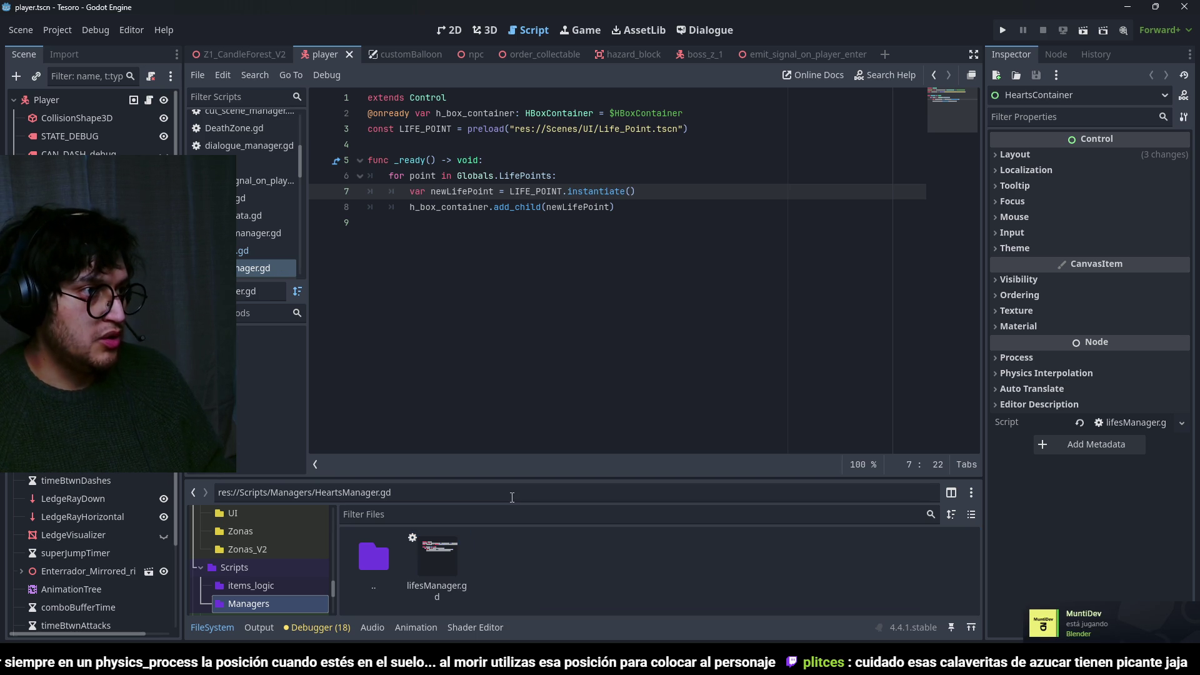
# Confirm the container's rename to LifePointsContainer and save the changes.
pyautogui.click(94, 313)
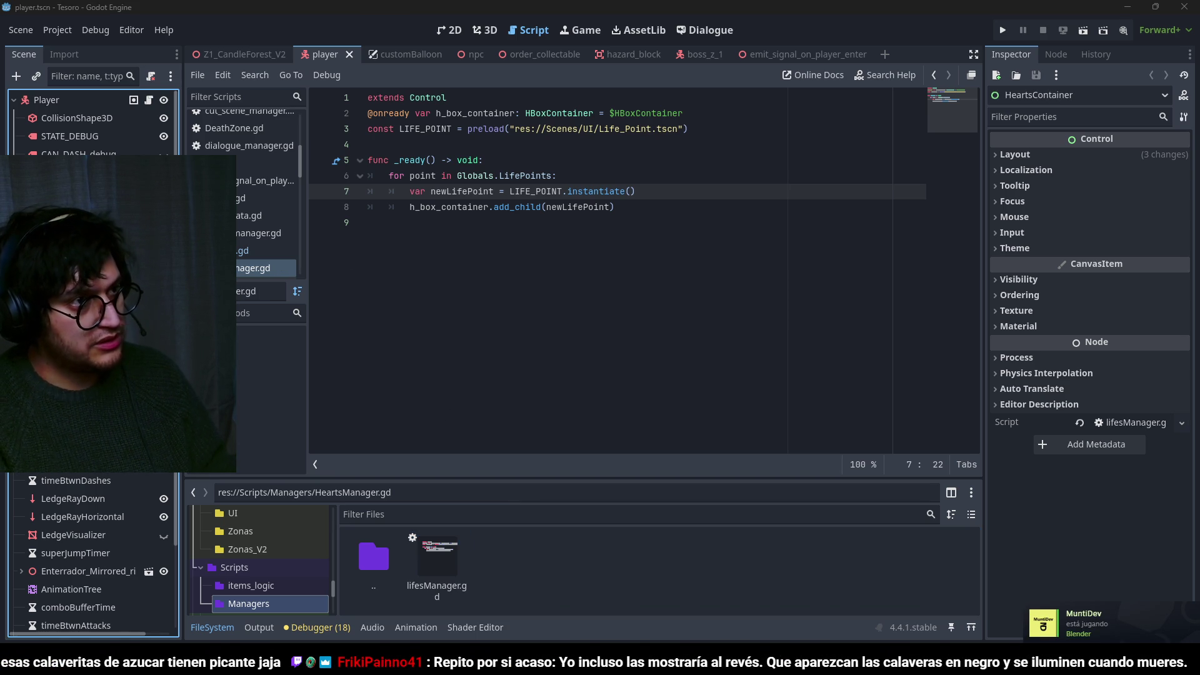
pyautogui.press('Return')
pyautogui.hotkey('ctrl', 's')
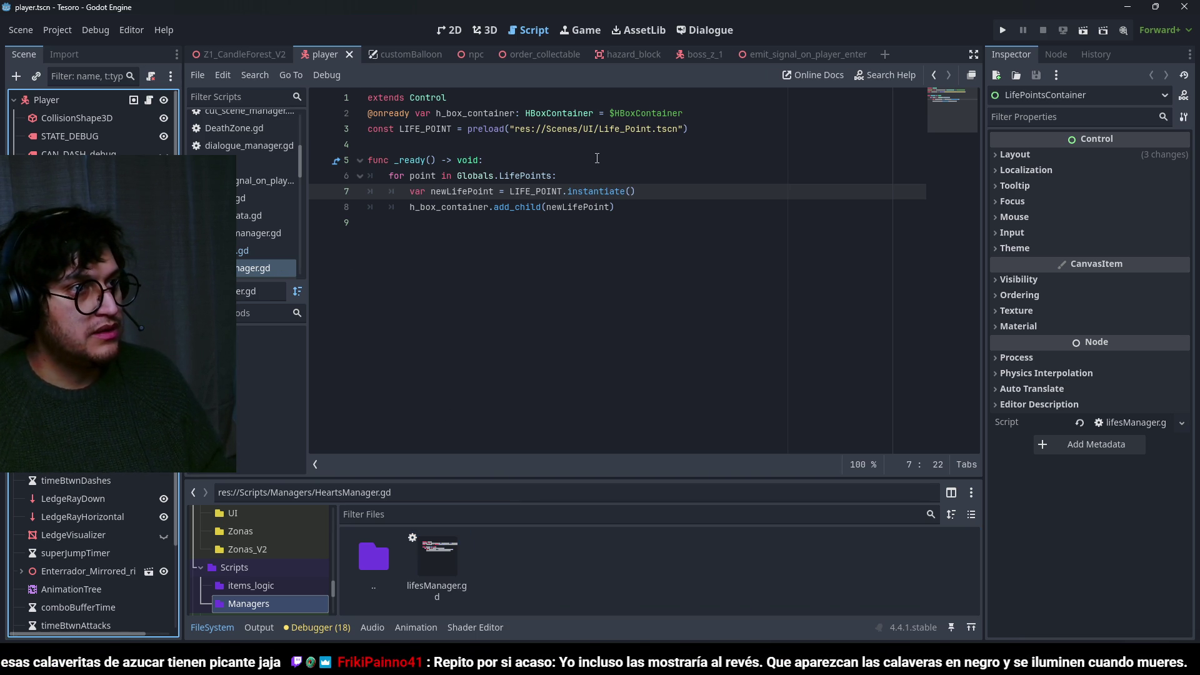
# Add an empty func updateLifePoints(newValue : int): at the end of the script.
pyautogui.click(646, 113)
pyautogui.hotkey('ctrl', 's')
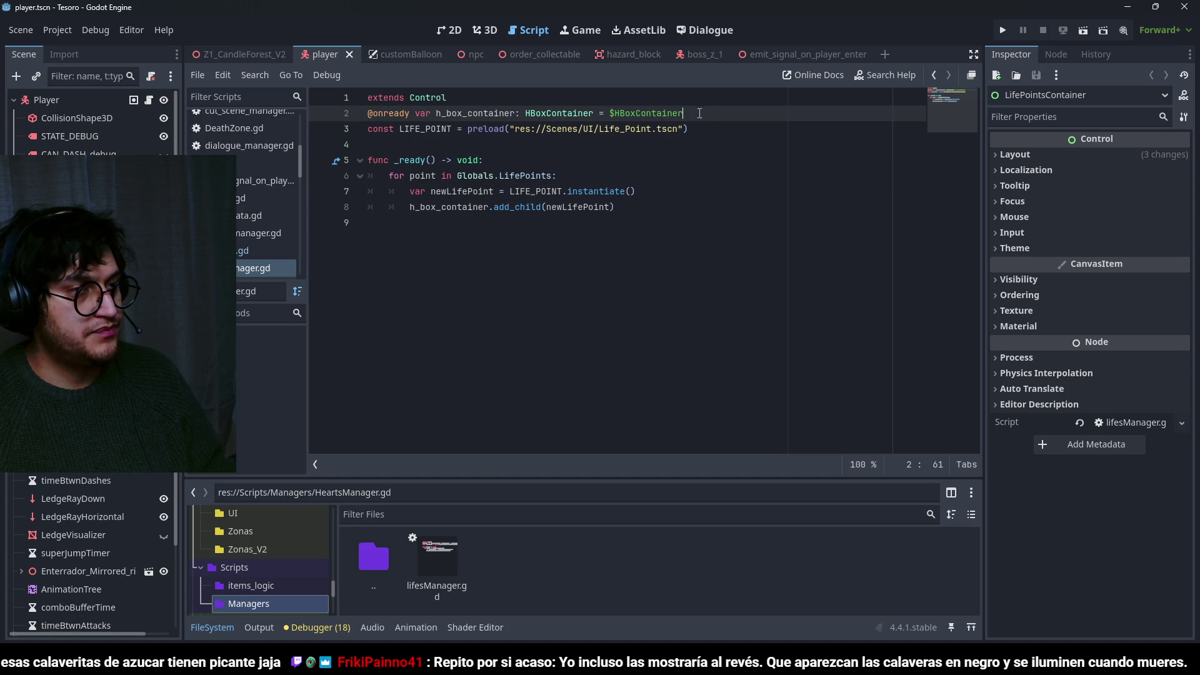
pyautogui.click(694, 129)
pyautogui.hotkey('ctrl', 's')
pyautogui.click(501, 256)
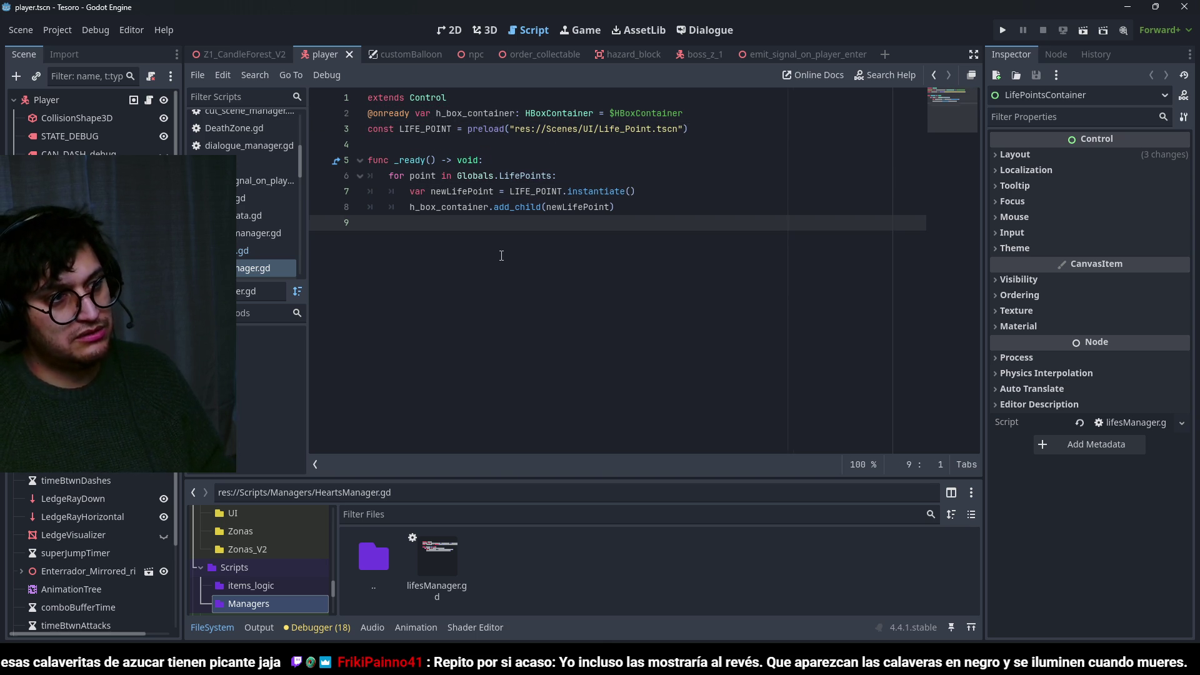
pyautogui.press('Return')
pyautogui.write('func update')
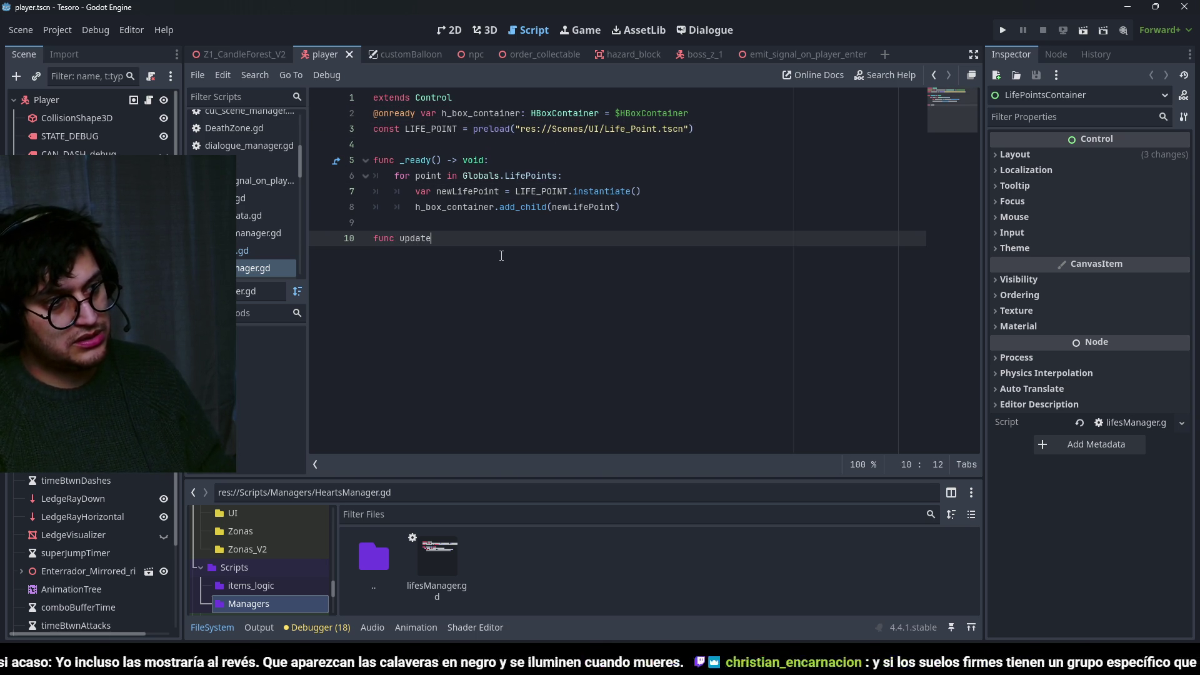
pyautogui.write('LifePoints()')
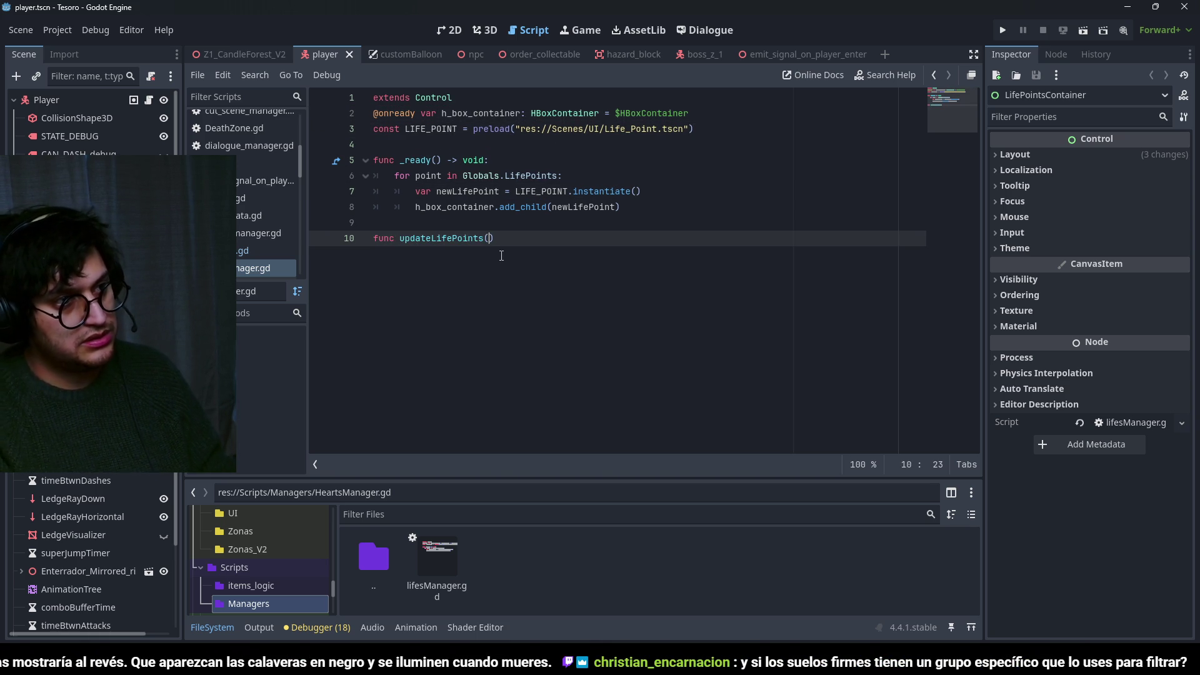
pyautogui.write(':')
pyautogui.press('Return')
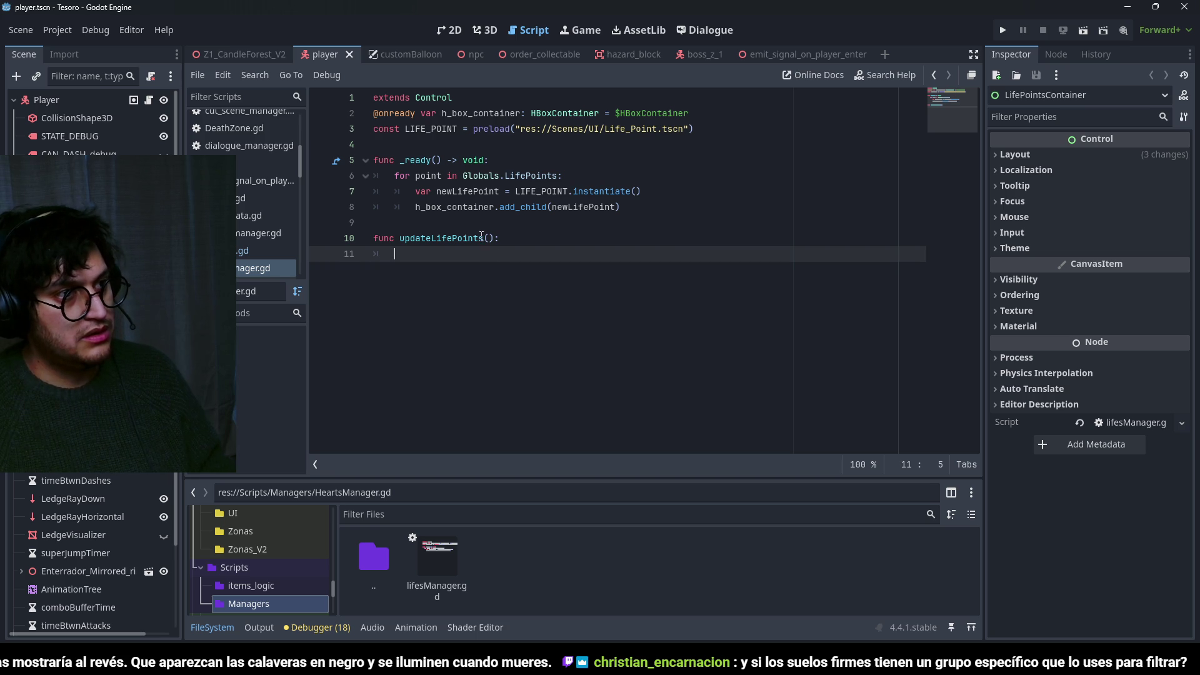
pyautogui.click(489, 239)
pyautogui.write('wValue : i')
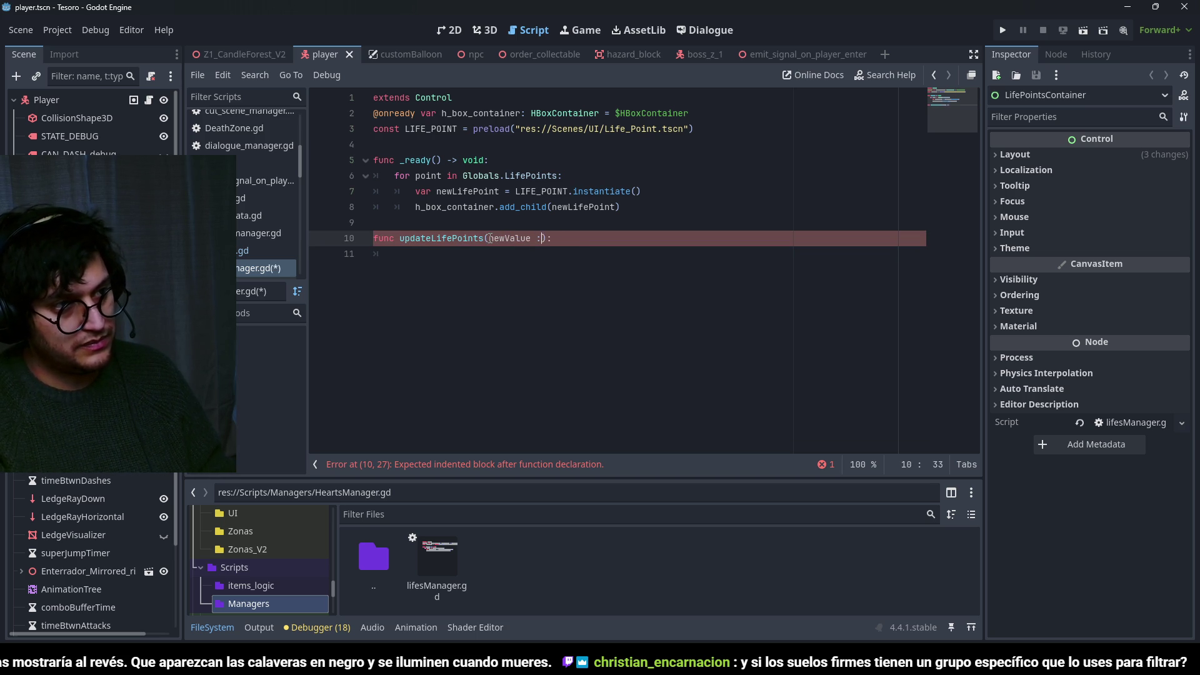
pyautogui.write('nt')
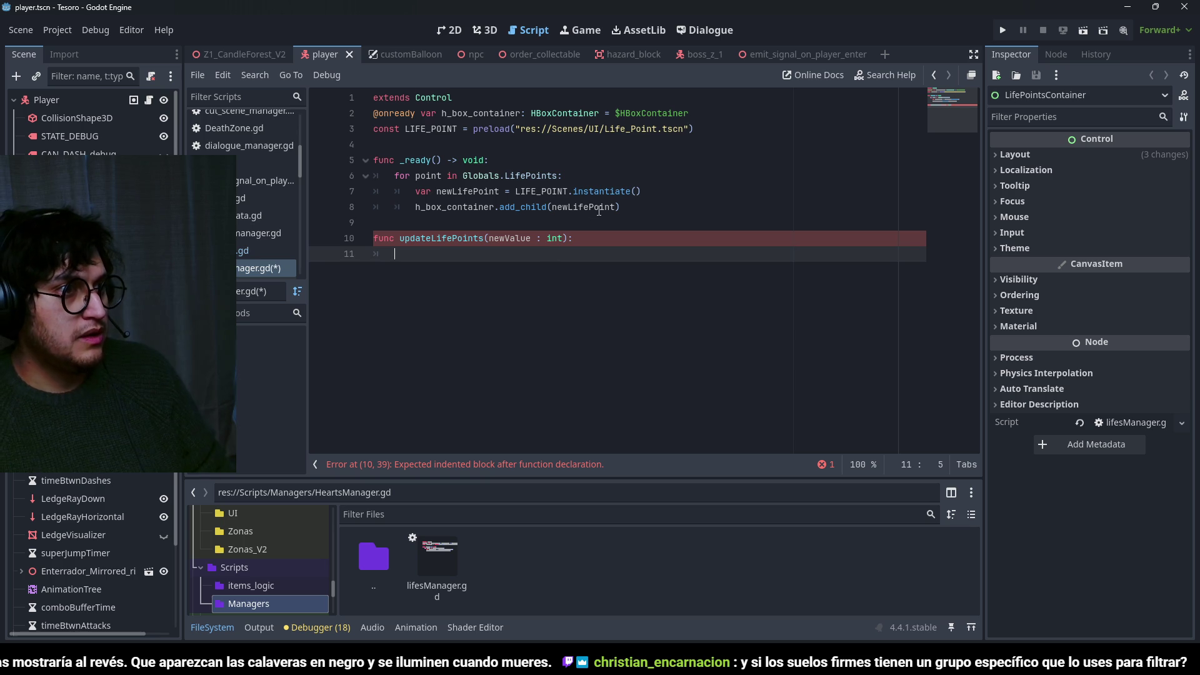
# Cut the Globals.LifePoints for-loop out of _ready(), leaving its body empty.
pyautogui.click(641, 192)
pyautogui.press('Up')
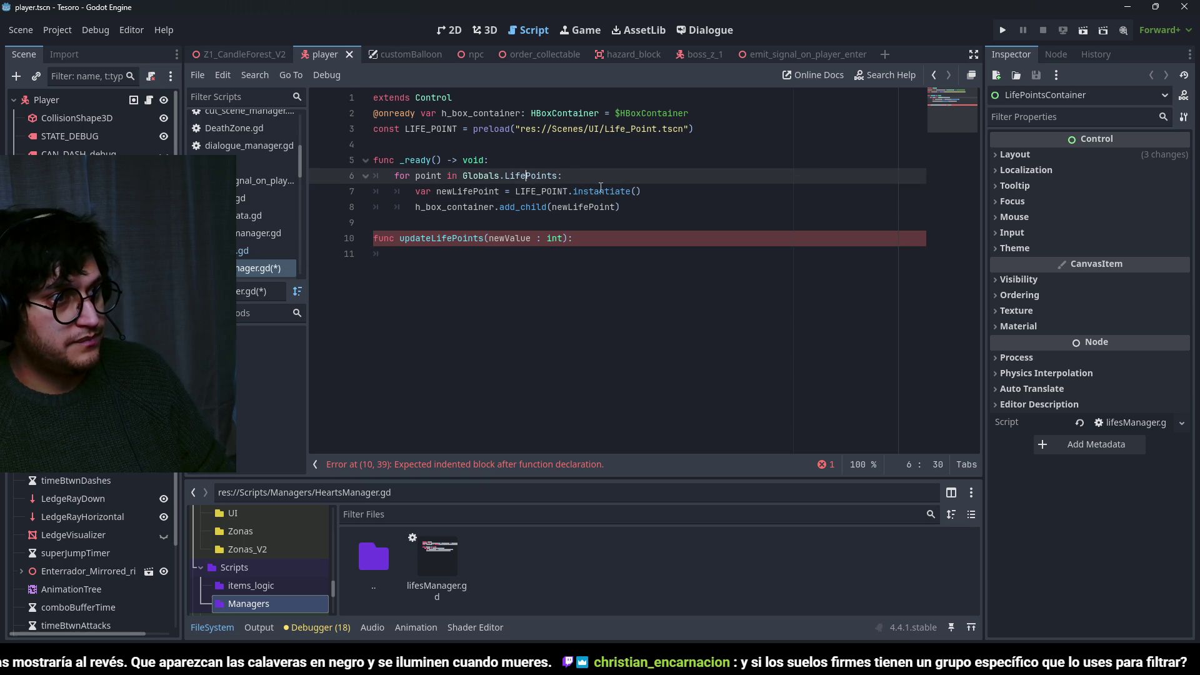
pyautogui.click(599, 188)
pyautogui.click(626, 210)
pyautogui.moveTo(657, 213); pyautogui.dragTo(342, 196)
pyautogui.click(594, 176)
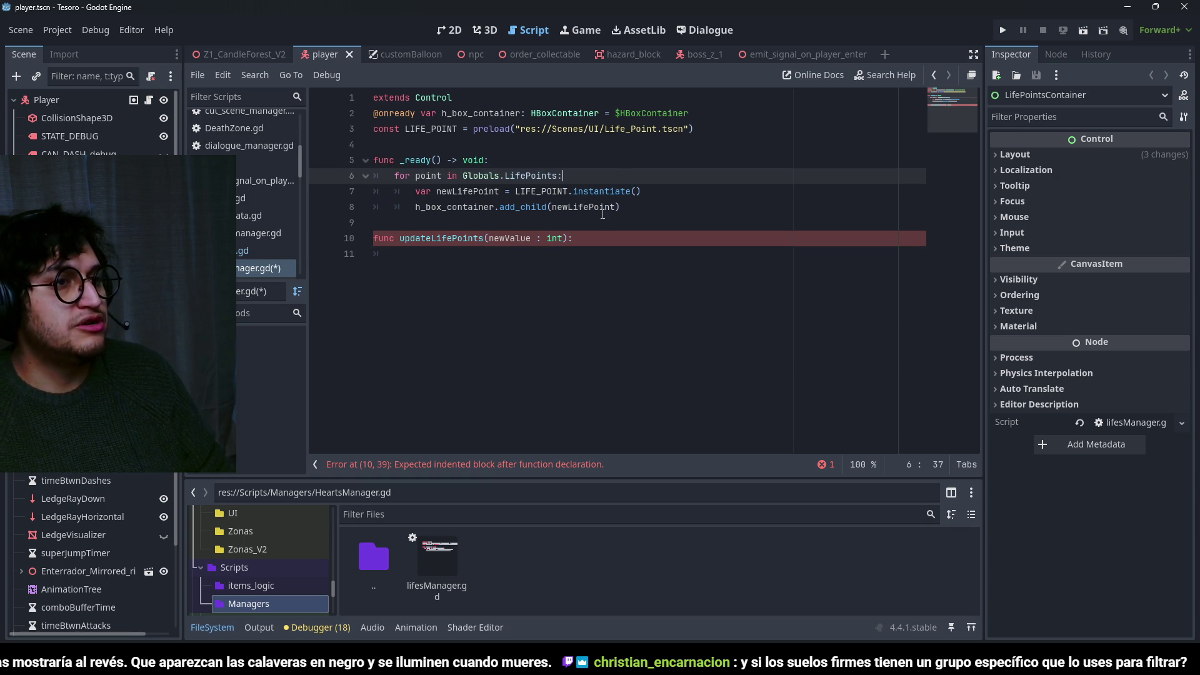
pyautogui.click(469, 283)
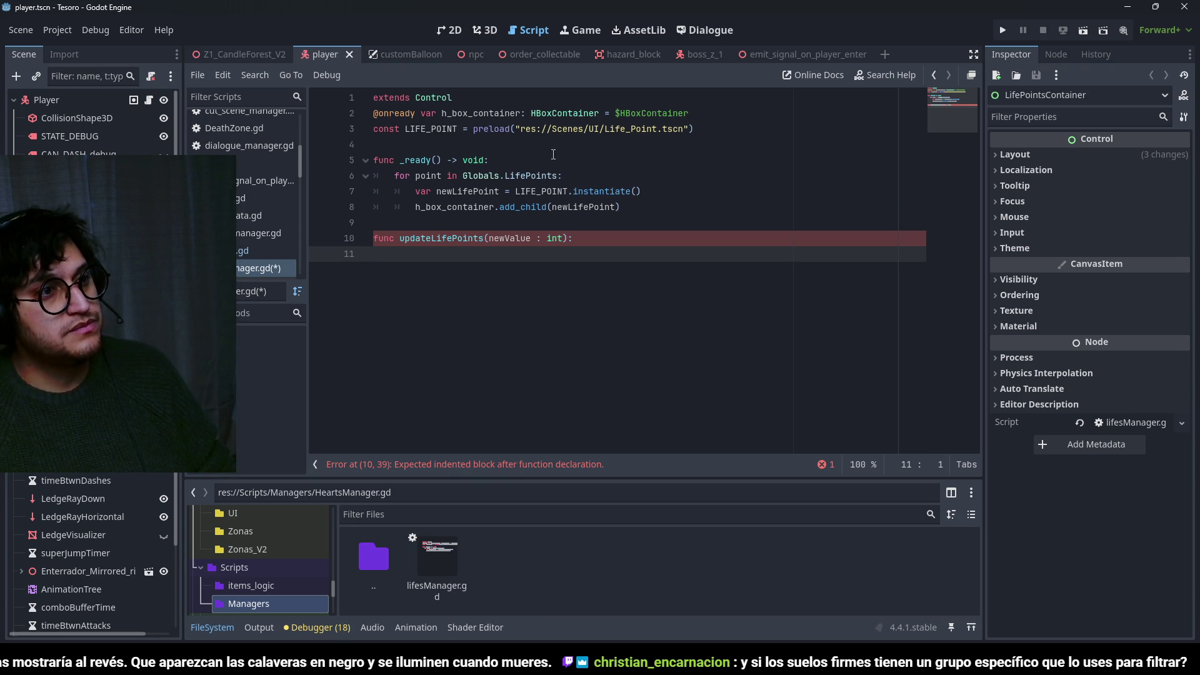
pyautogui.click(463, 176)
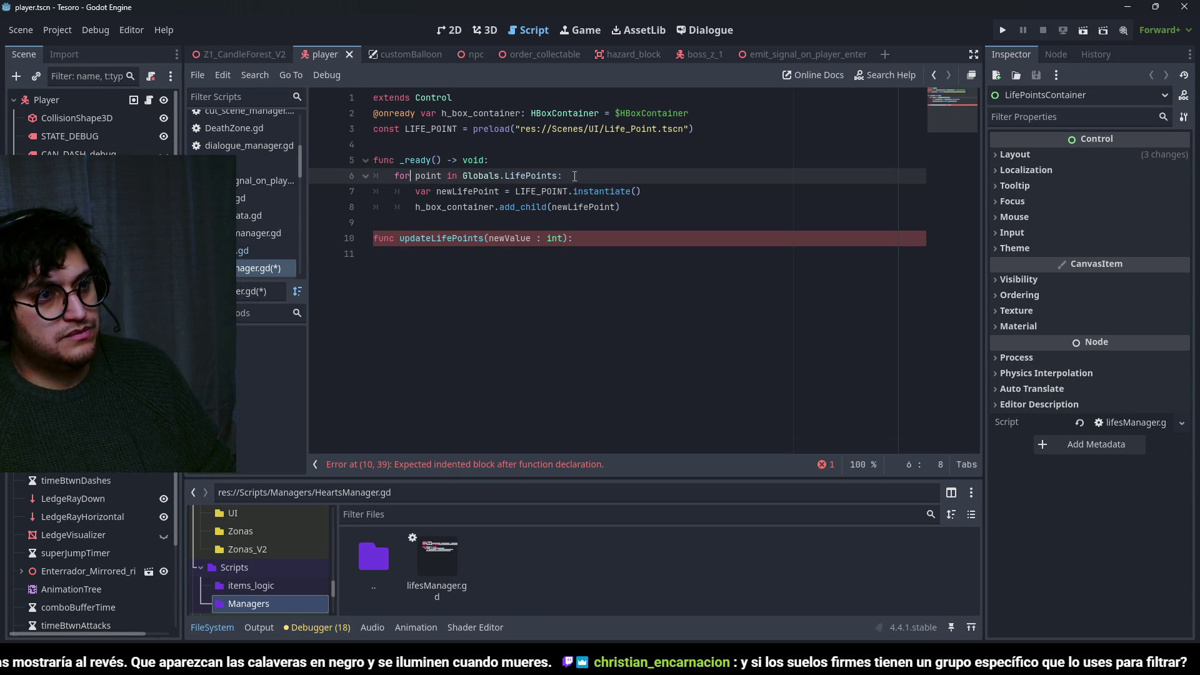
pyautogui.moveTo(649, 212); pyautogui.dragTo(370, 176)
pyautogui.hotkey('ctrl', 'x')
pyautogui.click(553, 233)
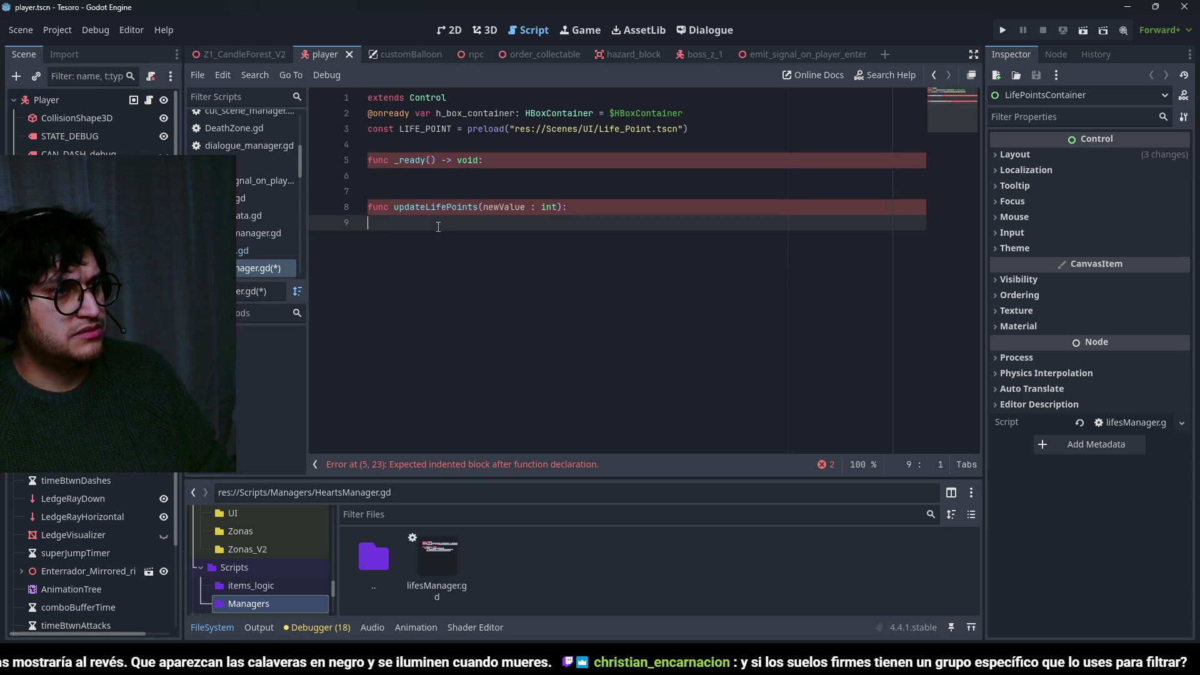
# Paste the loop into updateLifePoints and put an updateLifePoints call inside _ready().
pyautogui.hotkey('ctrl', 'v')
pyautogui.click(587, 191)
pyautogui.hotkey('ctrl', 's')
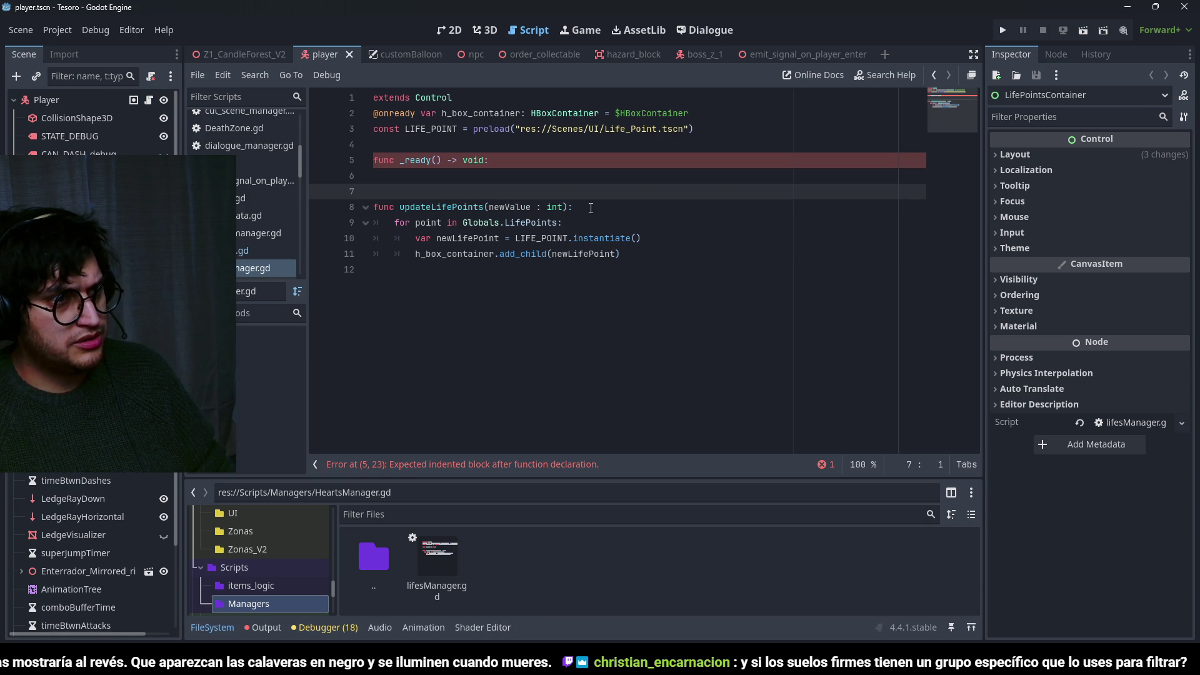
pyautogui.moveTo(567, 206); pyautogui.dragTo(400, 207)
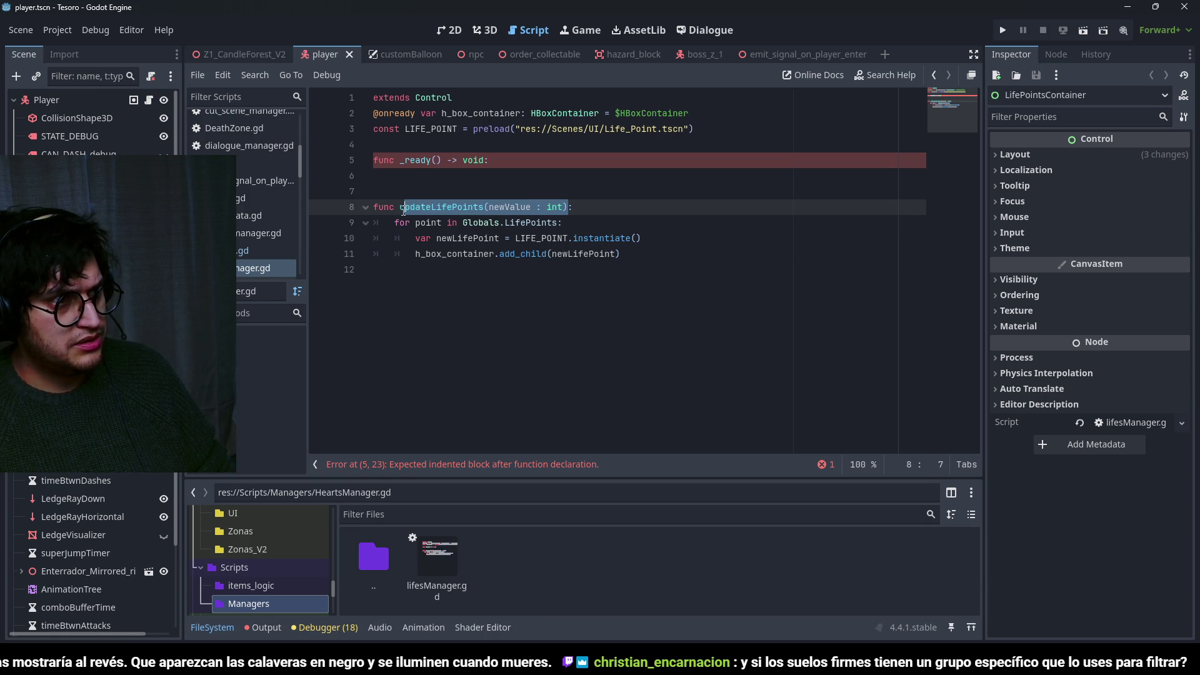
pyautogui.click(439, 187)
pyautogui.click(452, 182)
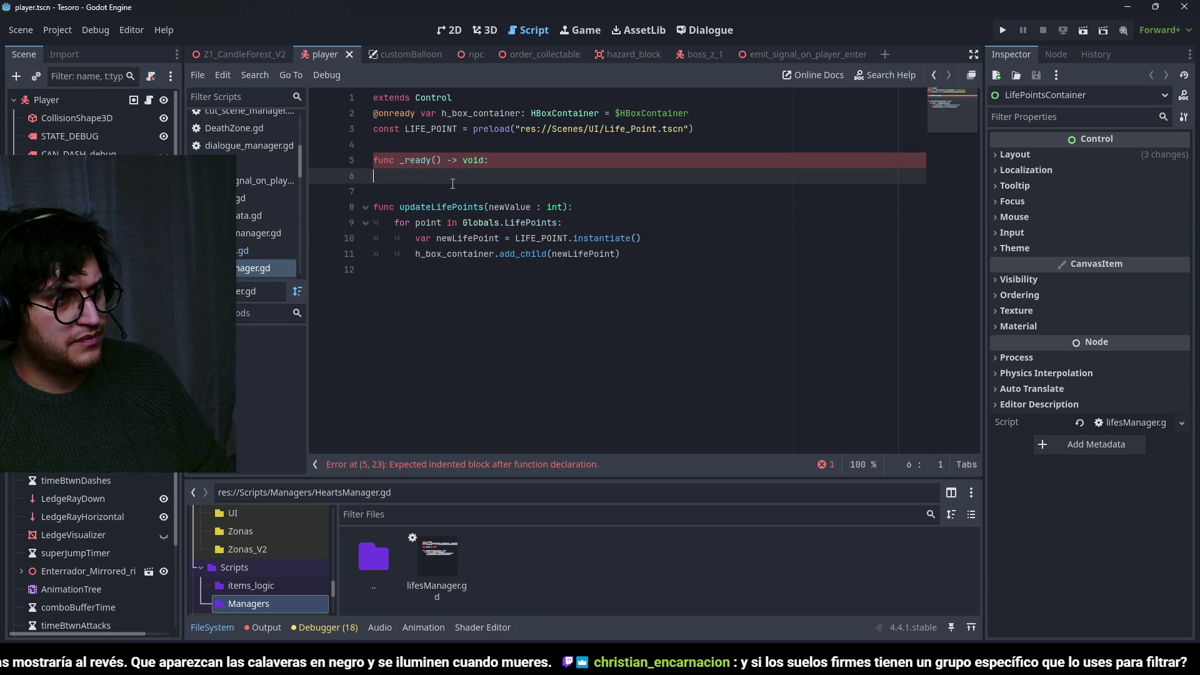
pyautogui.hotkey('ctrl', 'v')
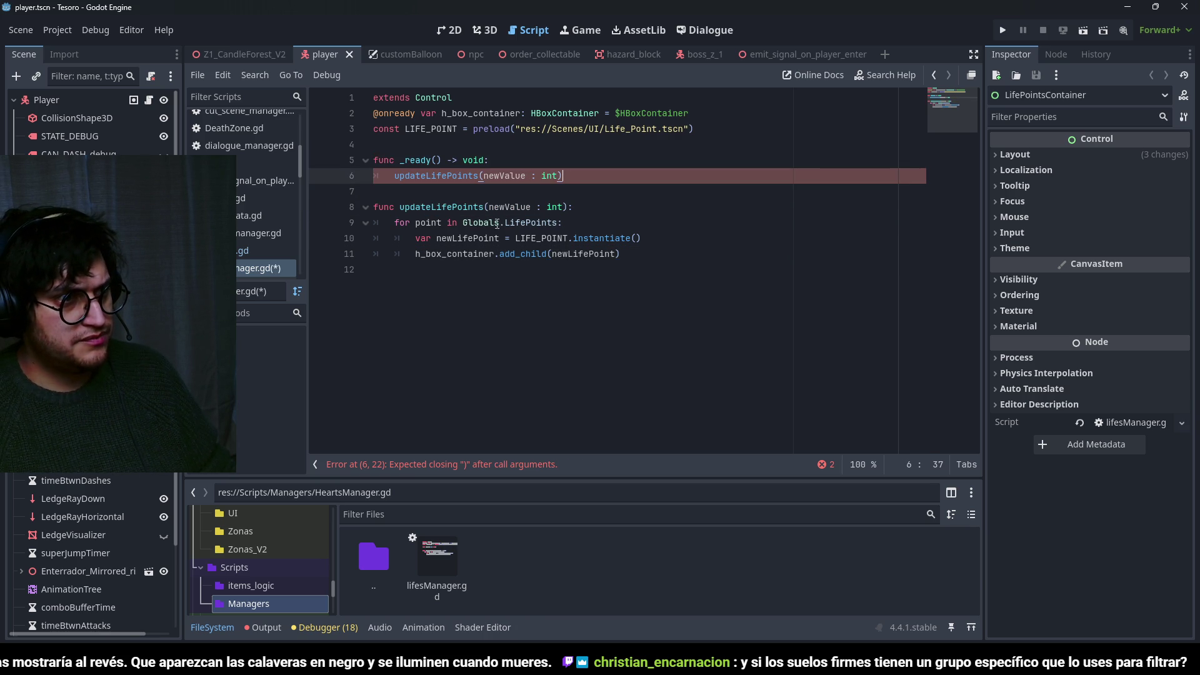
# Make the _ready() call pass Globals.MaxLifePoints as its argument.
pyautogui.click(492, 224)
pyautogui.doubleClick(492, 224)
pyautogui.click(539, 224)
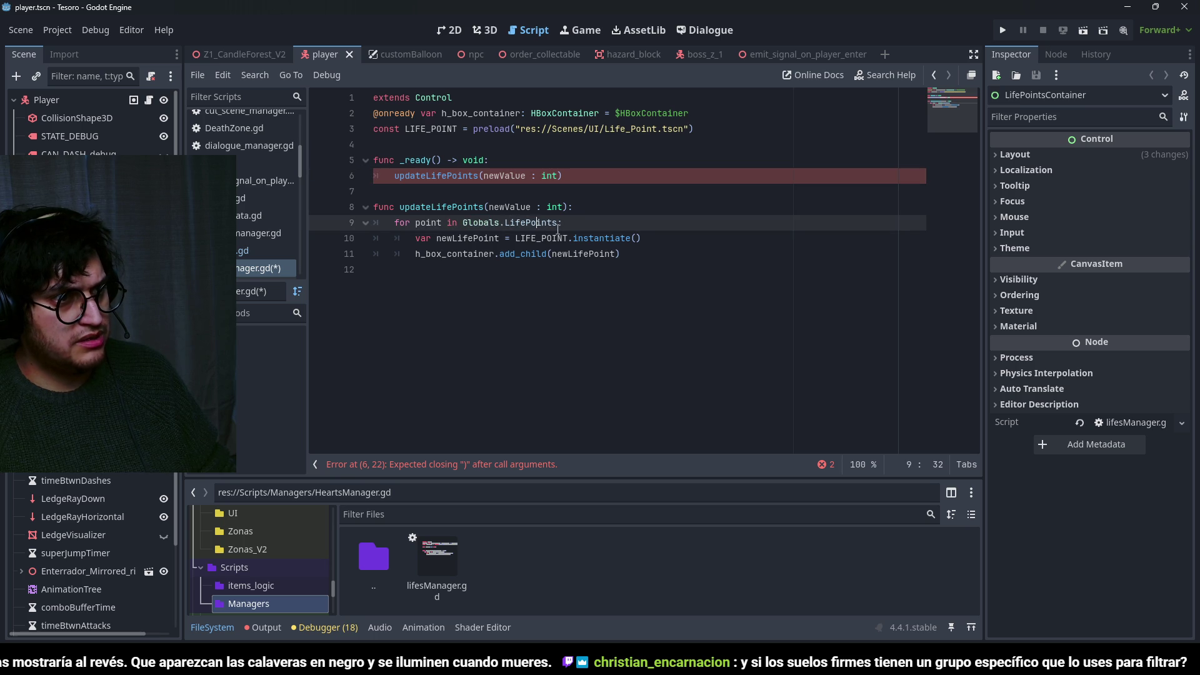
pyautogui.moveTo(561, 175); pyautogui.dragTo(485, 176)
pyautogui.write('8lobals.l')
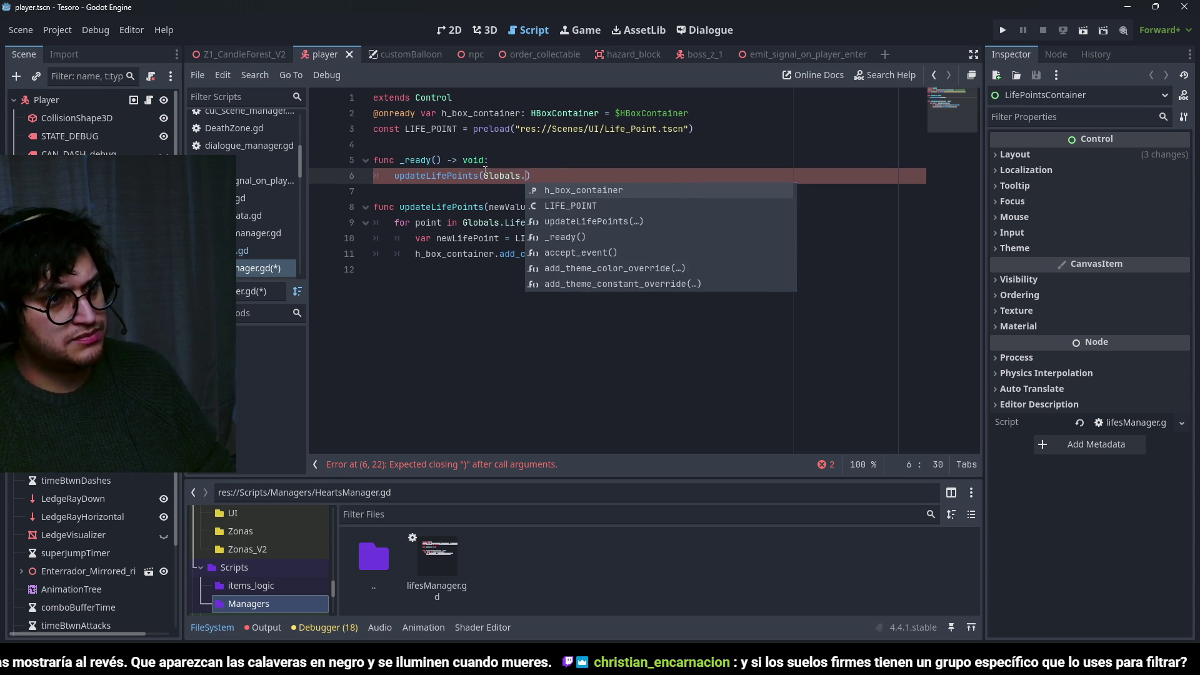
pyautogui.write('ife')
pyautogui.press('Return')
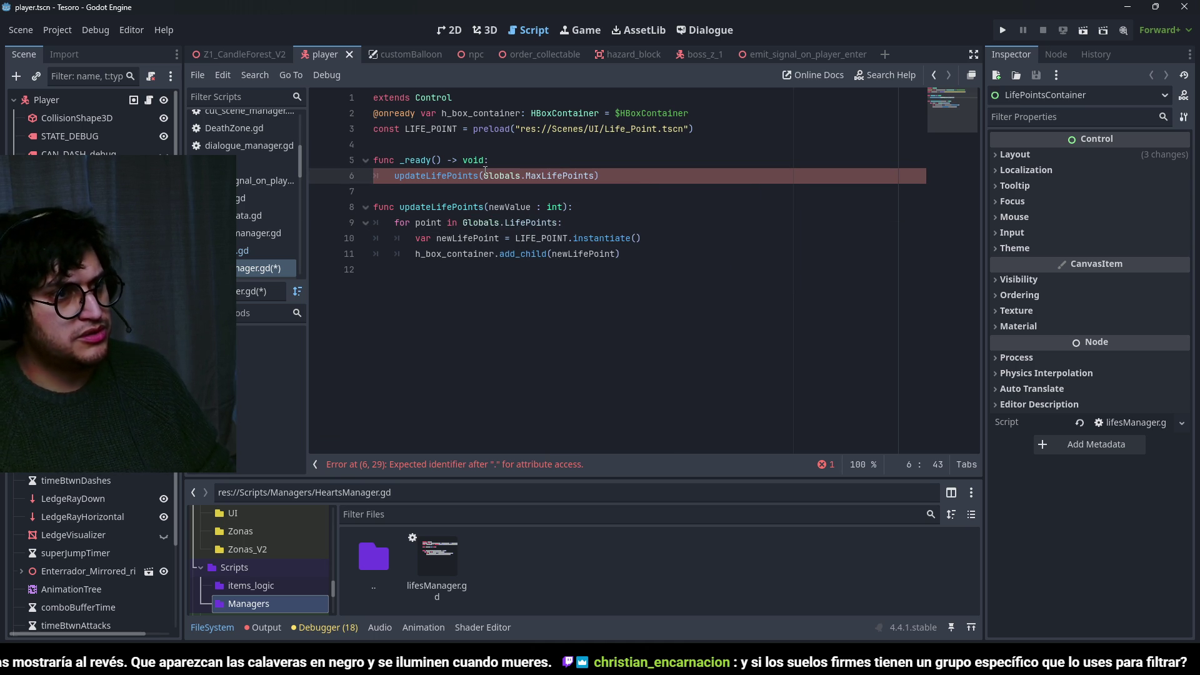
pyautogui.doubleClick(567, 174)
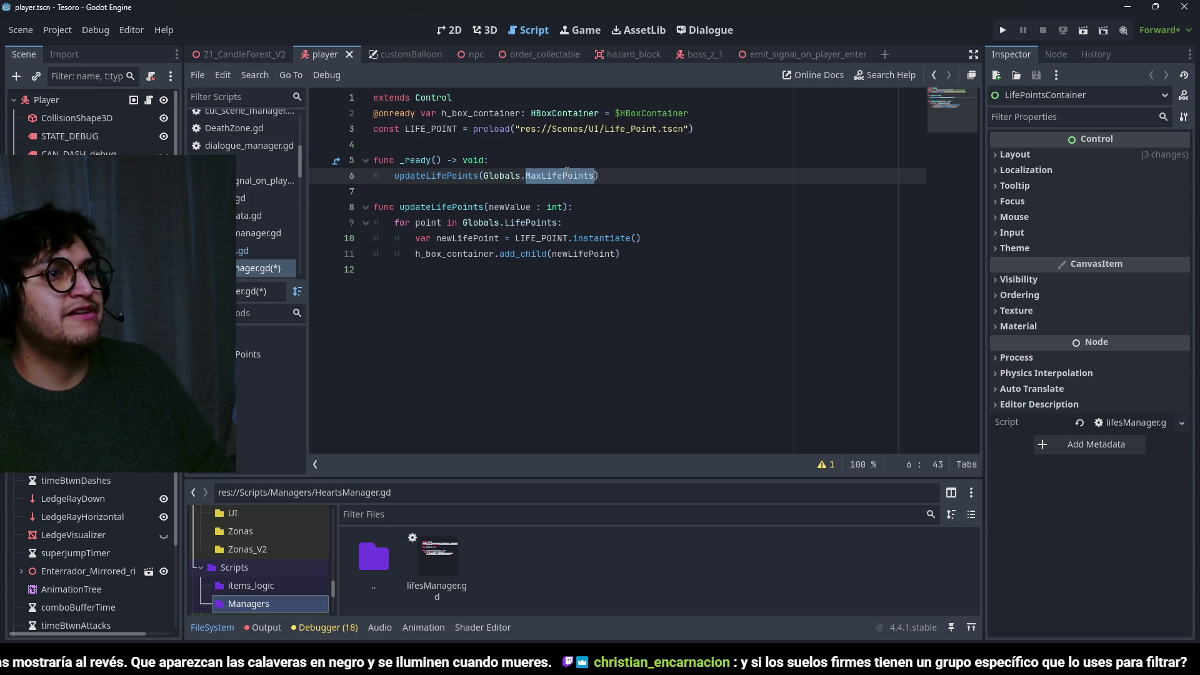
# Replace Globals.LifePoints in the loop with the newValue parameter and save the script.
pyautogui.click(565, 206)
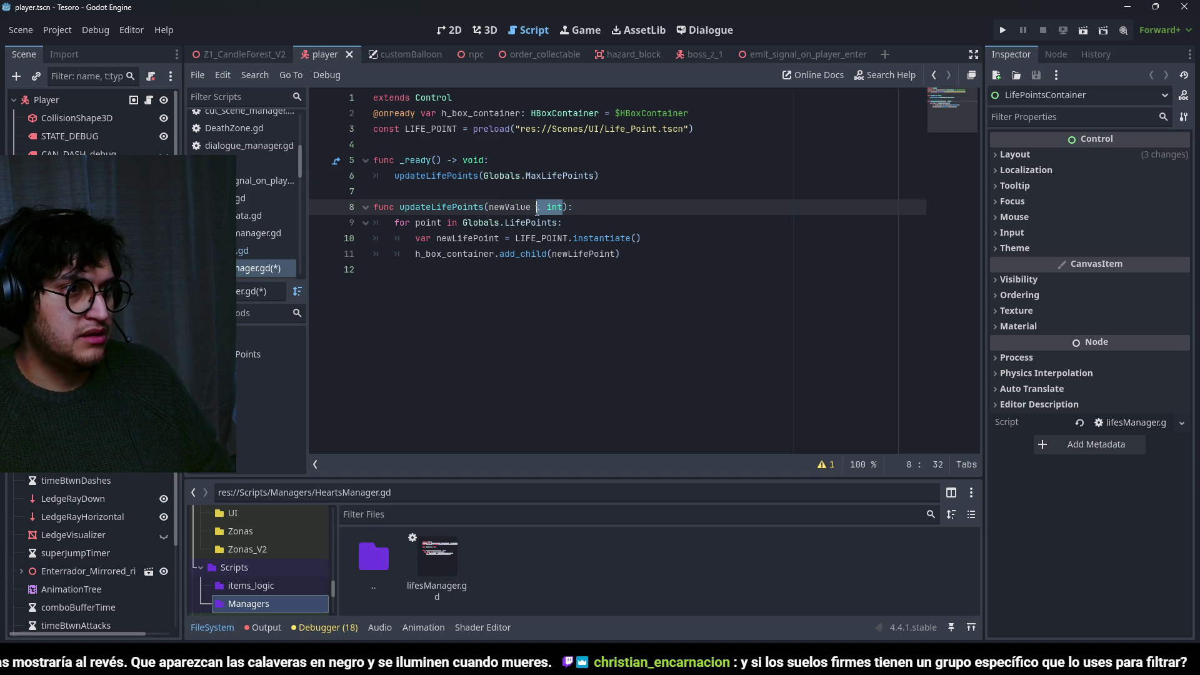
pyautogui.doubleClick(510, 207)
pyautogui.moveTo(559, 223); pyautogui.dragTo(462, 223)
pyautogui.hotkey('ctrl', 'v')
pyautogui.hotkey('ctrl', 's')
pyautogui.click(584, 253)
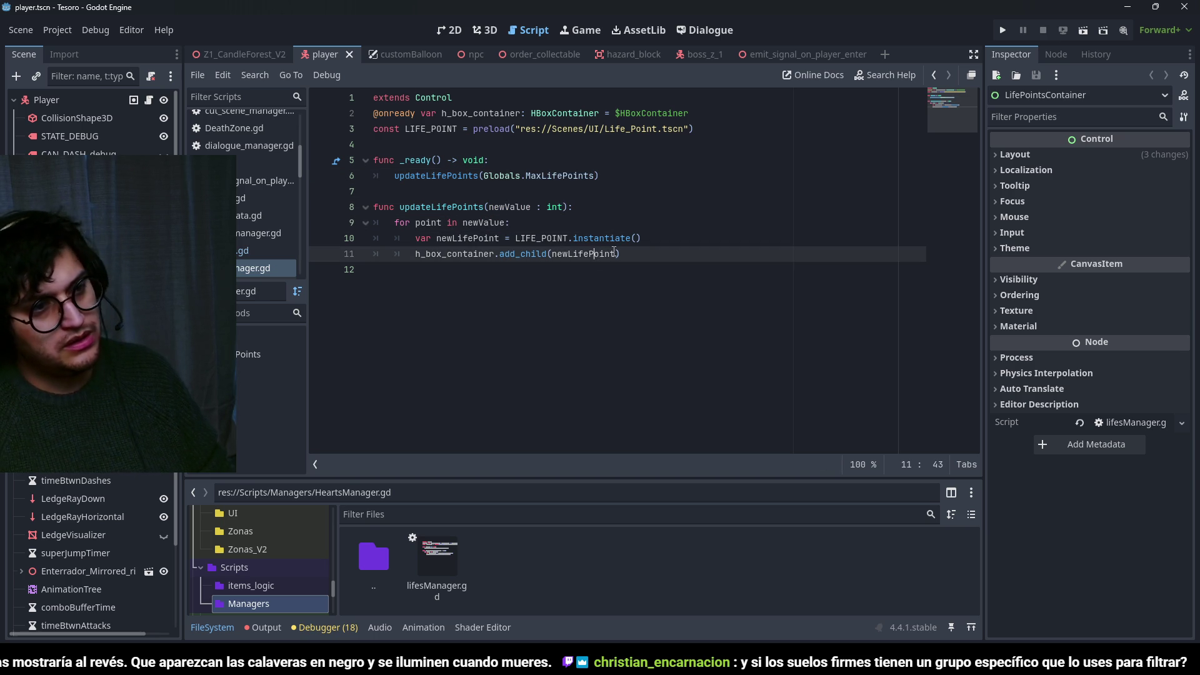
pyautogui.doubleClick(584, 254)
pyautogui.click(521, 206)
pyautogui.doubleClick(435, 207)
pyautogui.hotkey('ctrl', 's')
# Start a new 'Globals.' line in _ready() below the updateLifePoints call.
pyautogui.click(461, 193)
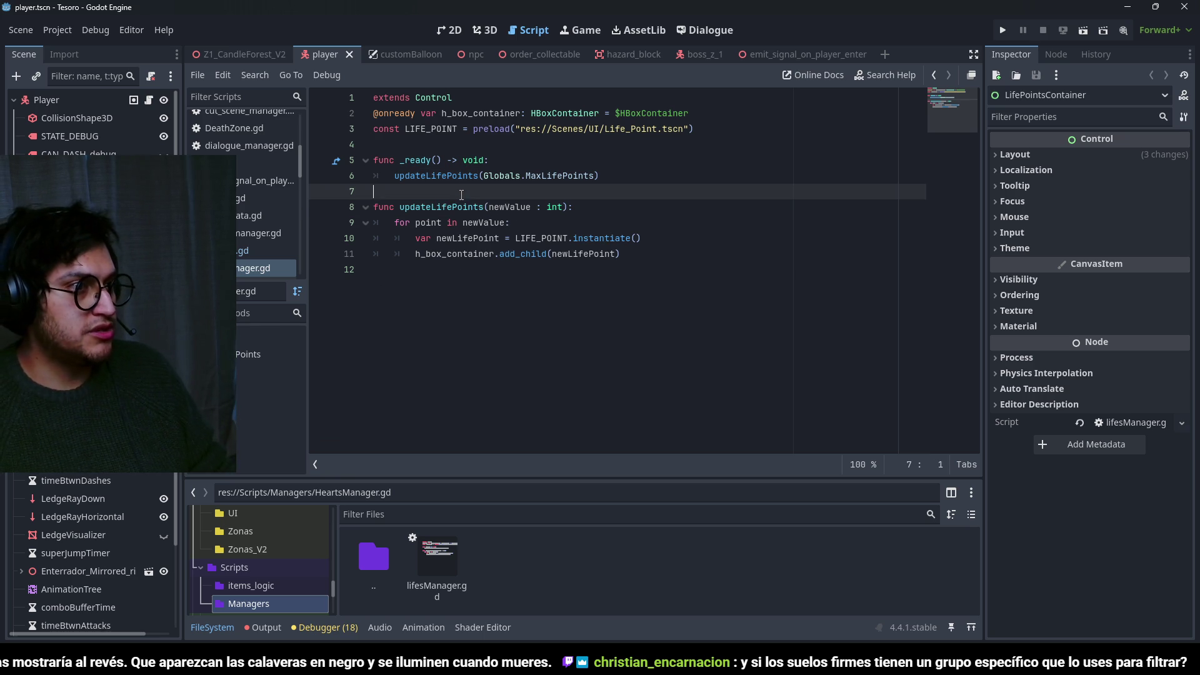
pyautogui.click(655, 176)
pyautogui.press('Return')
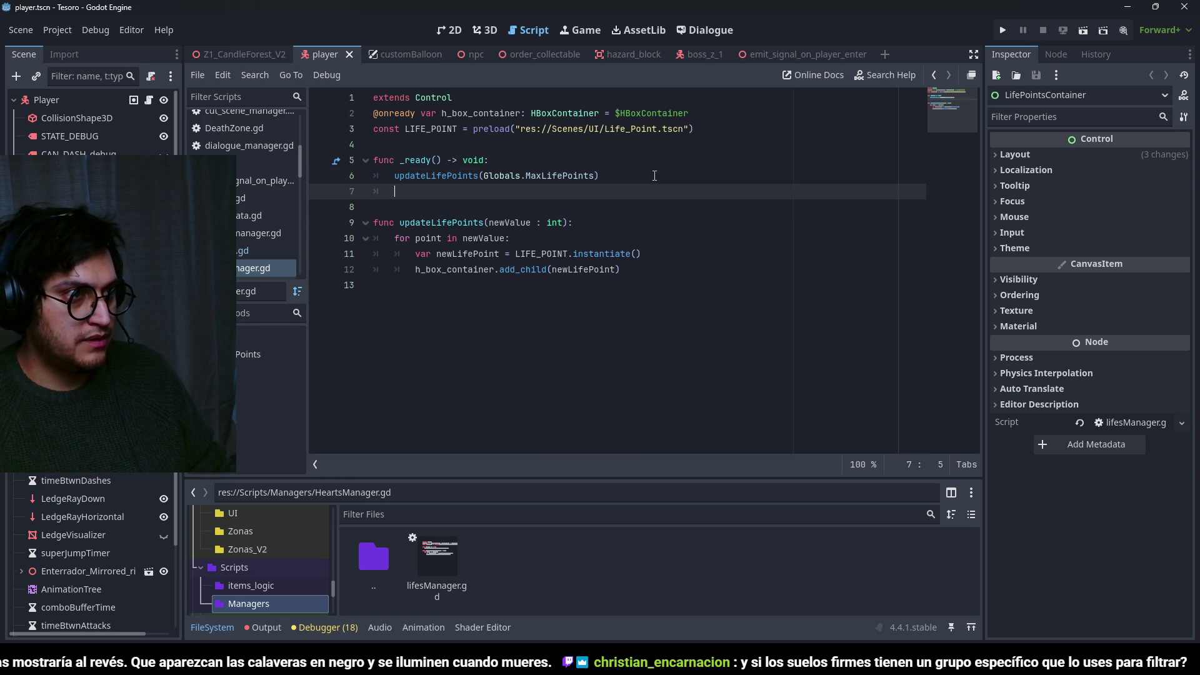
pyautogui.write('Globals.')
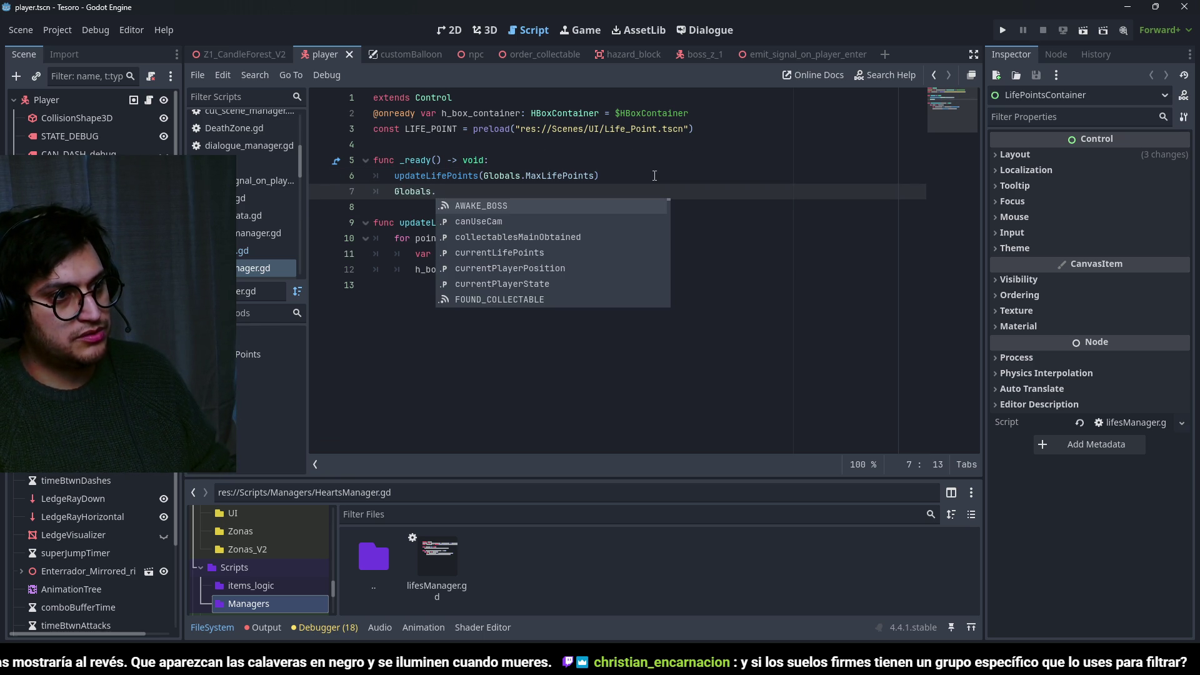
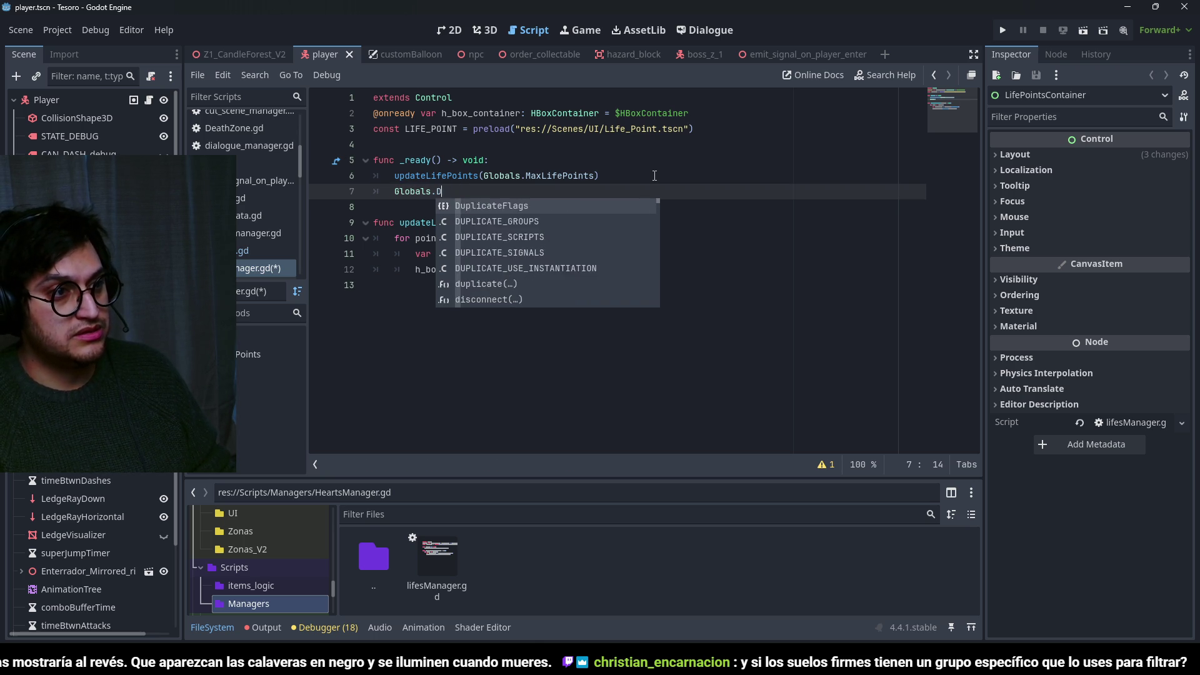
# On line 7 of _ready, write Globals.KILL_PLAYER.connect(reduceLifePoints), fixing the typos.
pyautogui.write('kill')
pyautogui.press('Return')
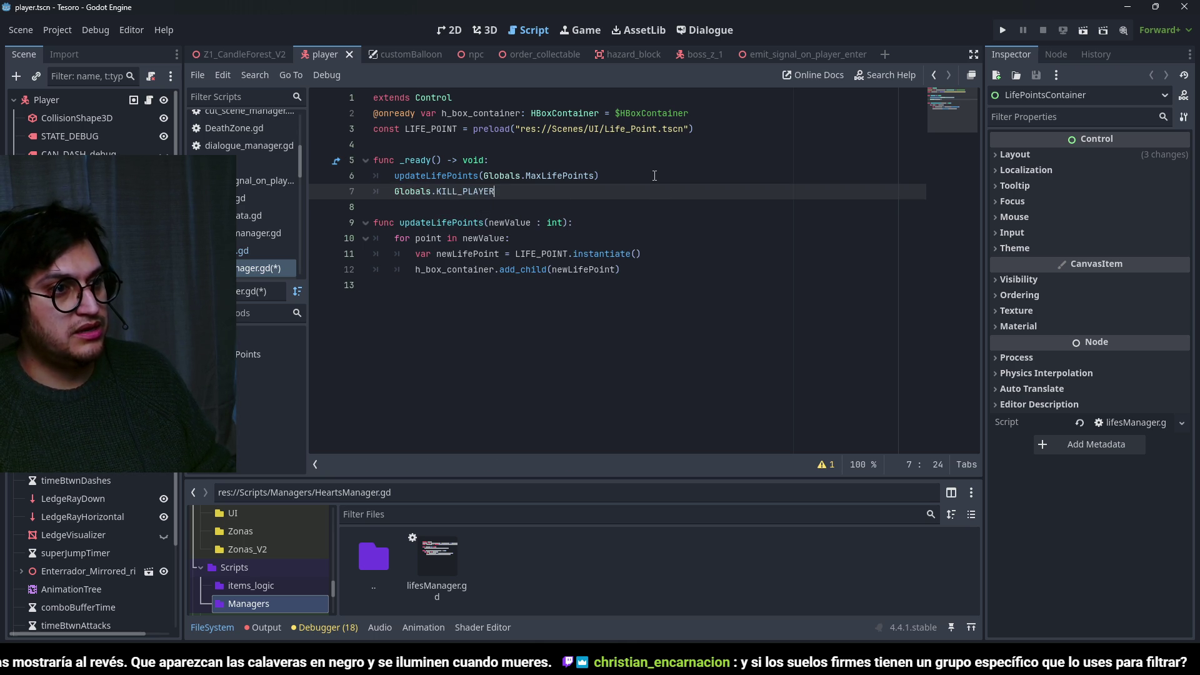
pyautogui.write('(')
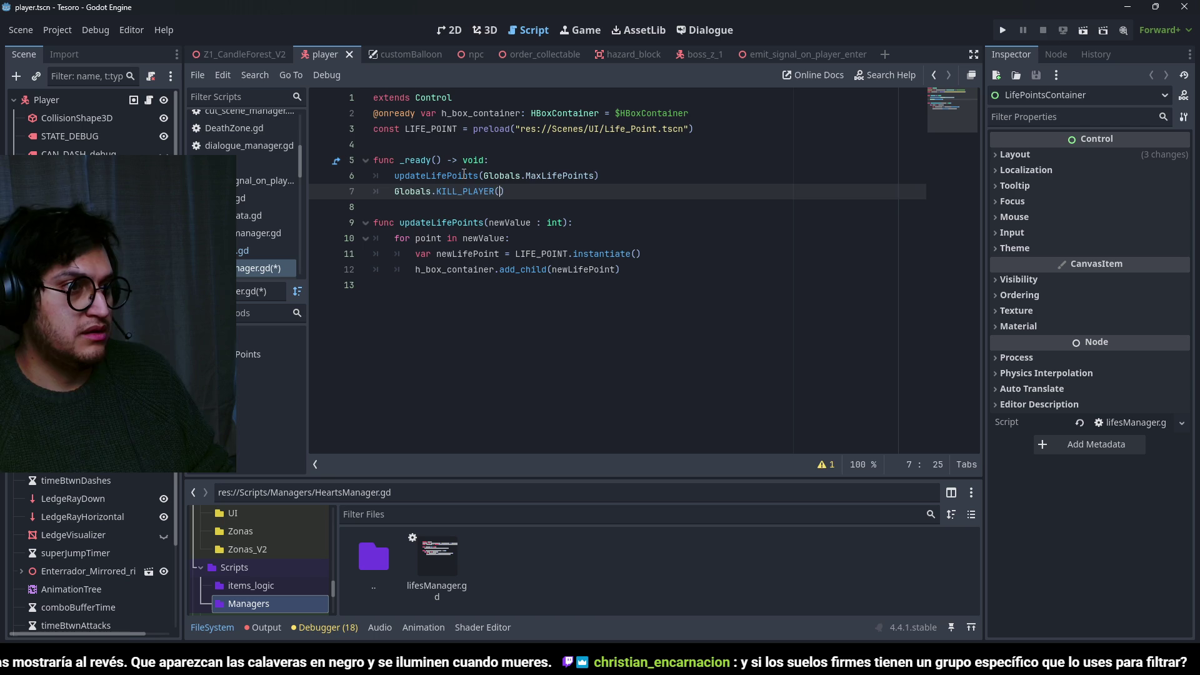
pyautogui.click(463, 190)
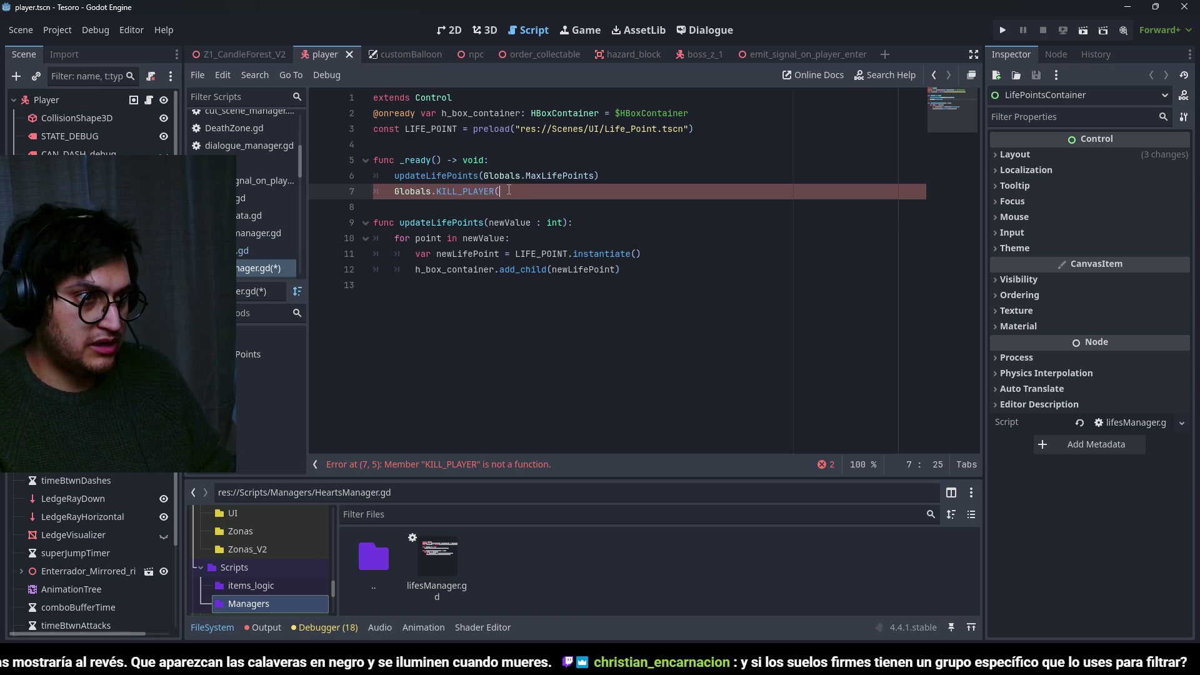
pyautogui.press('BackSpace')
pyautogui.write('.con')
pyautogui.press('Return')
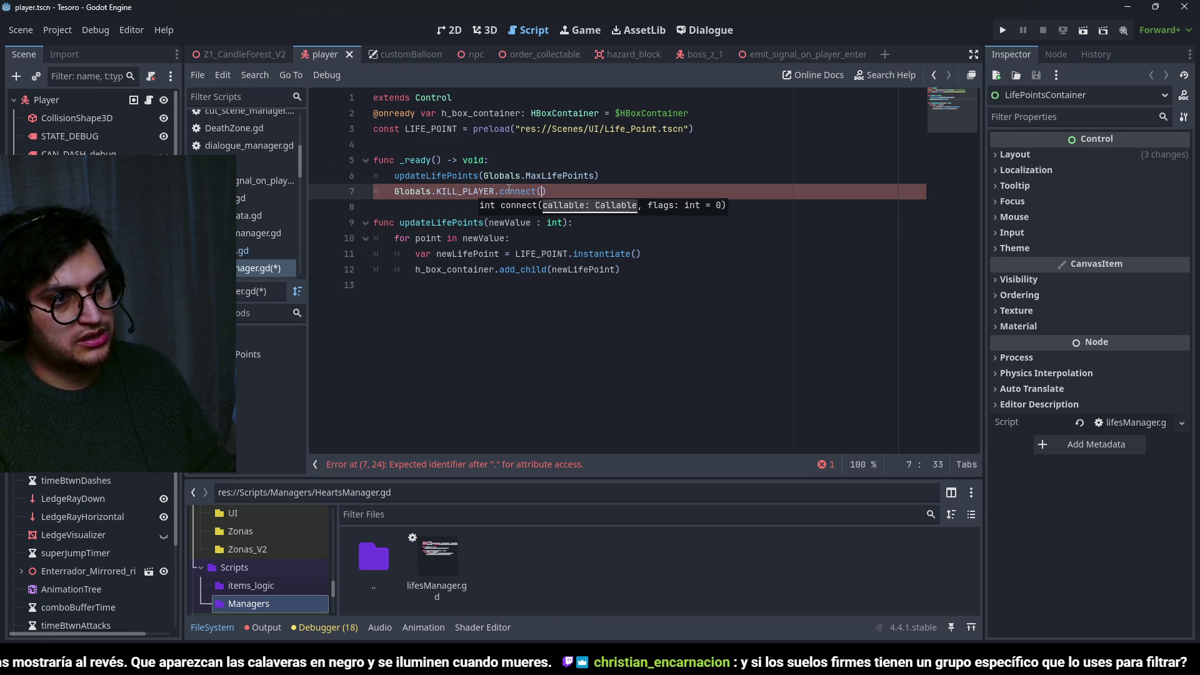
pyautogui.write('reduce0')
pyautogui.write('OneLifePoint')
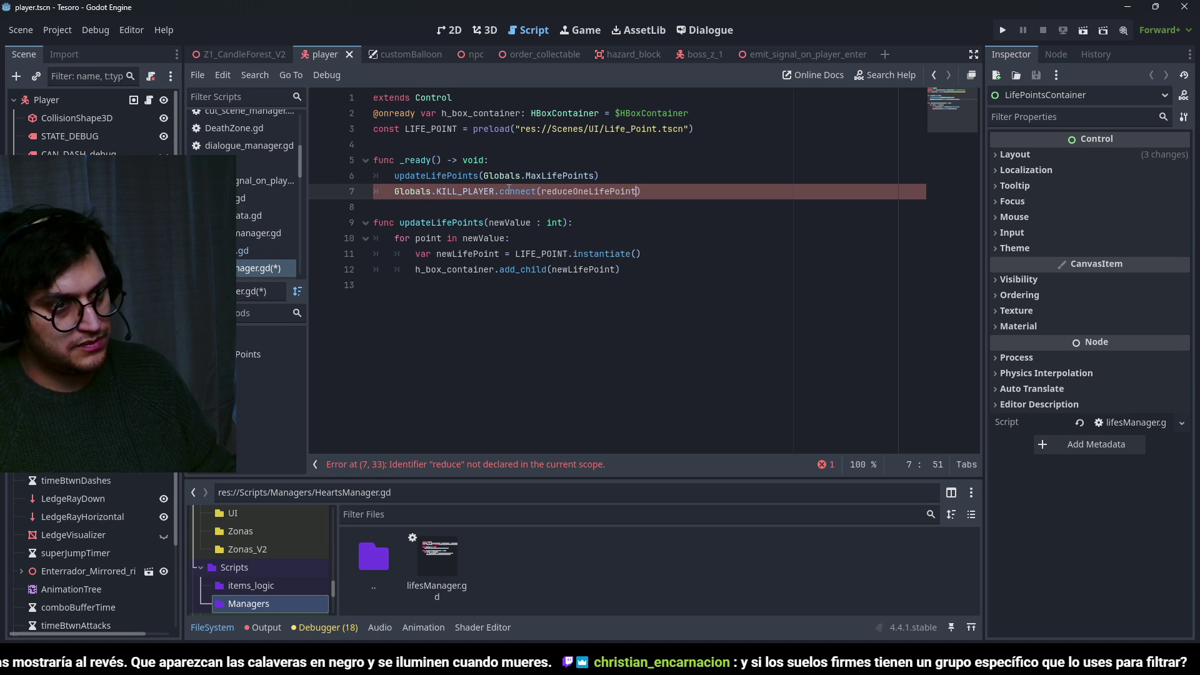
pyautogui.doubleClick(631, 192)
pyautogui.write('reduceLN')
pyautogui.press('BackSpace')
pyautogui.press('BackSpace')
pyautogui.press('BackSpace')
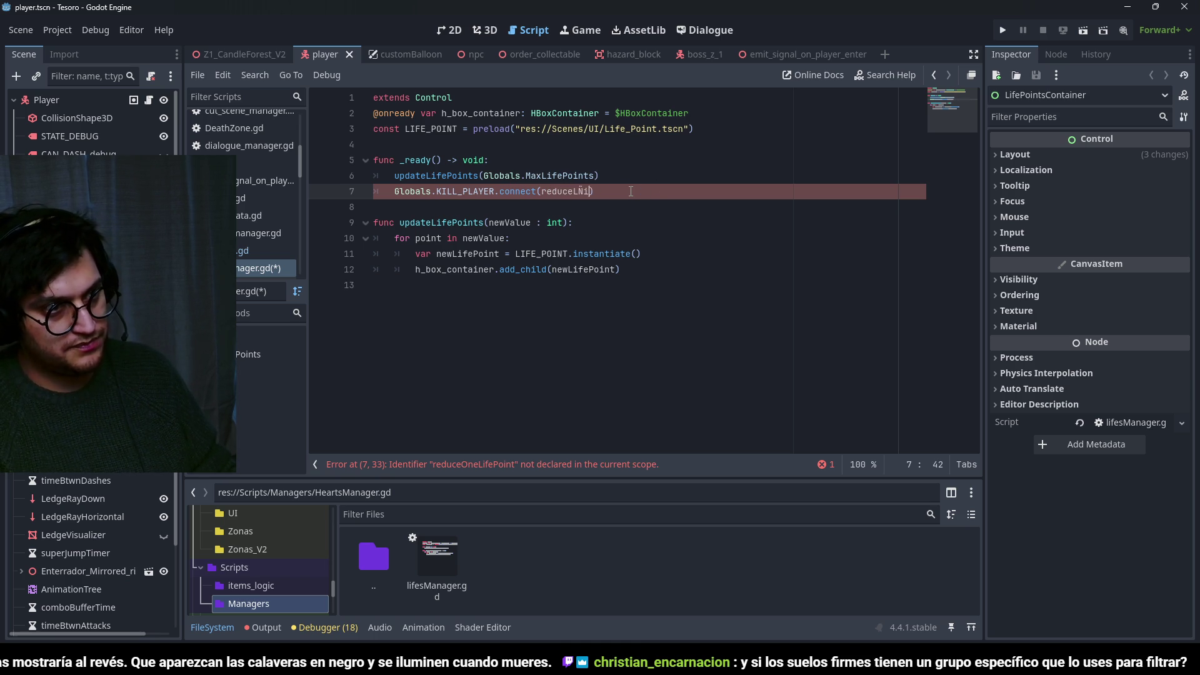
pyautogui.write('ifePoints')
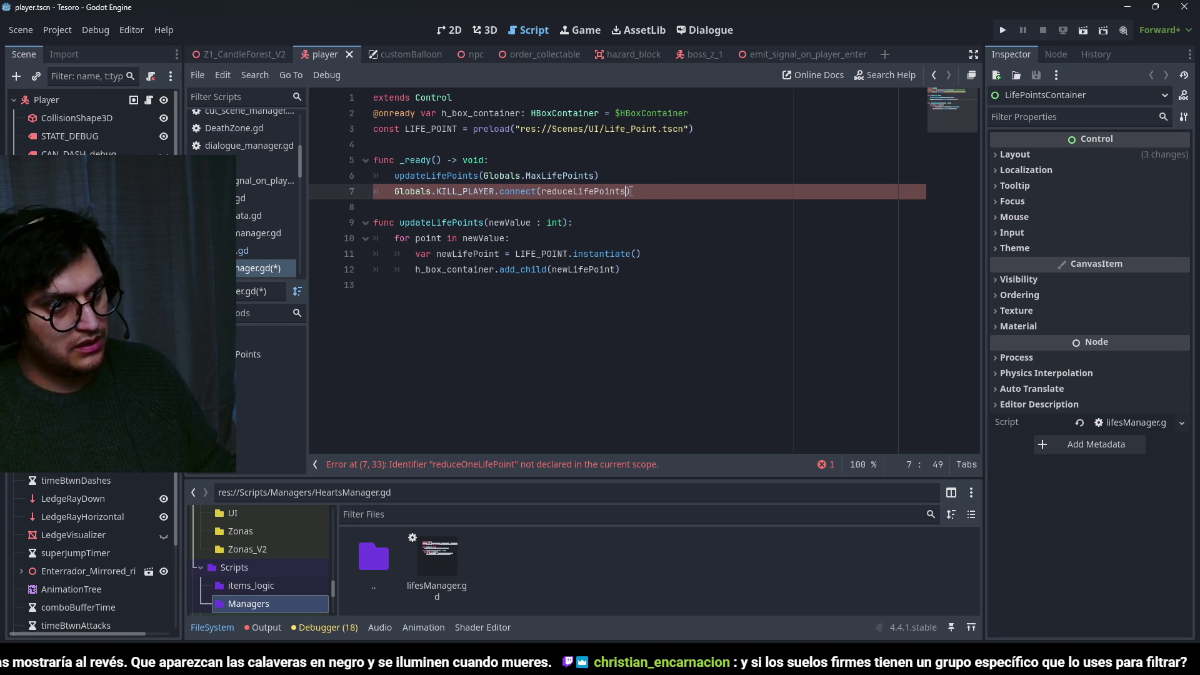
# Paste reduceLifePoints on a new line 14 at the end of the script.
pyautogui.click(433, 316)
pyautogui.press('Return')
pyautogui.write('reduceLifePoints')
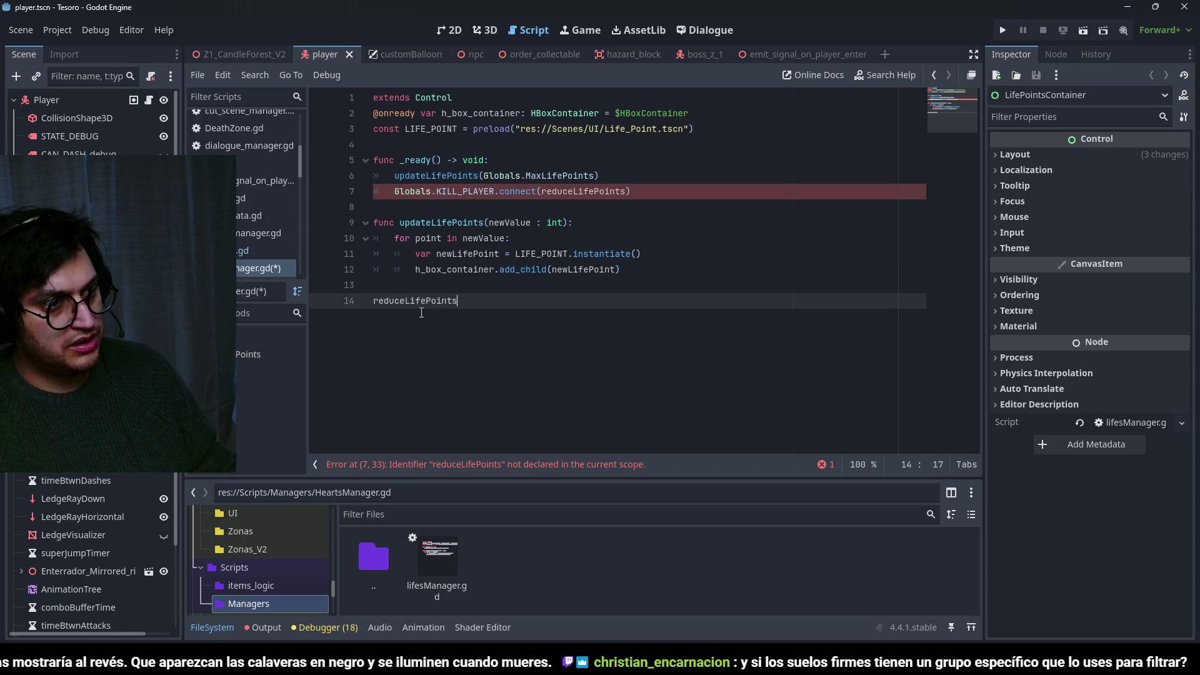
# Turn line 14 into the header func reduceLifePoints(PointsToReduce : int):.
pyautogui.write('func')
pyautogui.press('End')
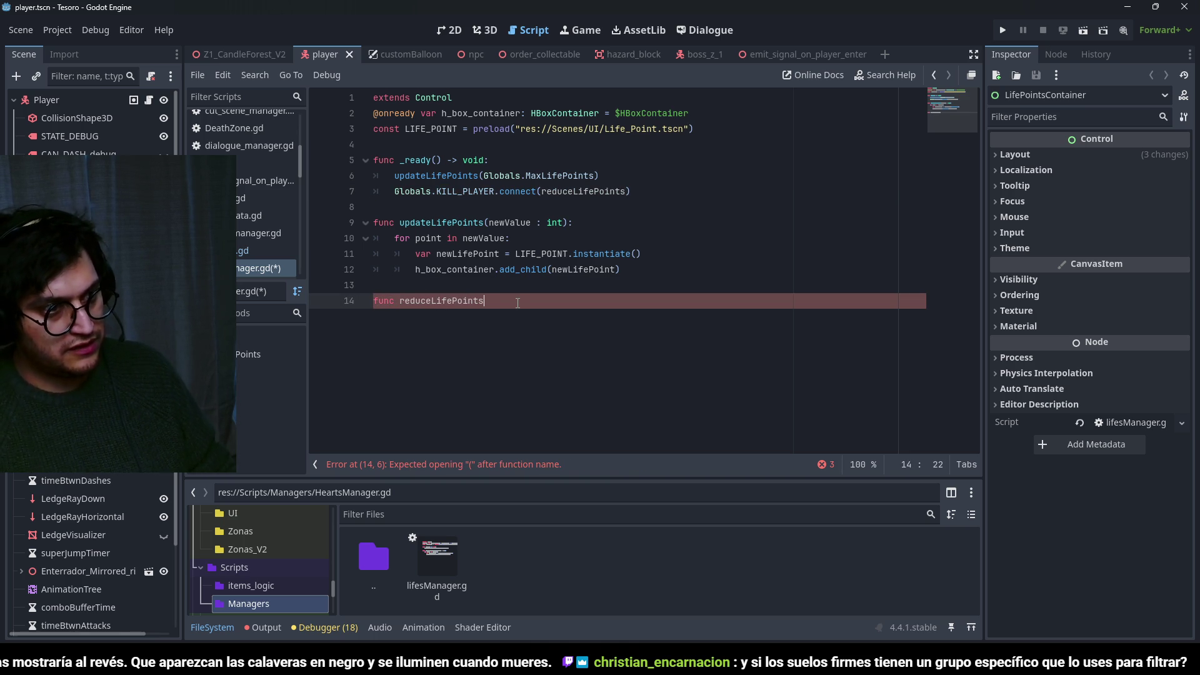
pyautogui.write('(P')
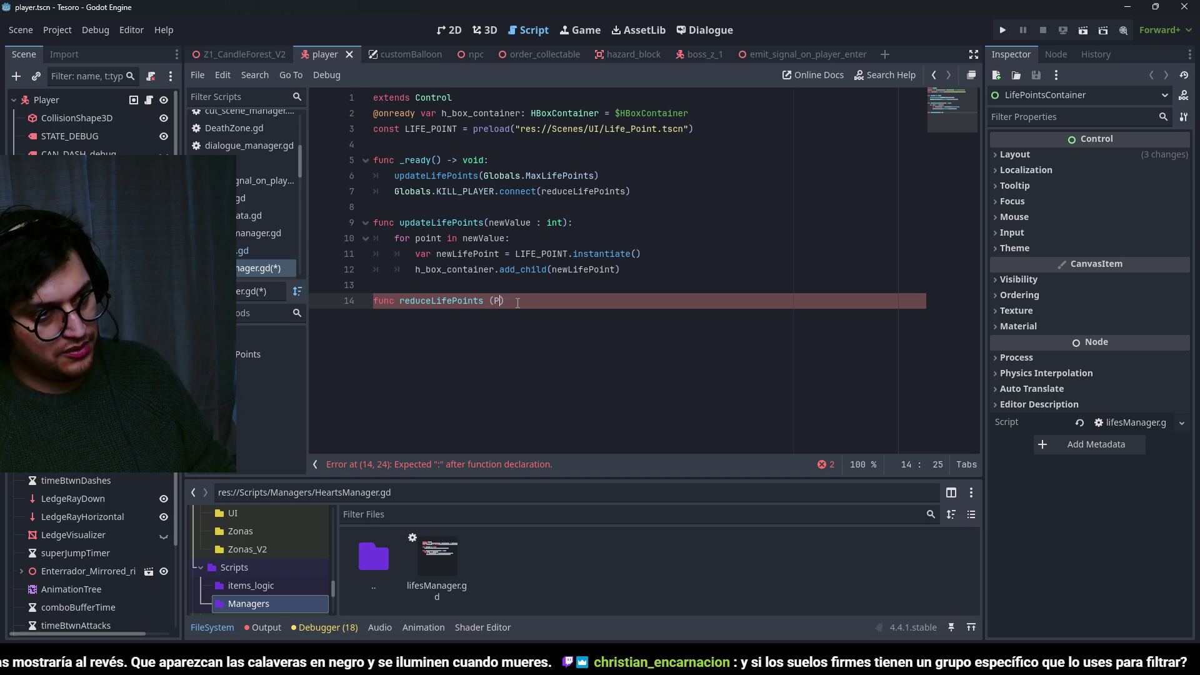
pyautogui.write(': int')
pyautogui.click(488, 305)
pyautogui.press('BackSpace')
pyautogui.click(621, 298)
pyautogui.write(':')
pyautogui.press('Return')
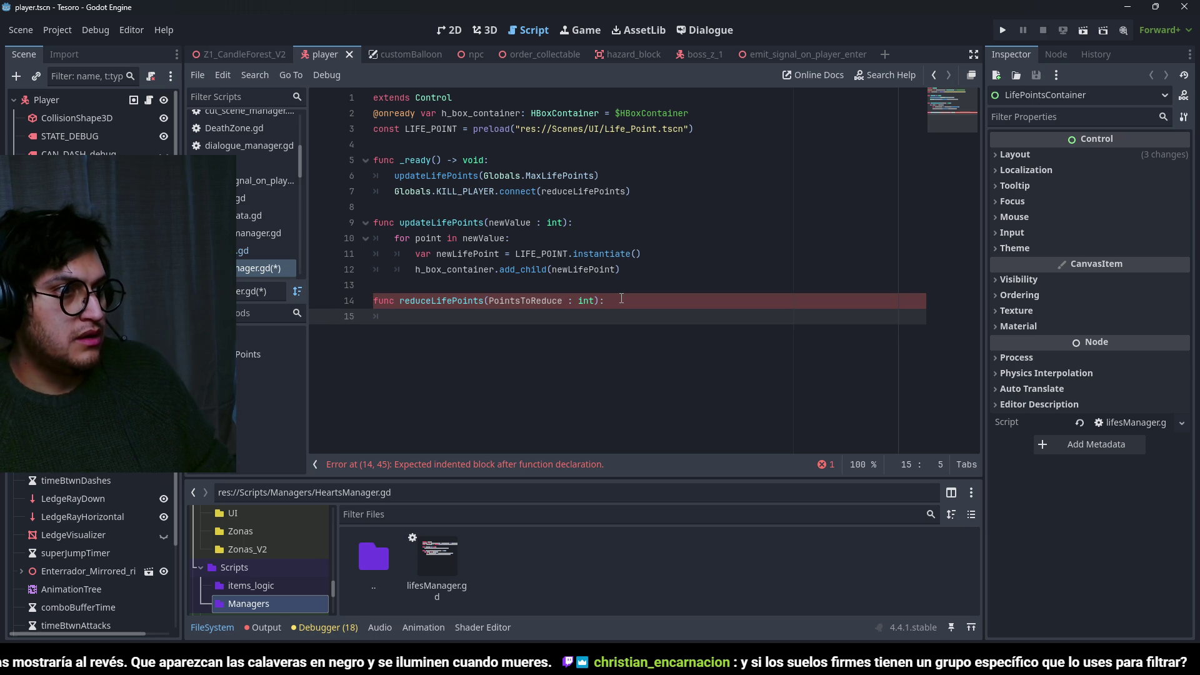
# Write Globals.currentLifePoints -= PointsToReduce as the first line of the function body.
pyautogui.write('Globals.curre')
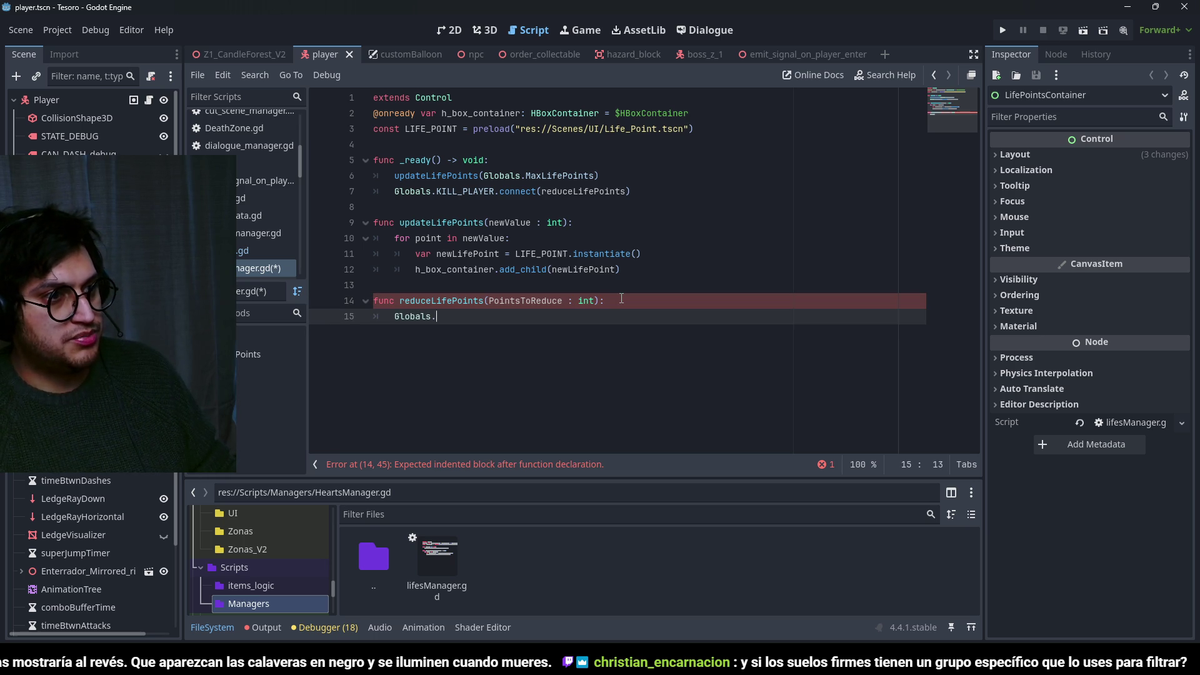
pyautogui.write('ntLifePoints -')
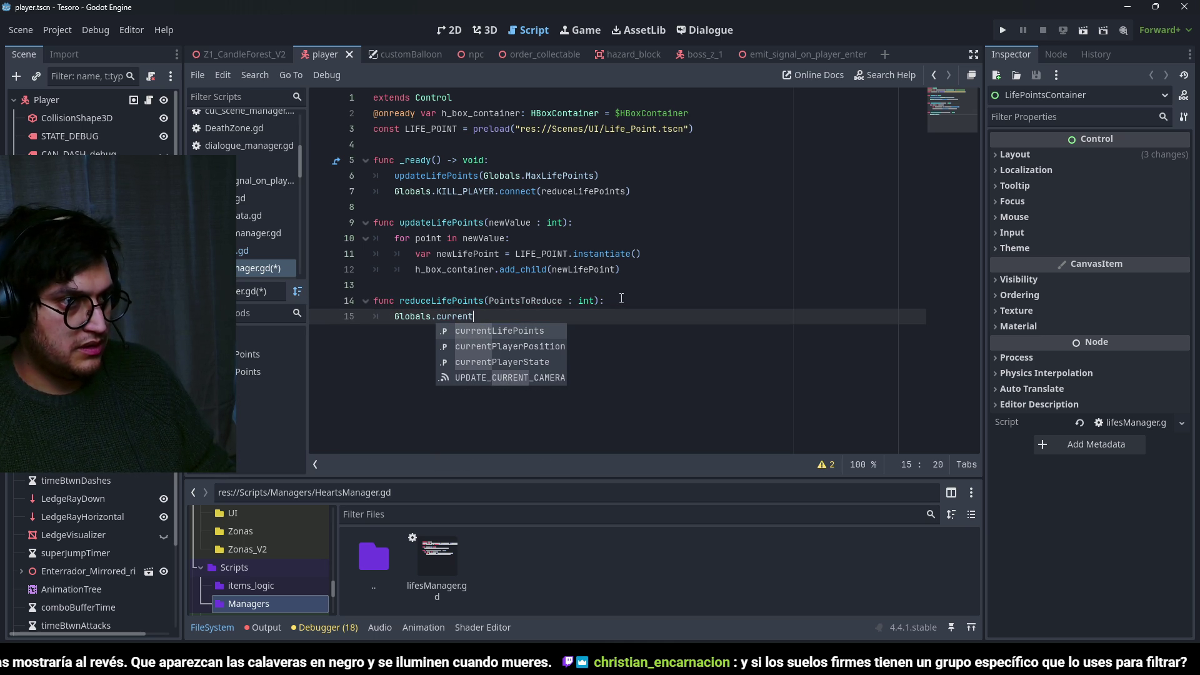
pyautogui.press('Return')
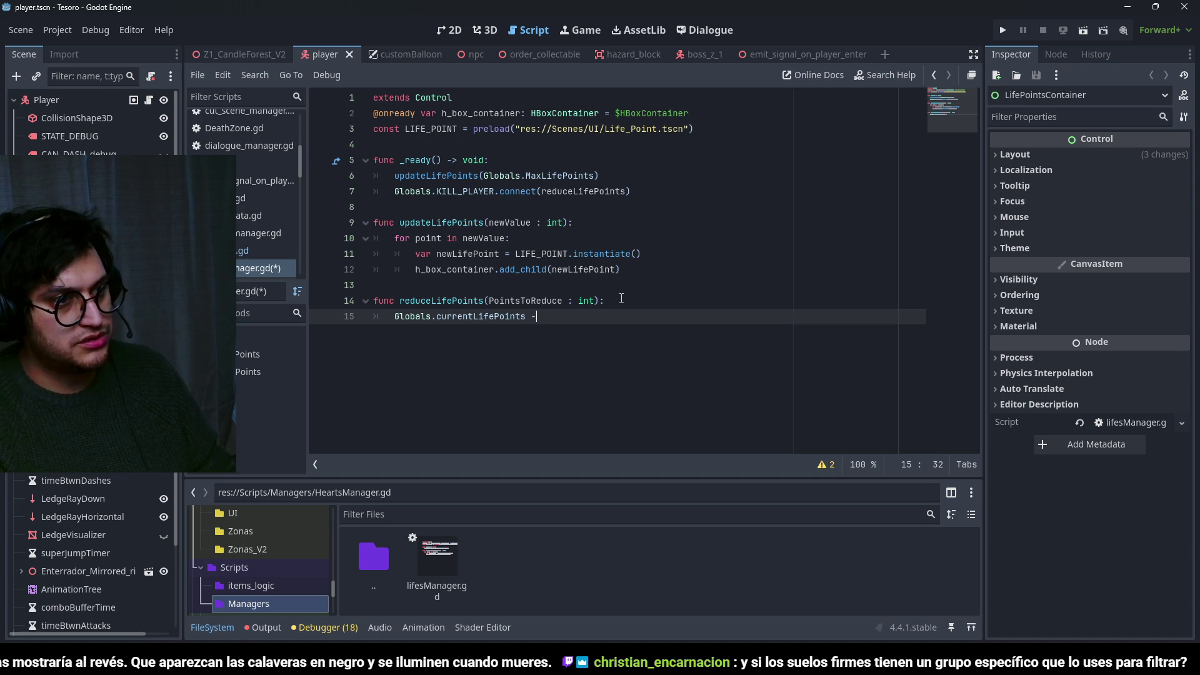
pyautogui.press('BackSpace')
pyautogui.write('= Po')
pyautogui.press('Return')
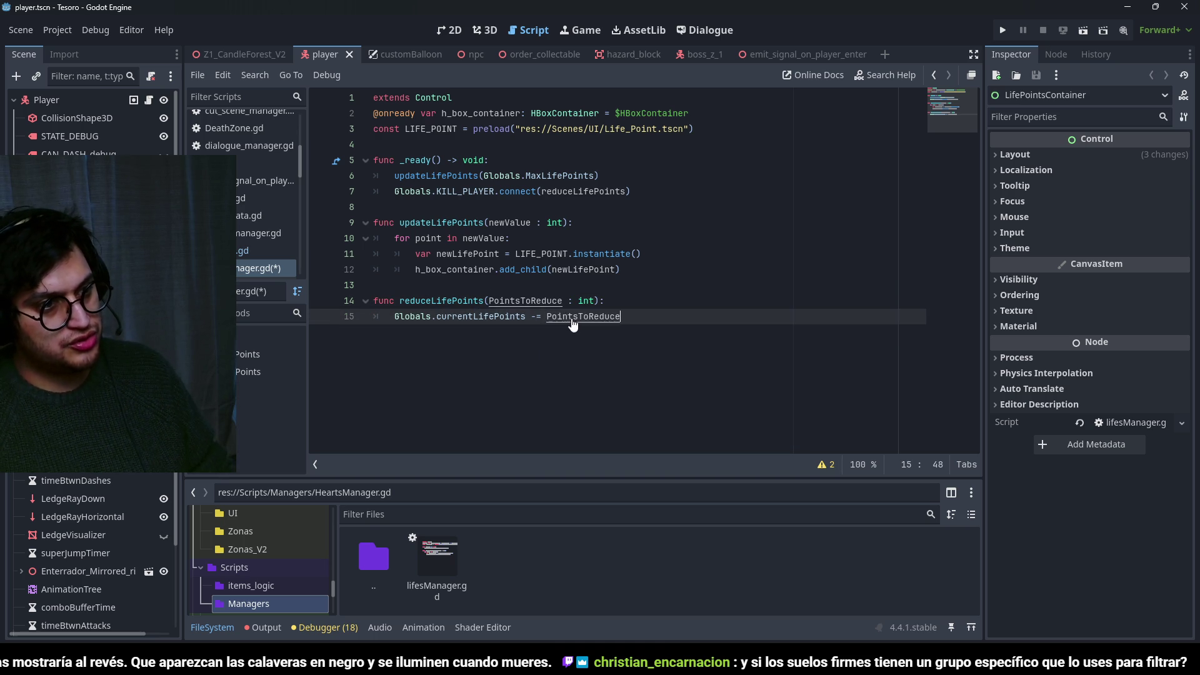
# Add updateLifePoints(Globals.currentLifePoints) as the next line of the function body.
pyautogui.doubleClick(469, 226)
pyautogui.hotkey('ctrl', 'c')
pyautogui.click(626, 316)
pyautogui.press('Return')
pyautogui.hotkey('ctrl', 'v')
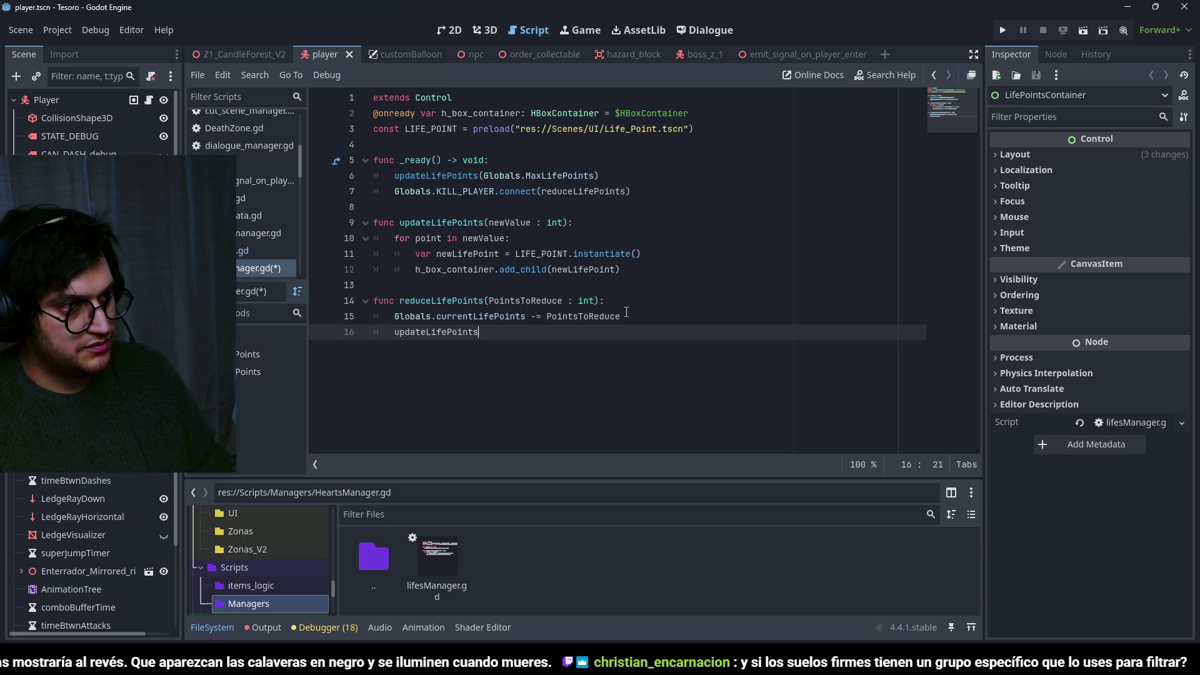
pyautogui.write('(current')
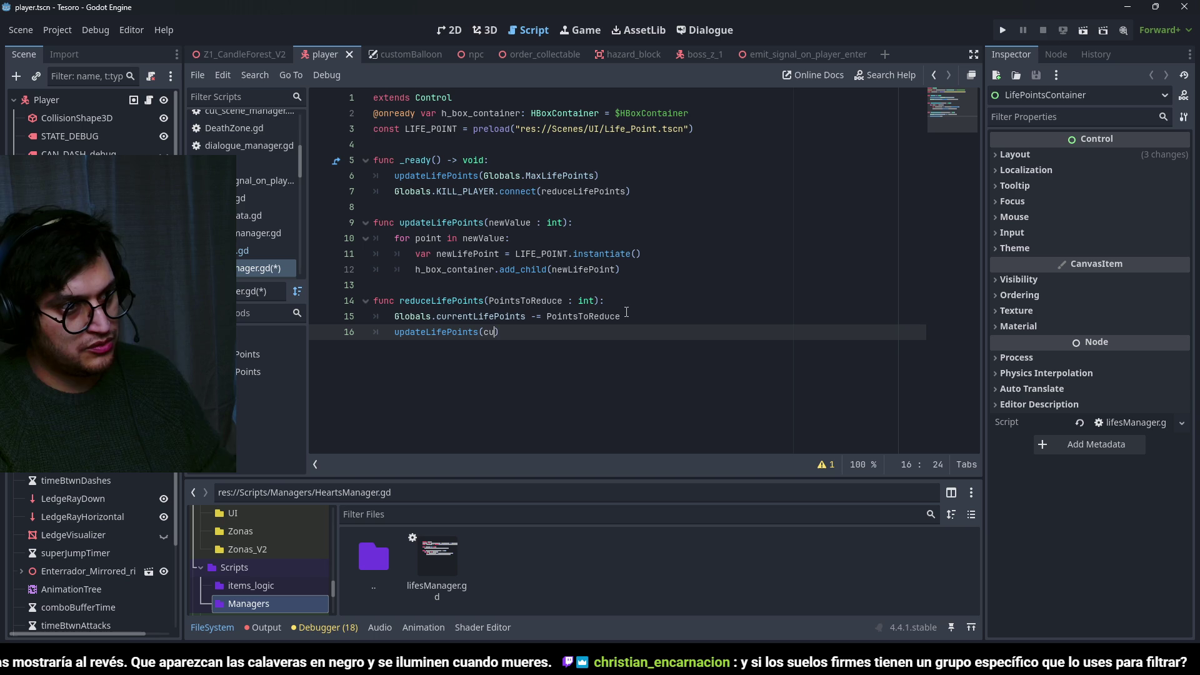
pyautogui.doubleClick(480, 308)
pyautogui.hotkey('shift', 'Home')
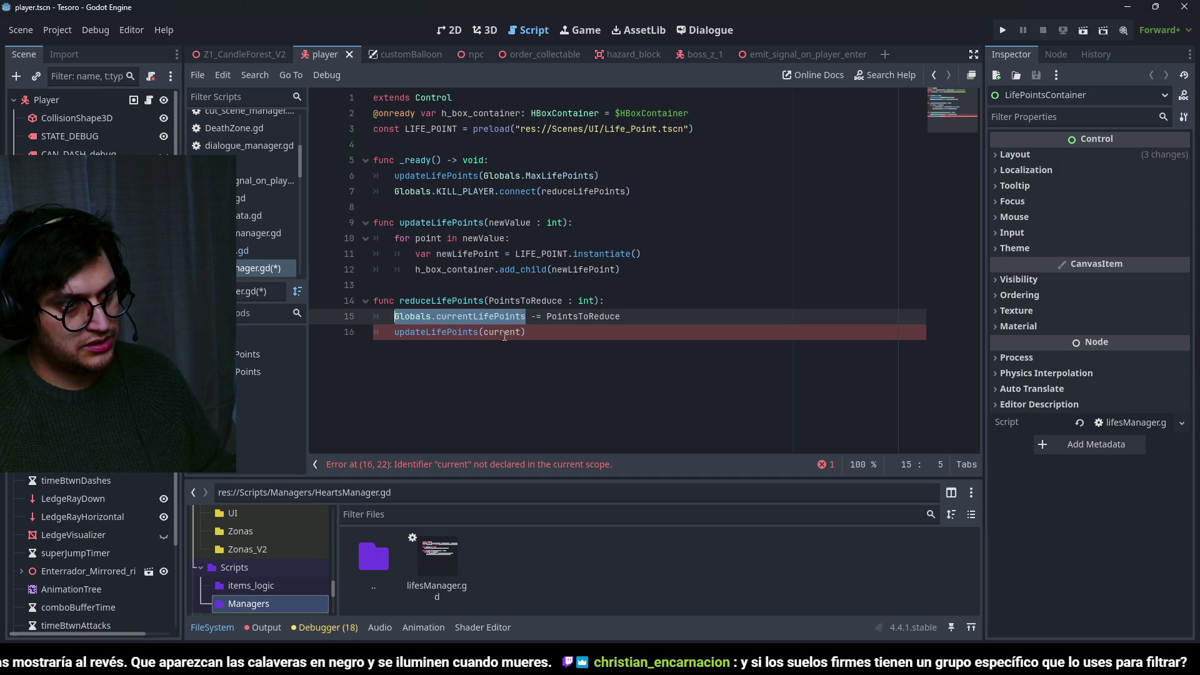
pyautogui.hotkey('ctrl', 'c')
pyautogui.doubleClick(507, 332)
pyautogui.hotkey('ctrl', 'v')
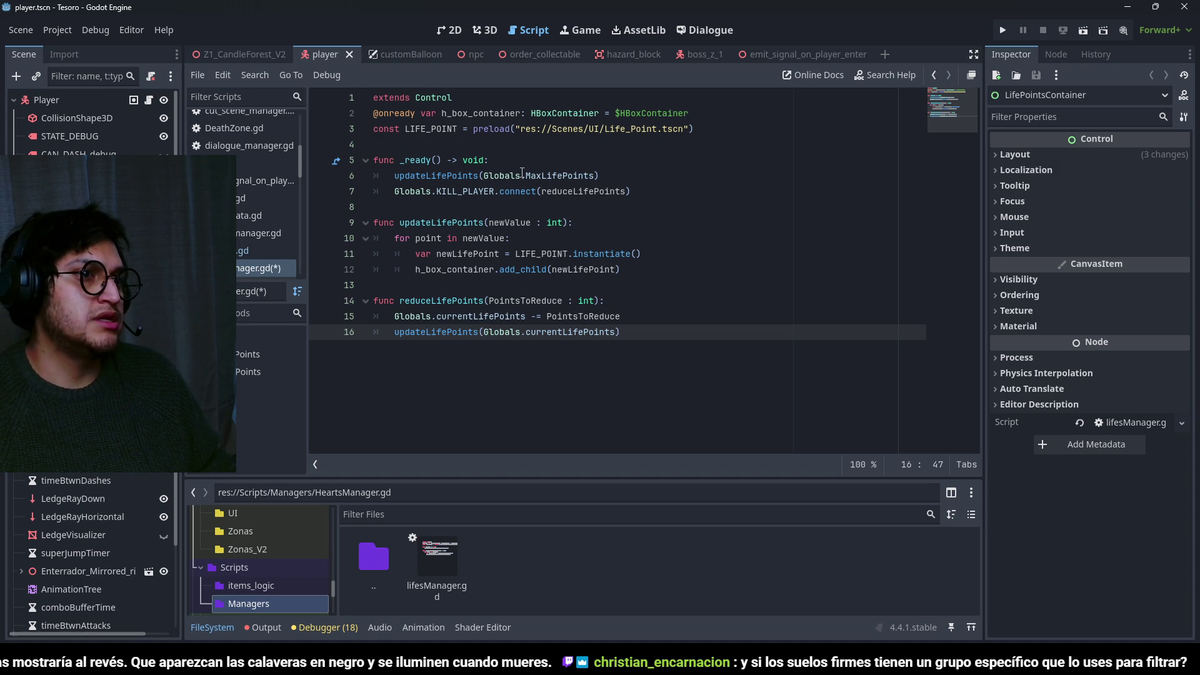
# In _ready, pass Globals.currentLifePoints to updateLifePoints instead of Globals.MaxLifePoints, and save.
pyautogui.click(514, 174)
pyautogui.hotkey('ctrl', 's')
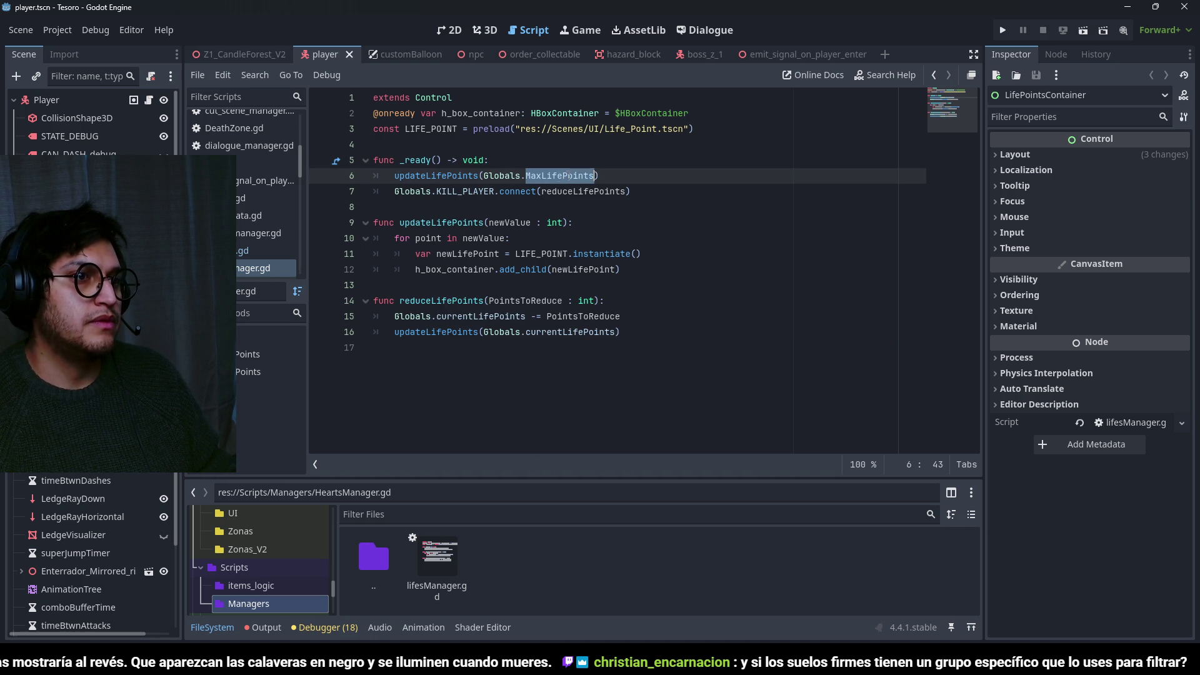
pyautogui.moveTo(594, 176); pyautogui.dragTo(484, 176)
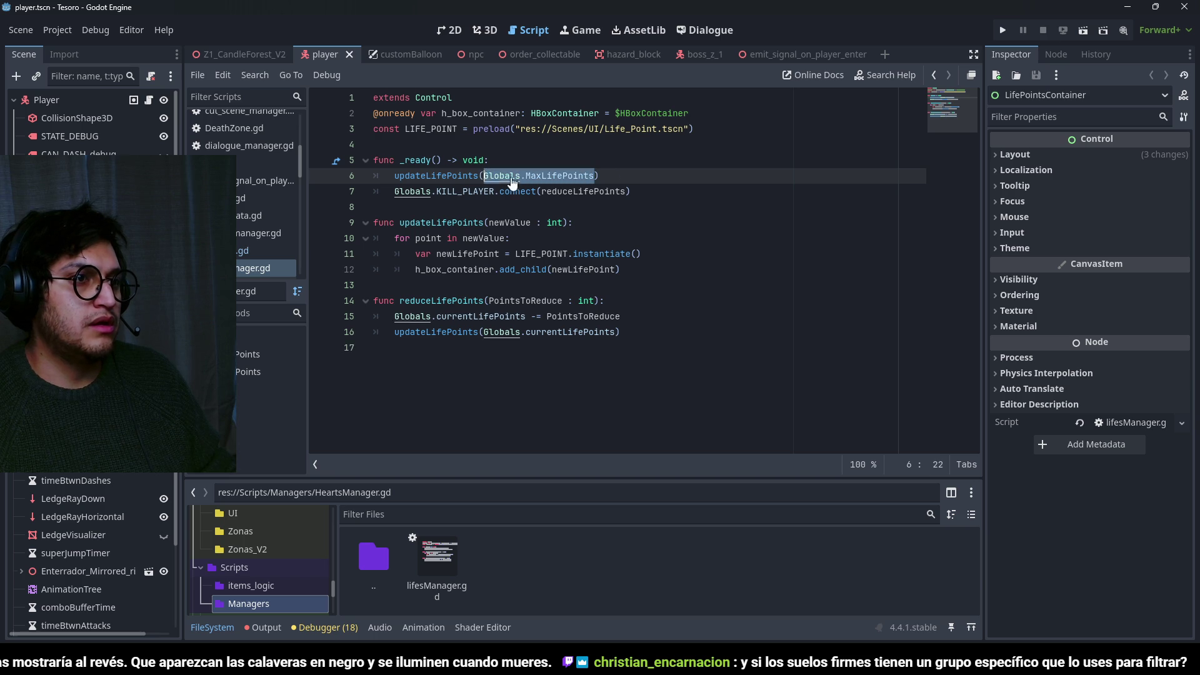
pyautogui.hotkey('ctrl', 'v')
pyautogui.hotkey('ctrl', 's')
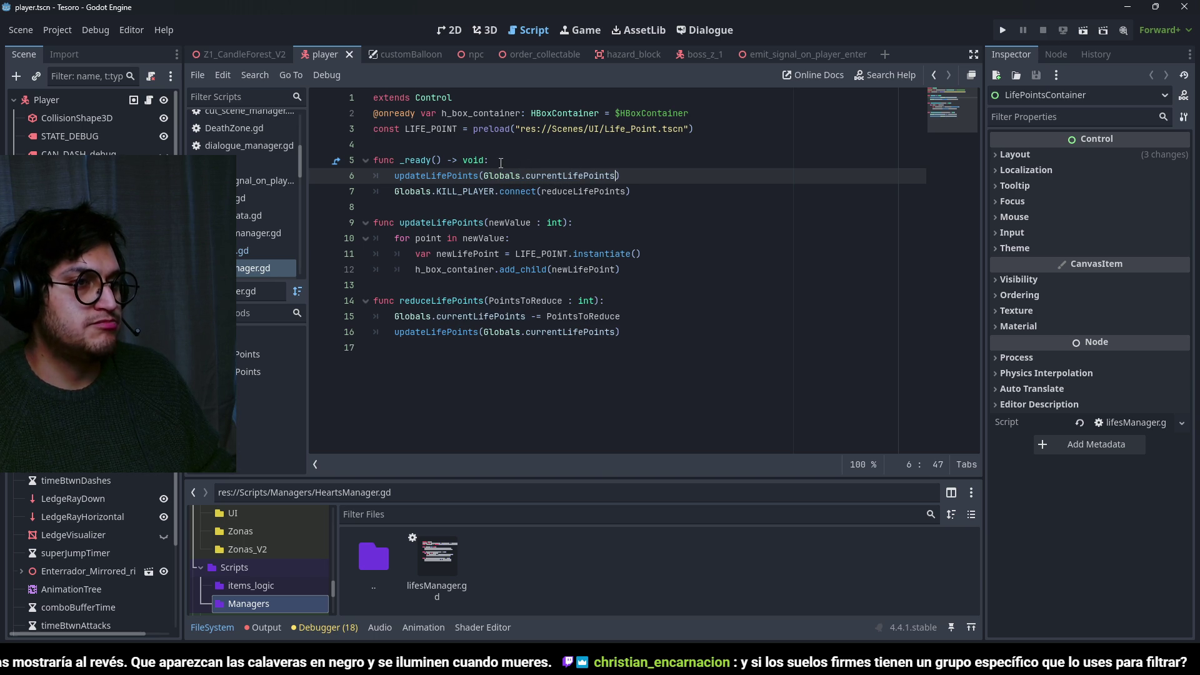
# Add Globals.currentLifePoints = Globals.MaxLifePoints at the top of _ready and save.
pyautogui.click(500, 161)
pyautogui.press('Return')
pyautogui.press('BackSpace')
pyautogui.write('bals.curre')
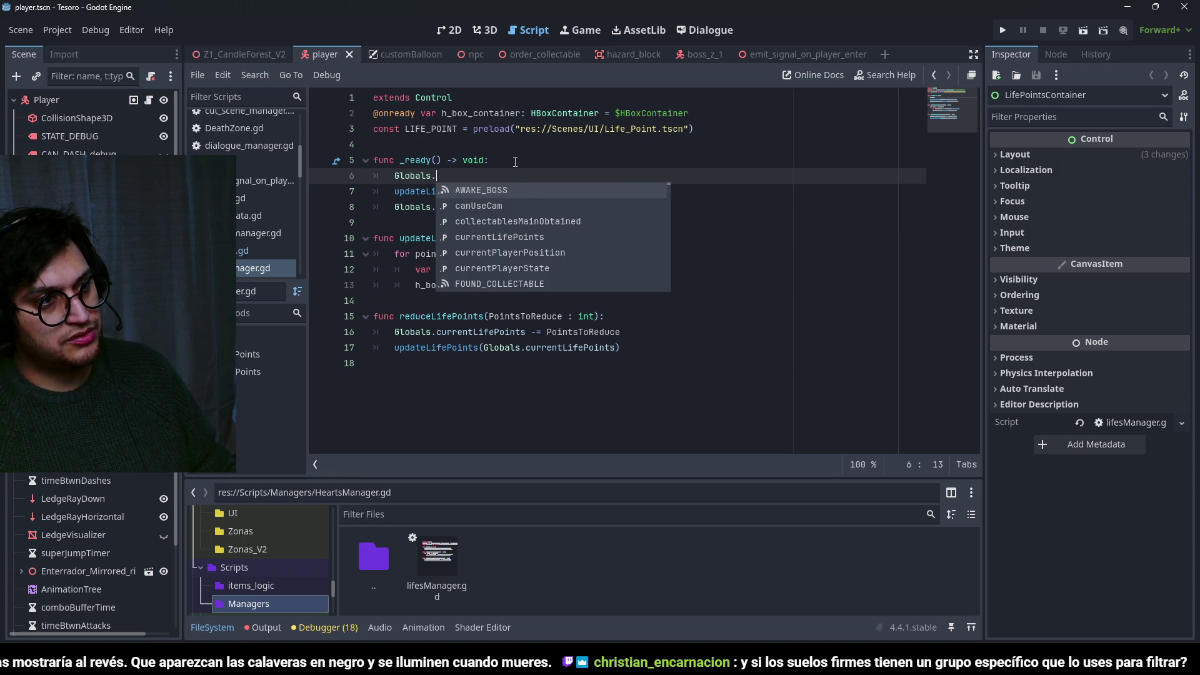
pyautogui.press('Return')
pyautogui.write('= G')
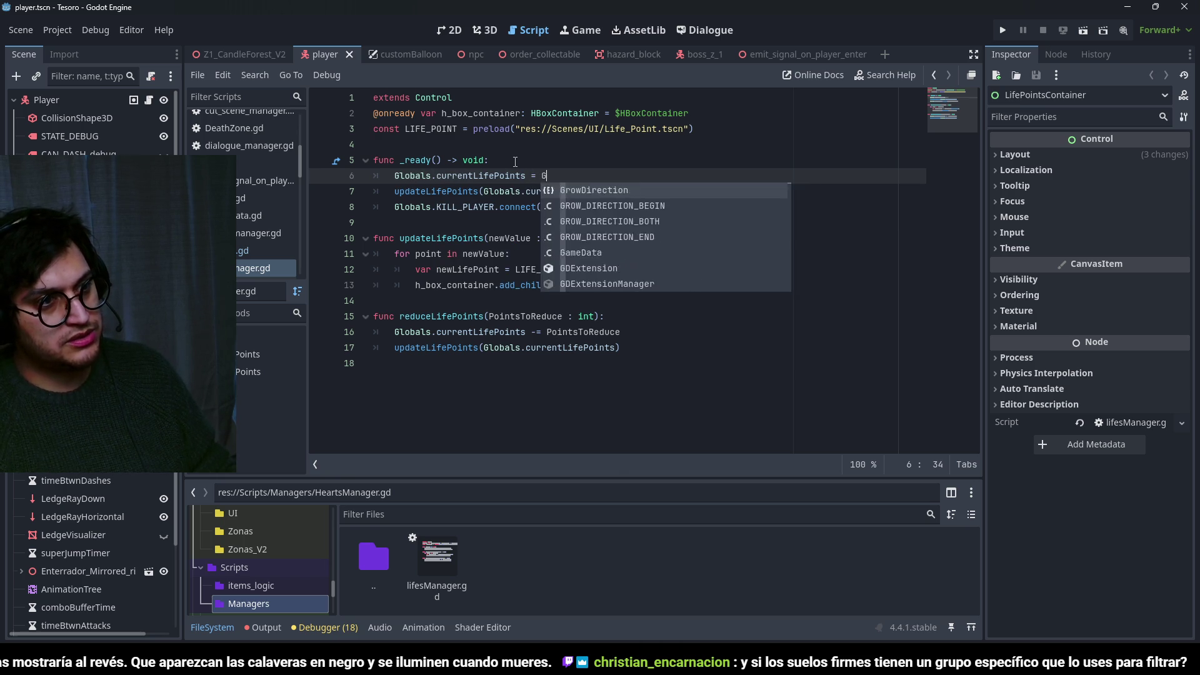
pyautogui.write('lobals.Max')
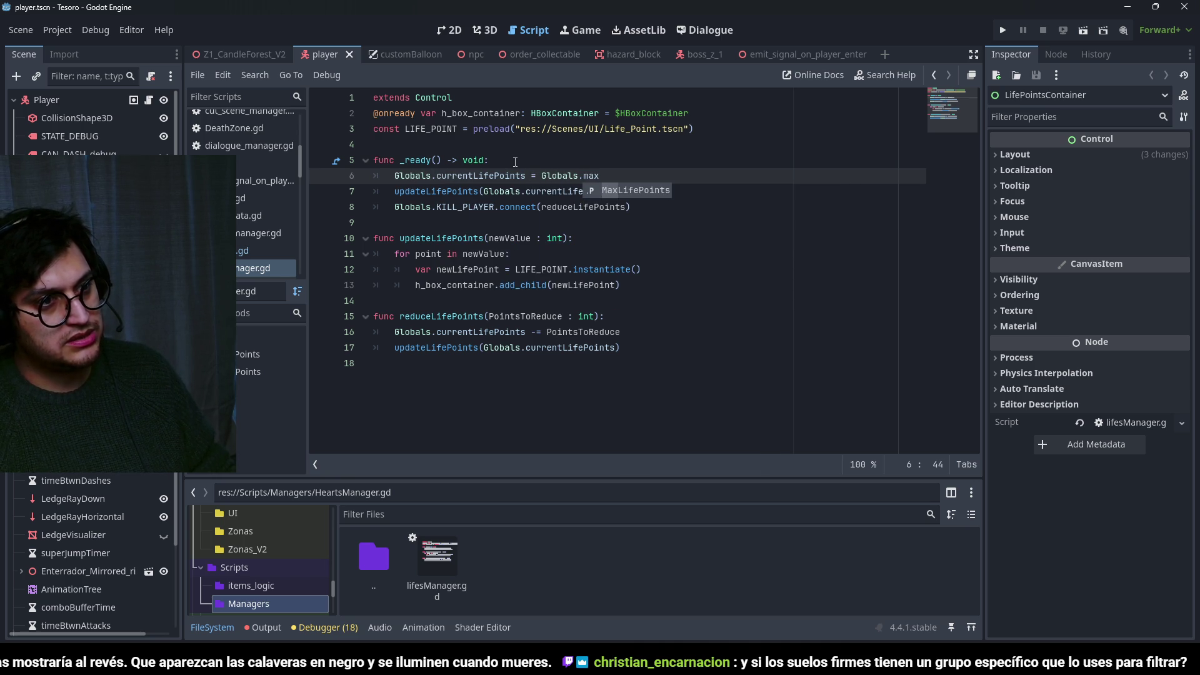
pyautogui.press('Return')
pyautogui.hotkey('ctrl', 's')
pyautogui.hotkey('ctrl', 's')
# Review the code by highlighting uses of currentLifePoints and reduceLifePoints, saving along the way.
pyautogui.moveTo(410, 192); pyautogui.dragTo(648, 192)
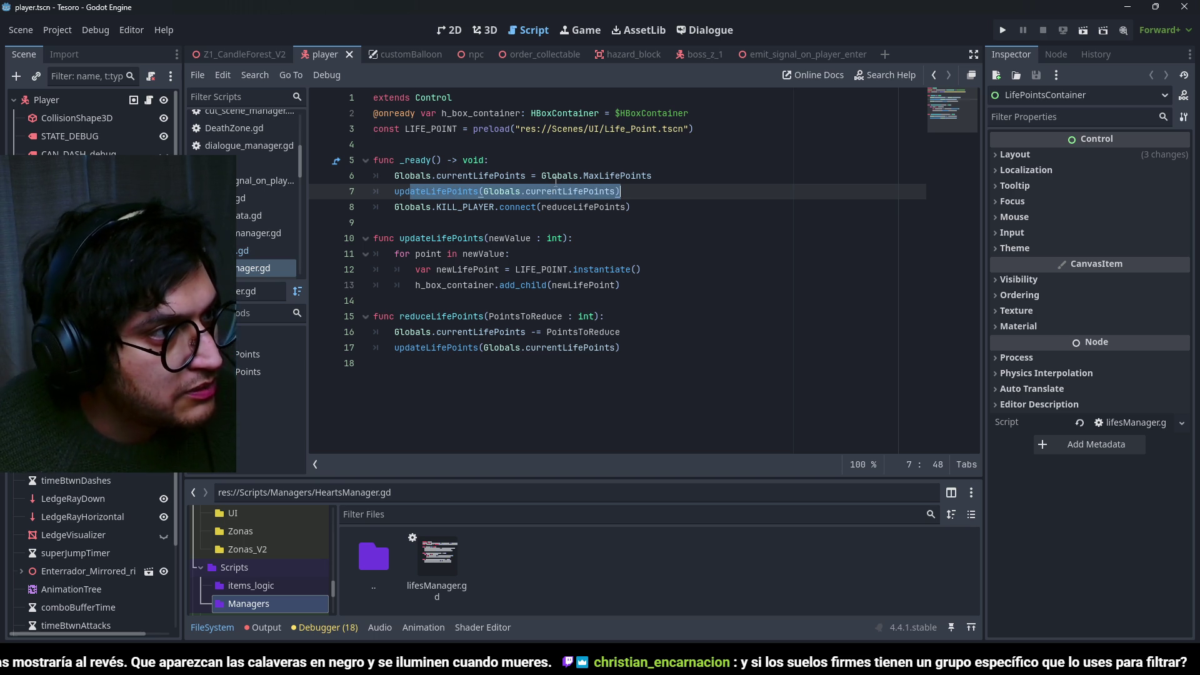
pyautogui.doubleClick(569, 191)
pyautogui.hotkey('ctrl', 's')
pyautogui.click(434, 207)
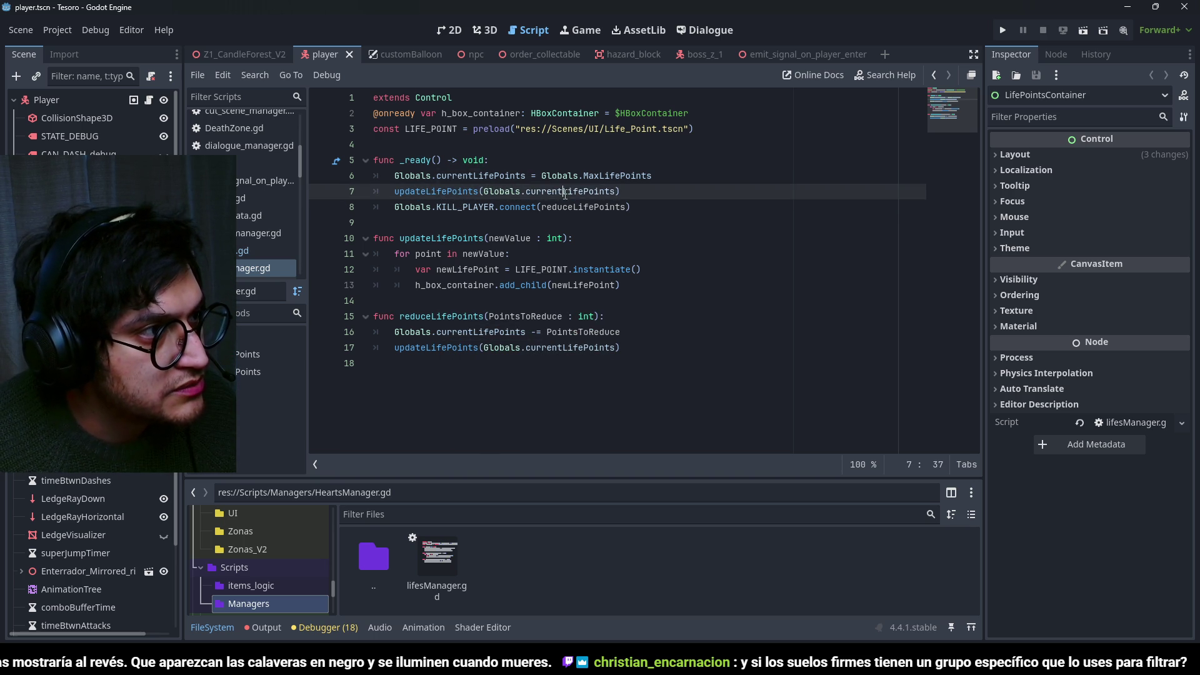
pyautogui.doubleClick(590, 207)
pyautogui.click(597, 332)
pyautogui.click(599, 348)
pyautogui.click(600, 332)
pyautogui.hotkey('ctrl', 's')
# Highlight uses of currentLifePoints, PointsToReduce and the KILL_PLAYER signal to check the handler.
pyautogui.click(442, 348)
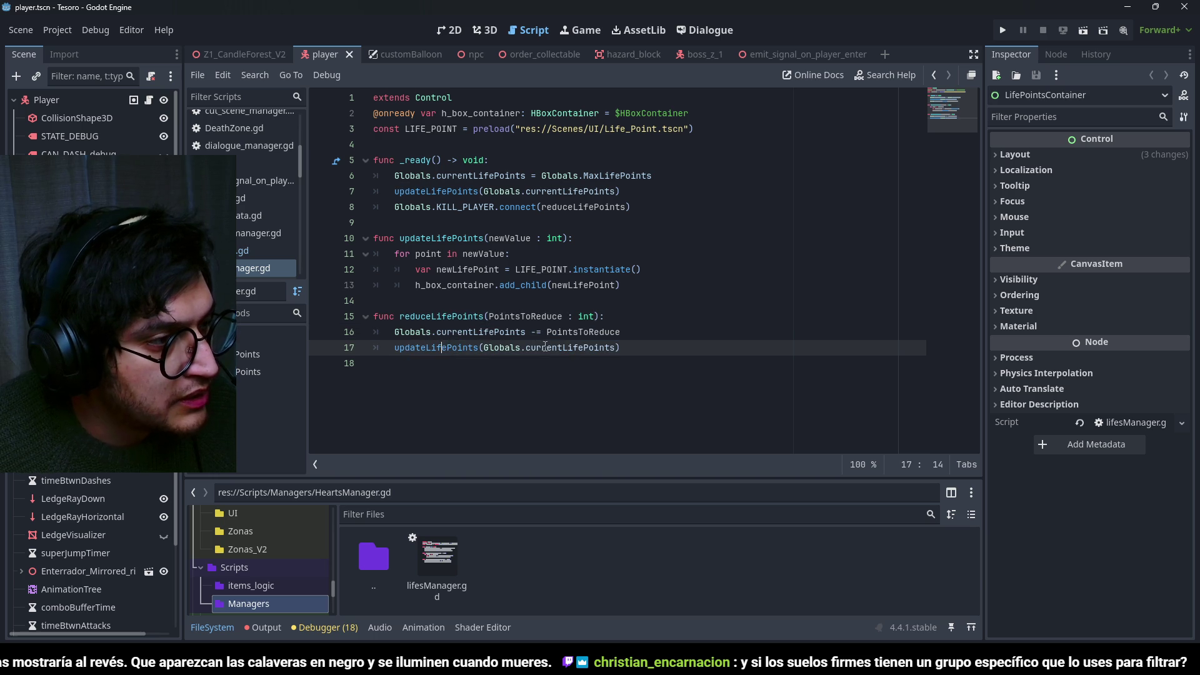
pyautogui.doubleClick(569, 348)
pyautogui.hotkey('ctrl', 's')
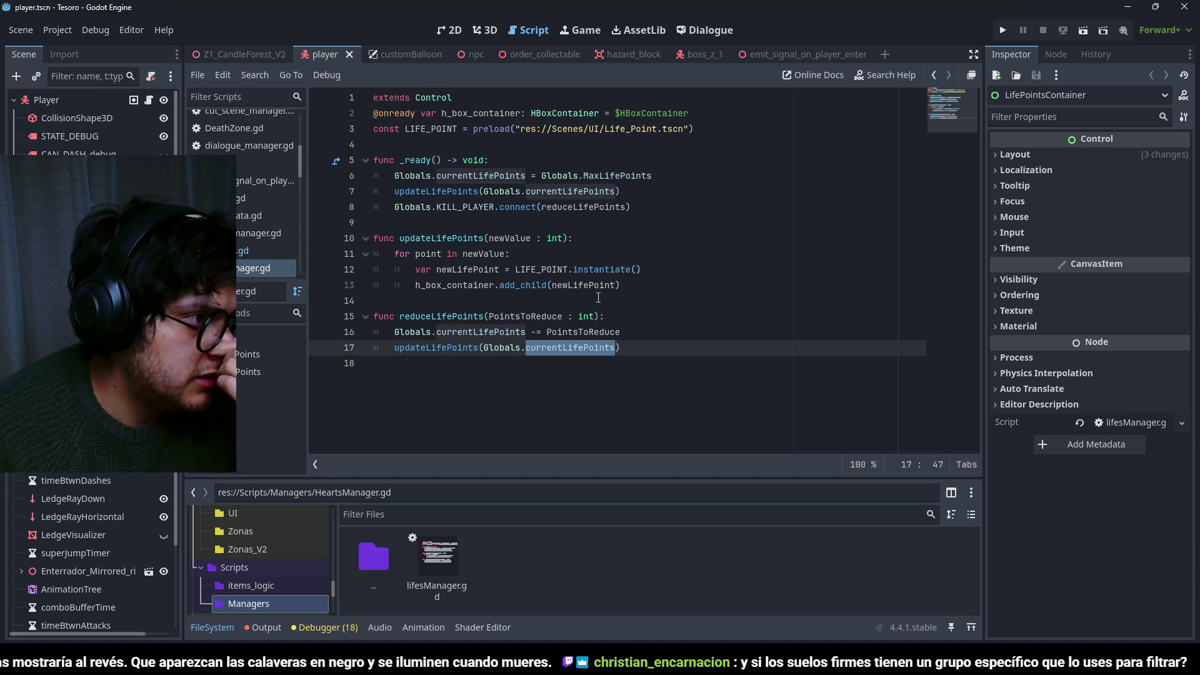
pyautogui.click(450, 329)
pyautogui.doubleClick(517, 316)
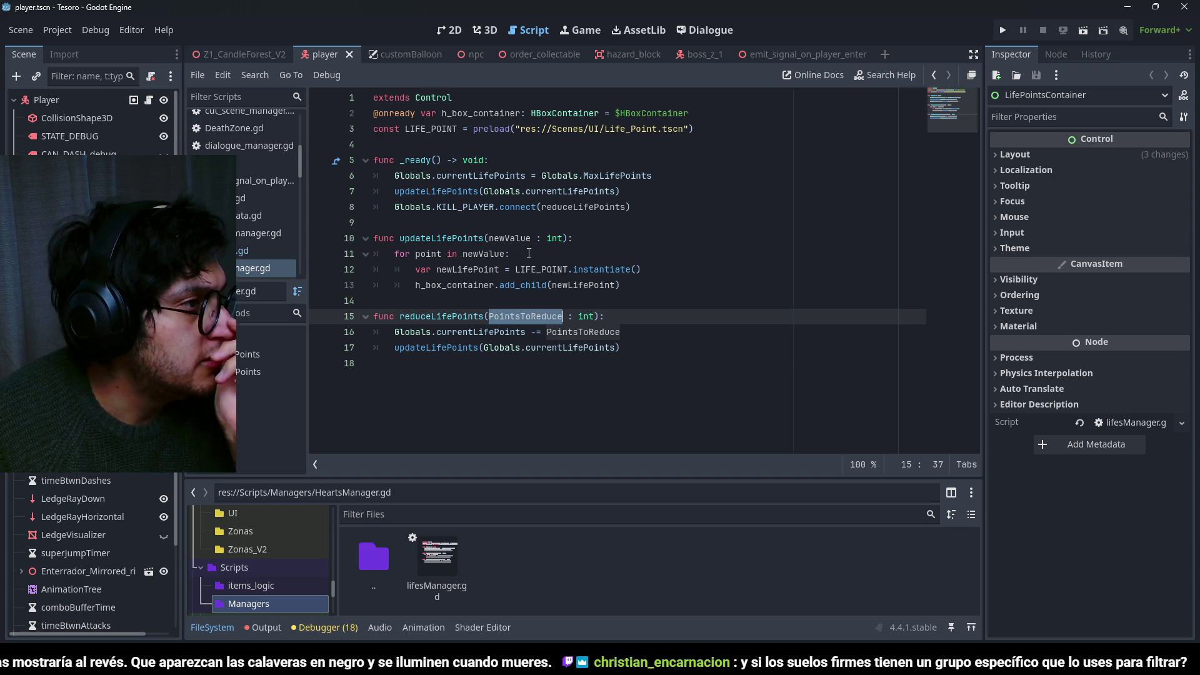
pyautogui.doubleClick(481, 209)
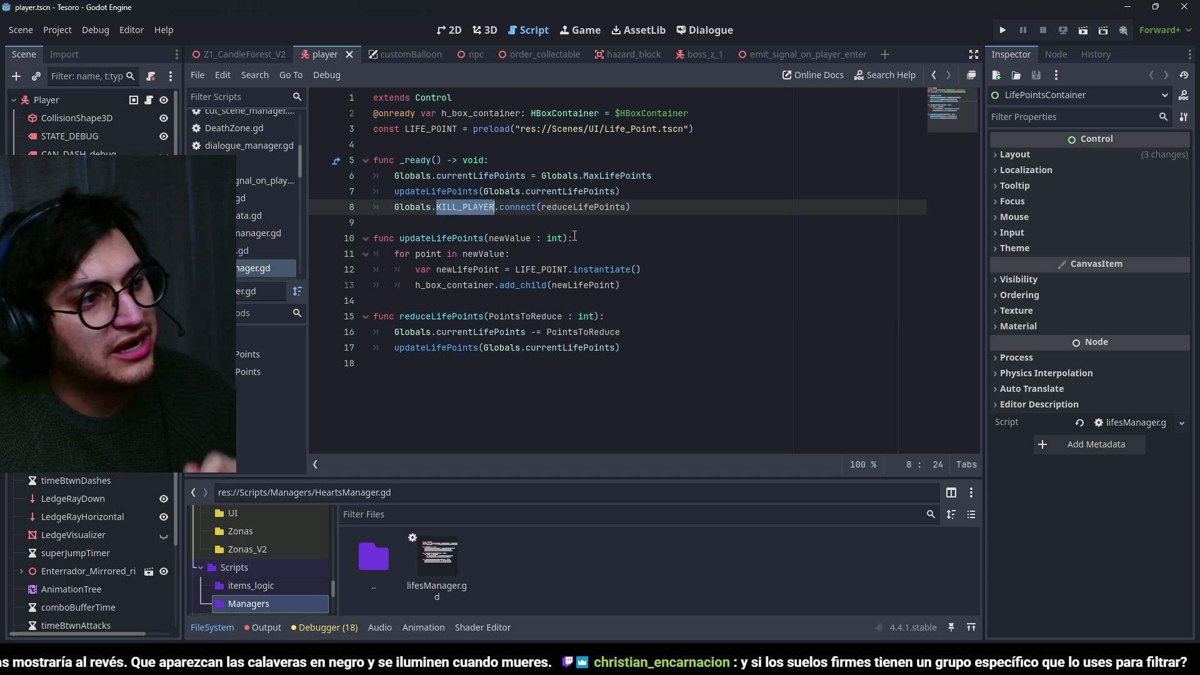
# Change the connected signal on line 8 to Globals.DAMAGE_PLAYER and save.
pyautogui.write('DAMAGEPLAYER')
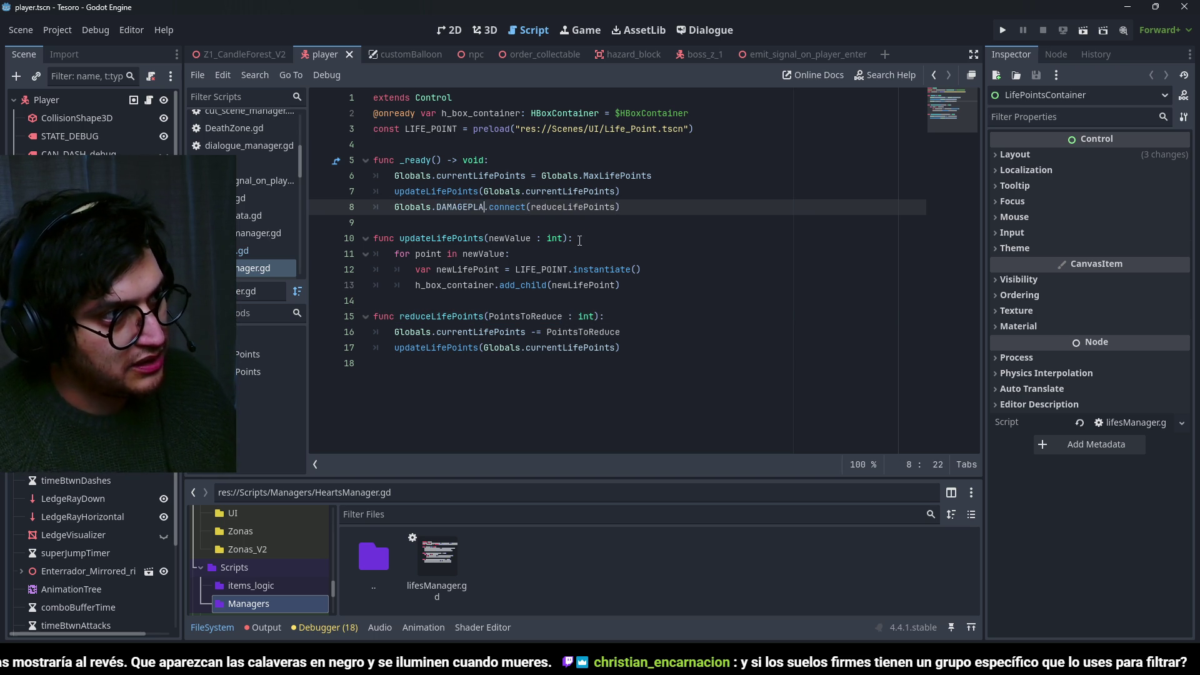
pyautogui.press('Left')
pyautogui.press('Left')
pyautogui.press('Left')
pyautogui.write('_')
pyautogui.hotkey('ctrl', 's')
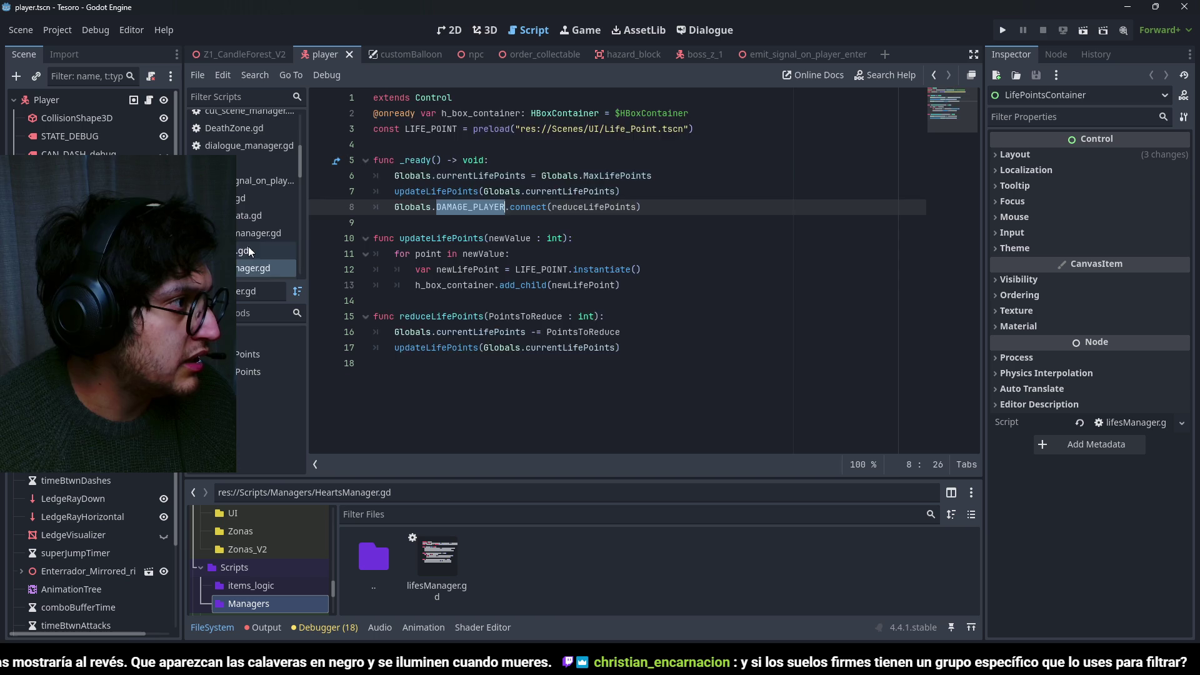
# In Globals.gd, declare signal DAMAGE_PLAYER(damagePoints : int) below KILL_PLAYER, save, and return to lifesManager.gd.
pyautogui.click(248, 248)
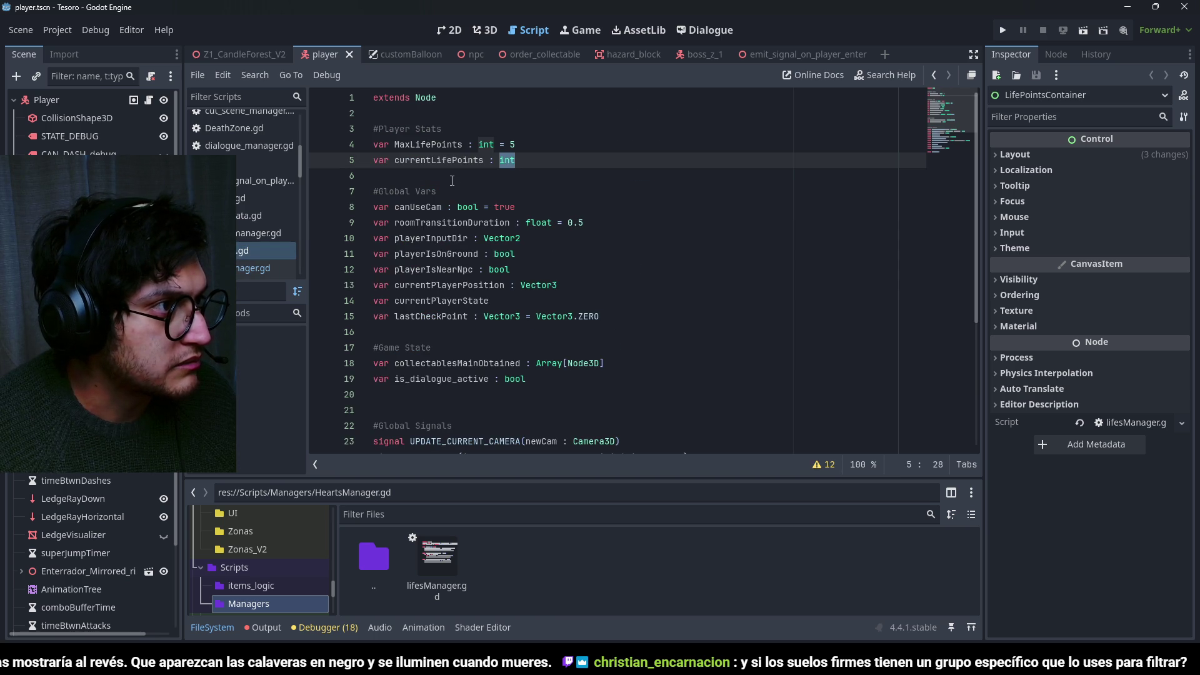
pyautogui.scroll(-4, 452, 181)
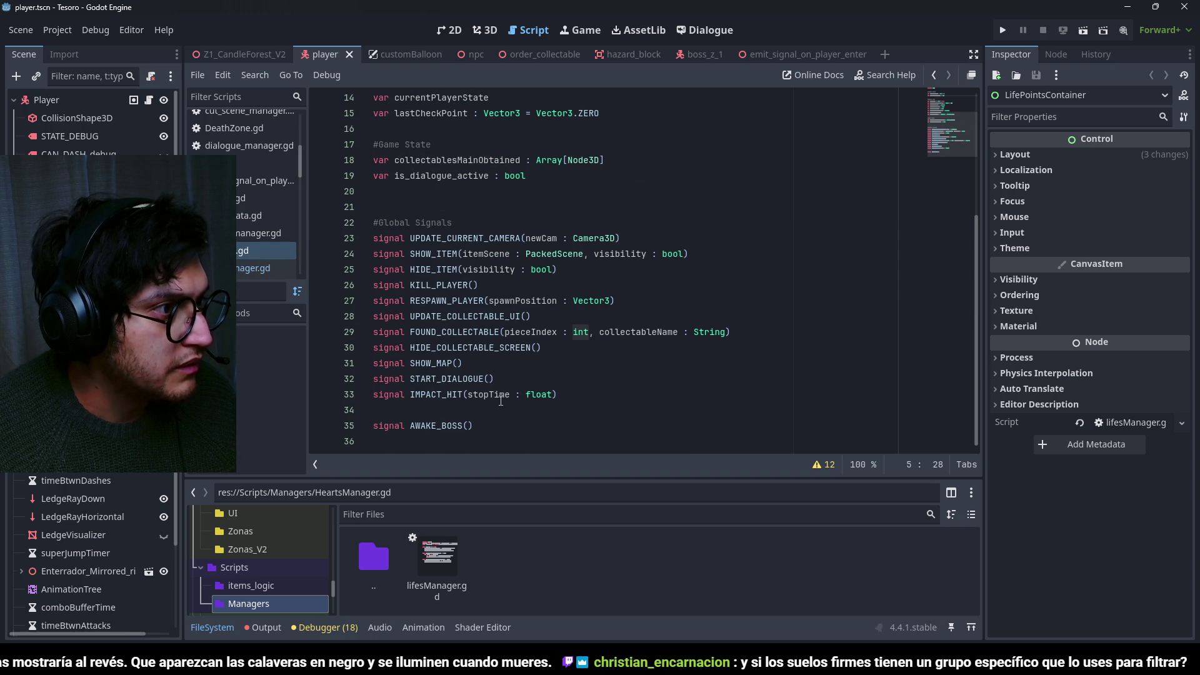
pyautogui.click(493, 285)
pyautogui.press('Return')
pyautogui.write('DAMAGE_PLAYER')
pyautogui.hotkey('ctrl', 'BackSpace')
pyautogui.write('signal DAMAGE_PLAYER')
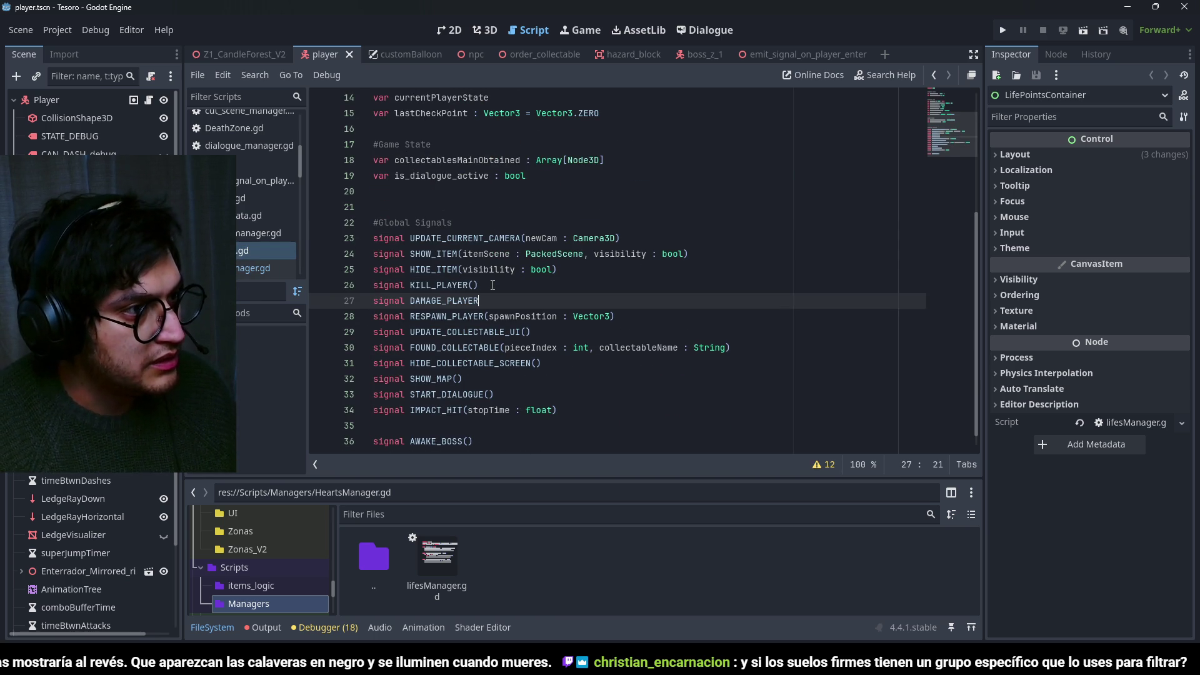
pyautogui.write('(damage')
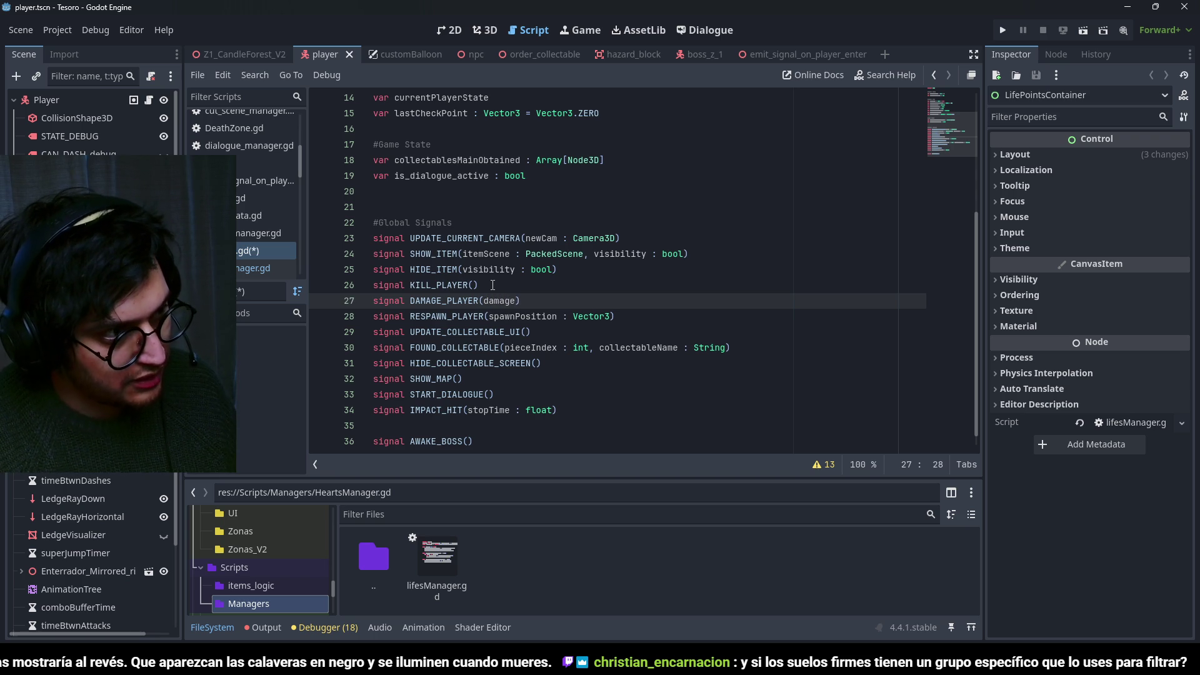
pyautogui.write('Points : int')
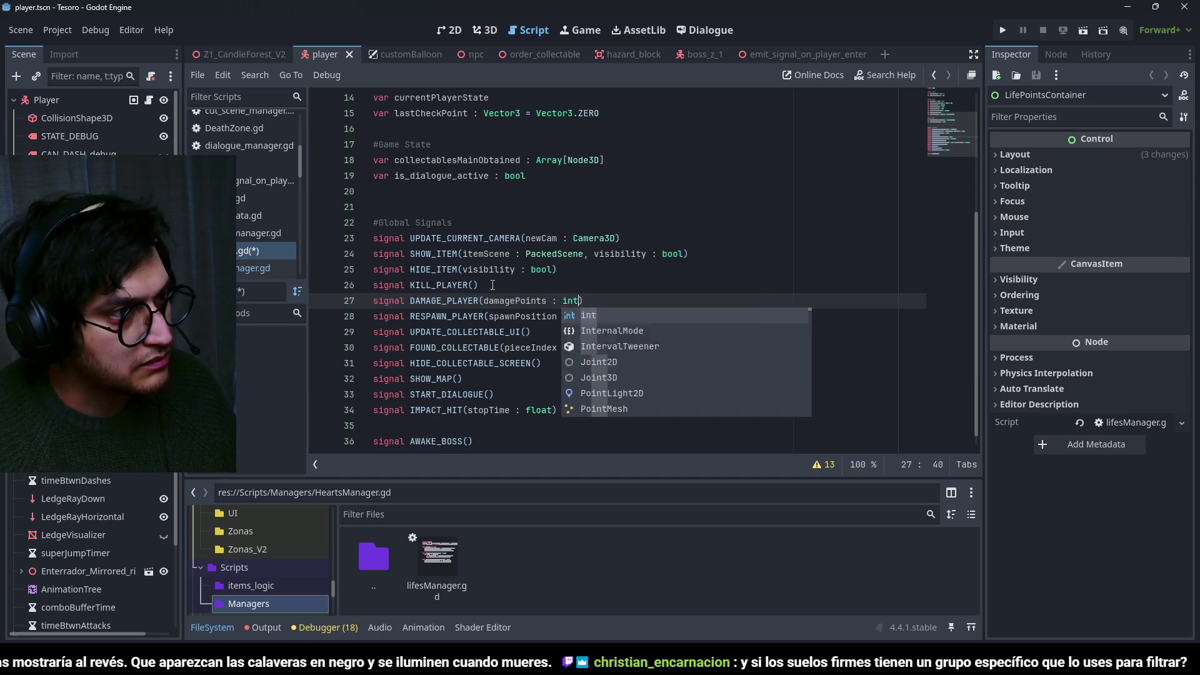
pyautogui.hotkey('ctrl', 's')
pyautogui.doubleClick(514, 300)
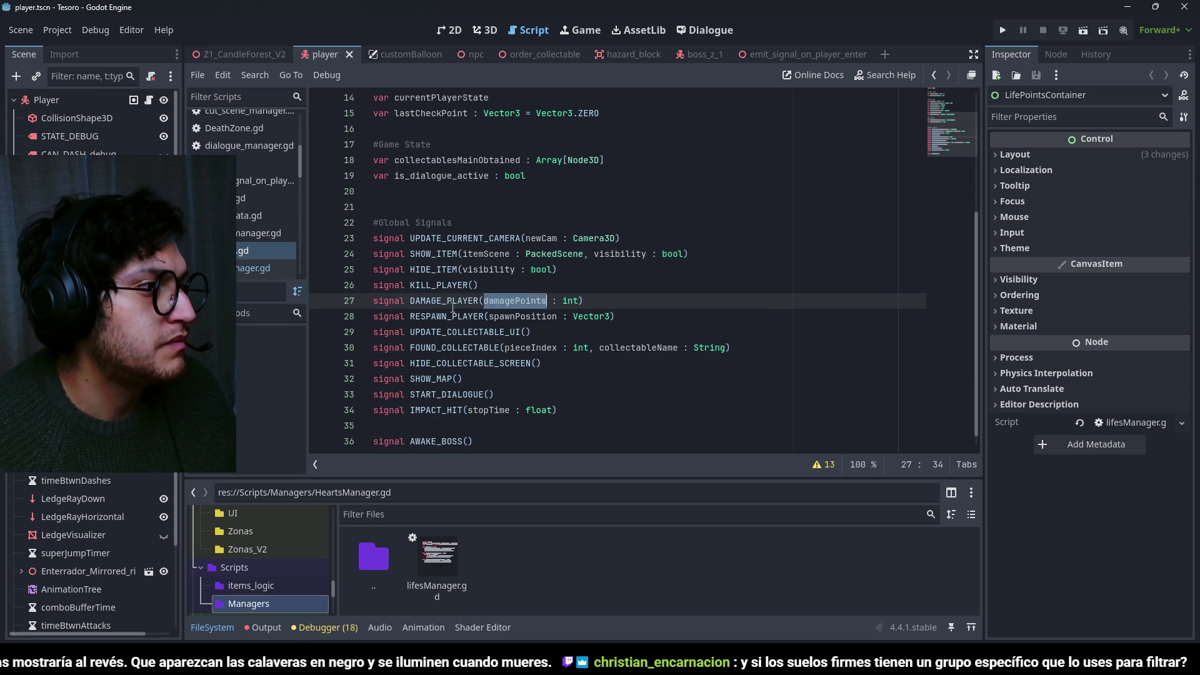
pyautogui.click(244, 270)
pyautogui.click(540, 229)
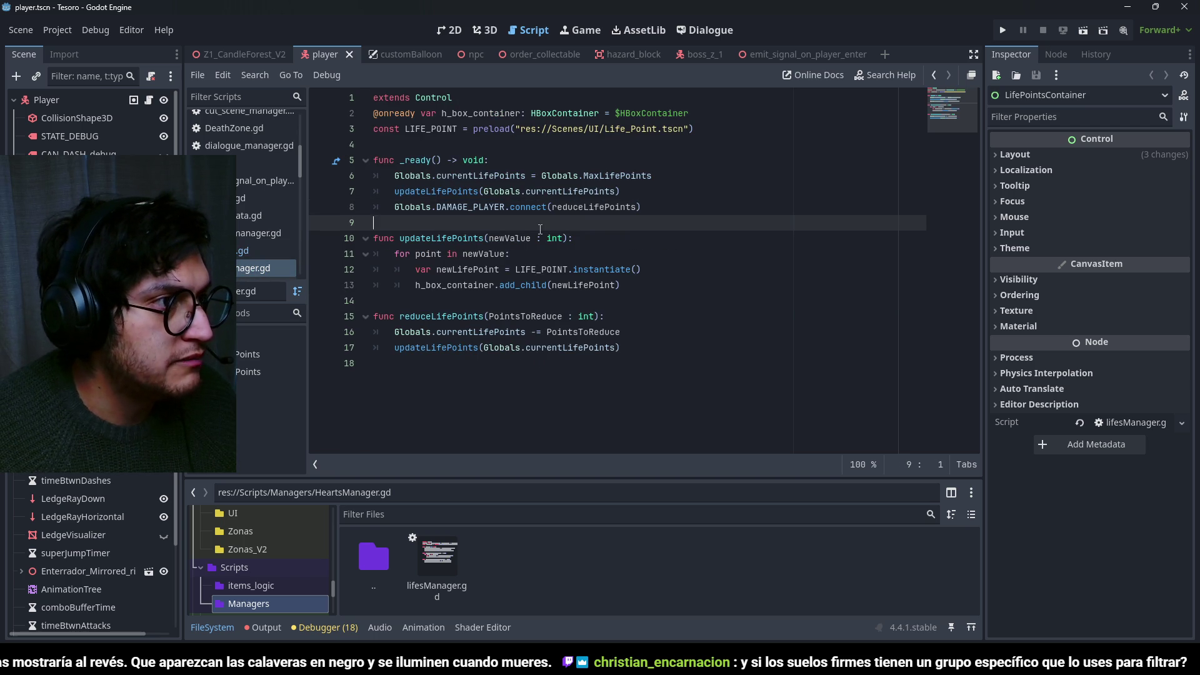
# Rename the reduceLifePoints parameter to damagePointsRecieved in the header and subtraction, and save.
pyautogui.doubleClick(548, 316)
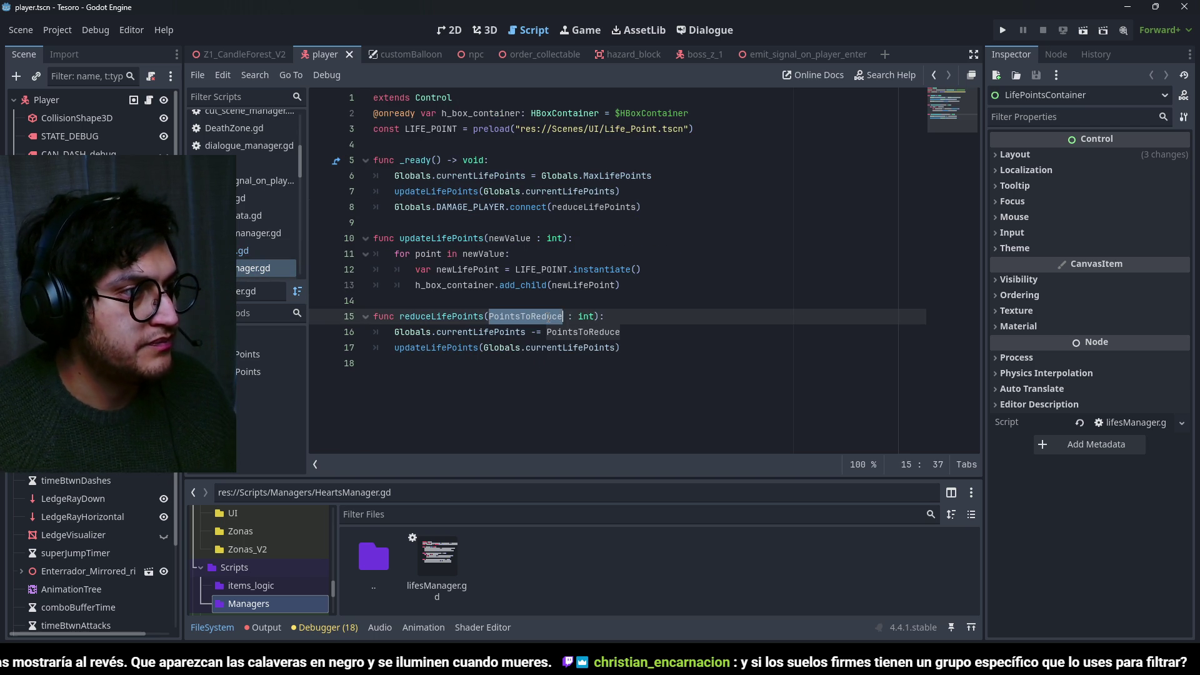
pyautogui.write('damagePointsR')
pyautogui.write('educe')
pyautogui.hotkey('ctrl', 's')
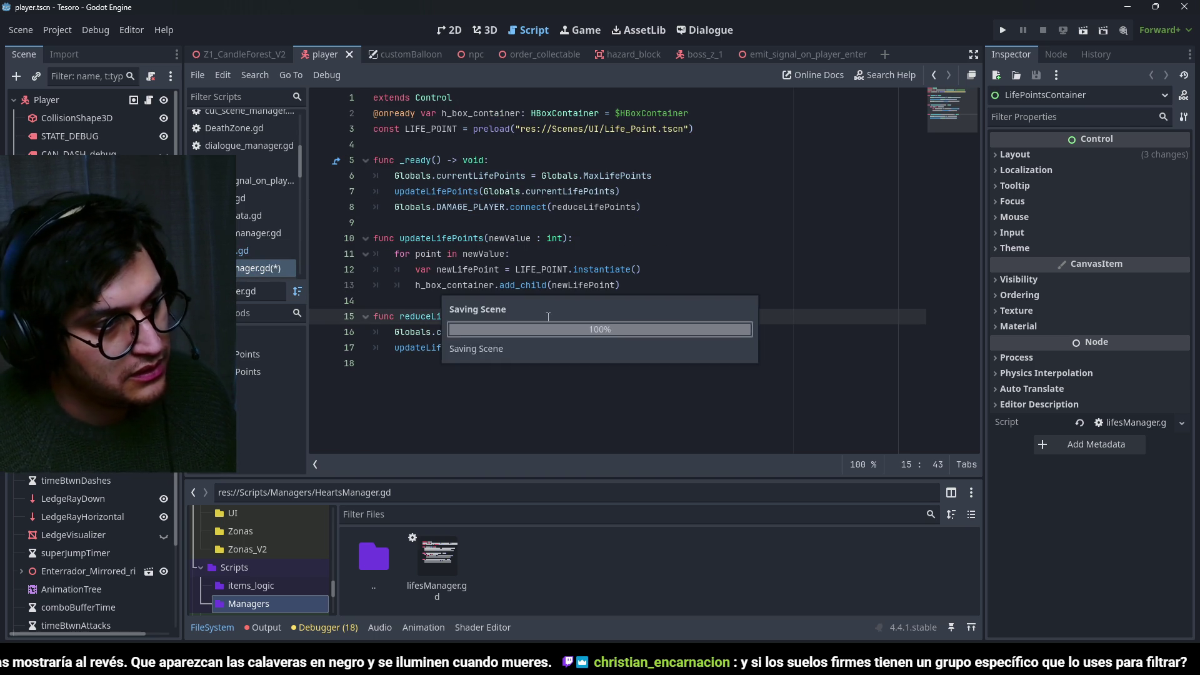
pyautogui.click(580, 332)
pyautogui.doubleClick(580, 332)
pyautogui.hotkey('ctrl', 'v')
pyautogui.doubleClick(527, 316)
pyautogui.hotkey('ctrl', 's')
pyautogui.doubleClick(442, 316)
pyautogui.hotkey('ctrl', 's')
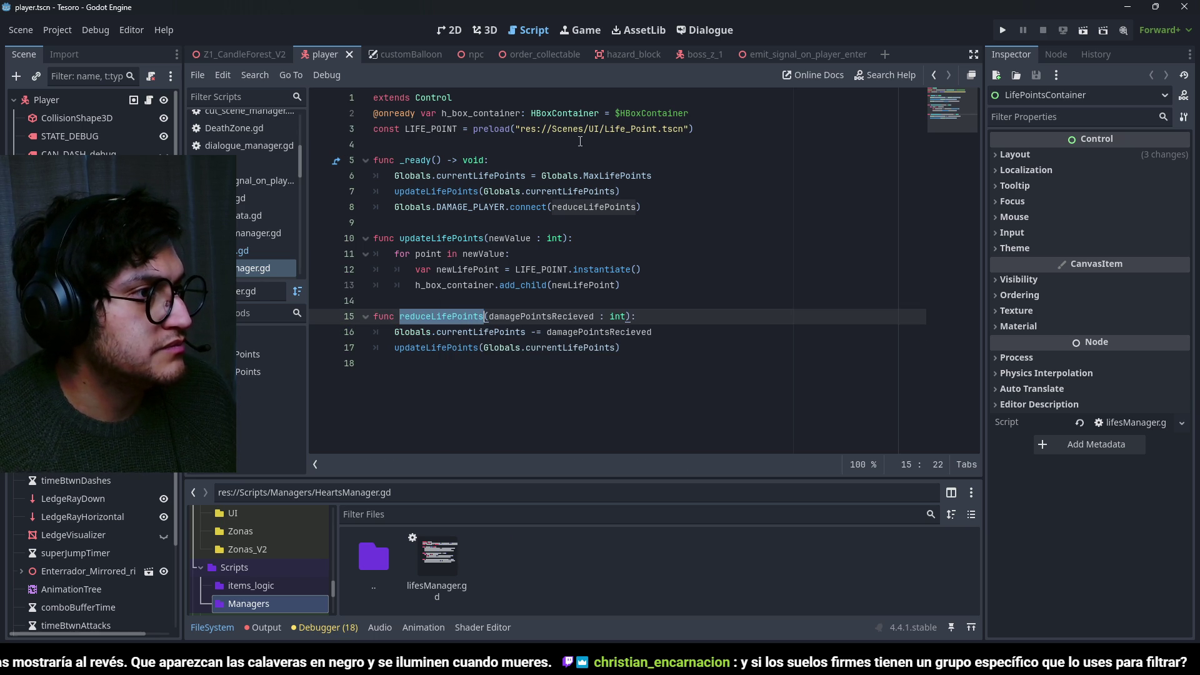
# Highlight updateLifePoints and the loop variable point to check their uses.
pyautogui.click(429, 348)
pyautogui.doubleClick(429, 349)
pyautogui.click(547, 348)
pyautogui.doubleClick(424, 255)
# Try an HBoxContainer.get_children line at the start of updateLifePoints, then delete it.
pyautogui.click(454, 270)
pyautogui.doubleClick(461, 283)
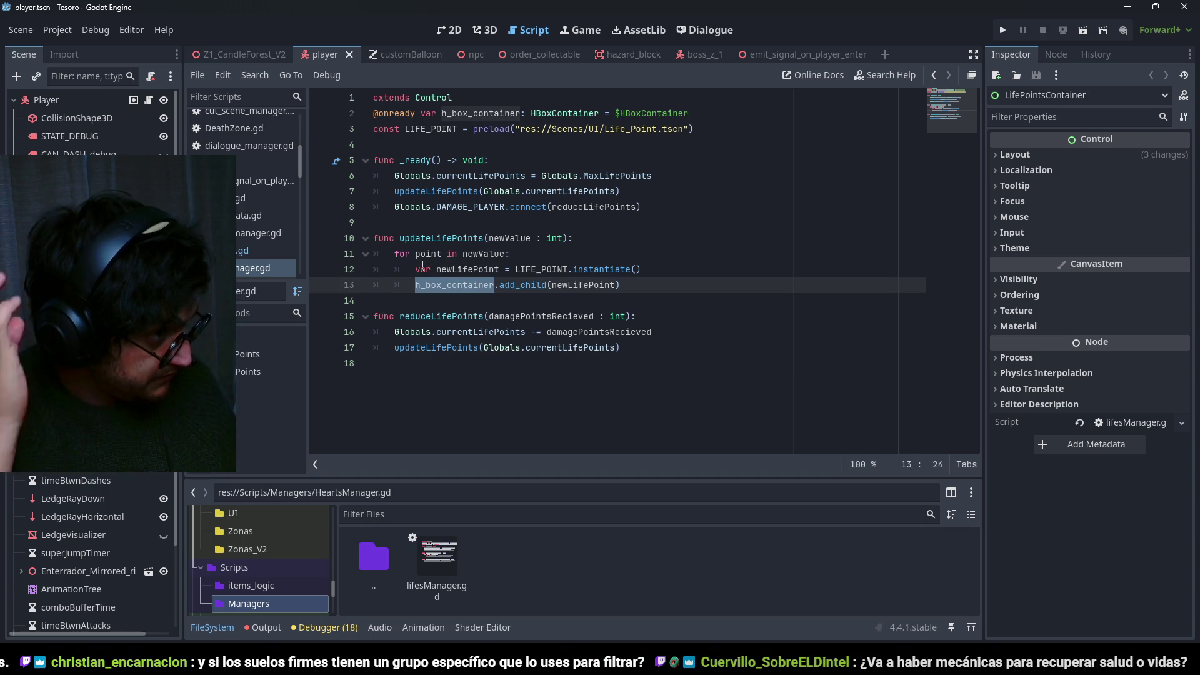
pyautogui.click(605, 236)
pyautogui.press('Return')
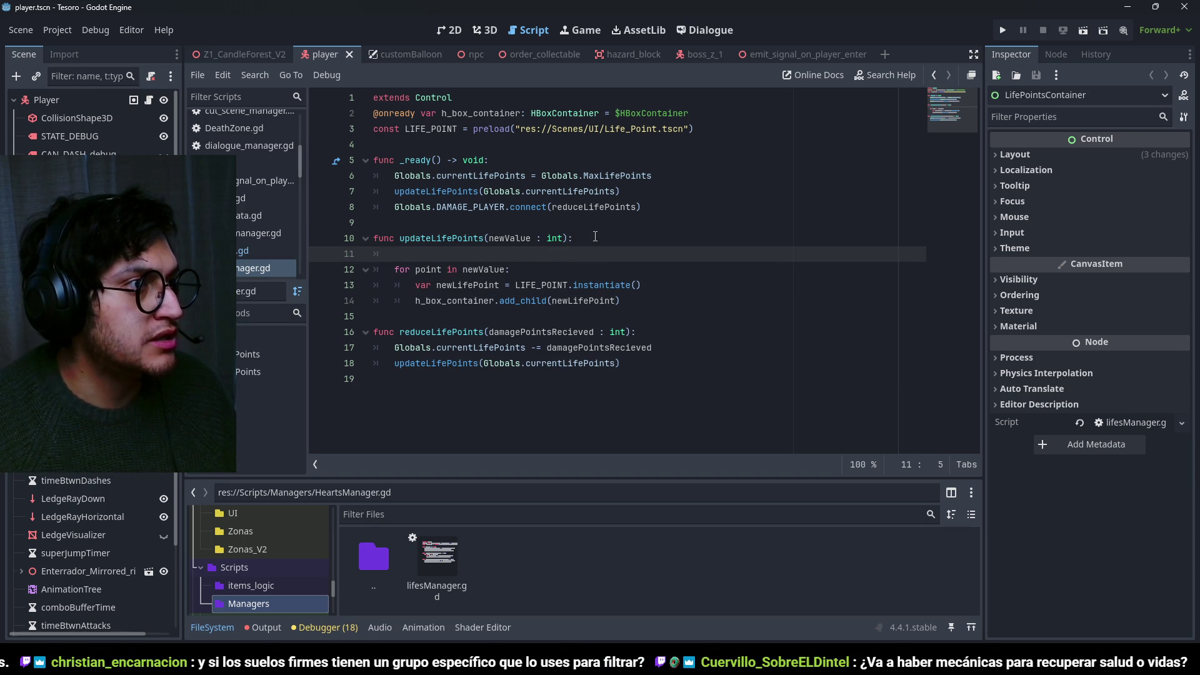
pyautogui.write('HBoxContainer.g')
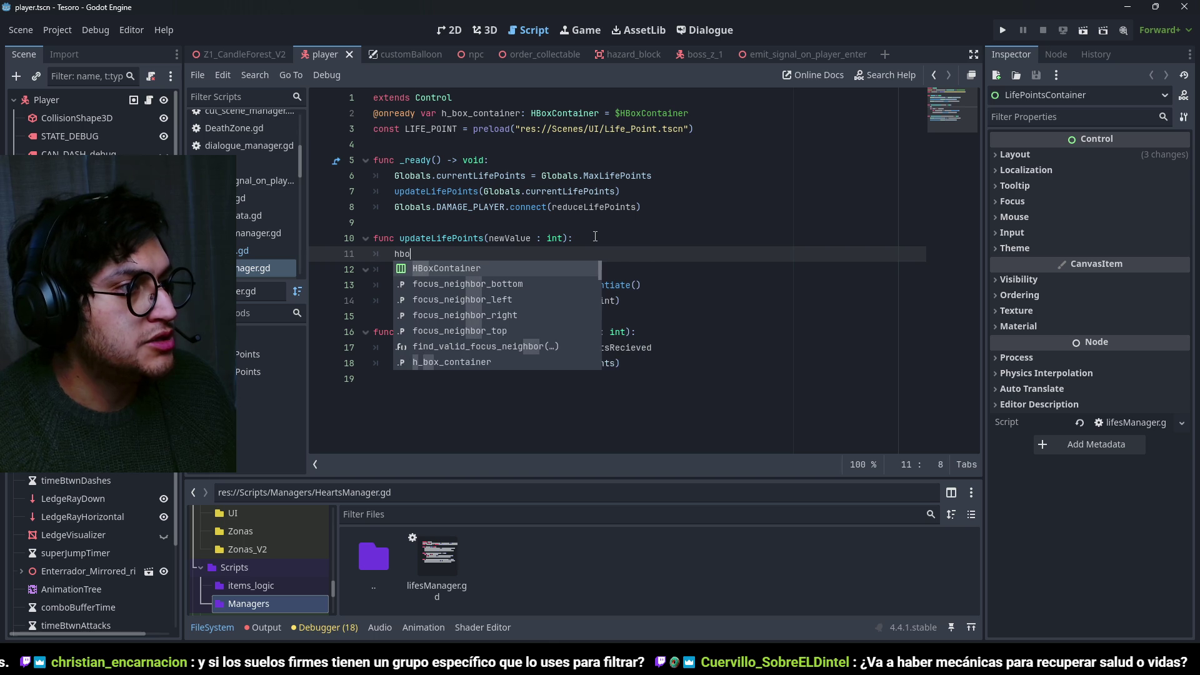
pyautogui.write('et_chi')
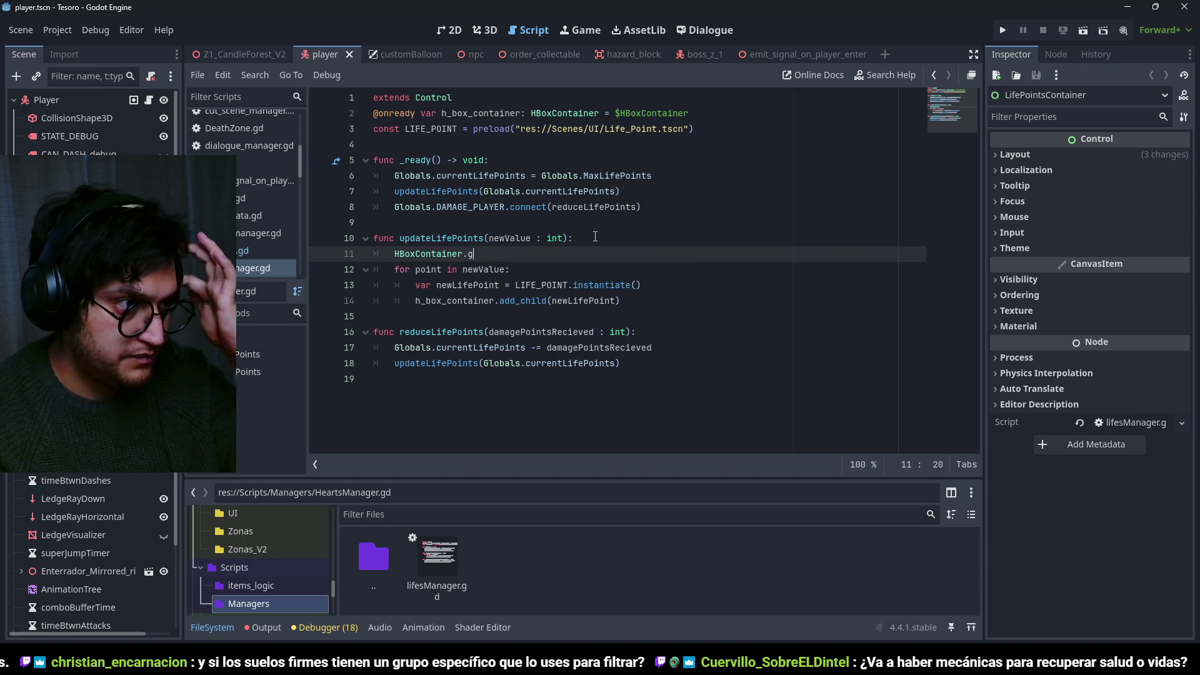
pyautogui.hotkey('ctrl', 'BackSpace')
pyautogui.write('hbo')
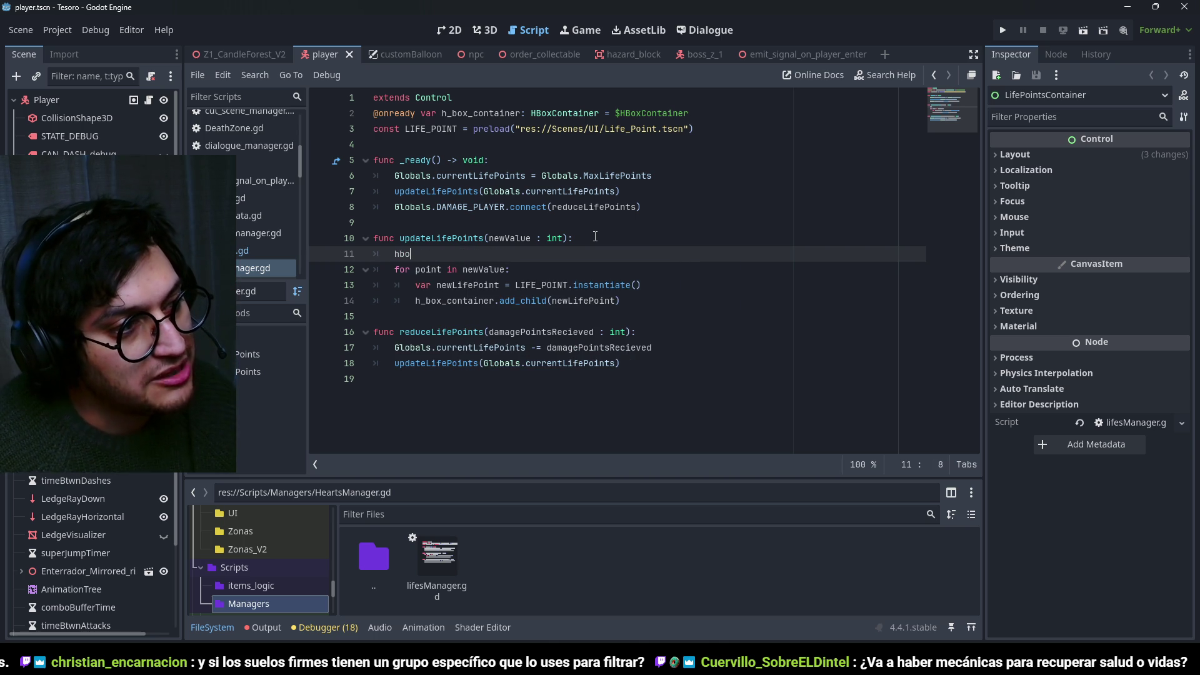
pyautogui.press('BackSpace')
pyautogui.press('BackSpace')
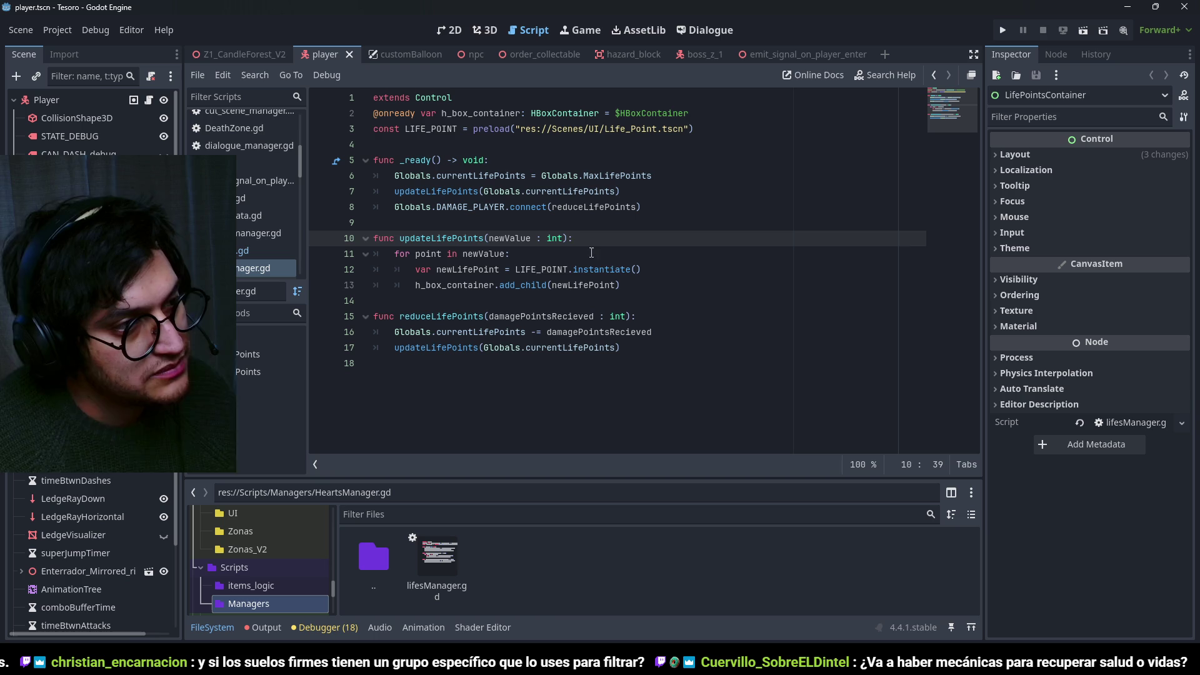
# Inspect the loop's newLifePoint instantiate and add_child code, save, then switch to the Google search.
pyautogui.click(468, 284)
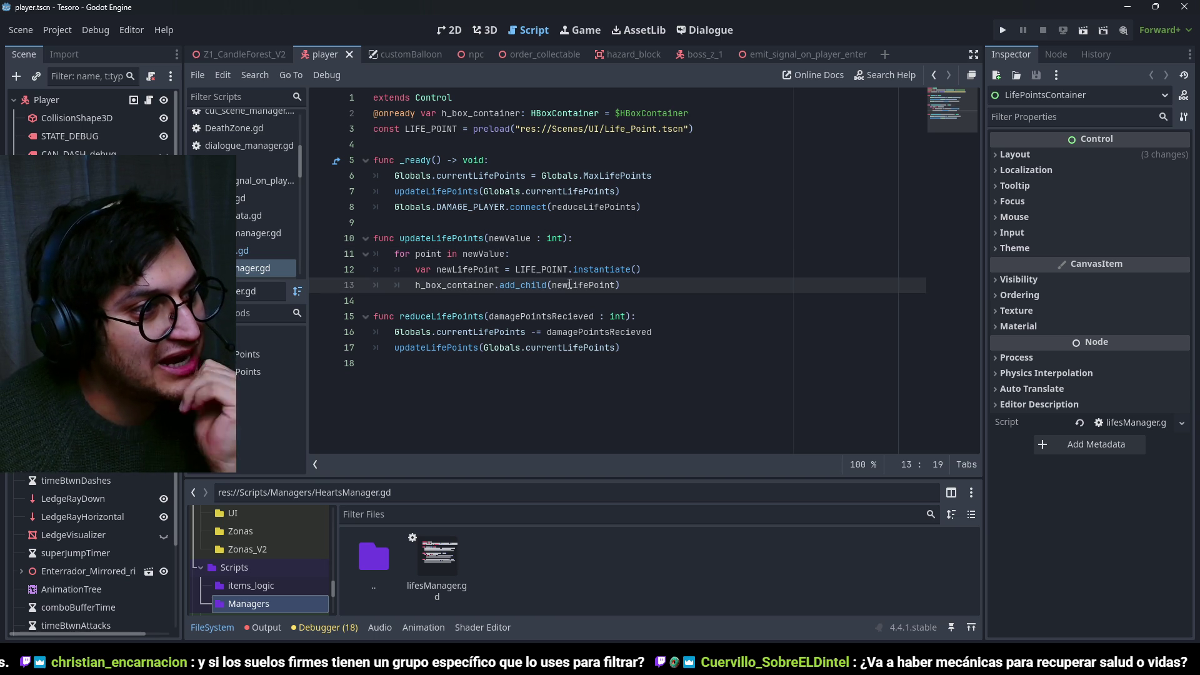
pyautogui.click(548, 284)
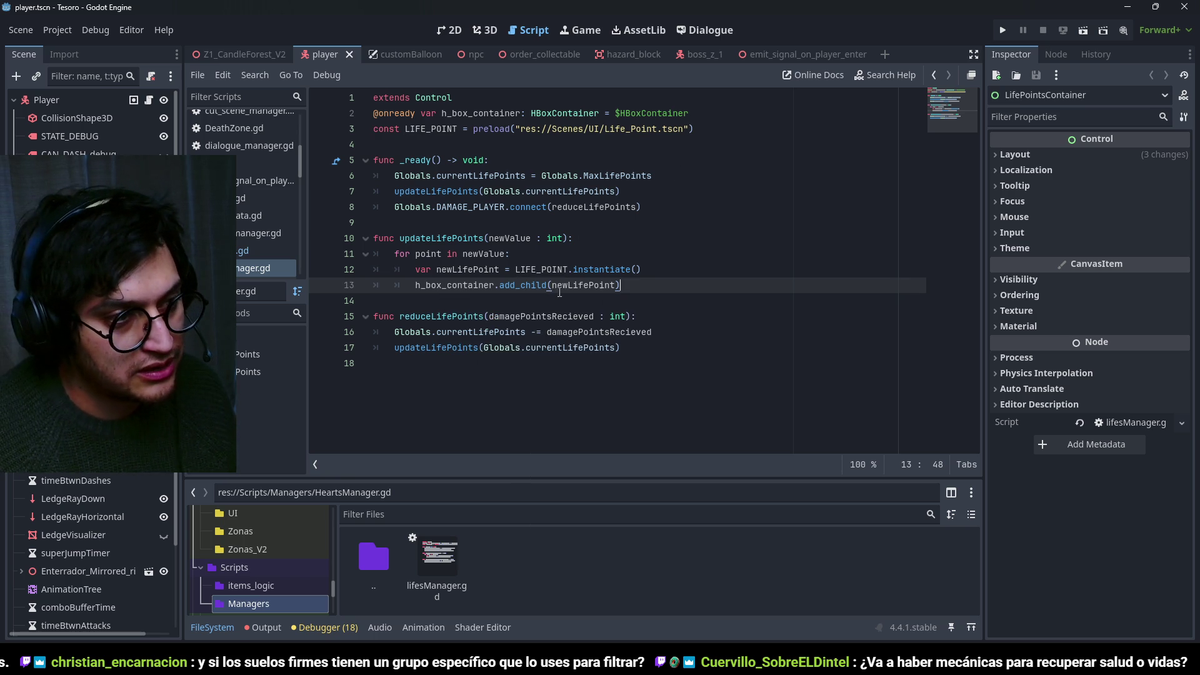
pyautogui.doubleClick(595, 286)
pyautogui.click(675, 288)
pyautogui.hotkey('ctrl', 's')
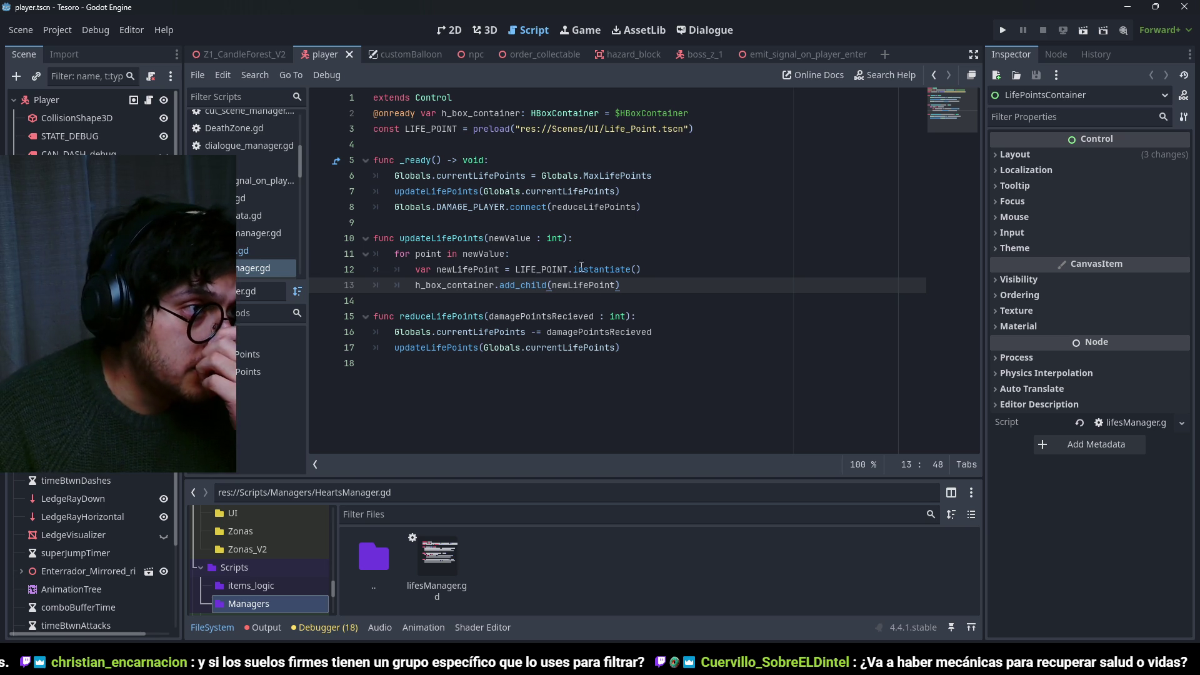
pyautogui.click(616, 239)
pyautogui.click(625, 300)
pyautogui.click(632, 270)
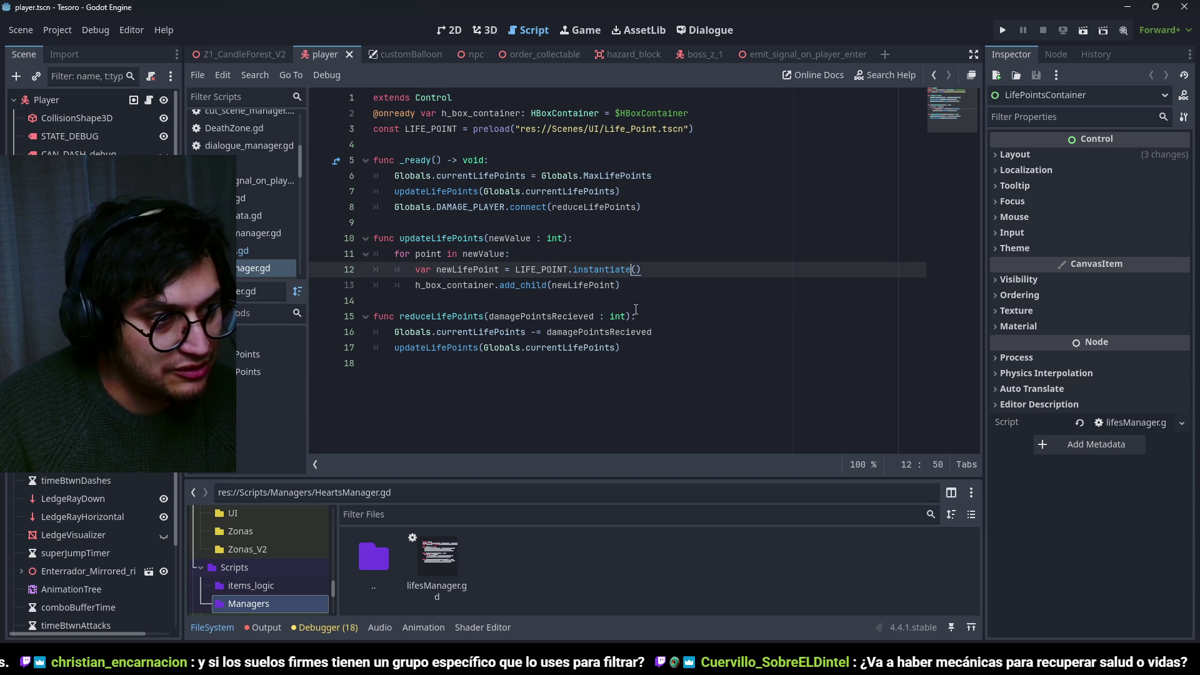
pyautogui.click(500, 270)
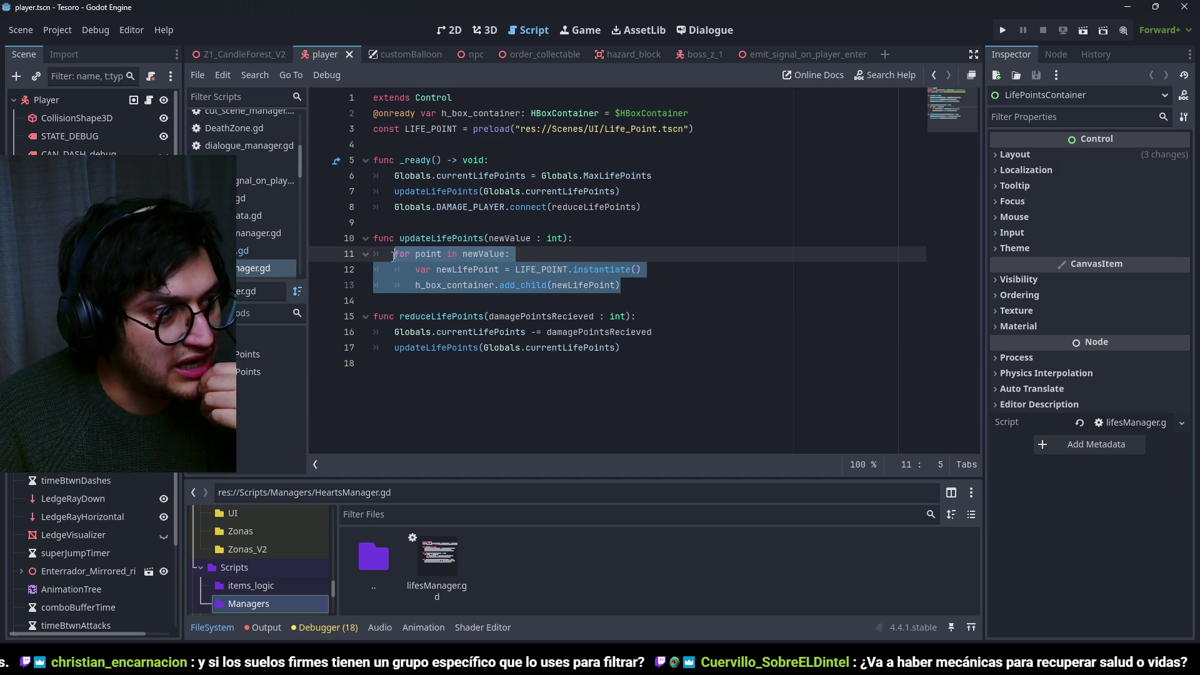
pyautogui.click(490, 254)
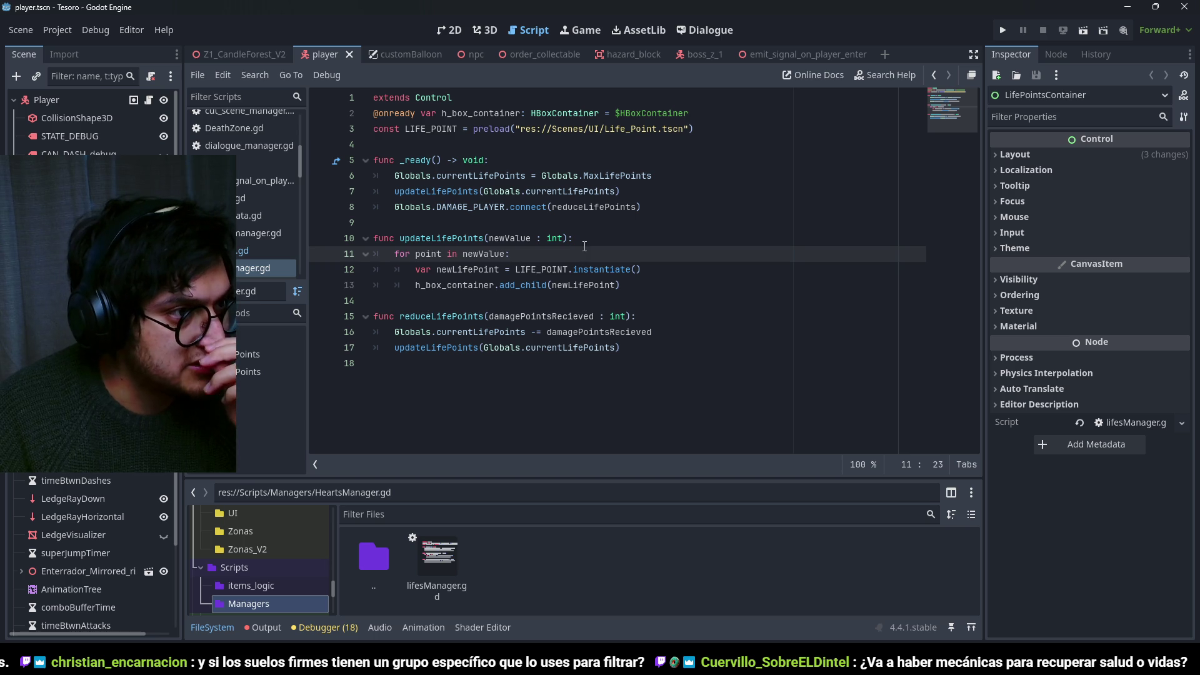
pyautogui.click(597, 243)
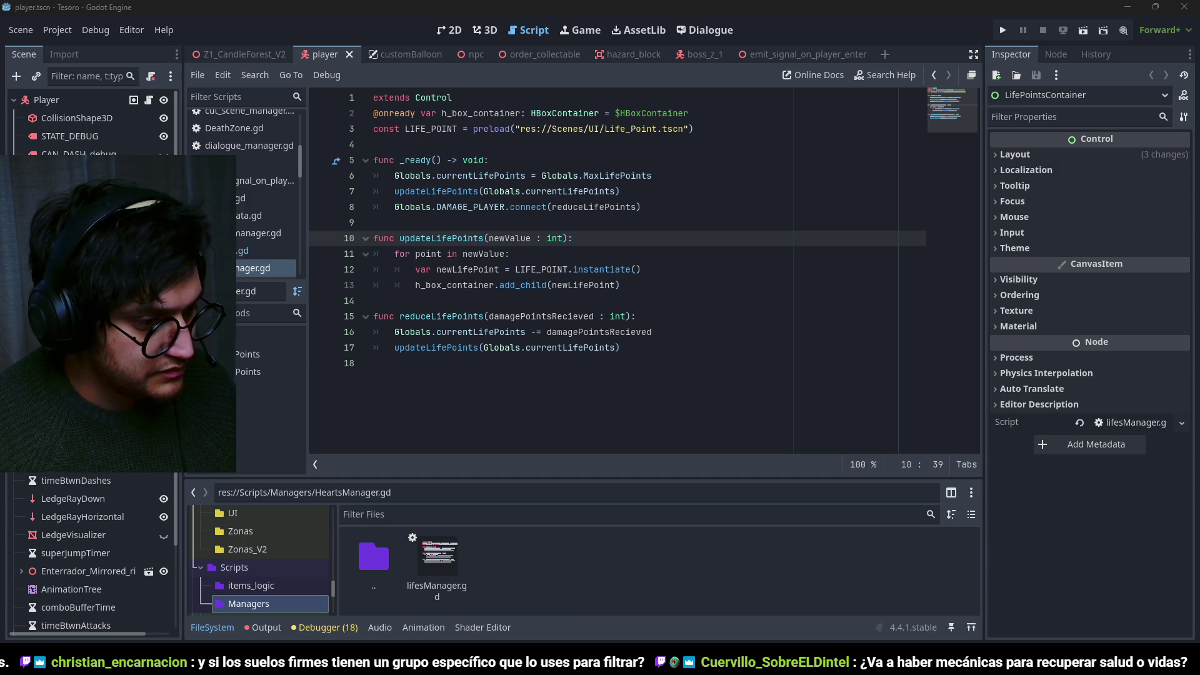
pyautogui.hotkey('alt', 'Tab')
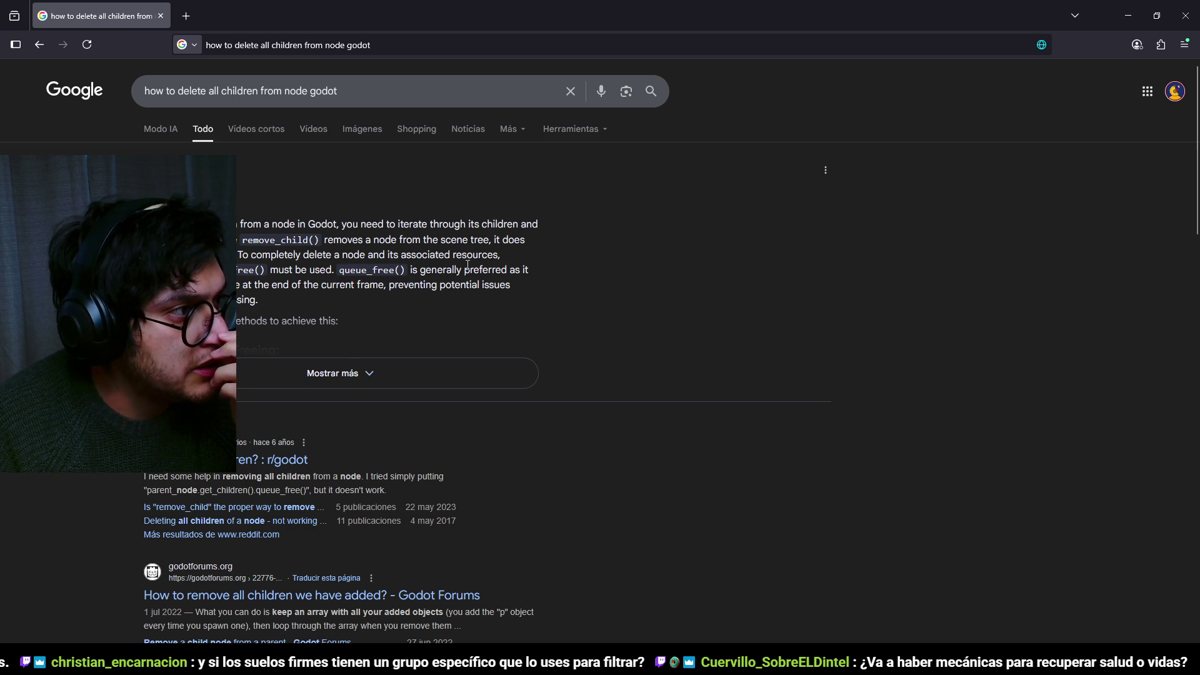
# Read Google's full answer on looping get_children() with queue_free(), then minimize the browser.
pyautogui.click(351, 369)
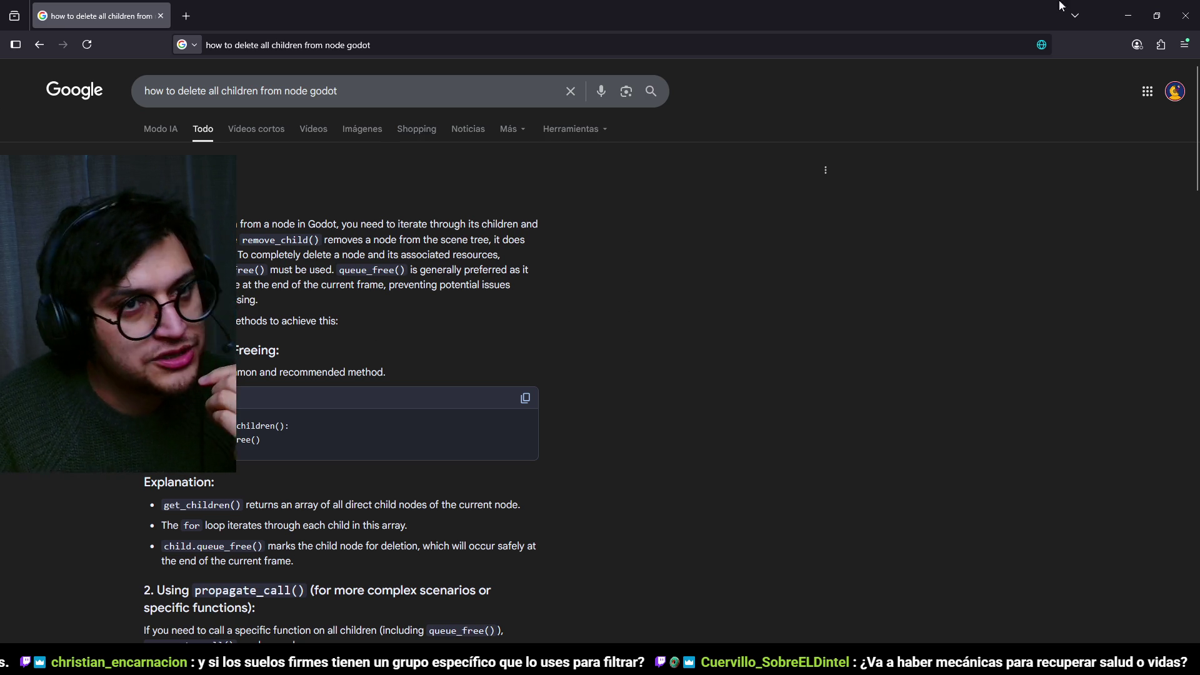
pyautogui.click(1128, 15)
pyautogui.click(580, 230)
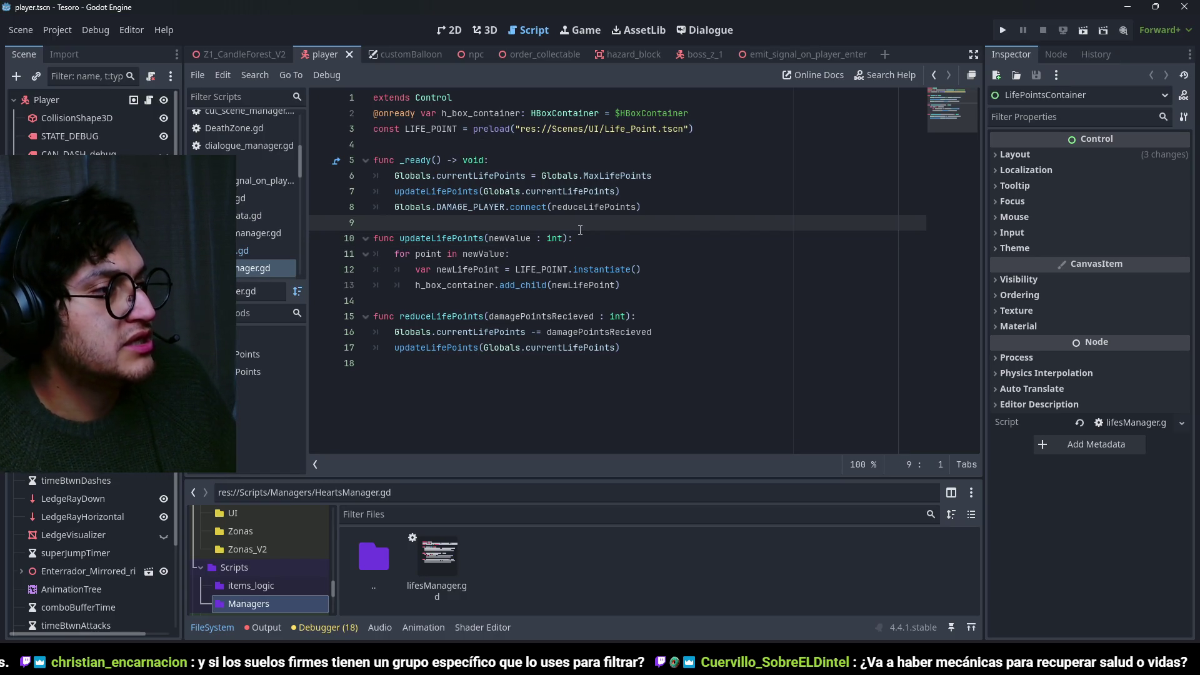
# Add a new cleanPointscontainer() function at the end of the lives manager script.
pyautogui.click(480, 382)
pyautogui.press('Return')
pyautogui.write('func cleanPo')
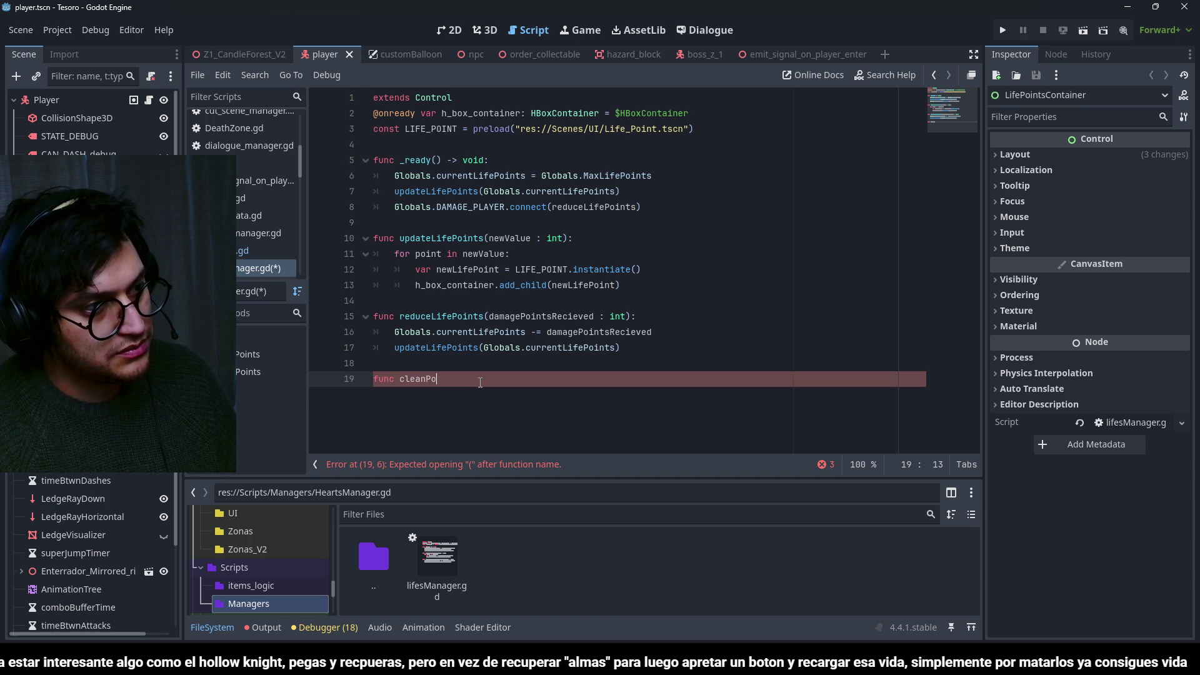
pyautogui.write('):')
pyautogui.press('Return')
pyautogui.write('for child')
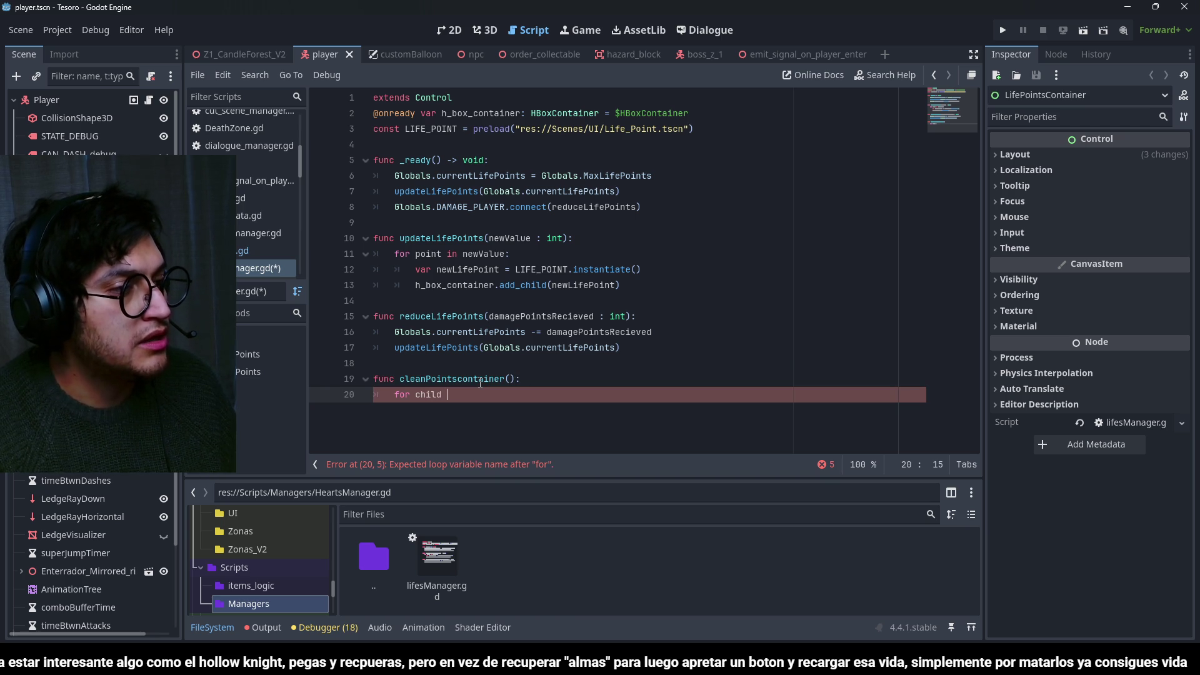
# Fill it with a loop over get_children() that calls queue_free() on each node.
pyautogui.press('BackSpace')
pyautogui.press('BackSpace')
pyautogui.press('BackSpace')
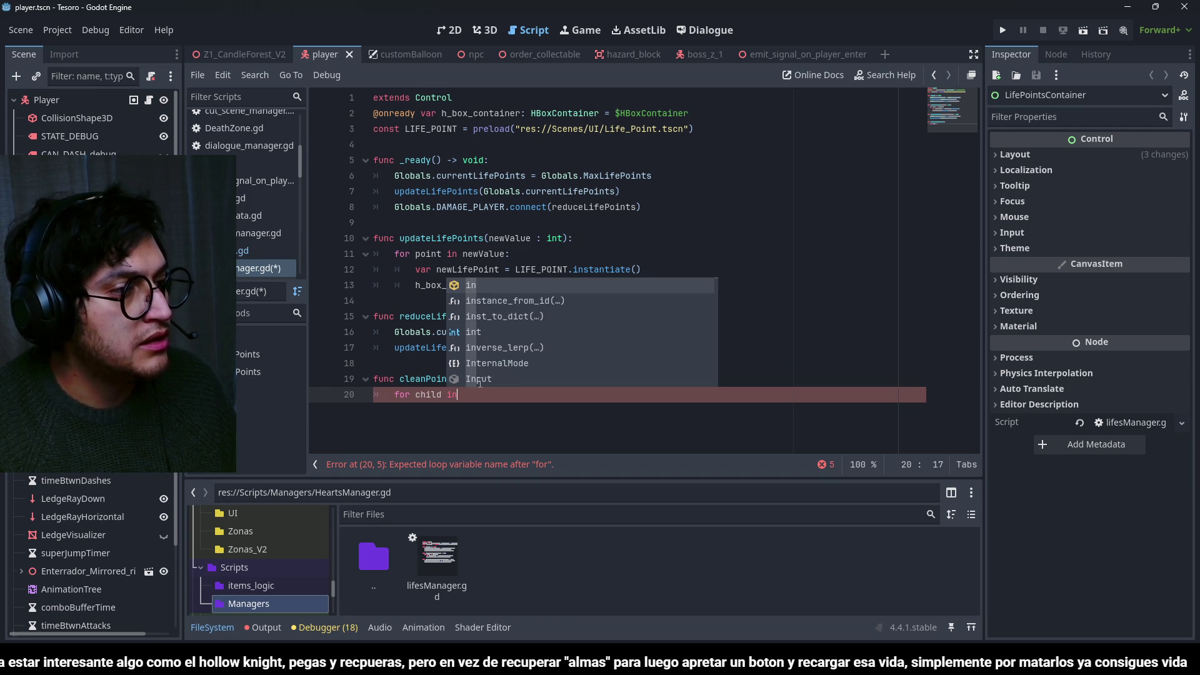
pyautogui.write('node in ')
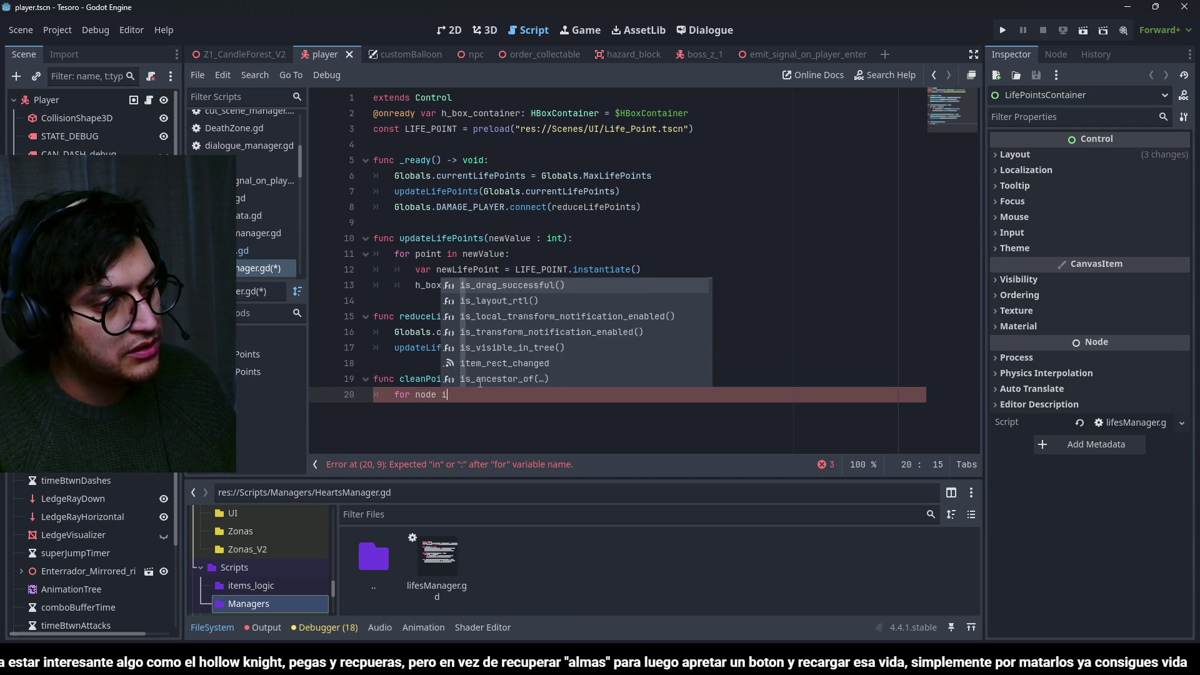
pyautogui.write('HBox')
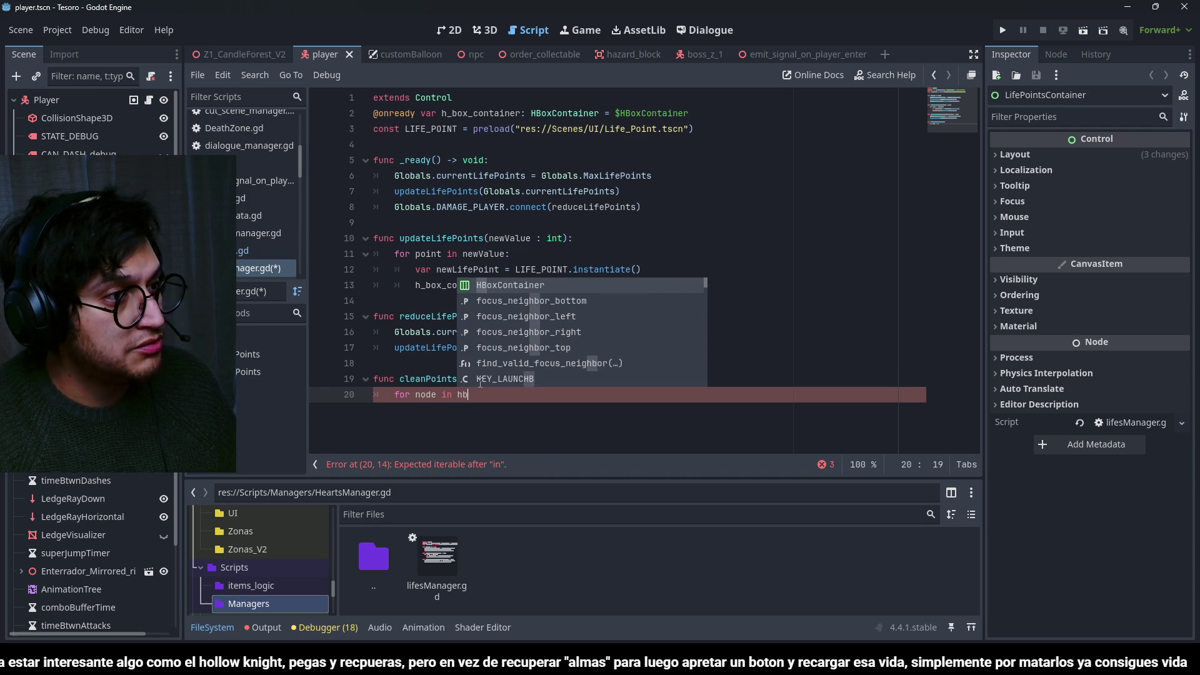
pyautogui.press('Return')
pyautogui.press('BackSpace')
pyautogui.press('BackSpace')
pyautogui.write('et')
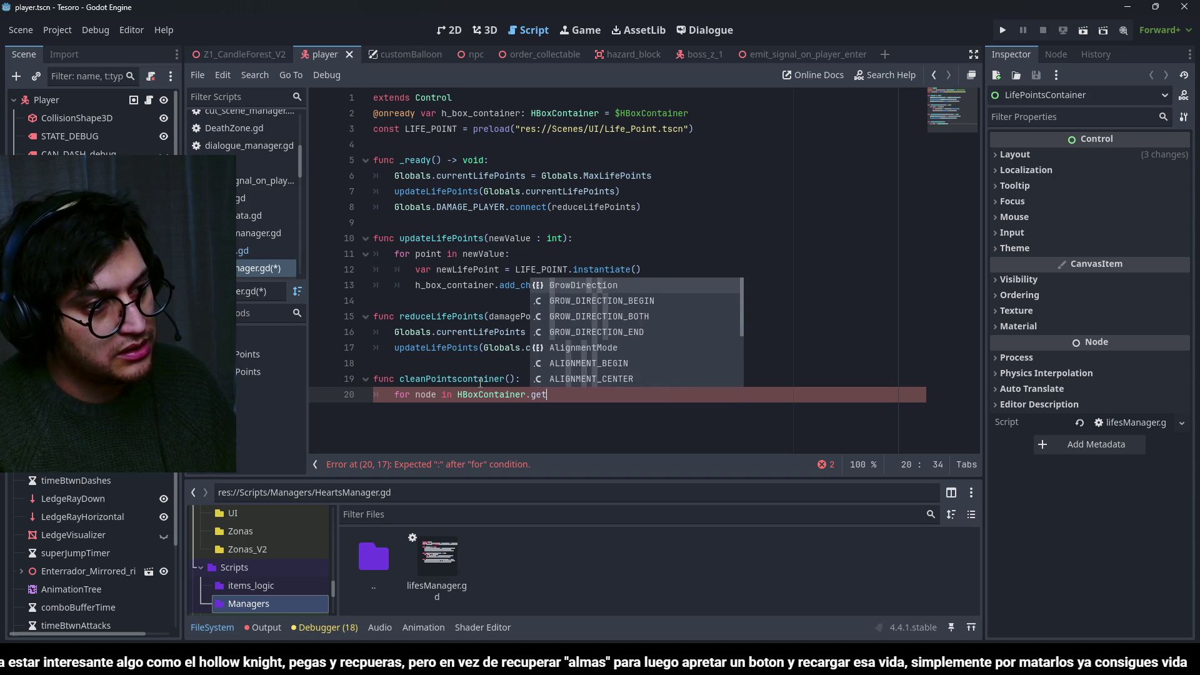
pyautogui.write('_children')
pyautogui.press('Return')
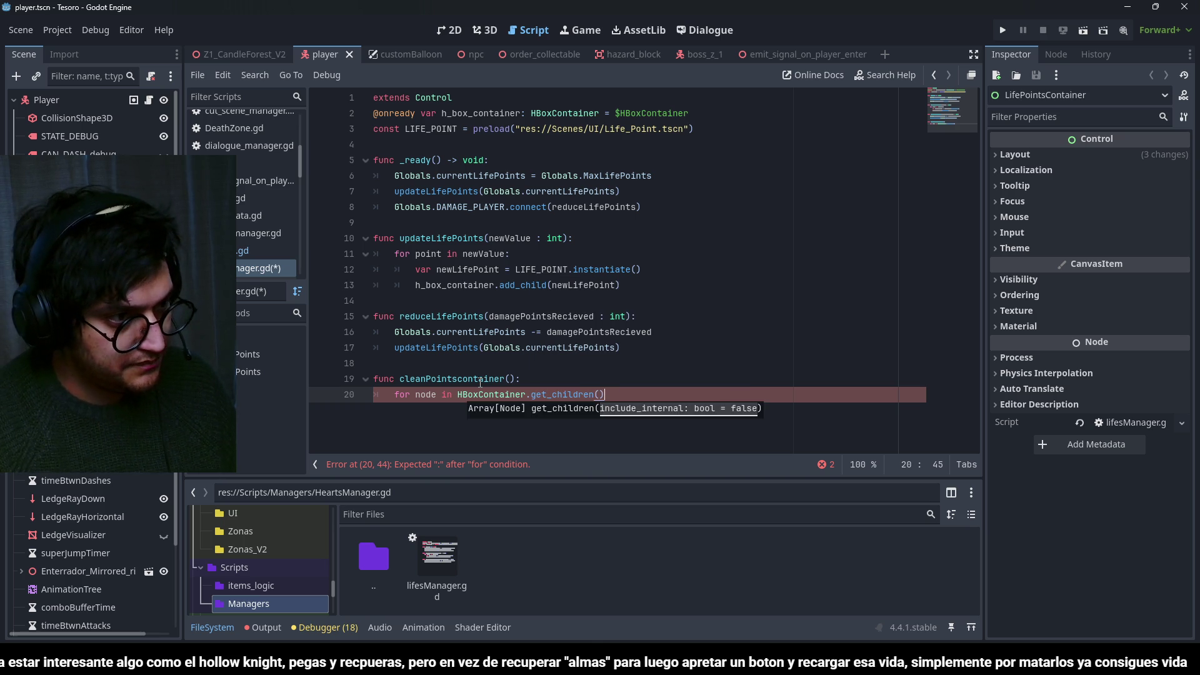
pyautogui.write('):')
pyautogui.press('Return')
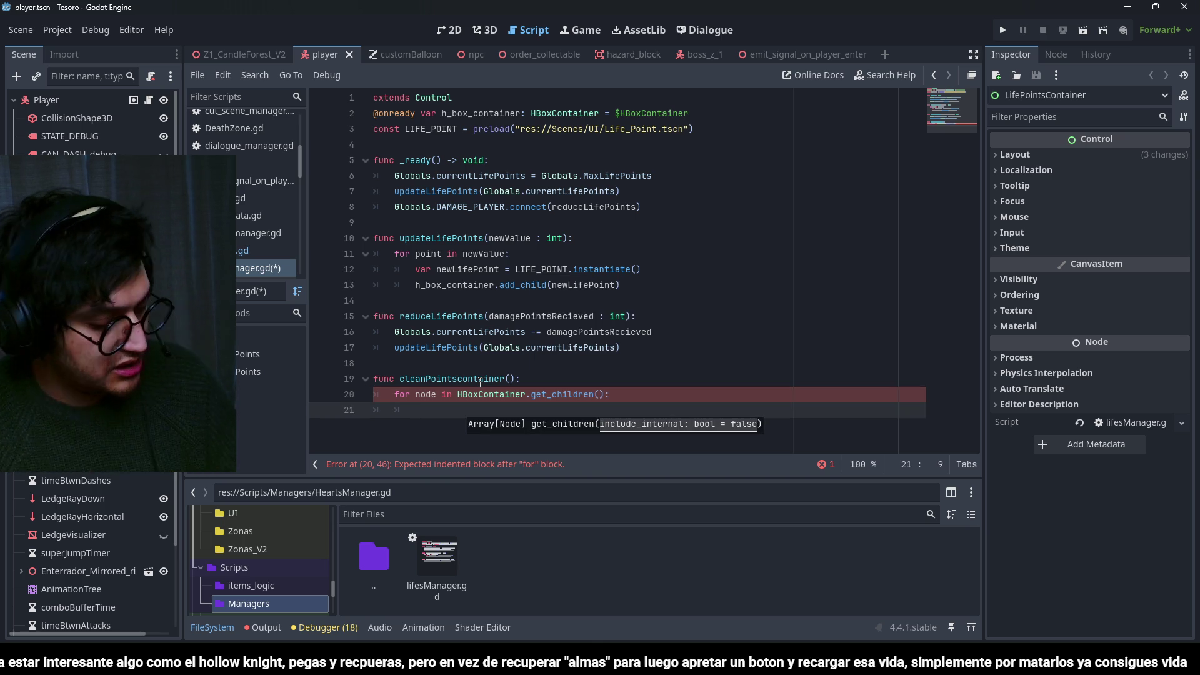
pyautogui.write('node.que')
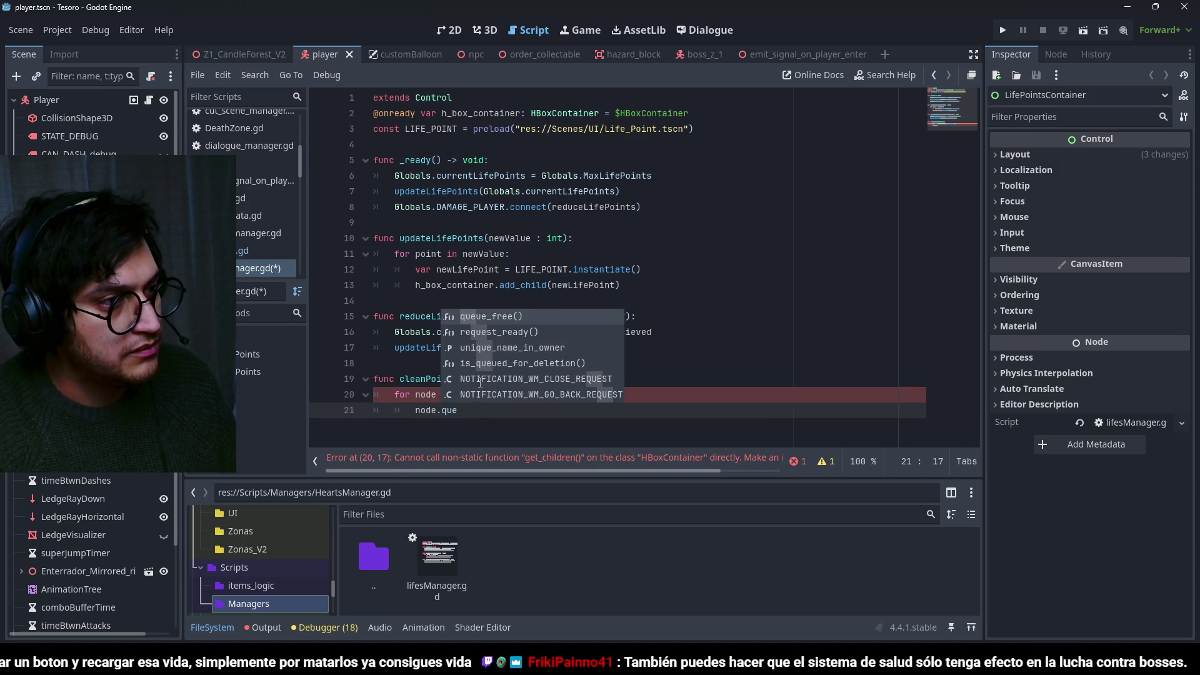
pyautogui.press('Return')
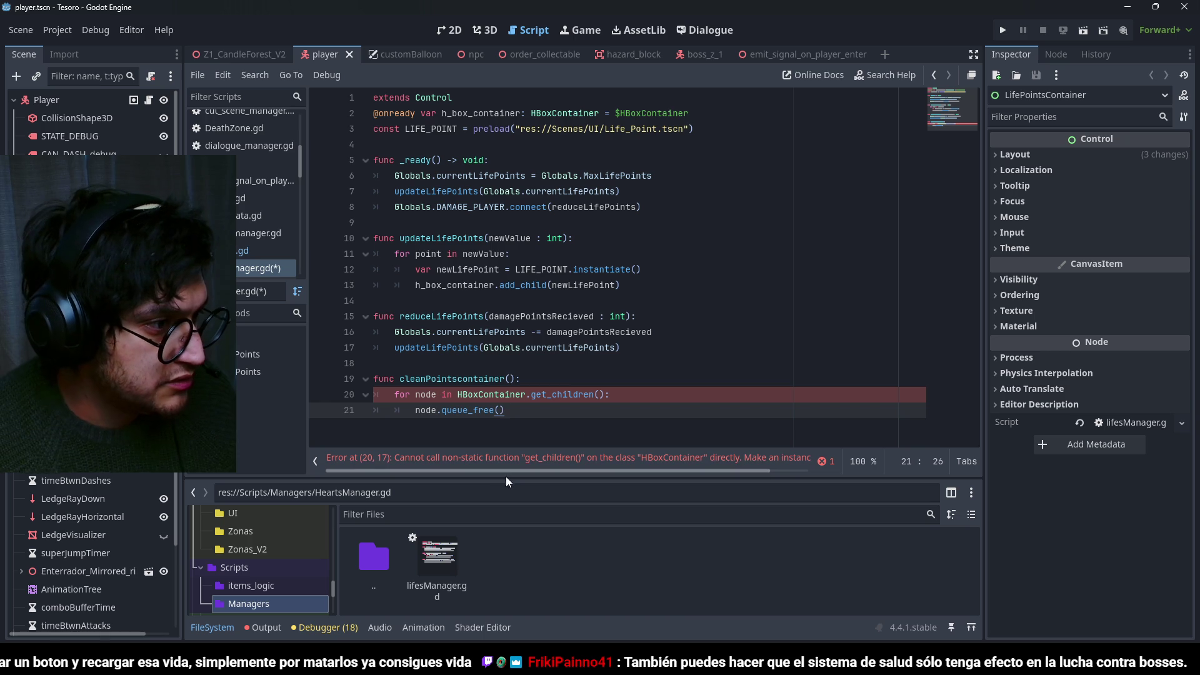
# Fix the loop to iterate h_box_container instead of the HBoxContainer class, and save.
pyautogui.moveTo(519, 472); pyautogui.dragTo(564, 471)
pyautogui.click(663, 458)
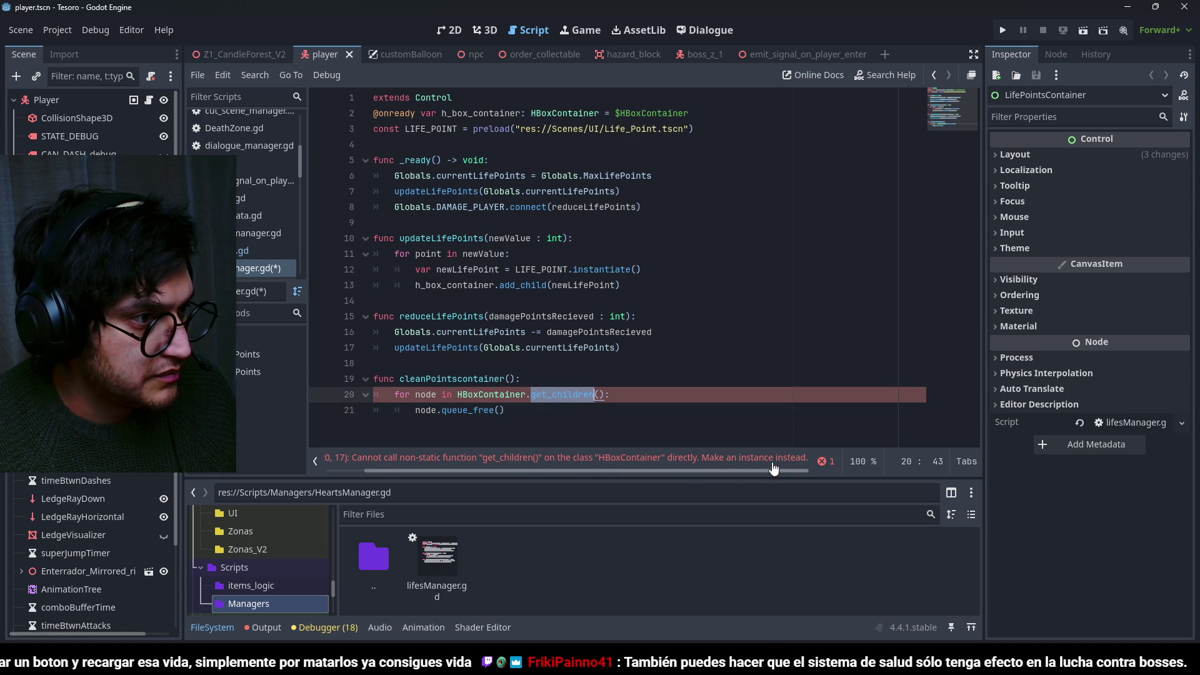
pyautogui.doubleClick(482, 113)
pyautogui.hotkey('ctrl', 'c')
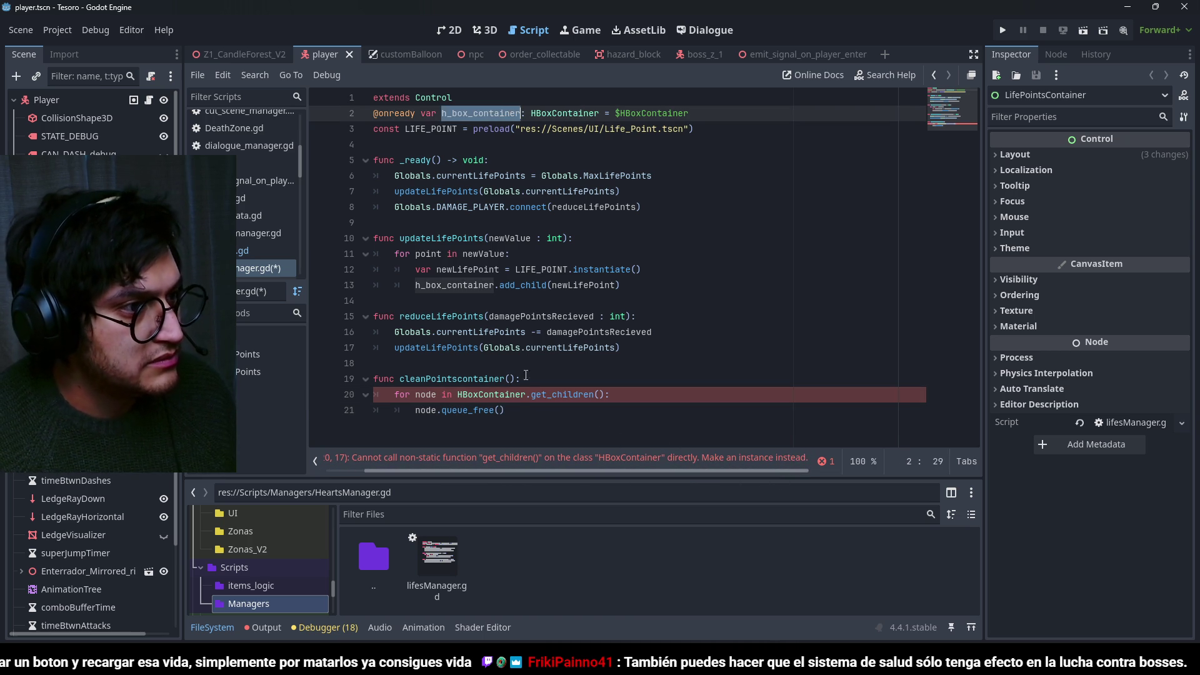
pyautogui.doubleClick(491, 395)
pyautogui.hotkey('ctrl', 'v')
pyautogui.hotkey('ctrl', 's')
# Call cleanPointscontainer() at the start of updateLifePoints and save.
pyautogui.moveTo(514, 379); pyautogui.dragTo(399, 379)
pyautogui.hotkey('ctrl', 'c')
pyautogui.click(575, 239)
pyautogui.press('Return')
pyautogui.hotkey('ctrl', 'v')
pyautogui.hotkey('ctrl', 's')
# Review updateLifePoints and its call in reduceLifePoints, save, and open the Globals script.
pyautogui.click(412, 225)
pyautogui.doubleClick(425, 238)
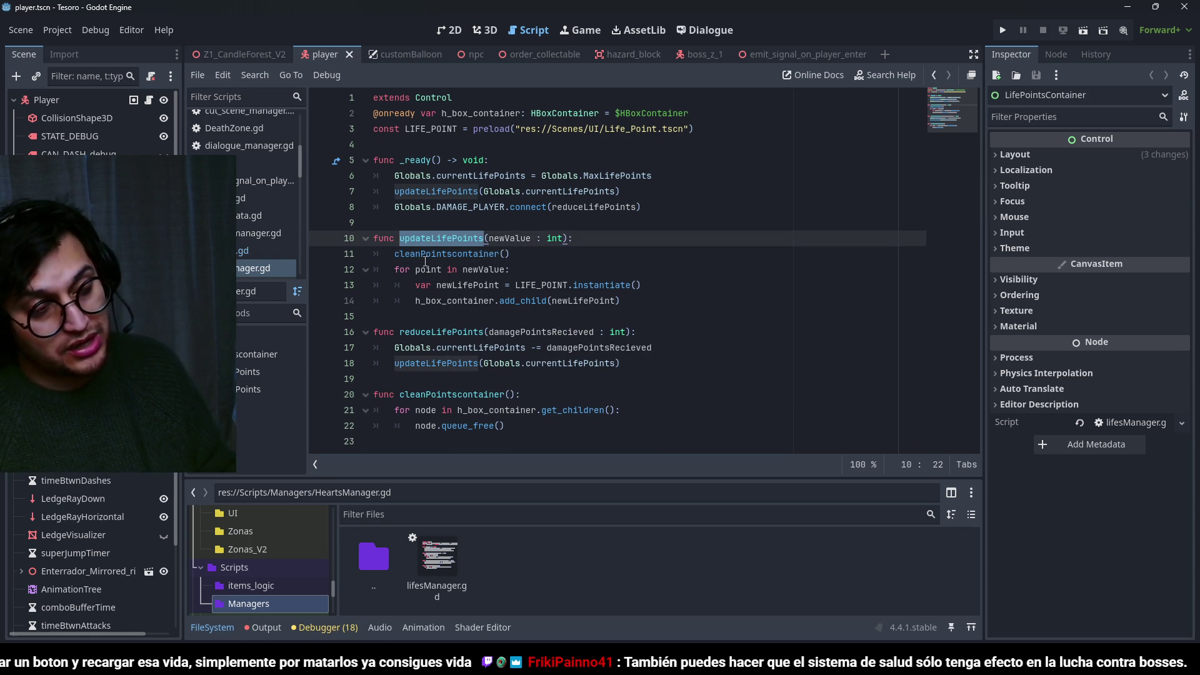
pyautogui.hotkey('ctrl', 's')
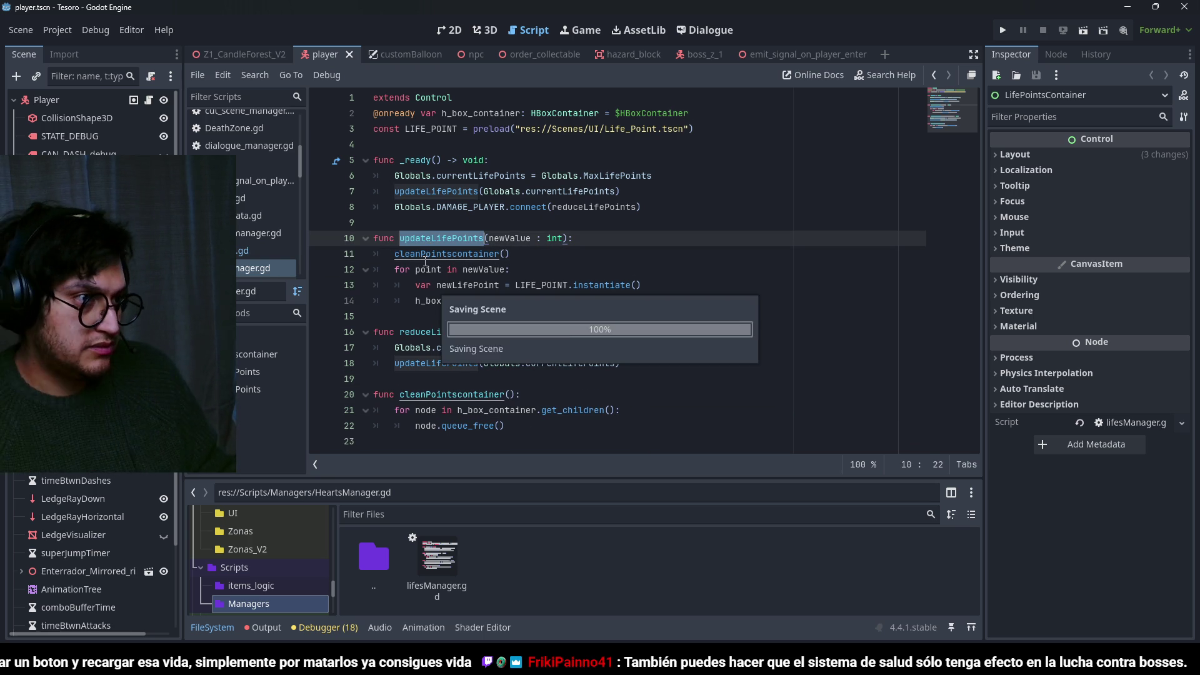
pyautogui.click(614, 367)
pyautogui.hotkey('ctrl', 's')
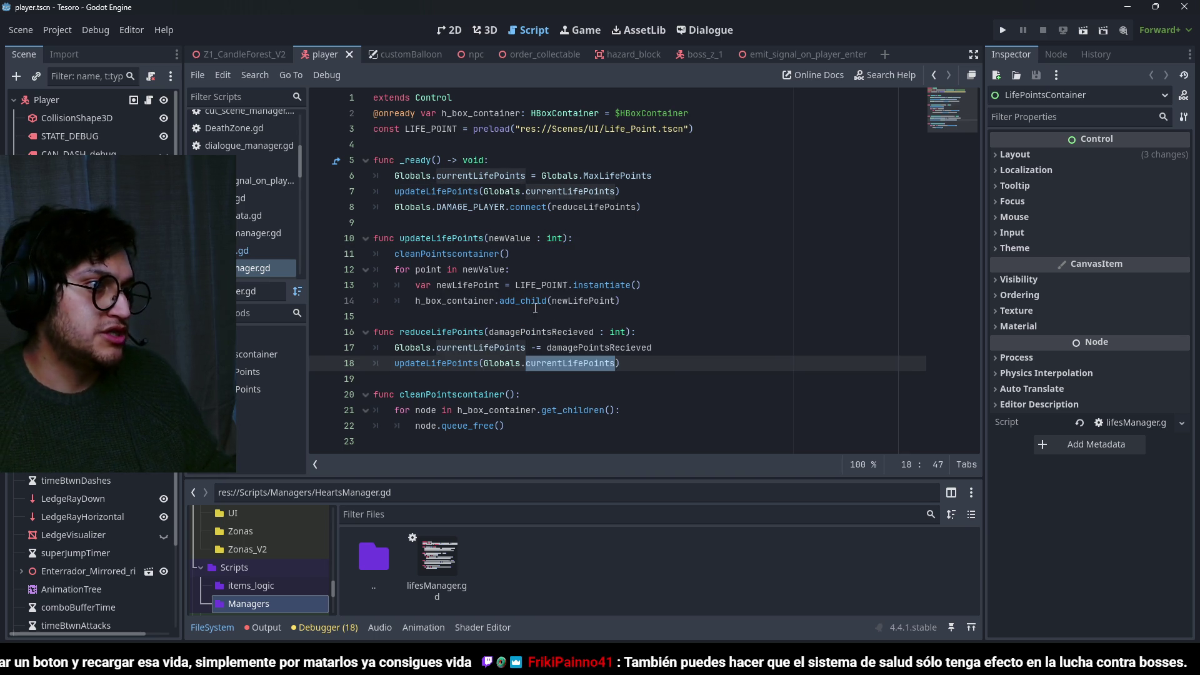
pyautogui.click(536, 301)
pyautogui.doubleClick(470, 207)
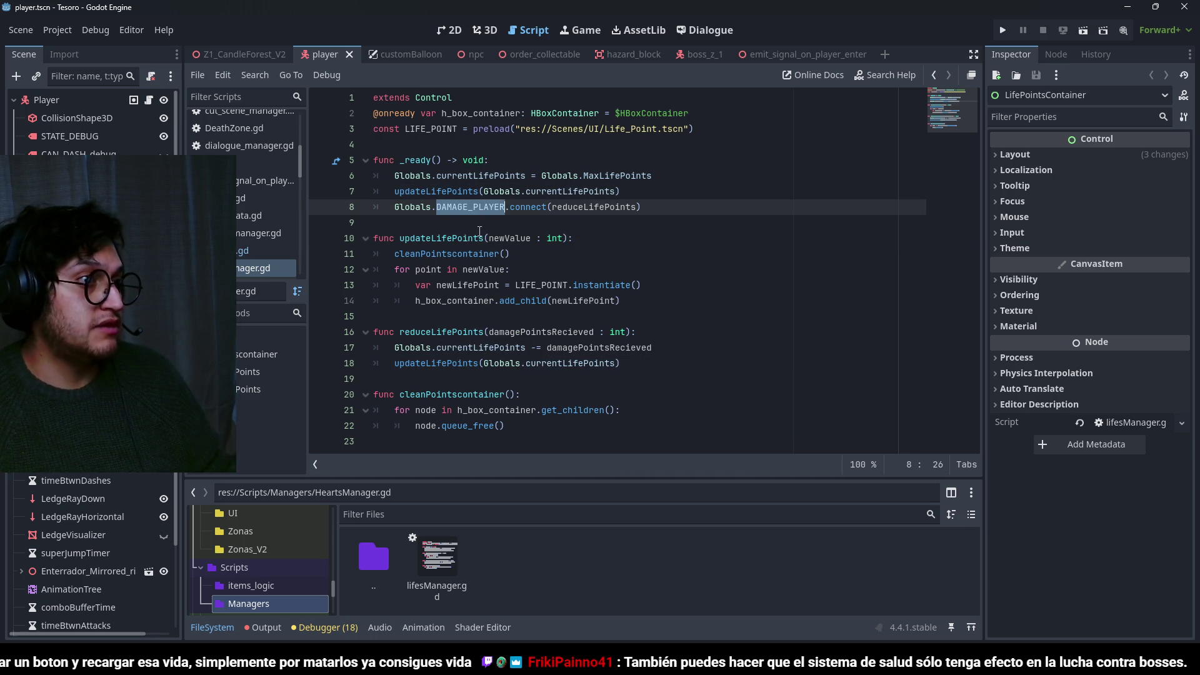
pyautogui.click(264, 250)
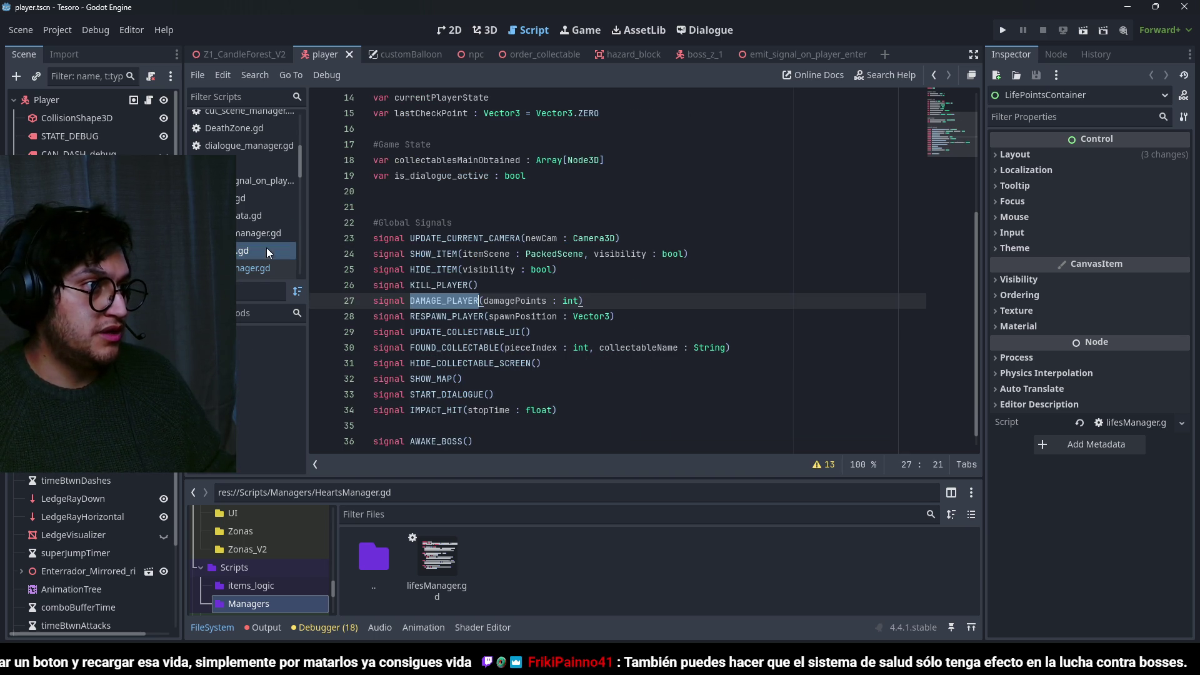
# Search the whole project for KILL_PLAYER and enlarge the results list.
pyautogui.click(575, 316)
pyautogui.doubleClick(444, 285)
pyautogui.hotkey('ctrl', 'shift', 'f')
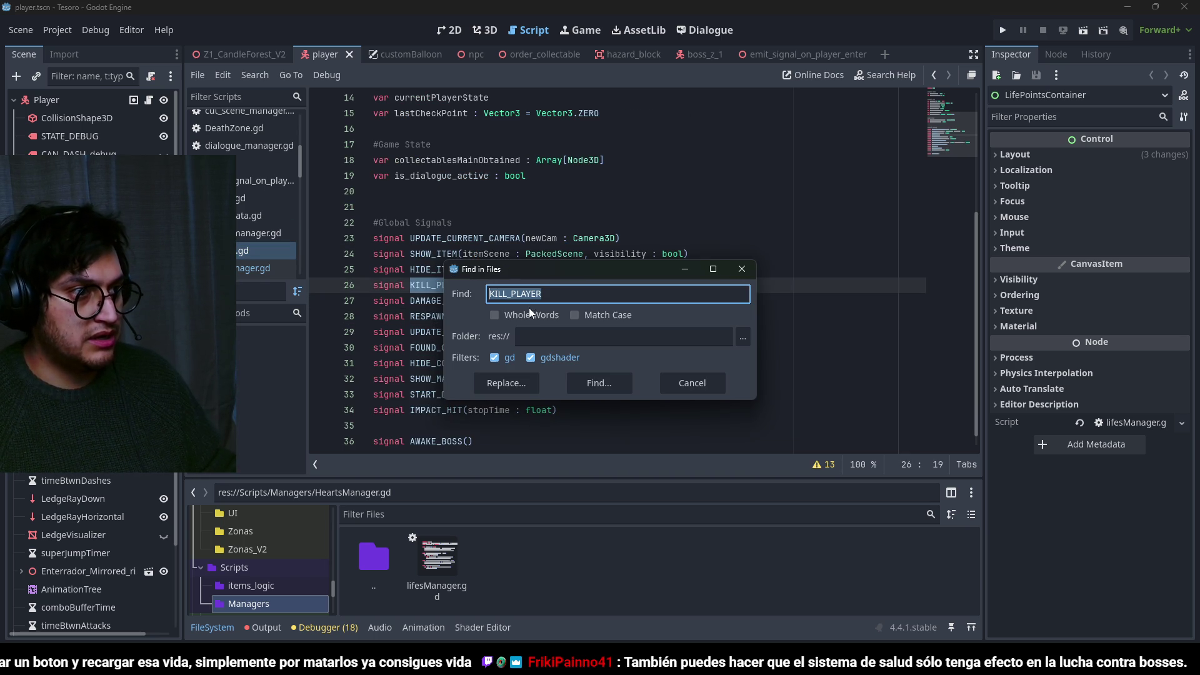
pyautogui.click(595, 383)
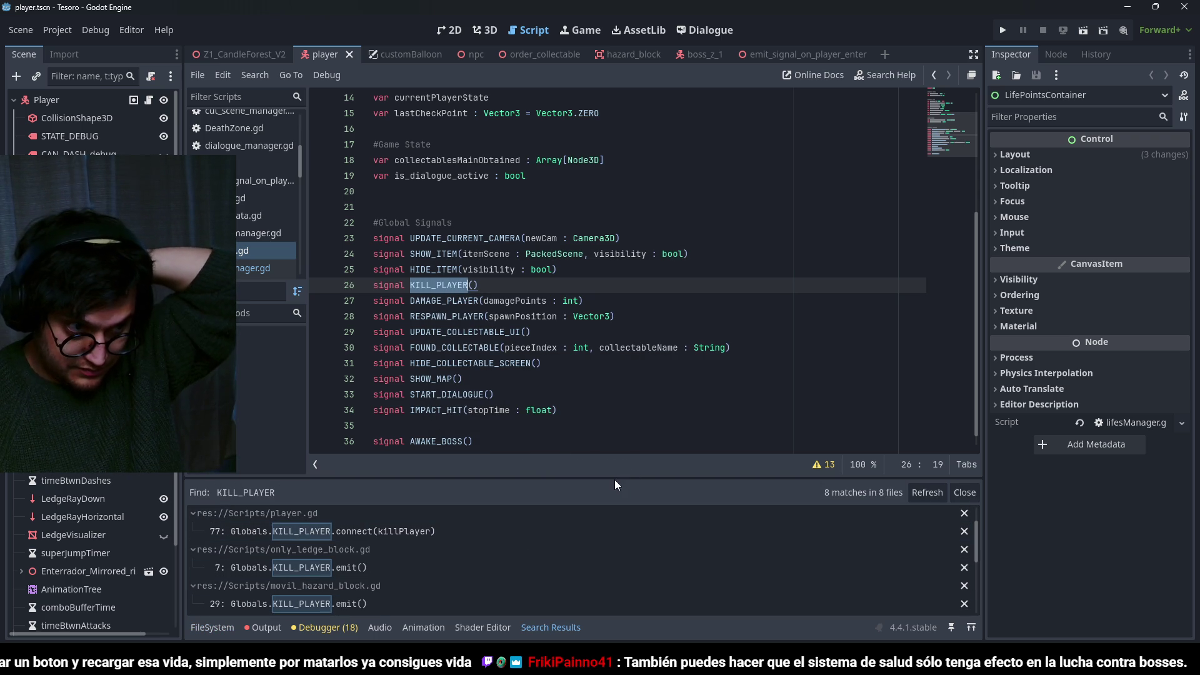
pyautogui.moveTo(613, 478); pyautogui.dragTo(633, 276)
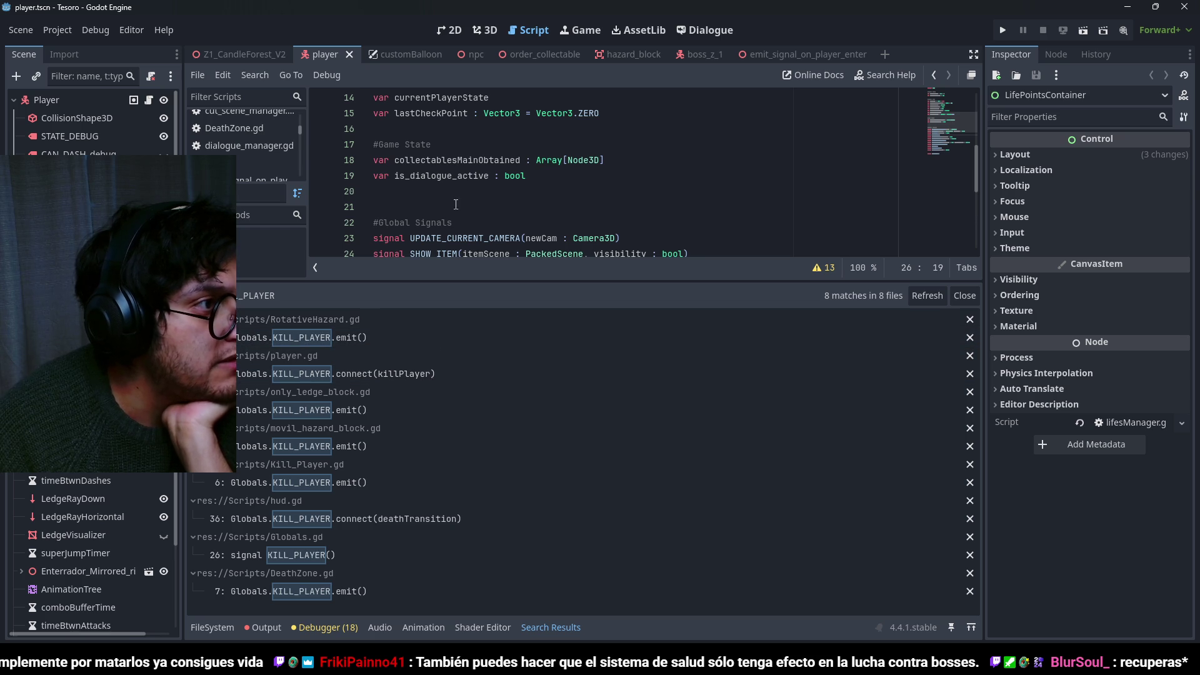
pyautogui.scroll(-2, 459, 203)
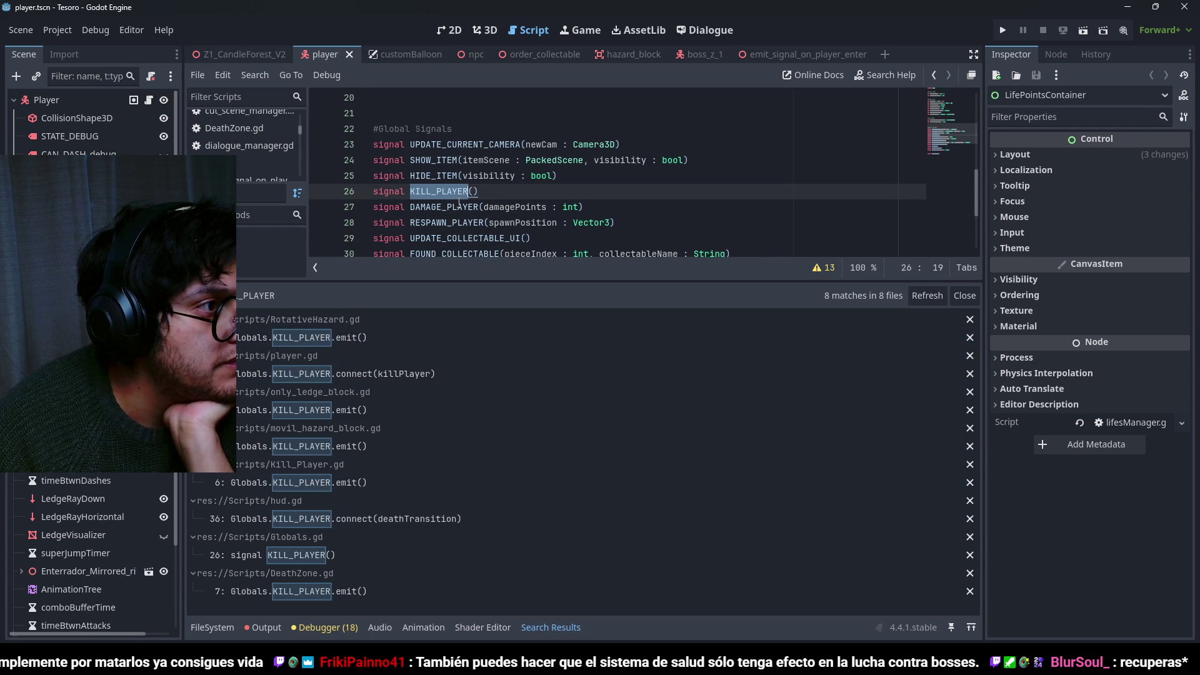
pyautogui.scroll(-1, 459, 203)
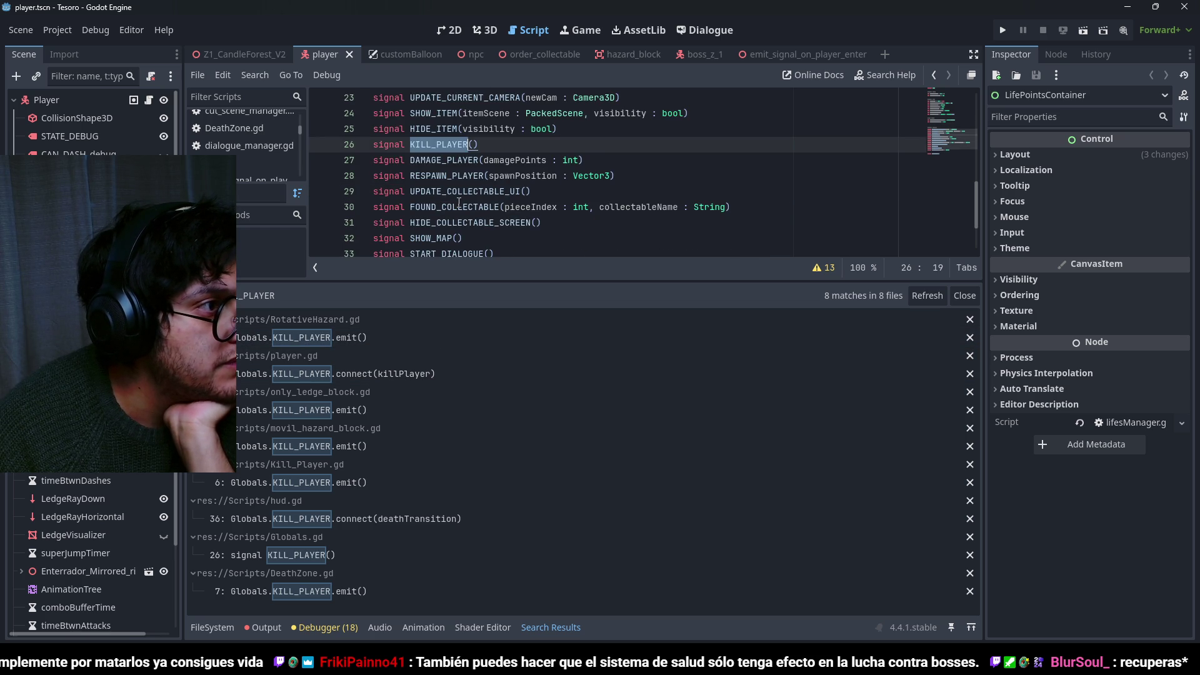
# Search all files for RESPAWN_PLAYER and jump to player.gd's respawnMe function.
pyautogui.doubleClick(442, 175)
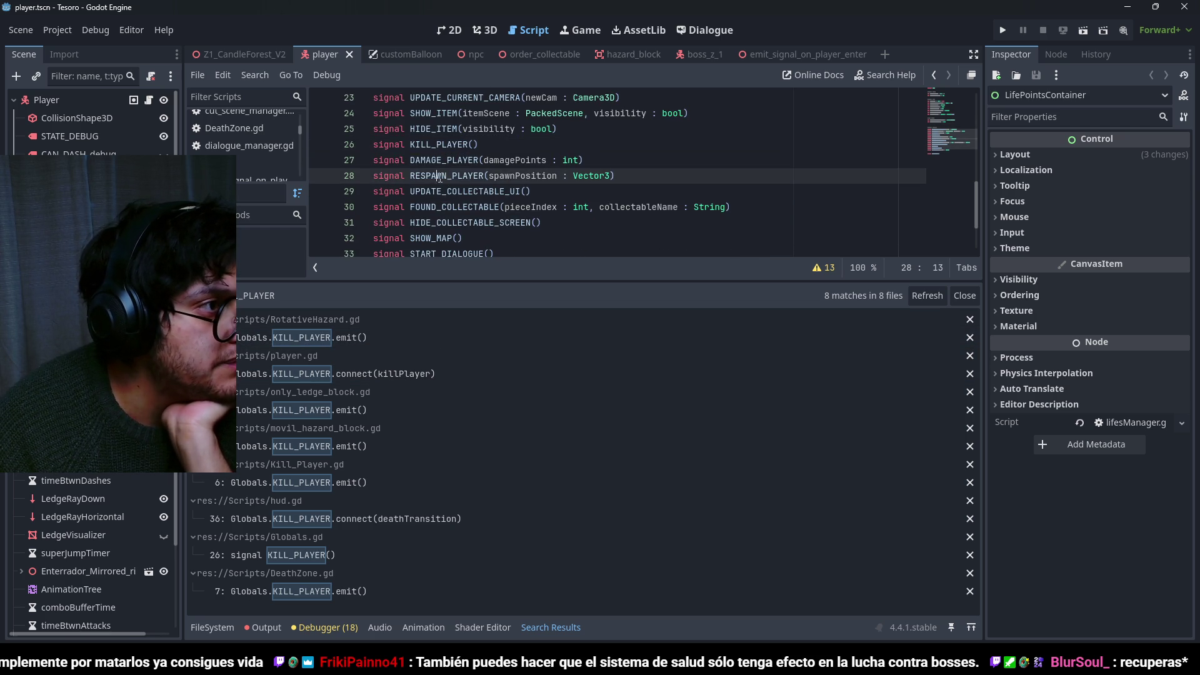
pyautogui.hotkey('ctrl', 'shift', 'f')
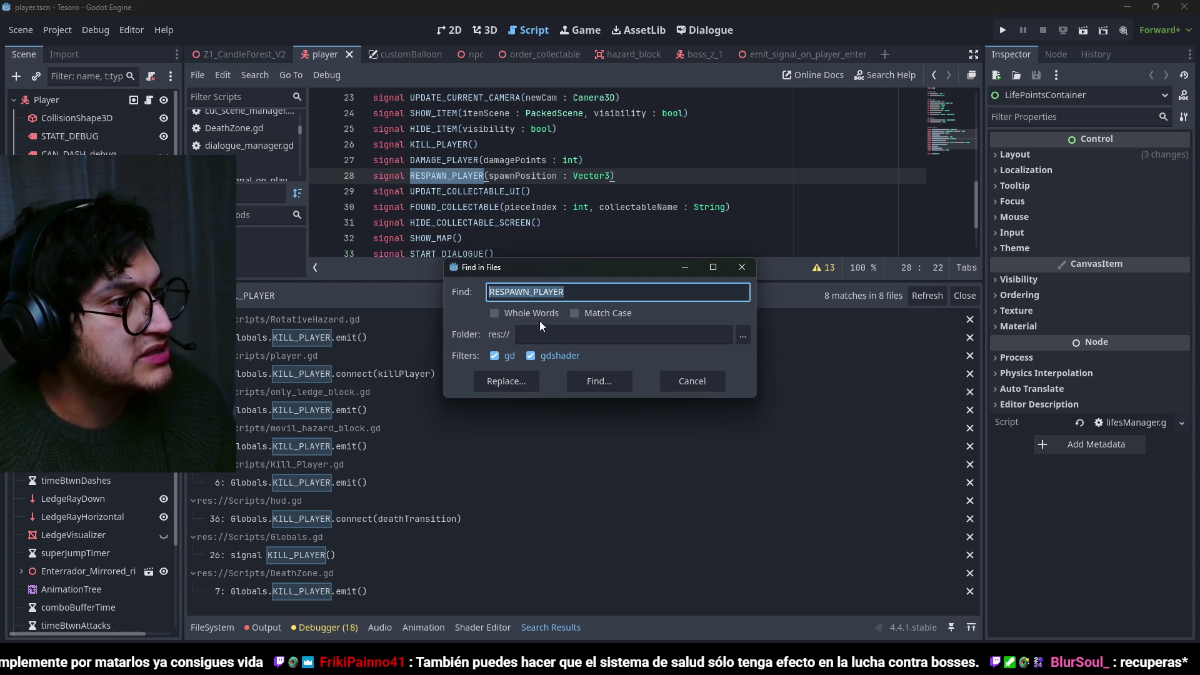
pyautogui.click(515, 378)
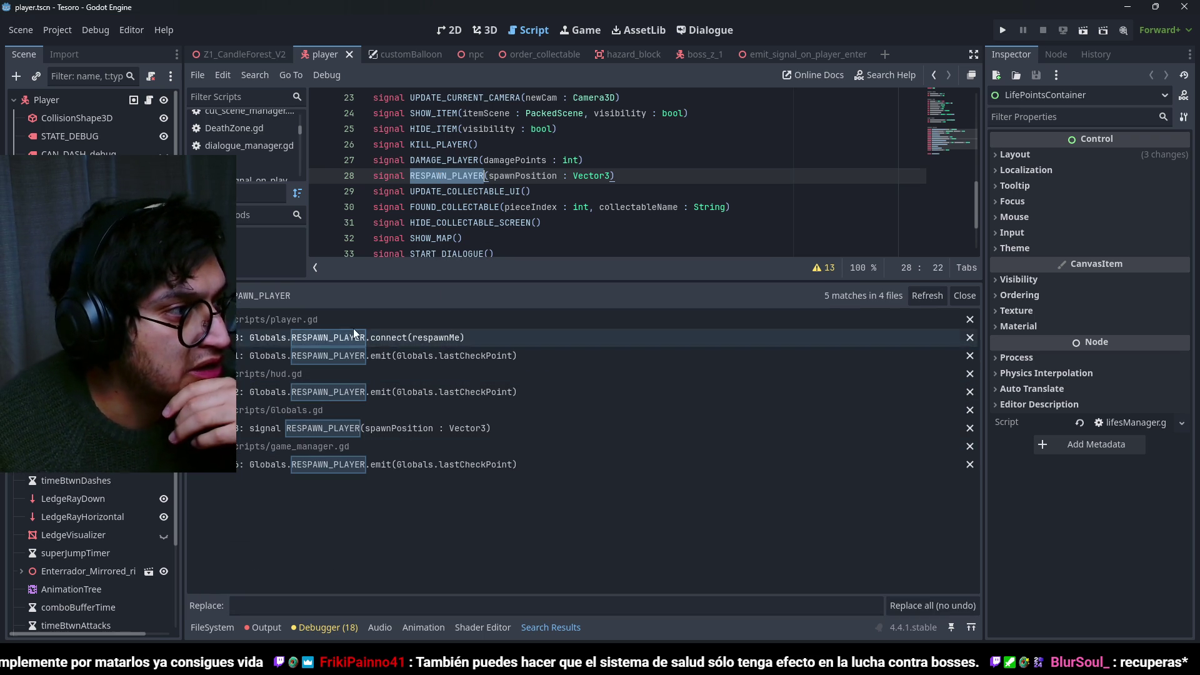
pyautogui.click(451, 339)
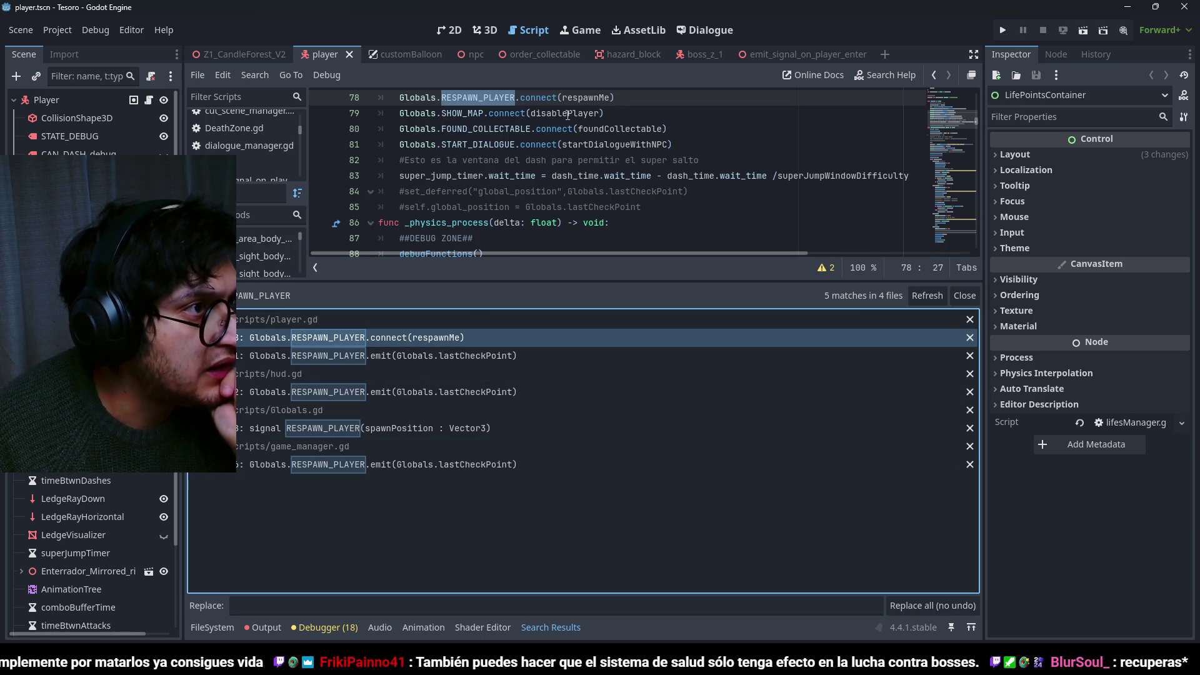
pyautogui.keyDown('ctrl'); pyautogui.click(599, 99); pyautogui.keyUp('ctrl')
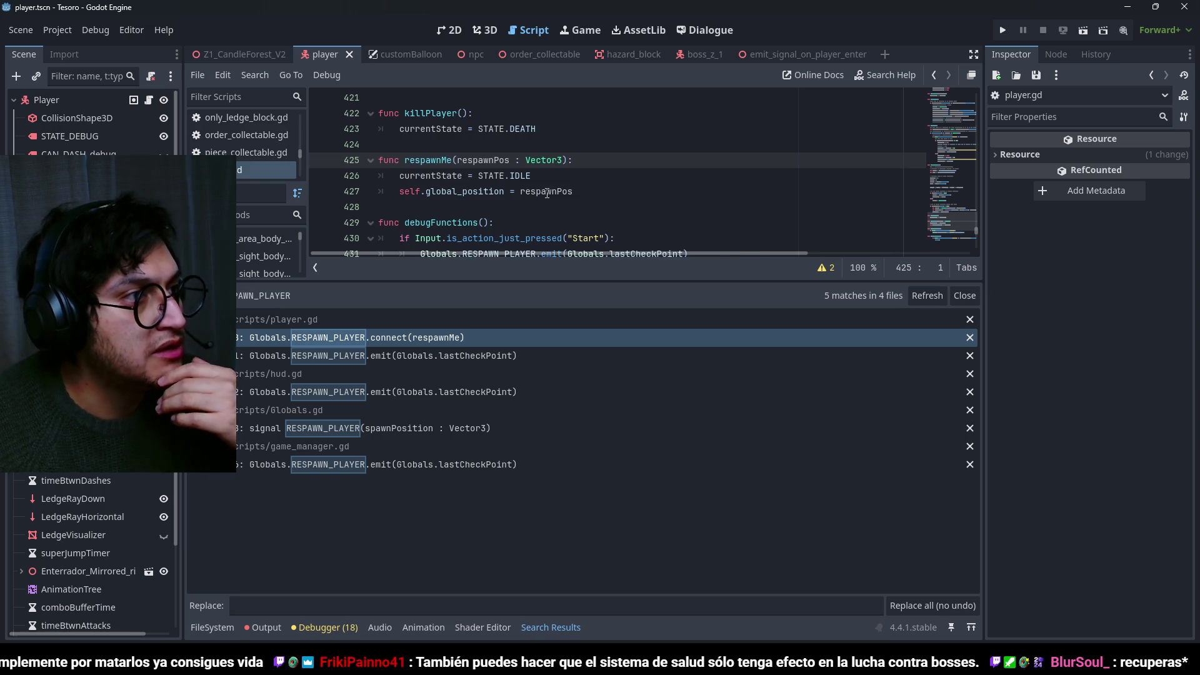
pyautogui.scroll(-1, 588, 112)
# Try a Globals.DAMAGE_PLAYER line in respawnMe, then remove it again.
pyautogui.press('Return')
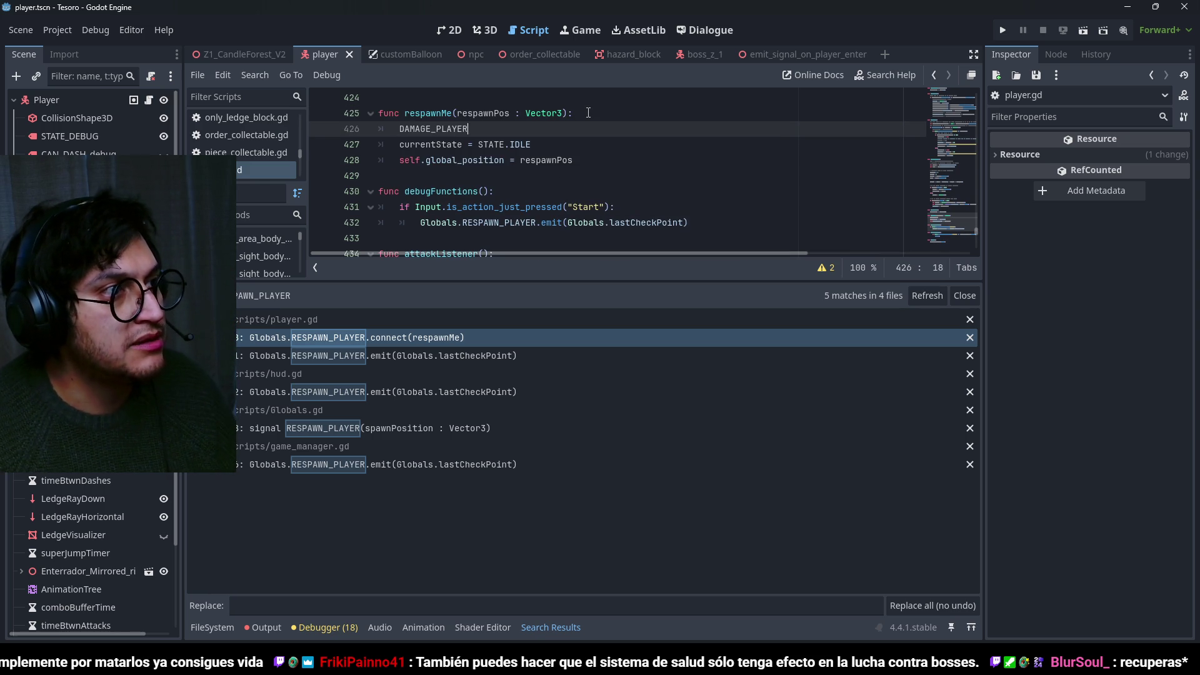
pyautogui.write('Globals.')
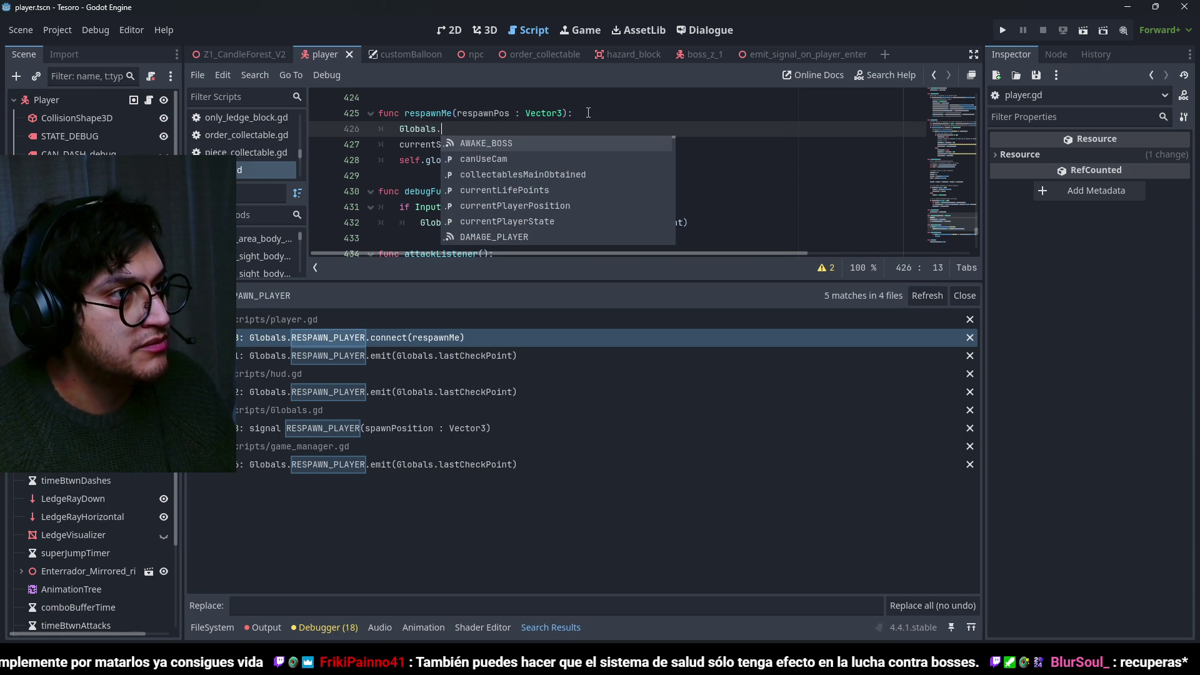
pyautogui.write('DAMAGE_PLAYER')
pyautogui.hotkey('ctrl', 'BackSpace')
pyautogui.hotkey('ctrl', 'BackSpace')
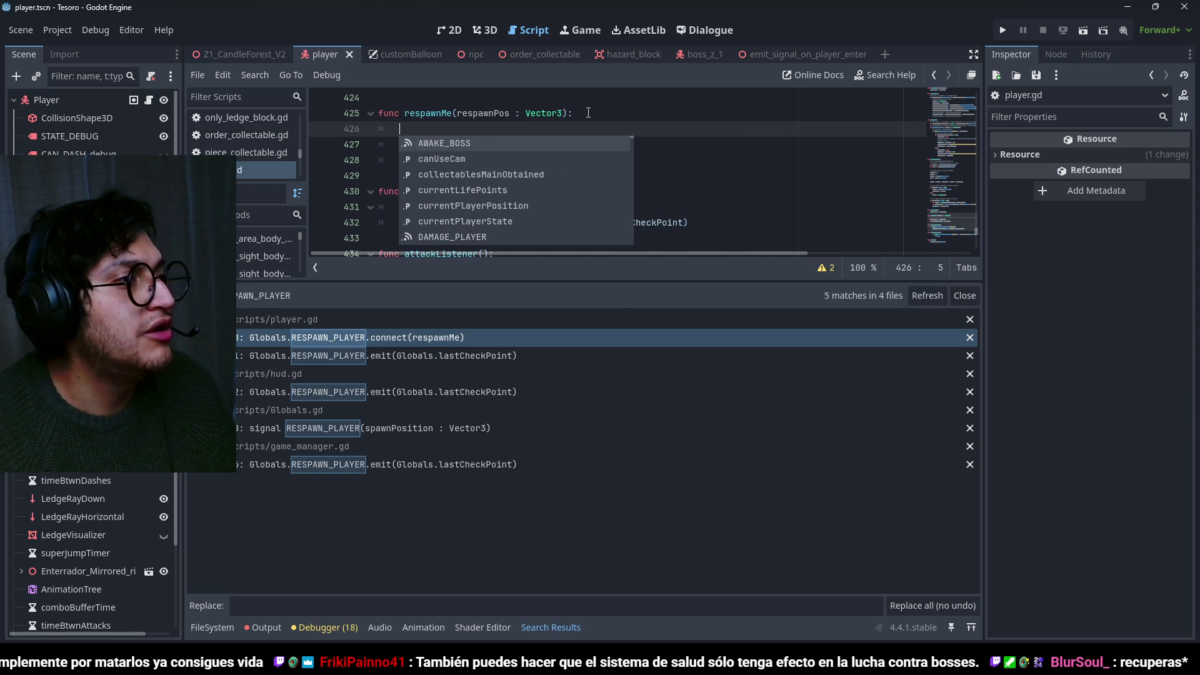
pyautogui.press('BackSpace')
pyautogui.press('BackSpace')
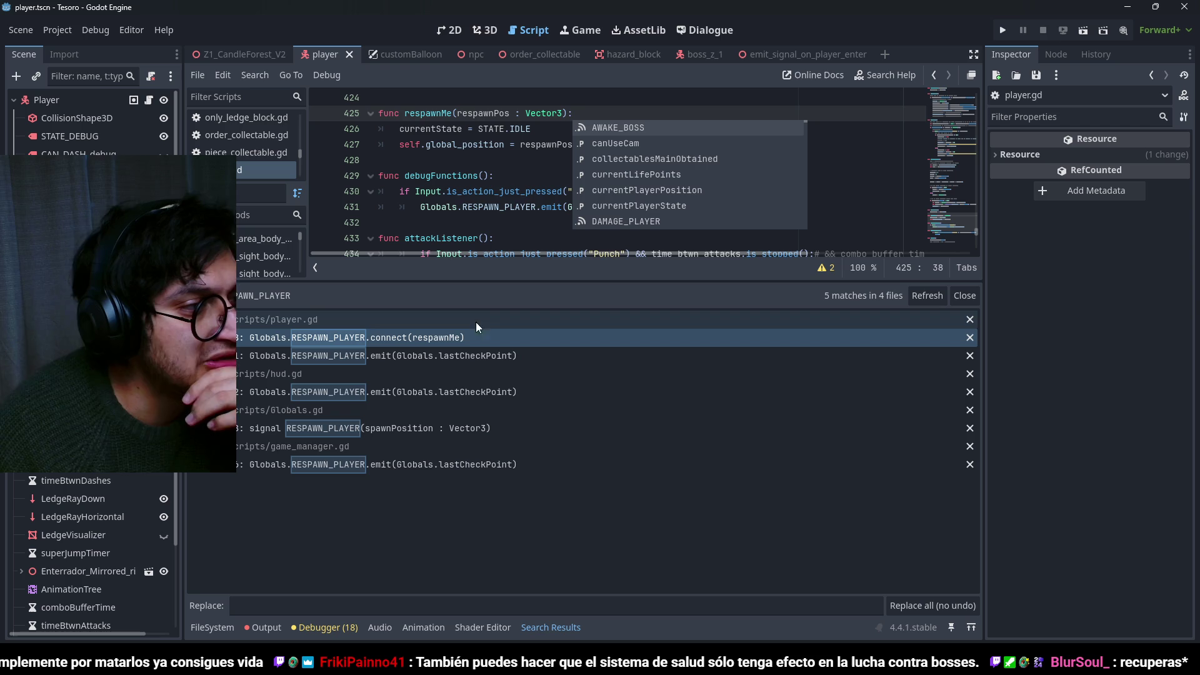
# Check the debug RESPAWN_PLAYER emit line and return to the Globals signals.
pyautogui.click(479, 207)
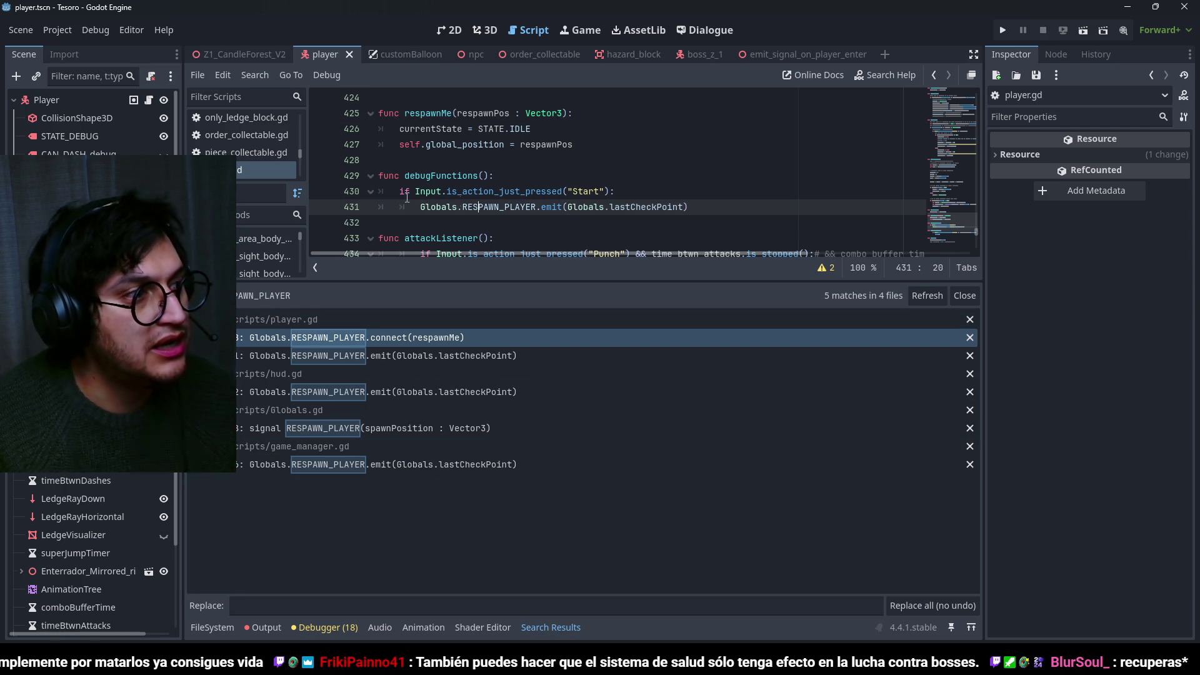
pyautogui.scroll(-8, 234, 152)
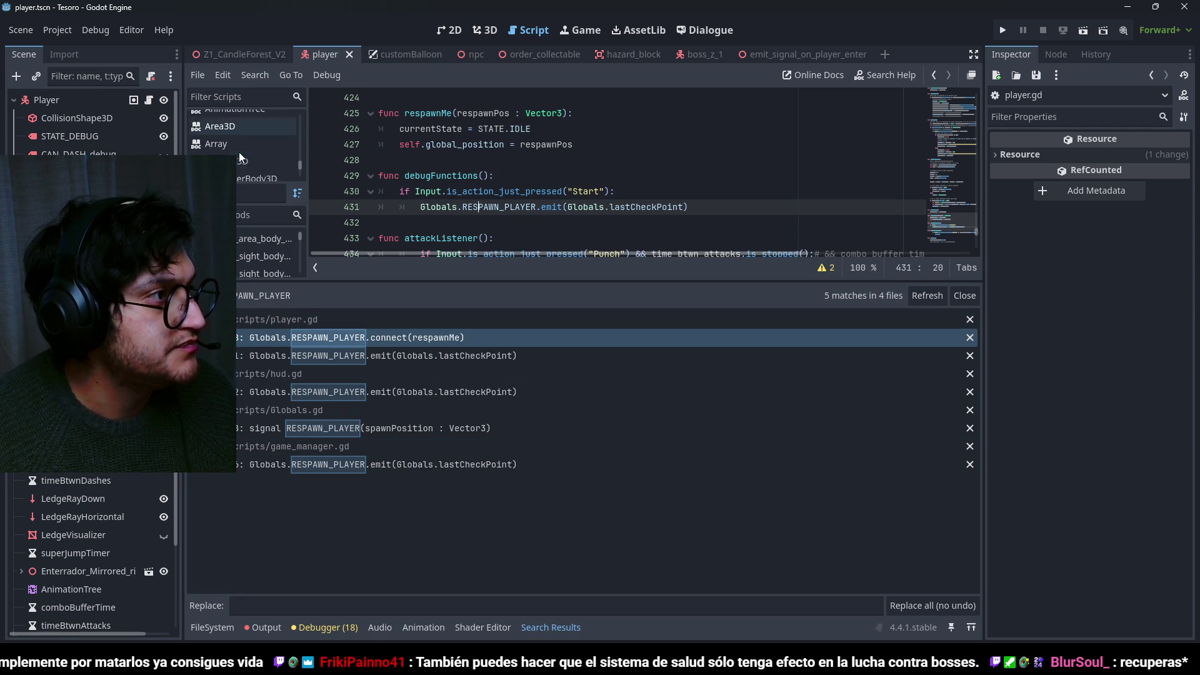
pyautogui.scroll(6, 240, 150)
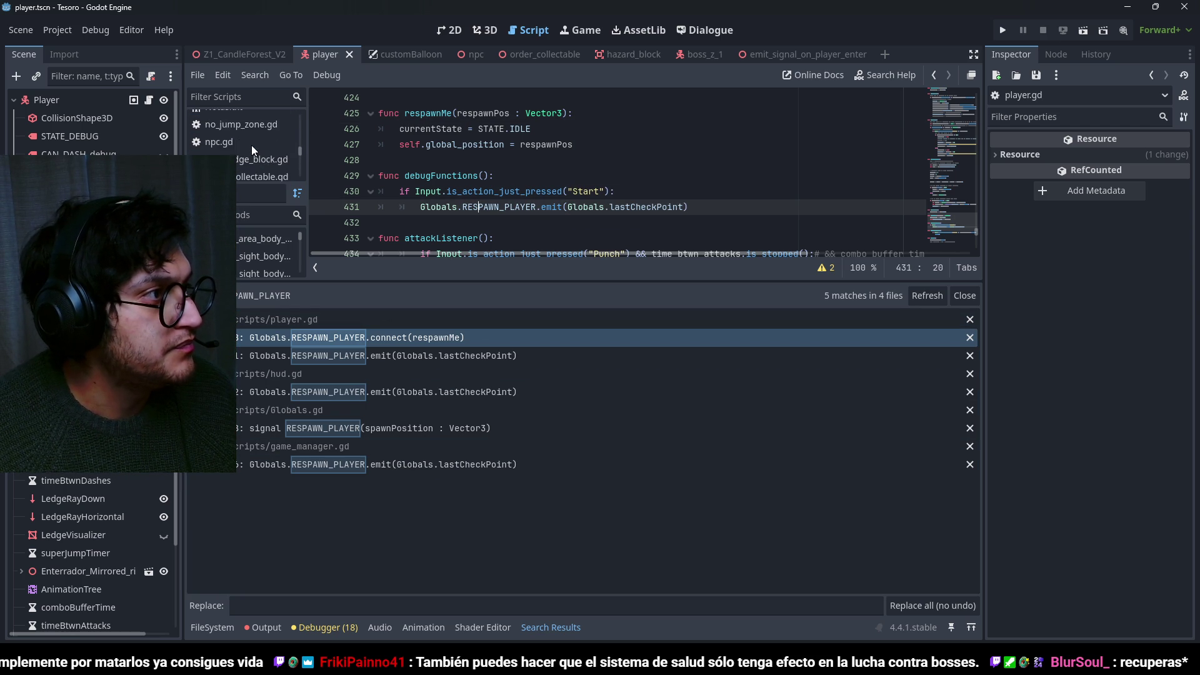
pyautogui.scroll(4, 251, 145)
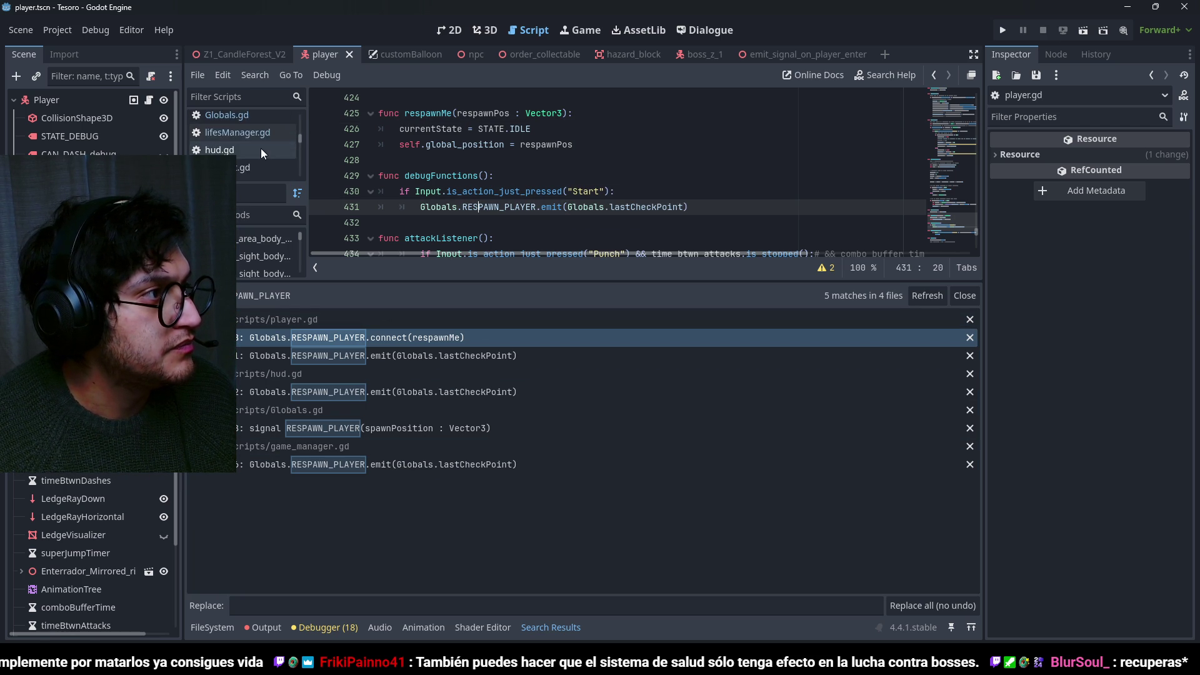
pyautogui.click(250, 149)
pyautogui.click(500, 193)
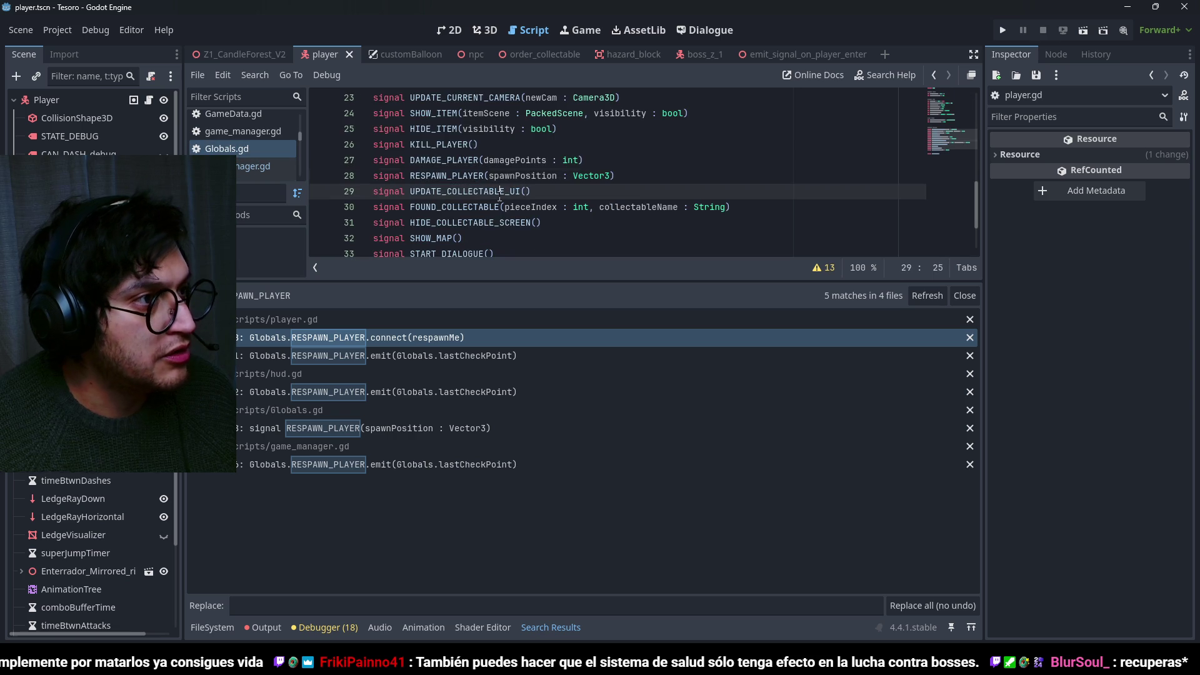
# Search the project for KILL_PLAYER (8 matches) and open RotativeHazard.gd at its emit.
pyautogui.doubleClick(439, 145)
pyautogui.hotkey('ctrl', 'shift', 'f')
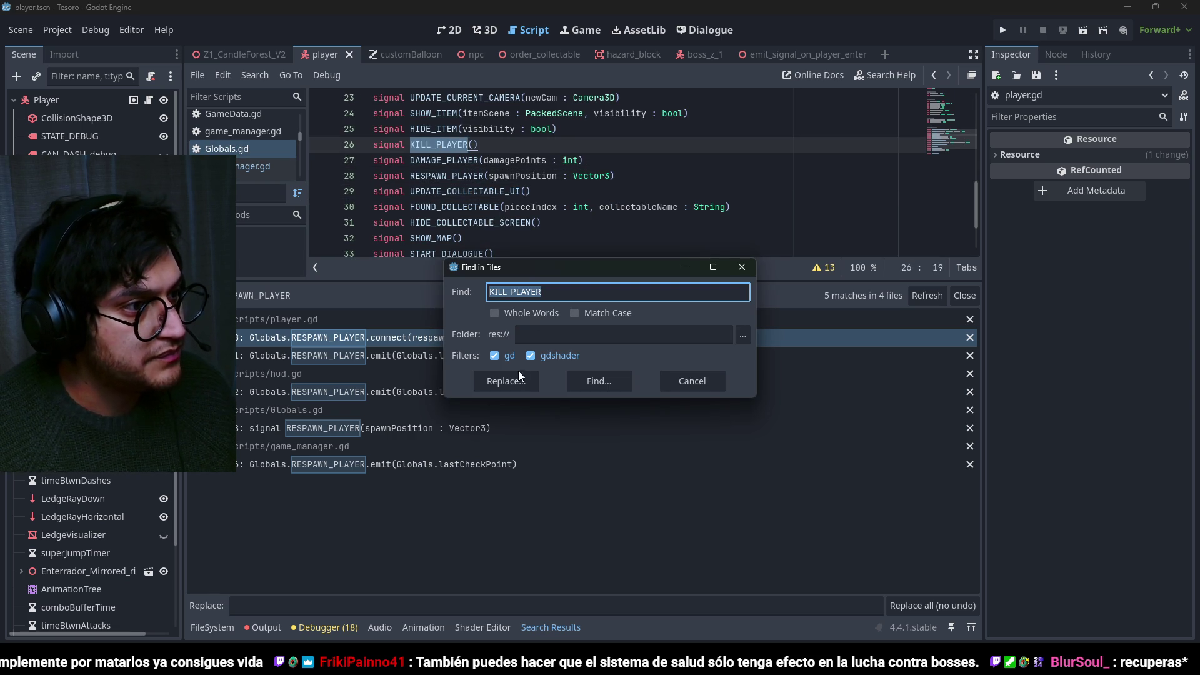
pyautogui.click(512, 381)
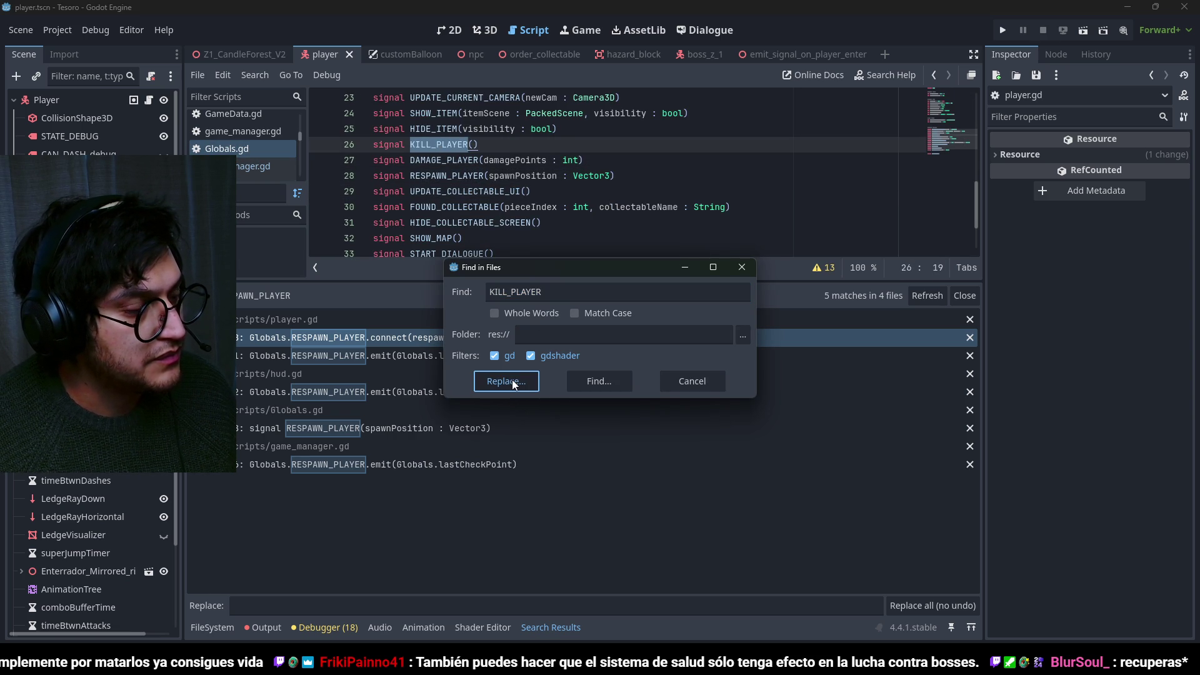
pyautogui.click(610, 385)
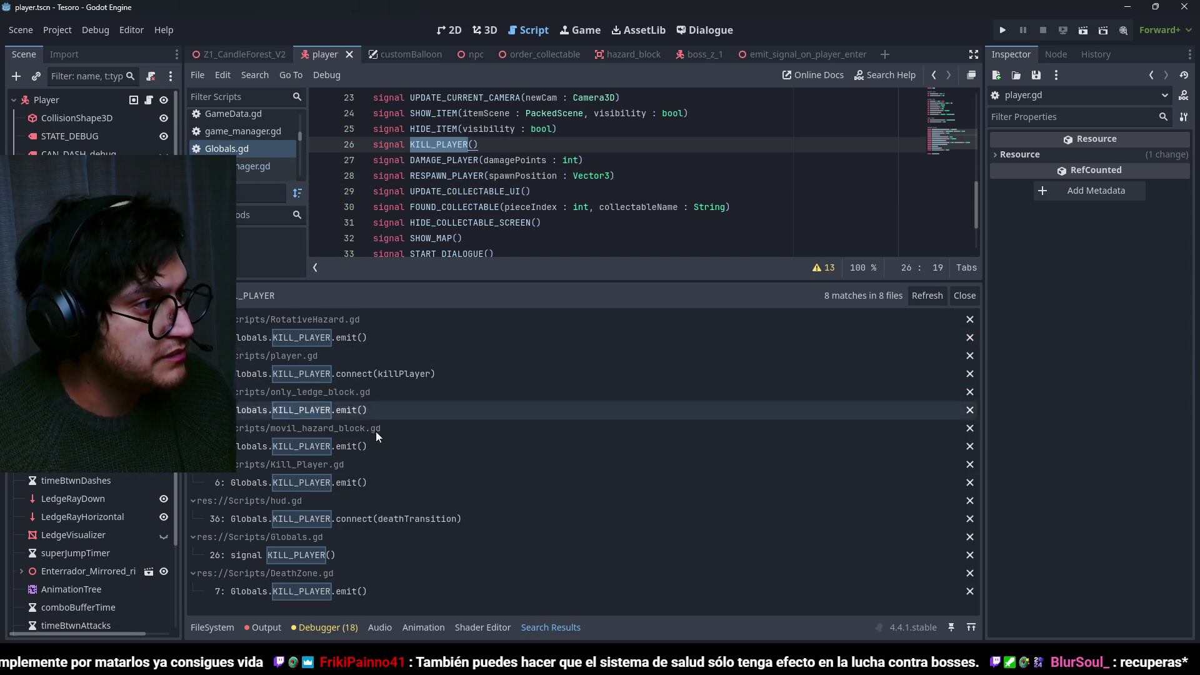
pyautogui.click(363, 337)
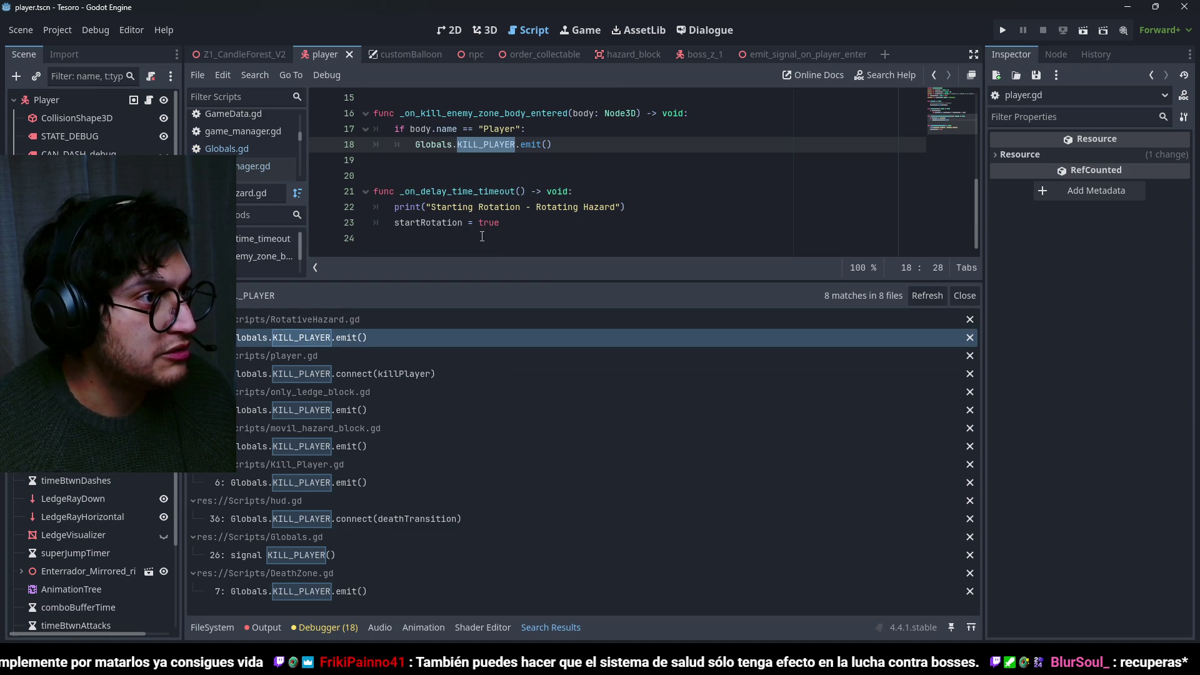
# Add Globals.DAMAGE_PLAYER.emit(damagePointsToInflict) below RotativeHazard's KILL_PLAYER emit.
pyautogui.click(563, 145)
pyautogui.scroll(2, 575, 163)
pyautogui.press('Return')
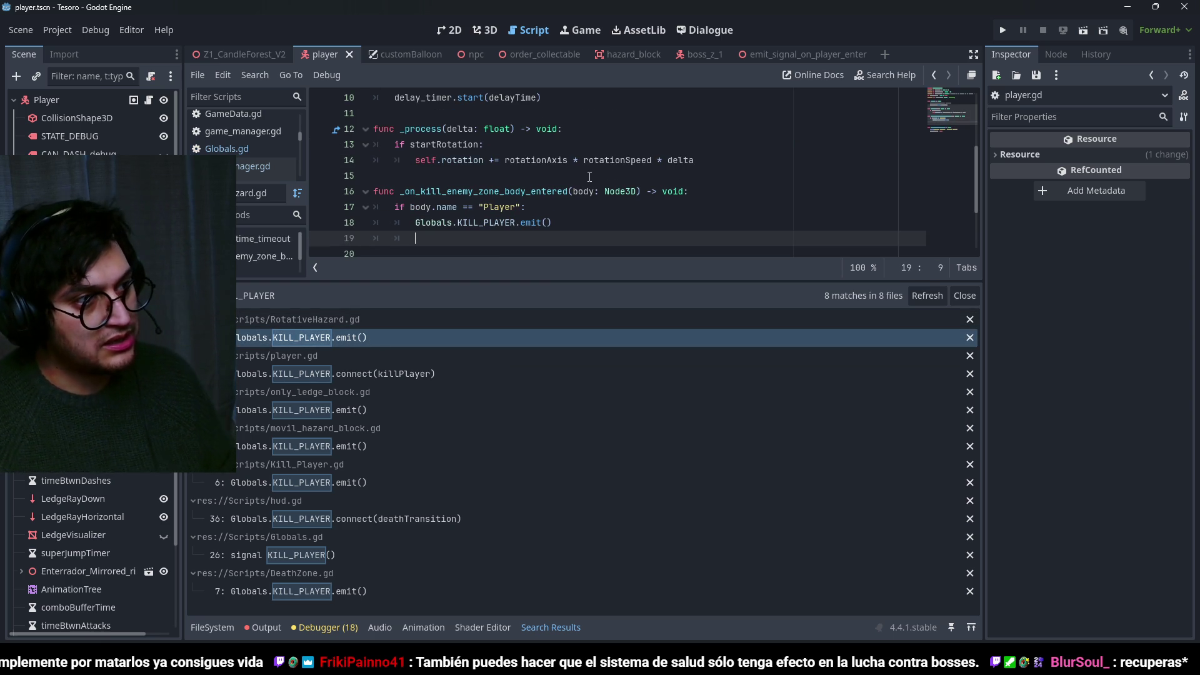
pyautogui.write('Globals.DAMAGE_PLAYER')
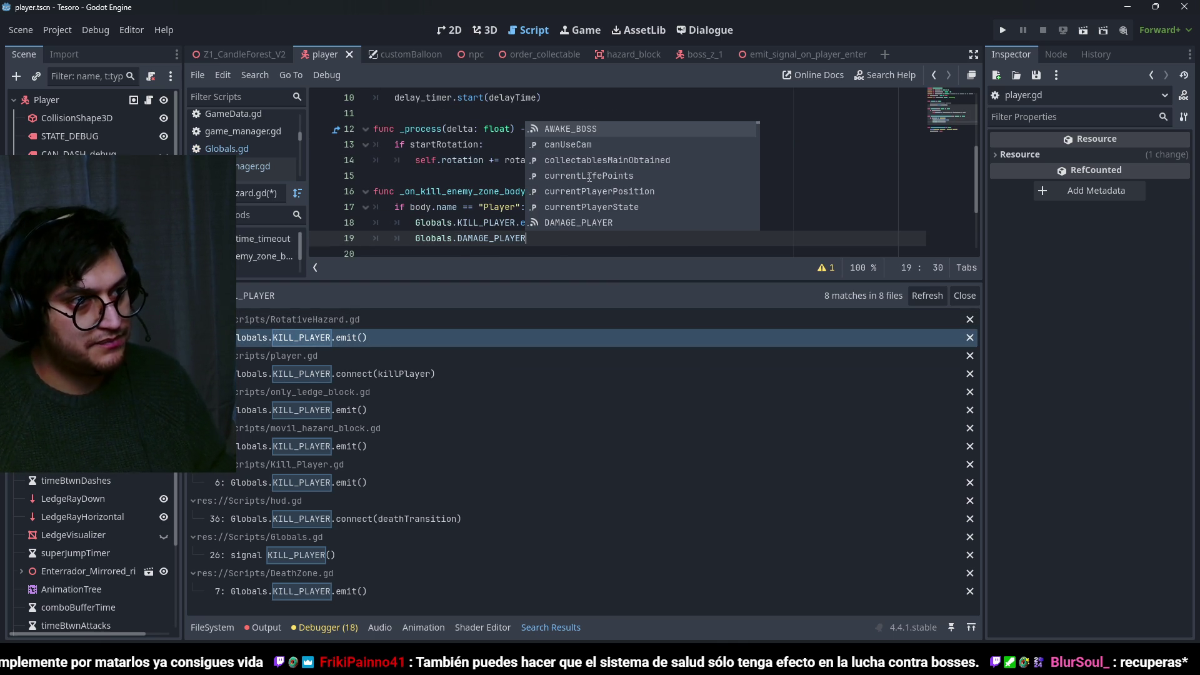
pyautogui.write('.em')
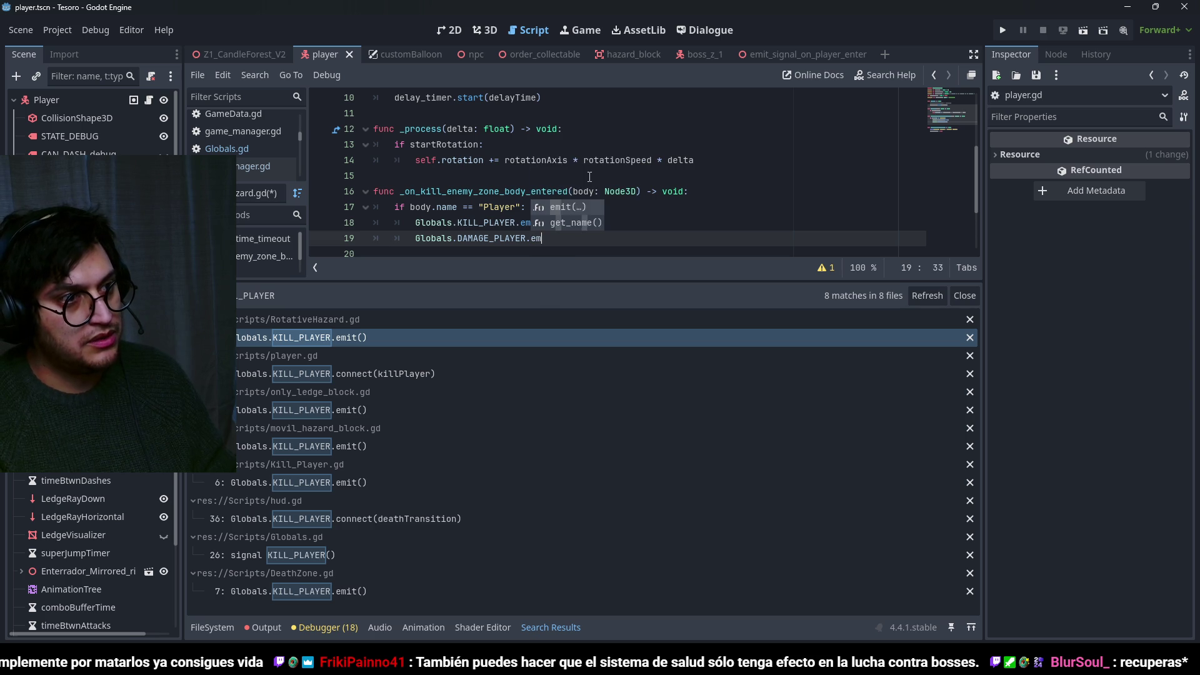
pyautogui.write('it(')
pyautogui.scroll(3, 575, 168)
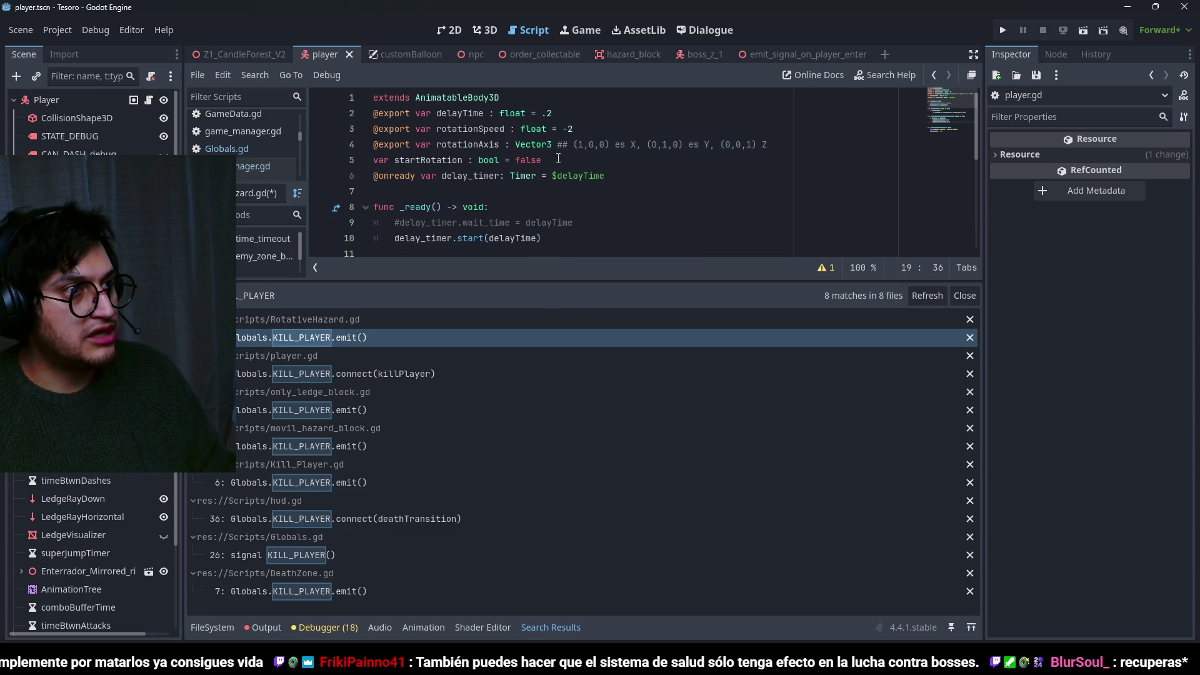
pyautogui.click(548, 104)
pyautogui.press('Return')
pyautogui.write('@')
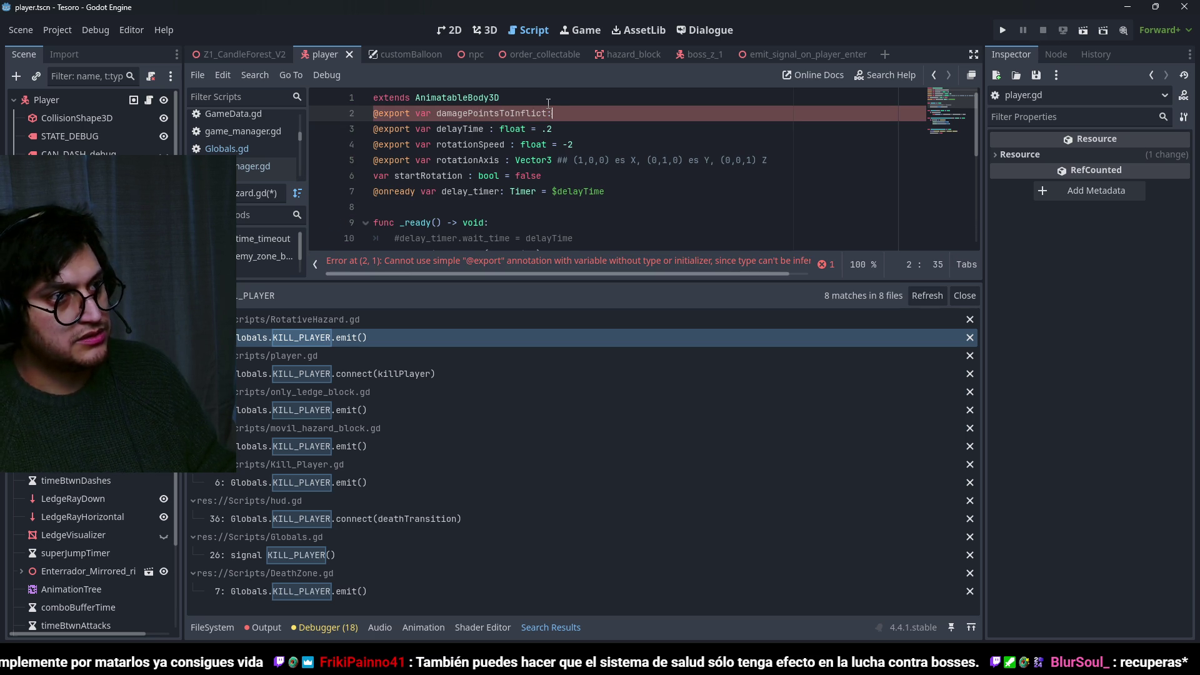
pyautogui.write('2')
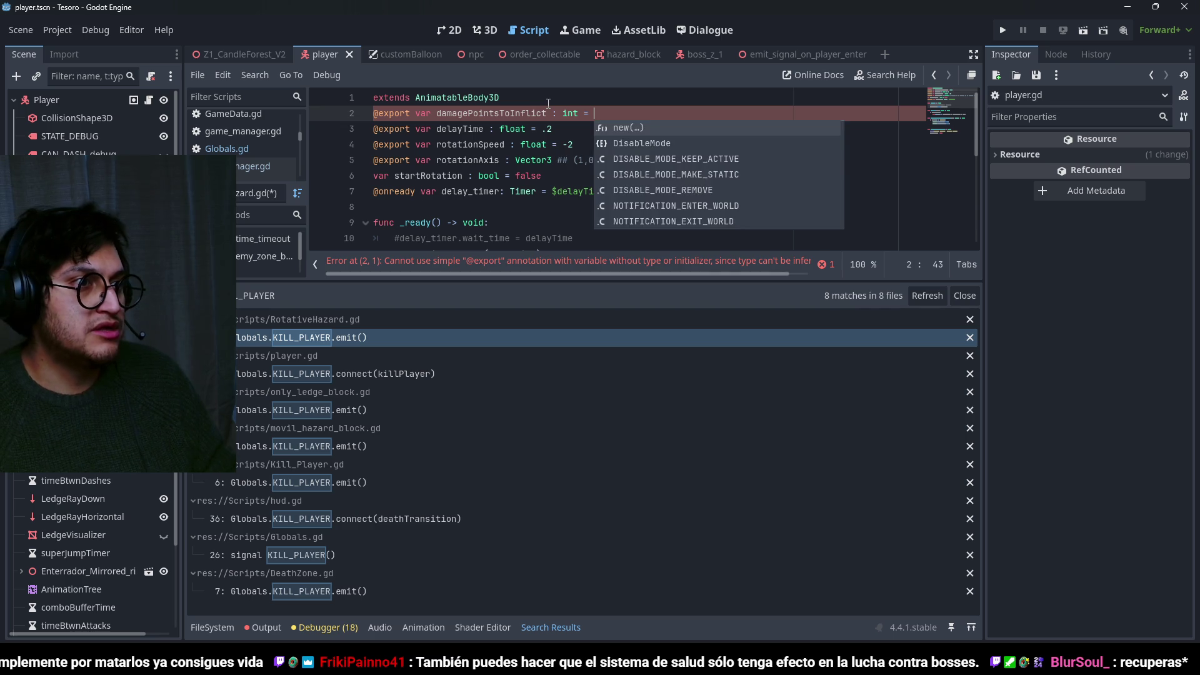
pyautogui.doubleClick(537, 114)
pyautogui.hotkey('alt', 'Left')
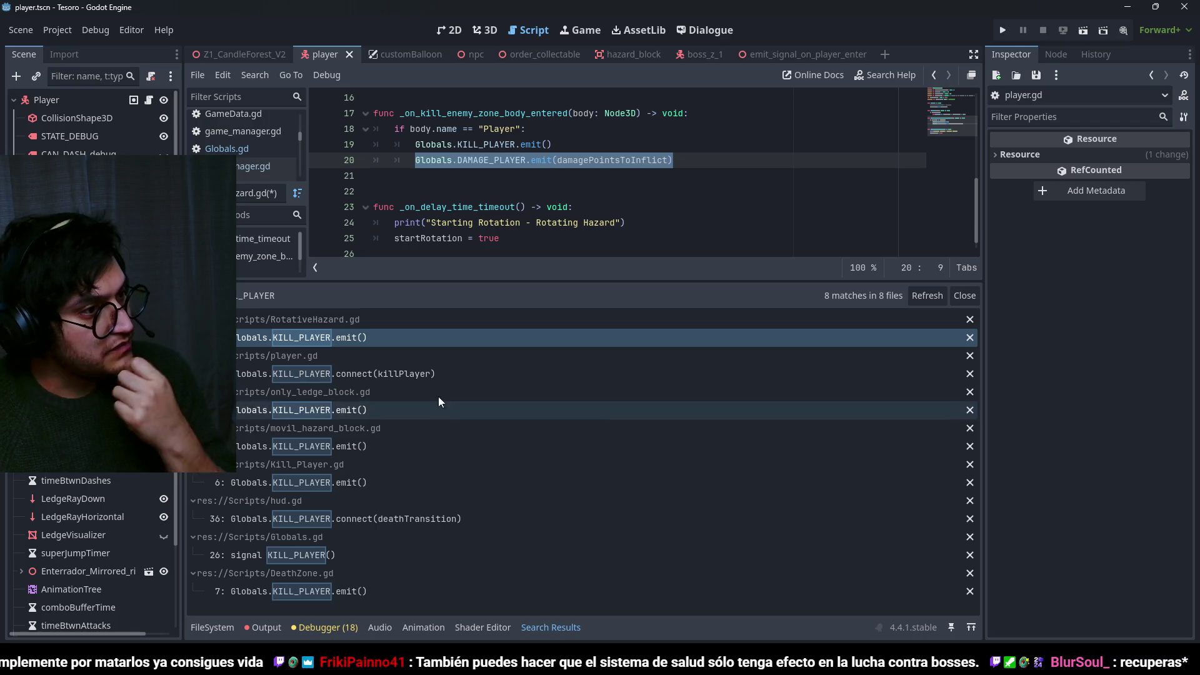
pyautogui.click(365, 410)
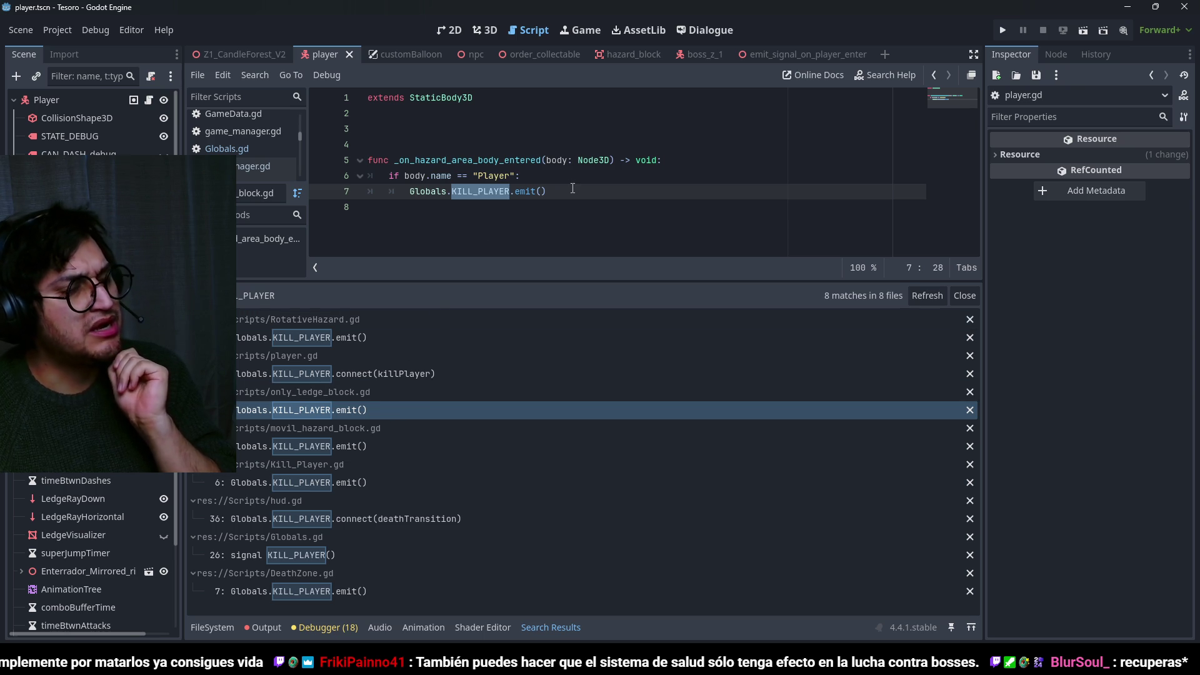
# In only_ledge_block.gd, paste the DAMAGE_PLAYER emit and export damagePointsToInflict : int = 1.
pyautogui.press('End')
pyautogui.press('Return')
pyautogui.write('Globals.DAMAGE_PLAYER.emit(damagePointsToInflict)')
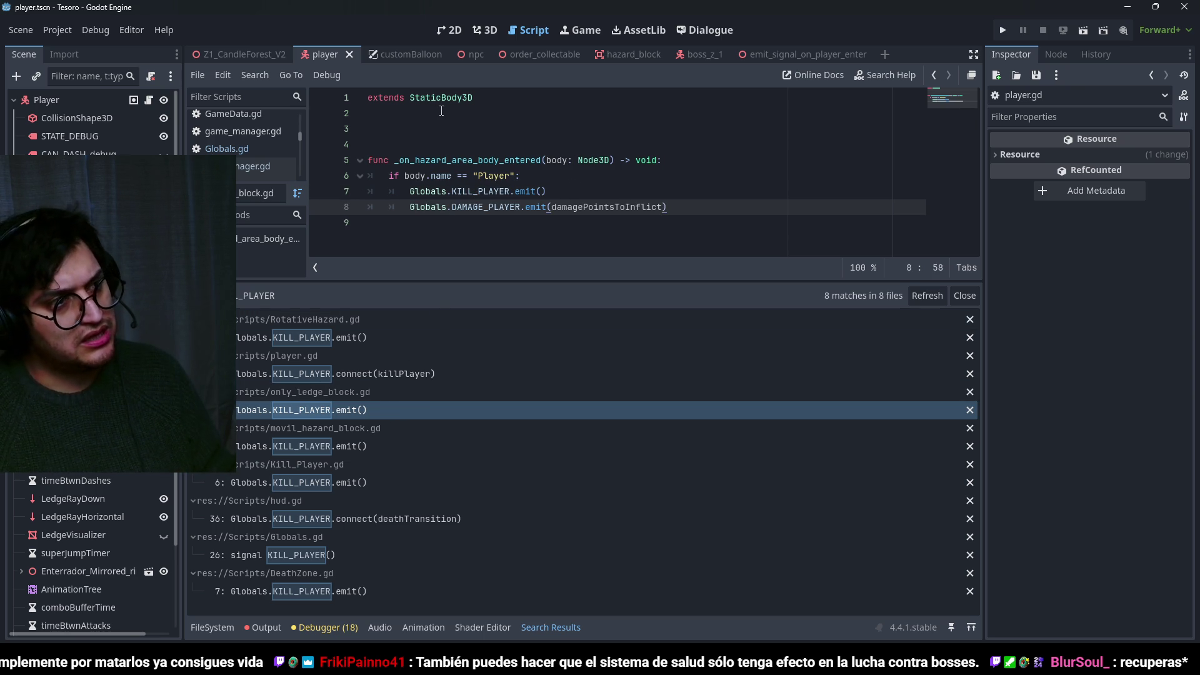
pyautogui.click(442, 112)
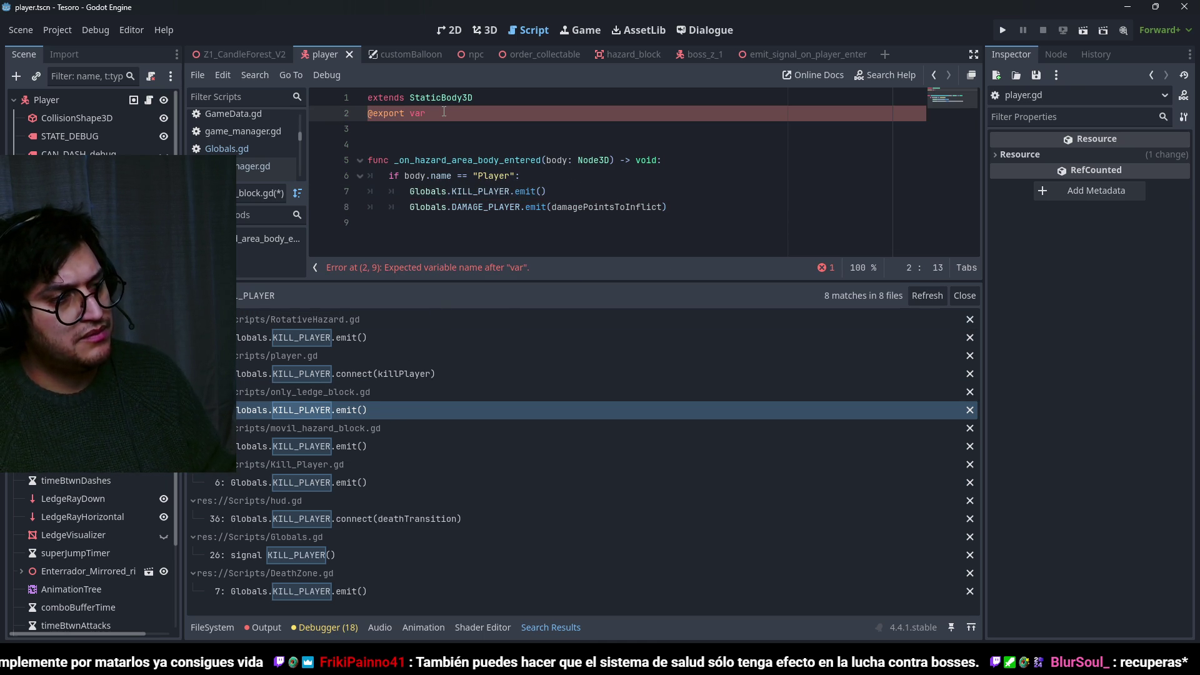
pyautogui.write('@export var damagePointsToIn')
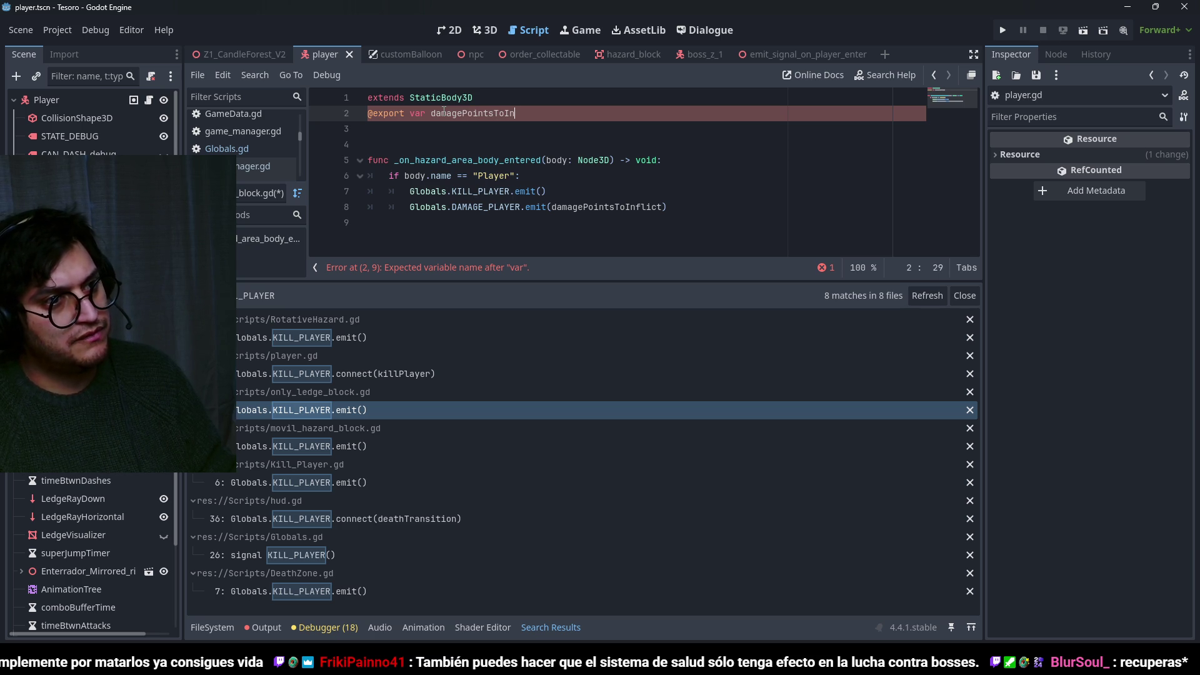
pyautogui.write('flict')
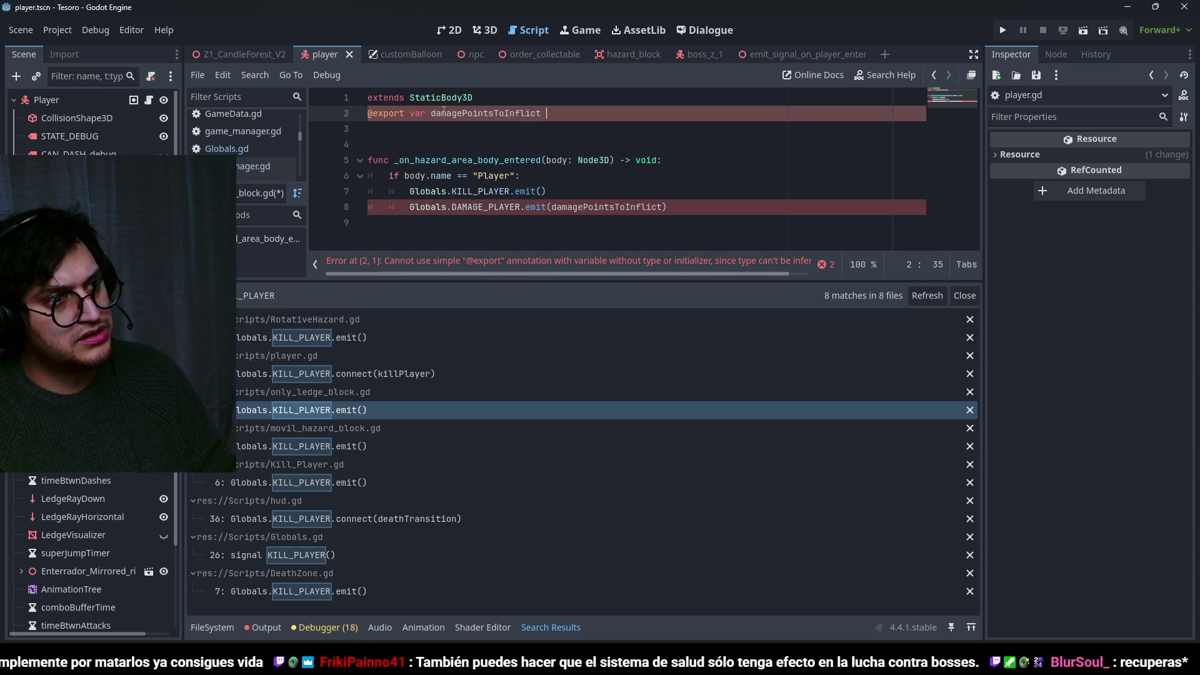
pyautogui.write('nt')
pyautogui.click(488, 113)
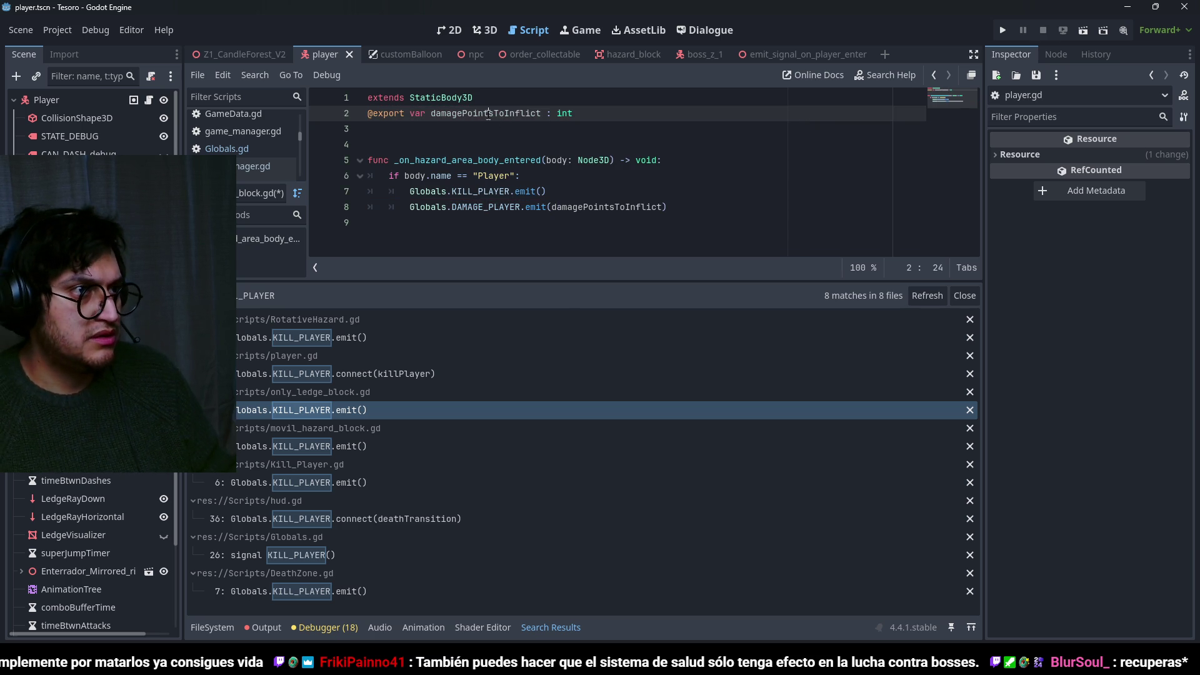
pyautogui.write(' = 1')
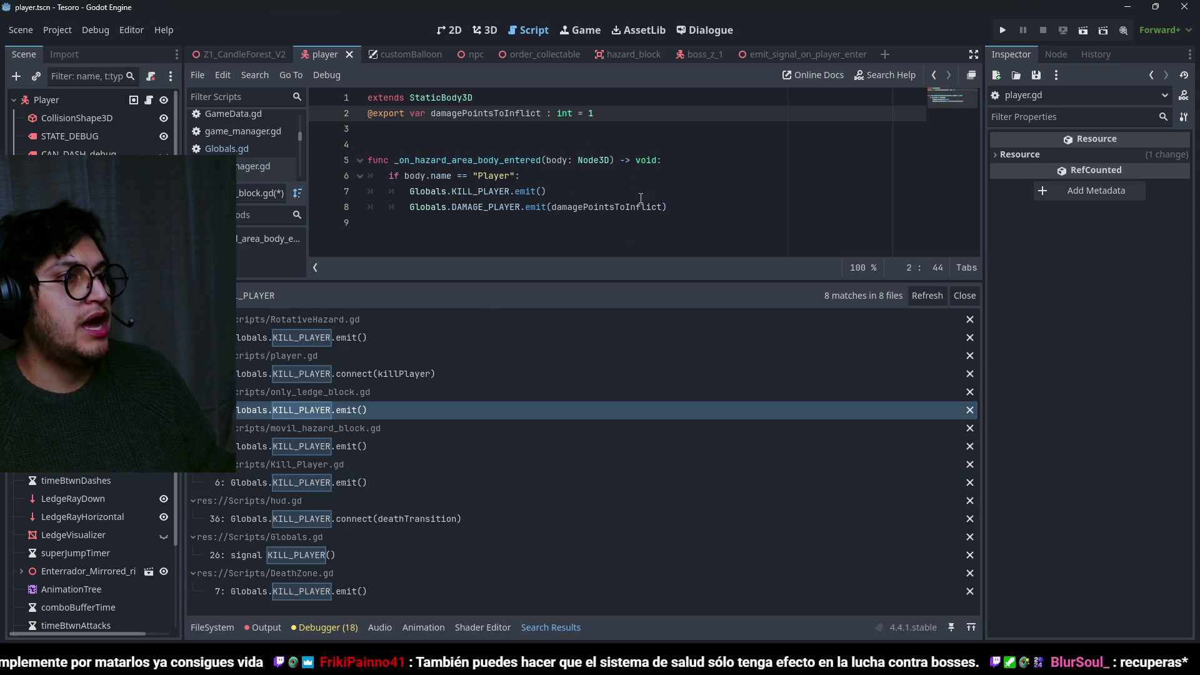
# Paste the DAMAGE_PLAYER emit below movil_hazard_block.gd's KILL_PLAYER emit.
pyautogui.click(362, 449)
pyautogui.click(572, 201)
pyautogui.press('Return')
pyautogui.write('Globals.DAMAGE_PLAYER.emit(damagePointsToInflict)')
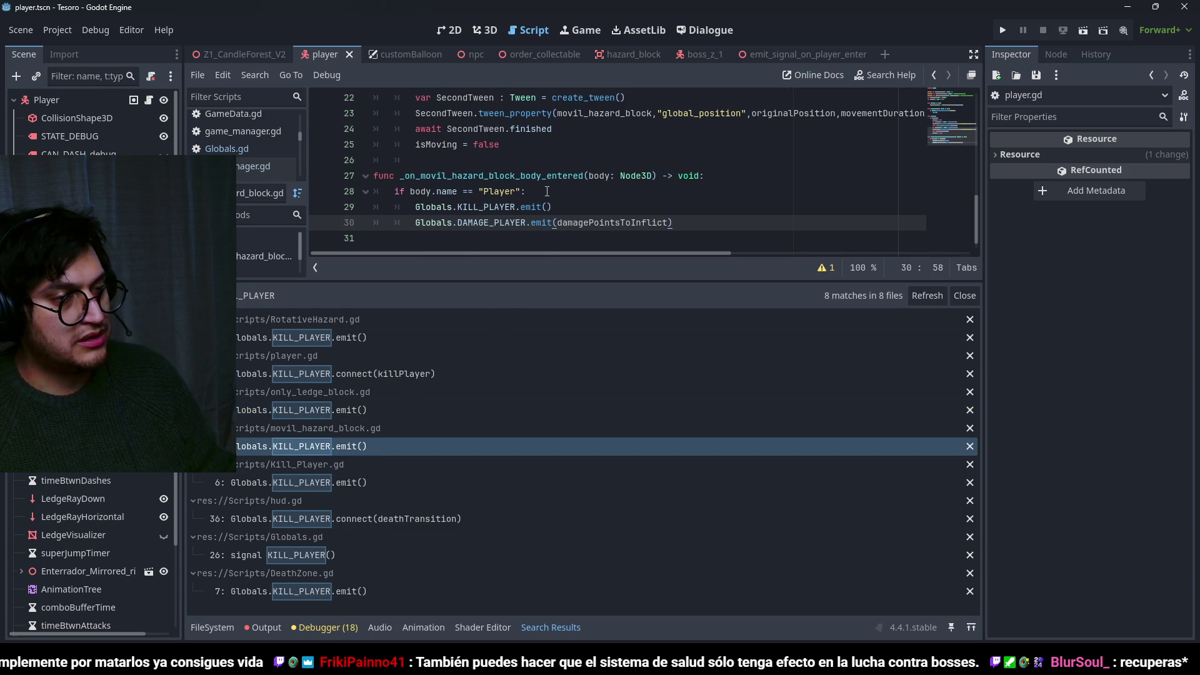
# Export damagePointsToInflict : int = 1 in movil_hazard_block.gd, then open Kill_Player.gd from the results.
pyautogui.scroll(3, 572, 199)
pyautogui.scroll(-3, 572, 199)
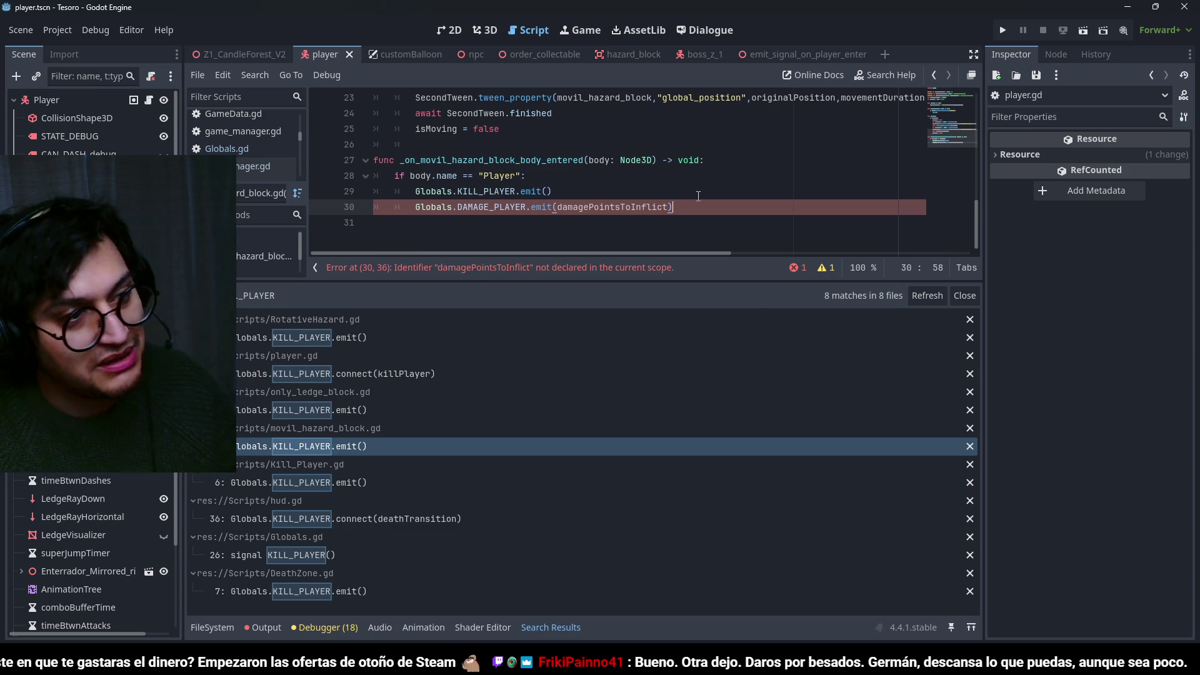
pyautogui.scroll(6, 567, 191)
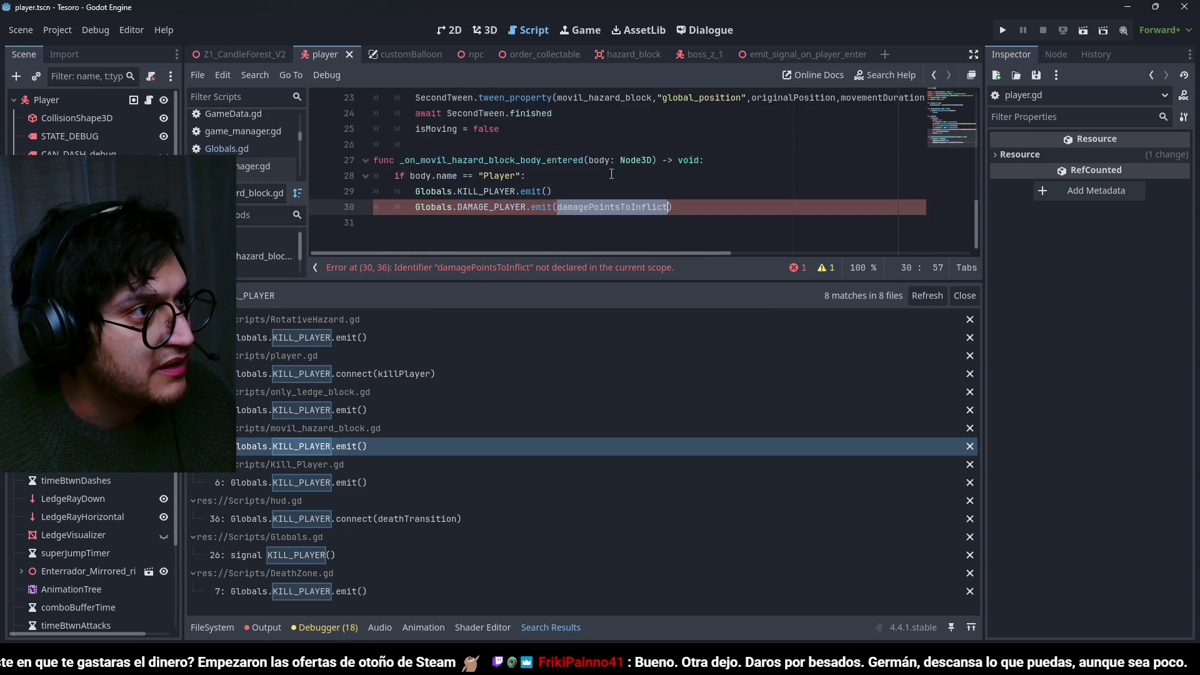
pyautogui.scroll(2, 562, 187)
pyautogui.click(481, 117)
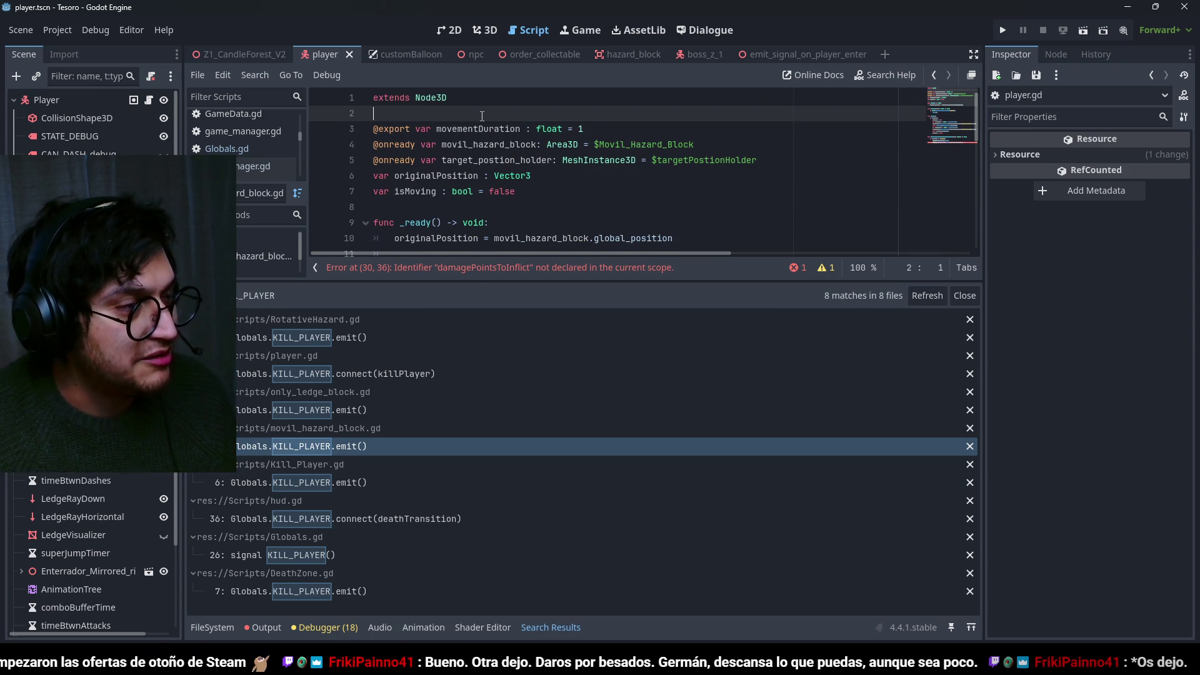
pyautogui.press('Return')
pyautogui.write('@export var damagePoints')
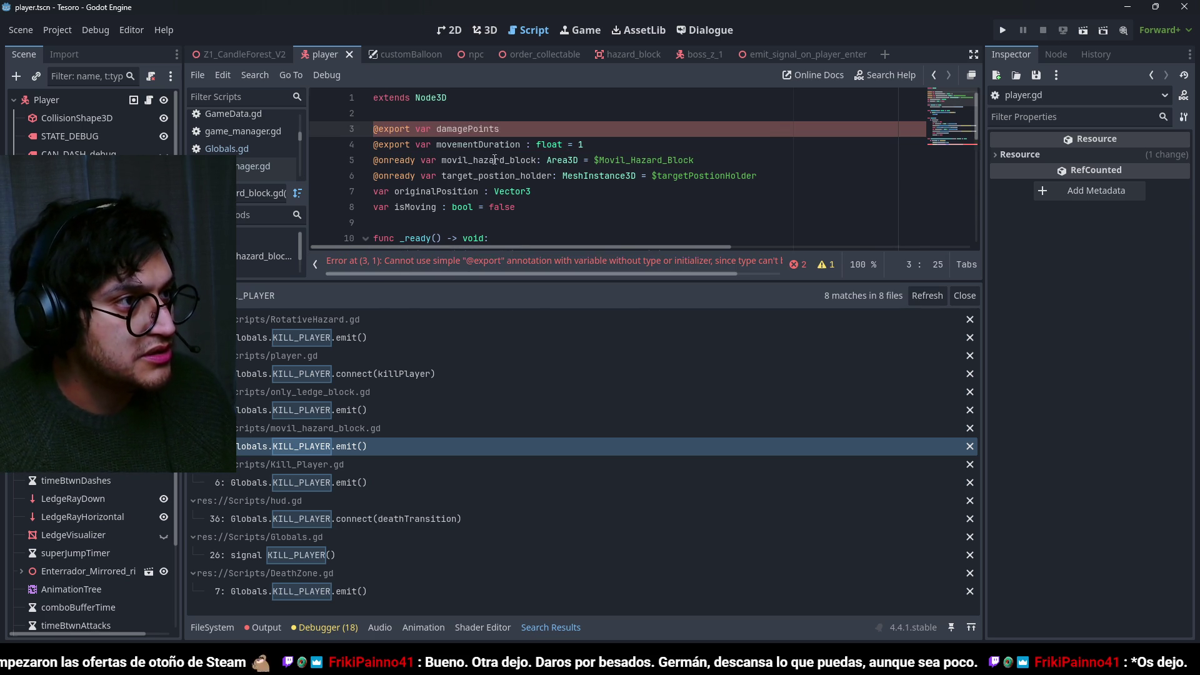
pyautogui.scroll(-5, 625, 188)
pyautogui.scroll(5, 643, 205)
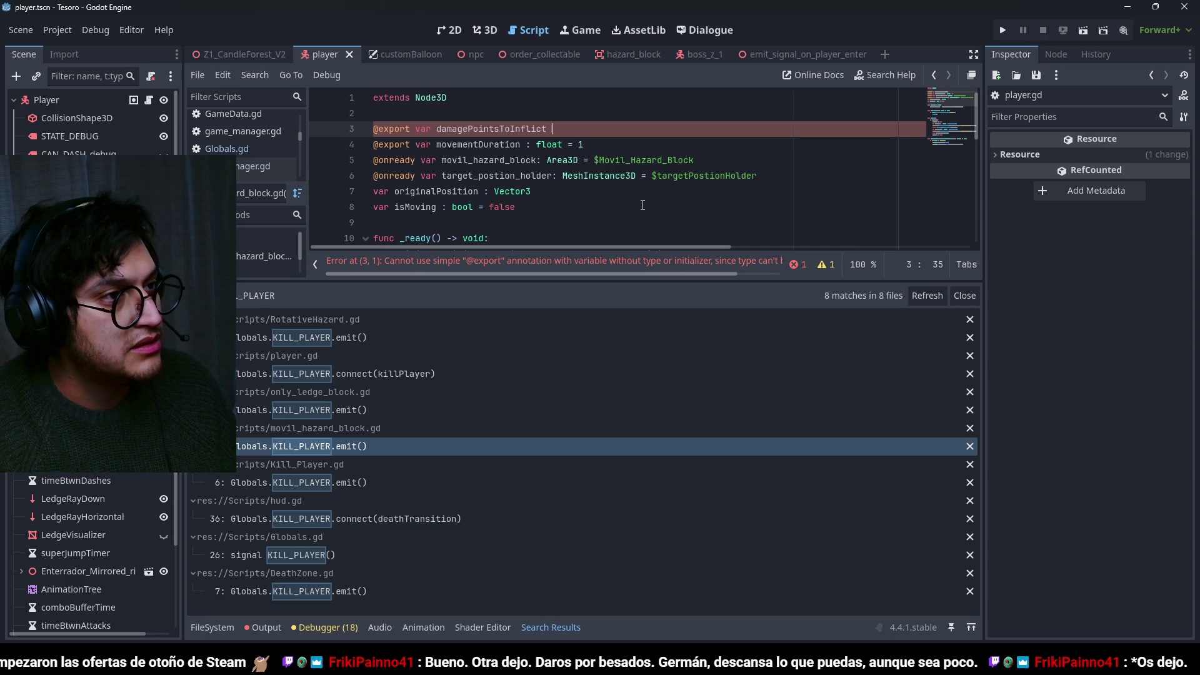
pyautogui.write(': int = 1')
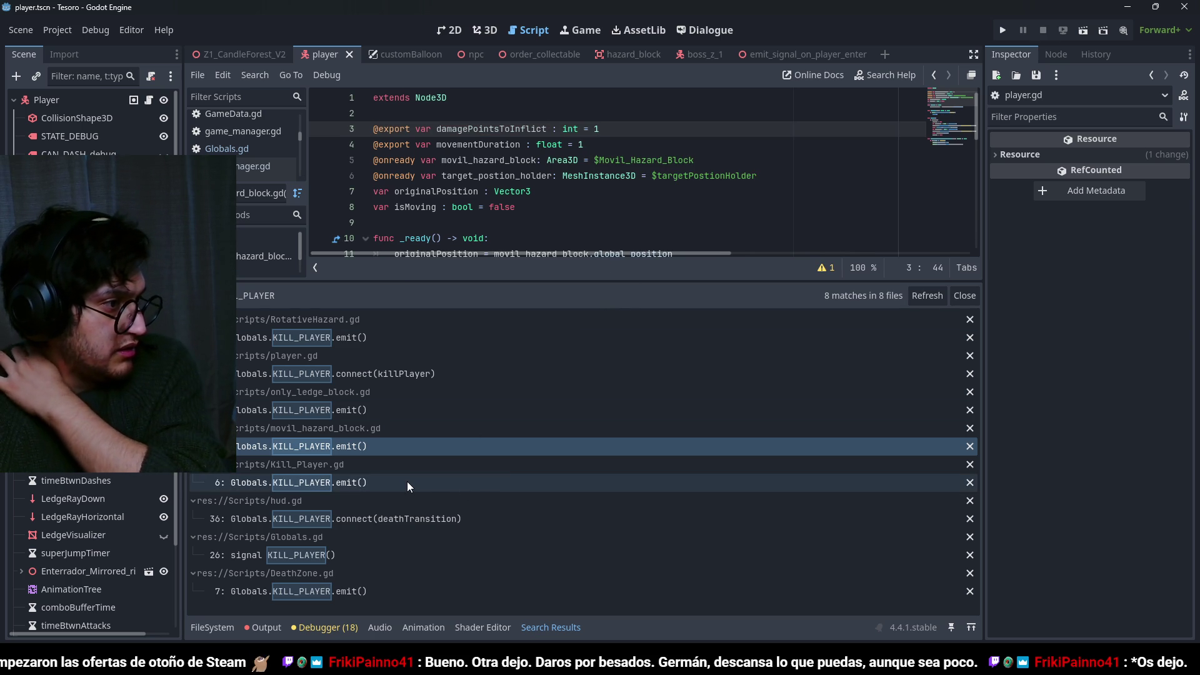
pyautogui.click(370, 480)
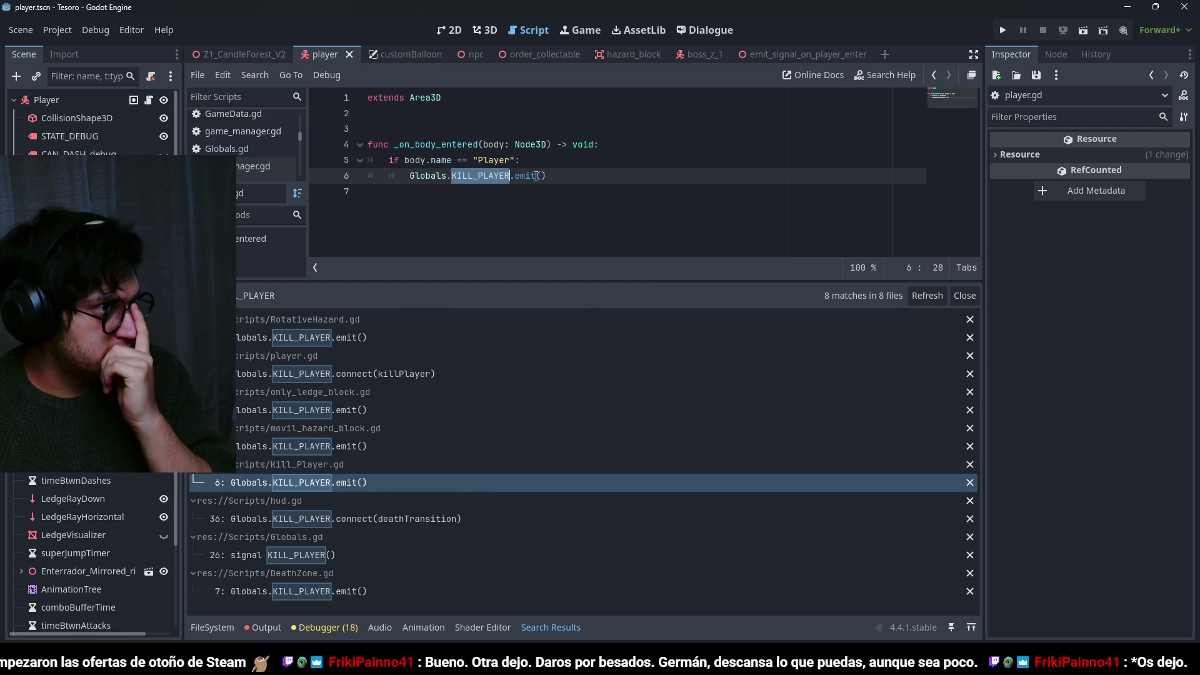
# In Kill_Player.gd export damagePointsToInflict : int = 1, add the DAMAGE_PLAYER emit, and save.
pyautogui.click(478, 116)
pyautogui.press('Return')
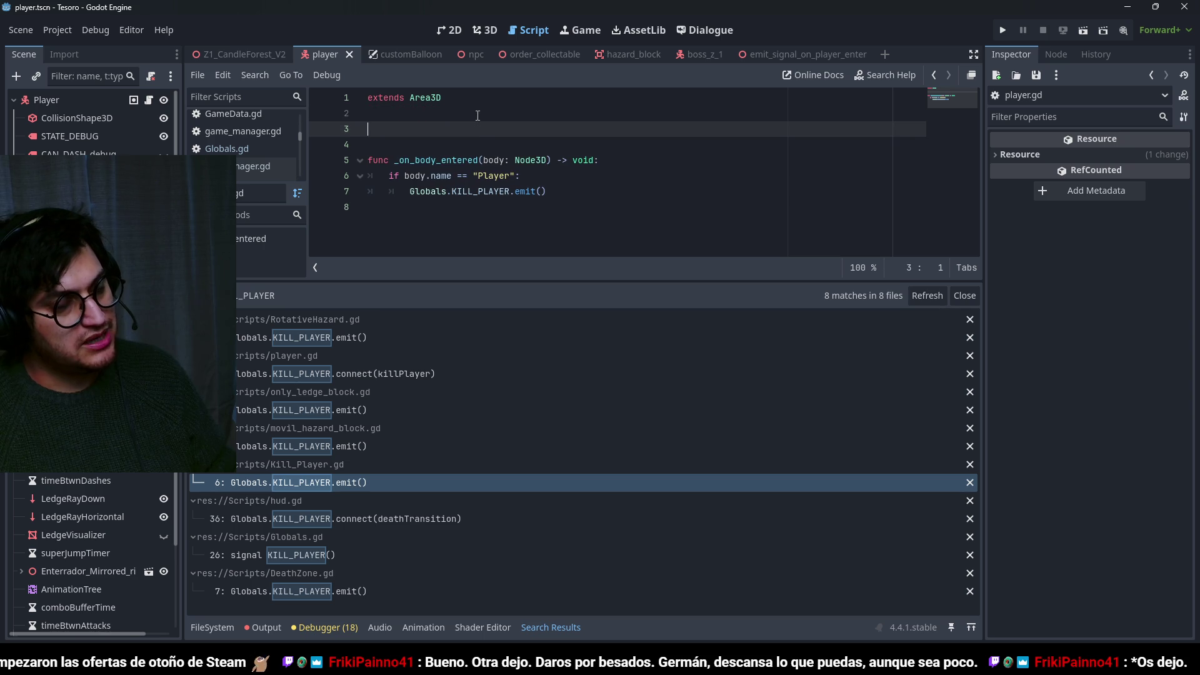
pyautogui.write('@export var damagePointsToInflict : int =')
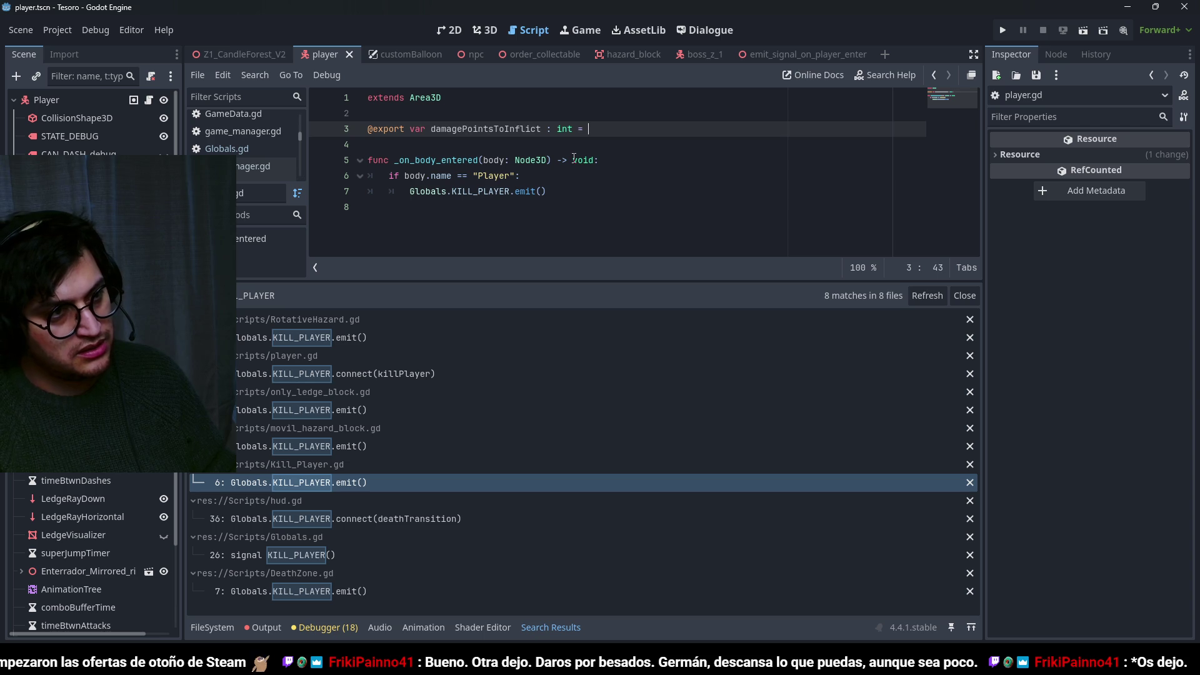
pyautogui.click(594, 198)
pyautogui.press('Return')
pyautogui.write('Globals.DAMAGE_PLAYER.emit(damagePointsToInflict)')
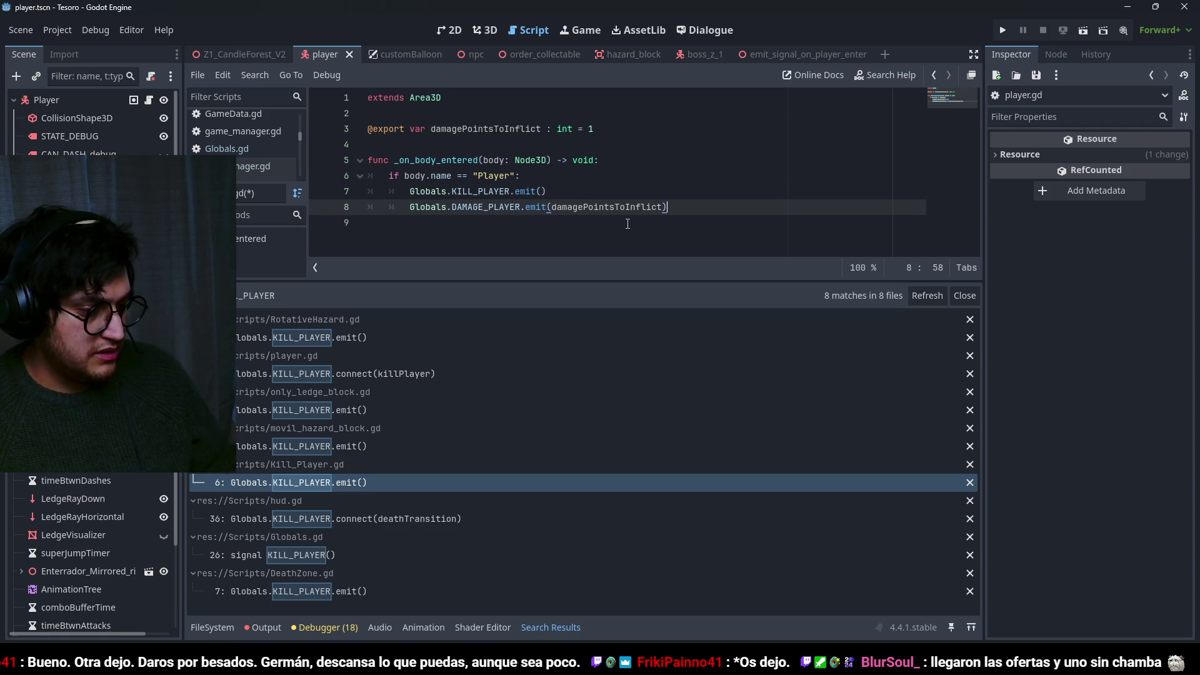
pyautogui.hotkey('ctrl', 's')
pyautogui.click(403, 532)
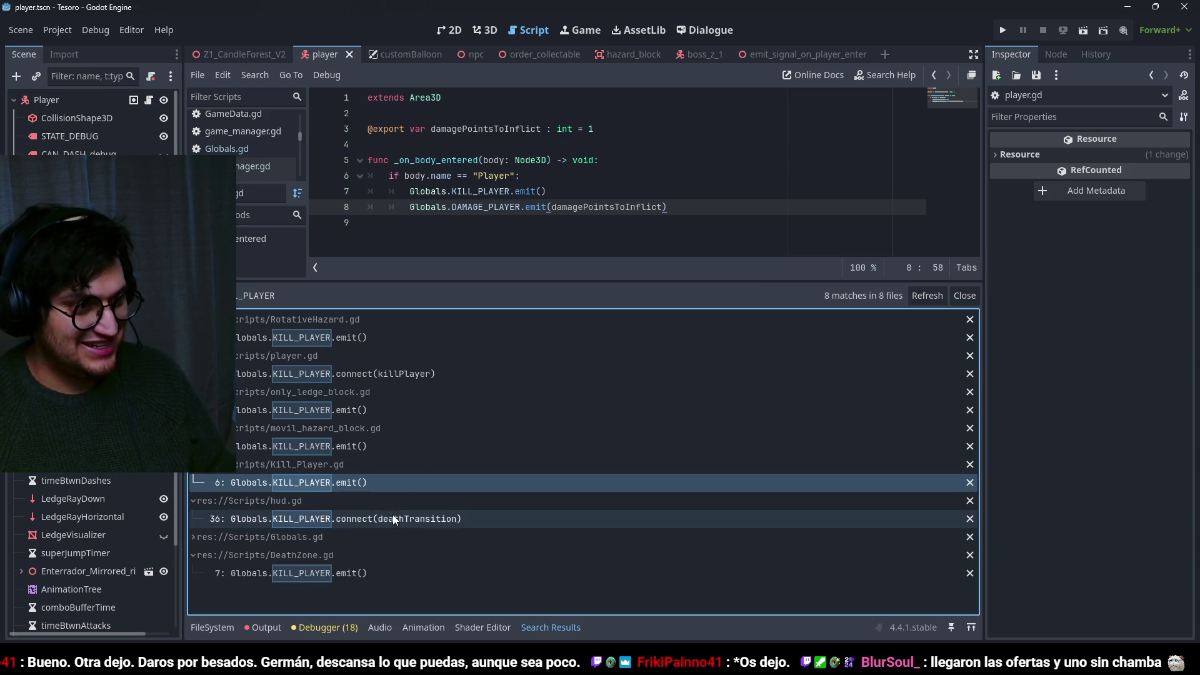
# Inspect hud.gd's KILL_PLAYER connection to deathTransition, then open DeathZone.gd at its kill emit.
pyautogui.click(293, 536)
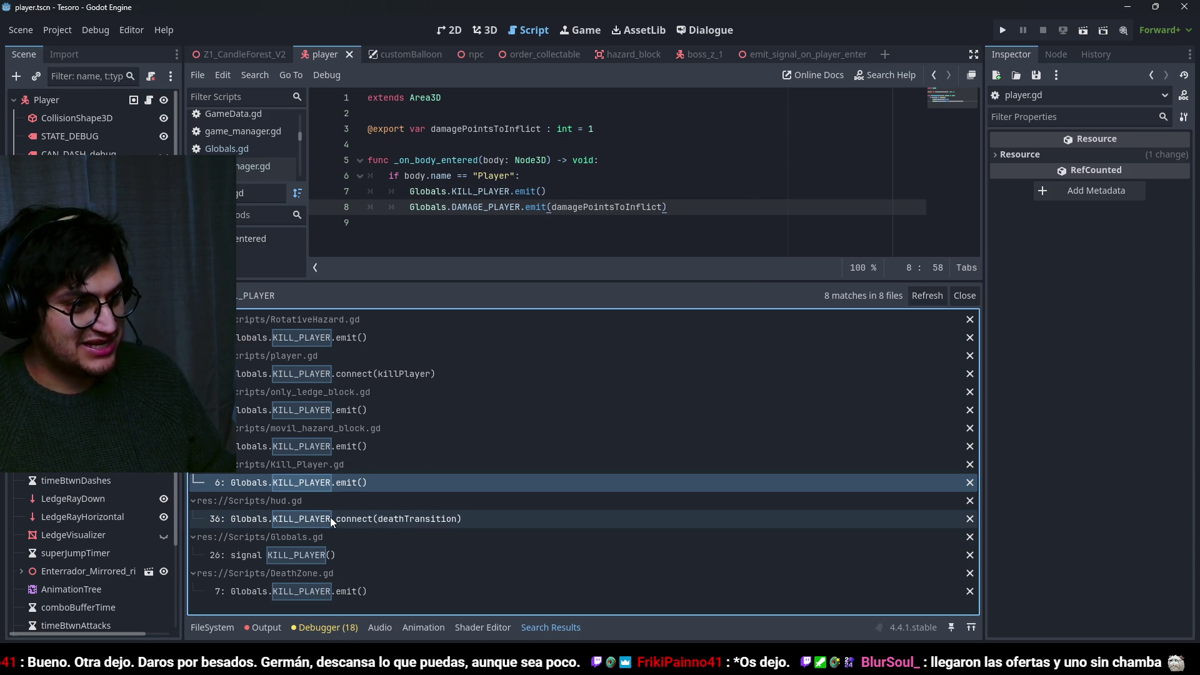
pyautogui.click(330, 519)
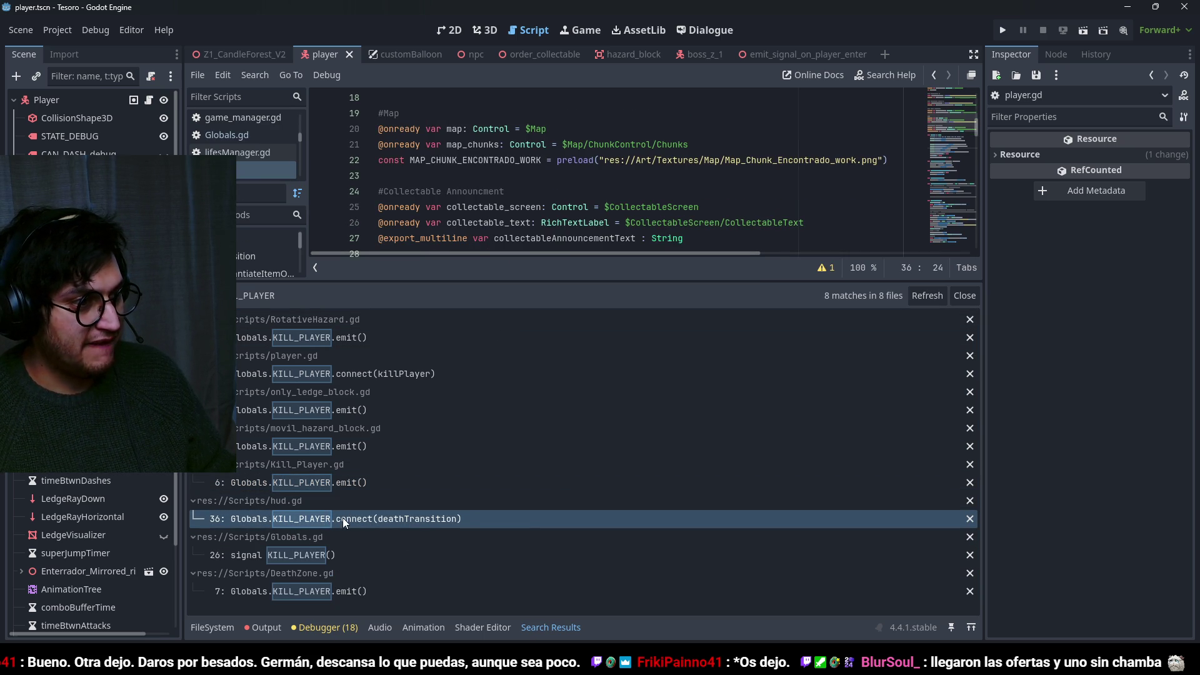
pyautogui.click(400, 519)
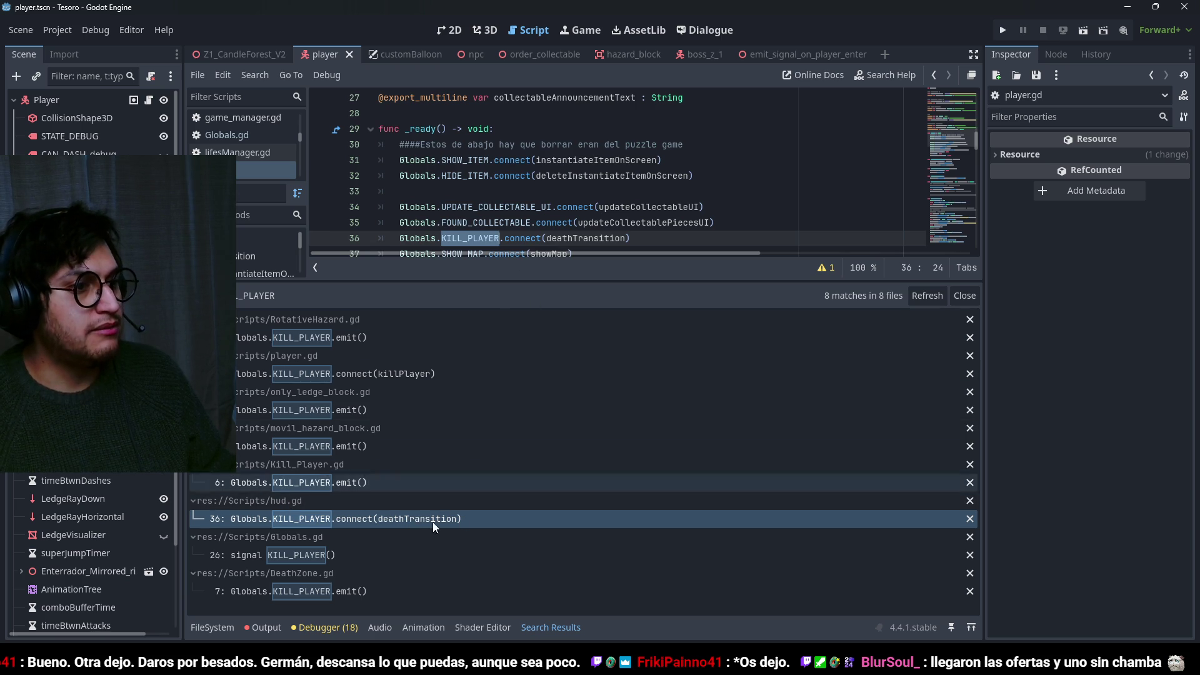
pyautogui.click(323, 557)
pyautogui.click(321, 592)
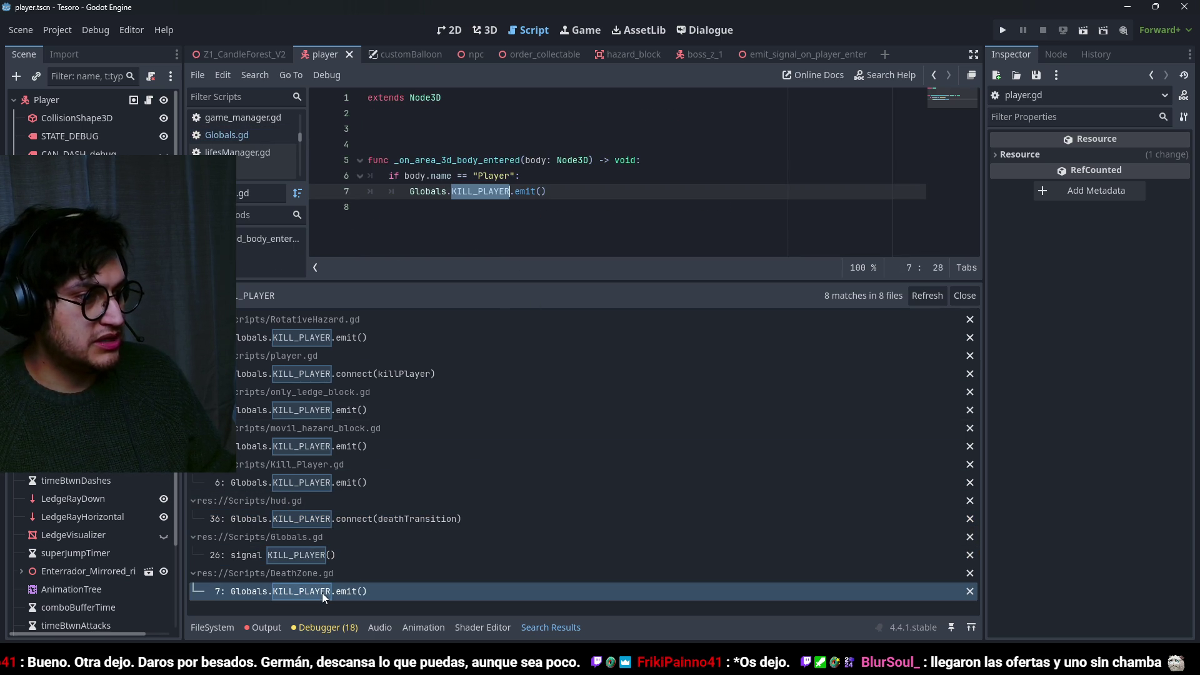
# In DeathZone.gd export damagePointsToInflict : int = 1, emit DAMAGE_PLAYER after KILL_PLAYER, and save.
pyautogui.click(445, 130)
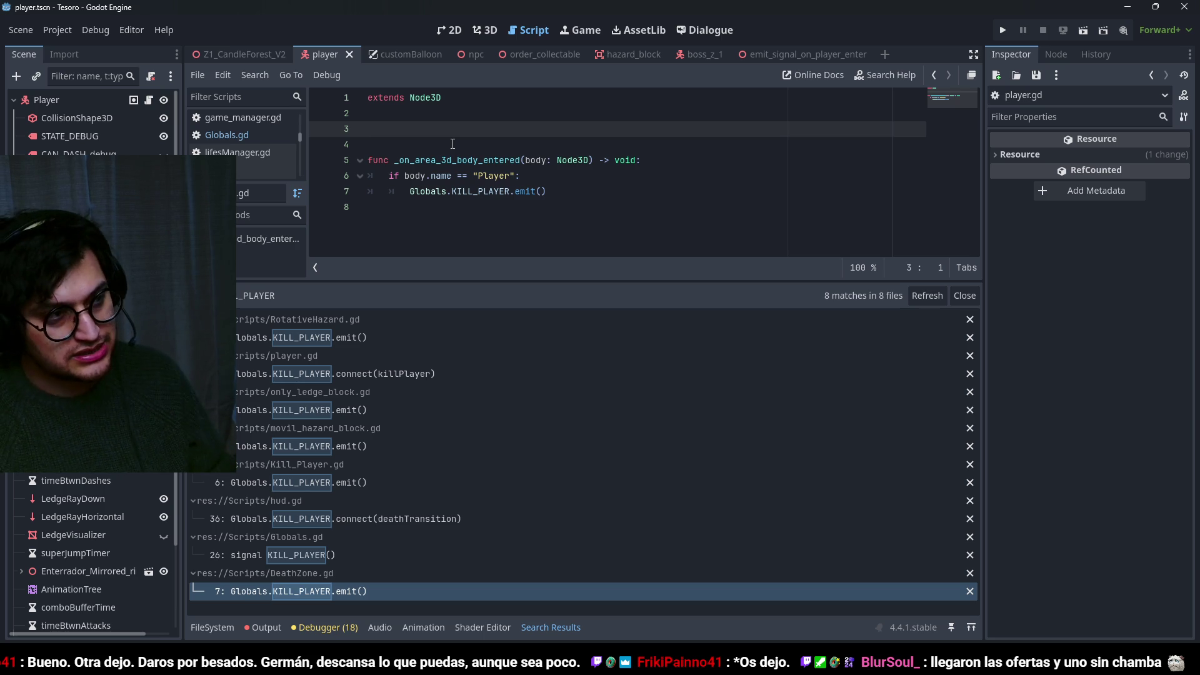
pyautogui.write('@expor')
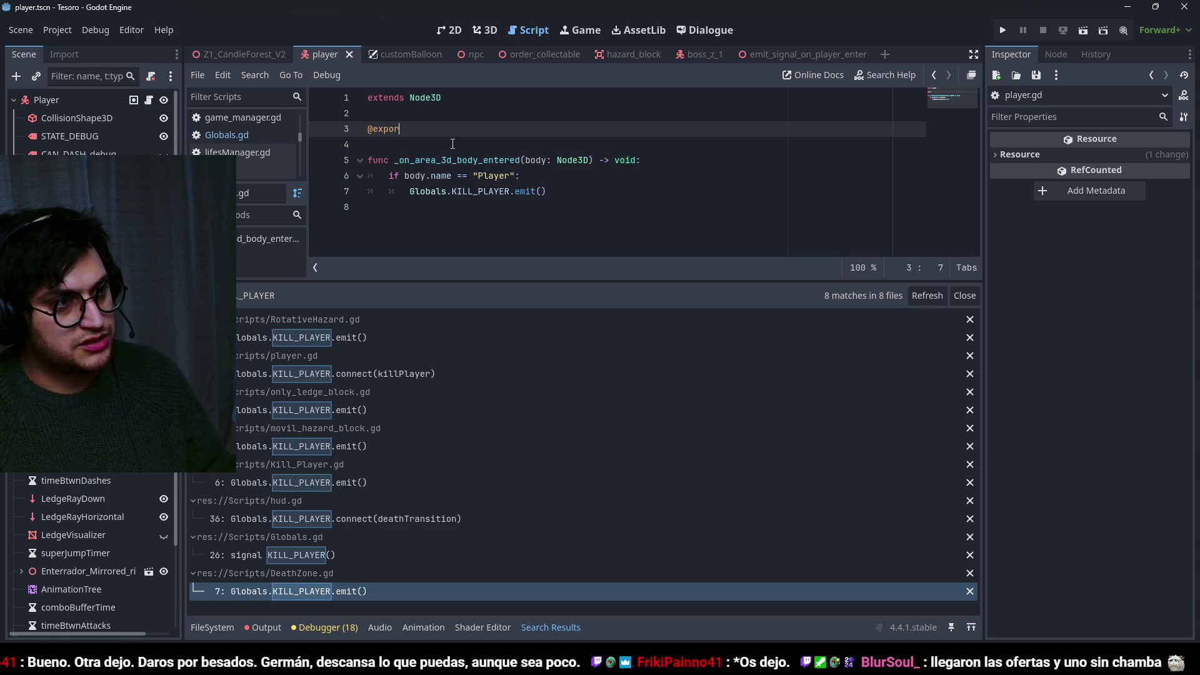
pyautogui.write('t var damagePointsToInflict : int')
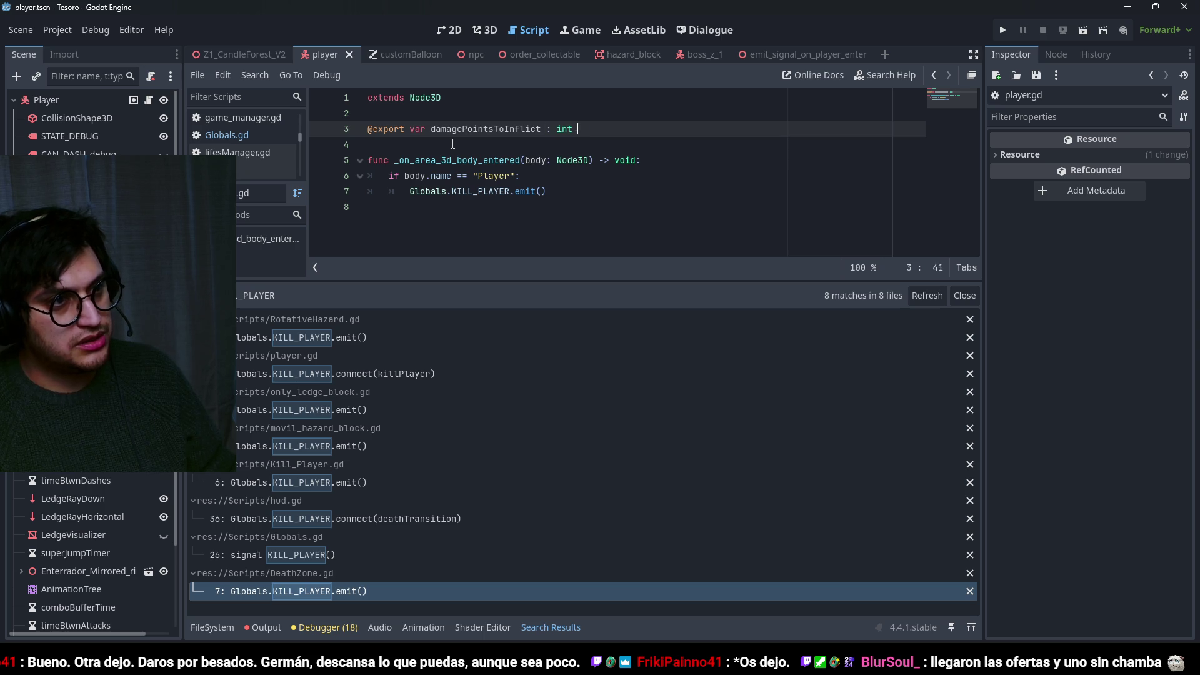
pyautogui.write('1')
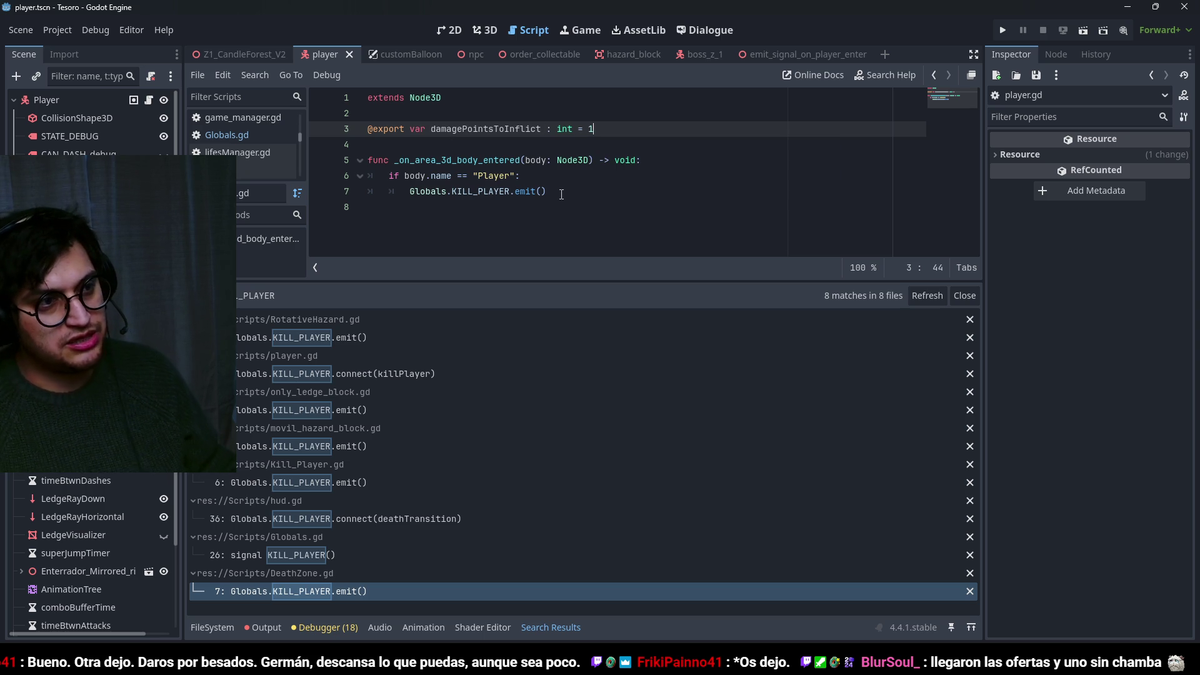
pyautogui.click(560, 196)
pyautogui.press('Return')
pyautogui.write('Globals.DAMAGE_PLAYER.emit(damagePointsToInflict)')
pyautogui.hotkey('ctrl', 's')
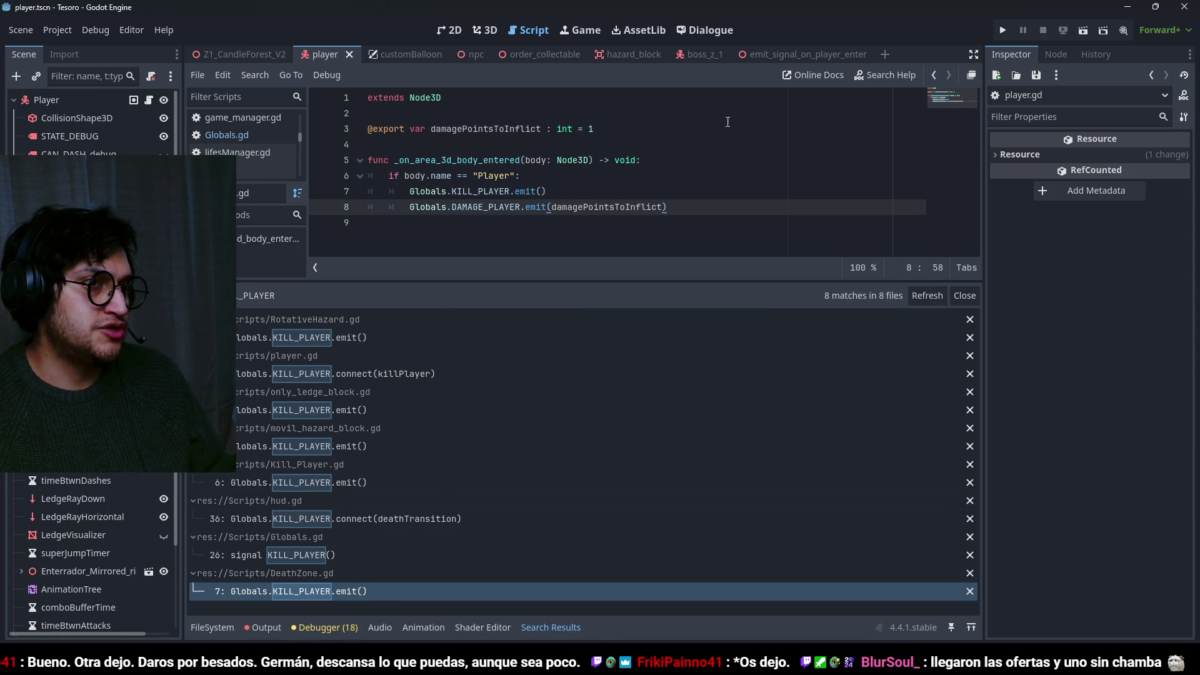
# Playtest, walking into hazards until the skull lives drop from five to one, then stop the game.
pyautogui.hotkey('ctrl', 's')
pyautogui.hotkey('ctrl', 's')
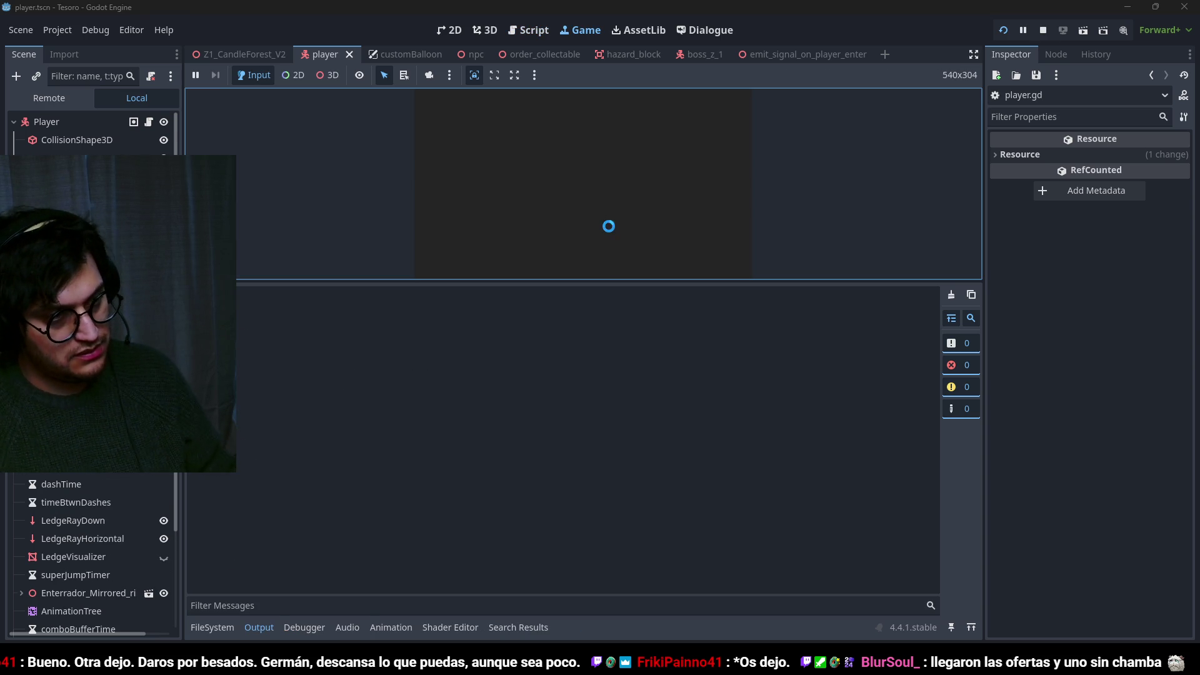
pyautogui.press('w')
pyautogui.press('w')
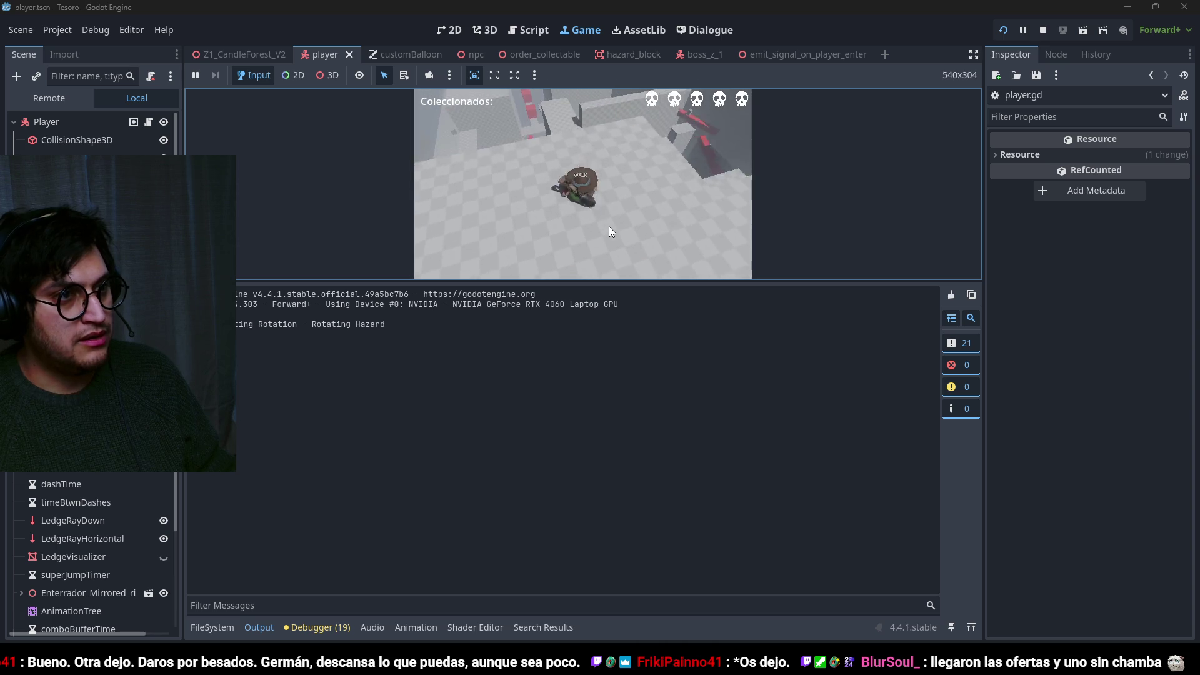
pyautogui.press('w')
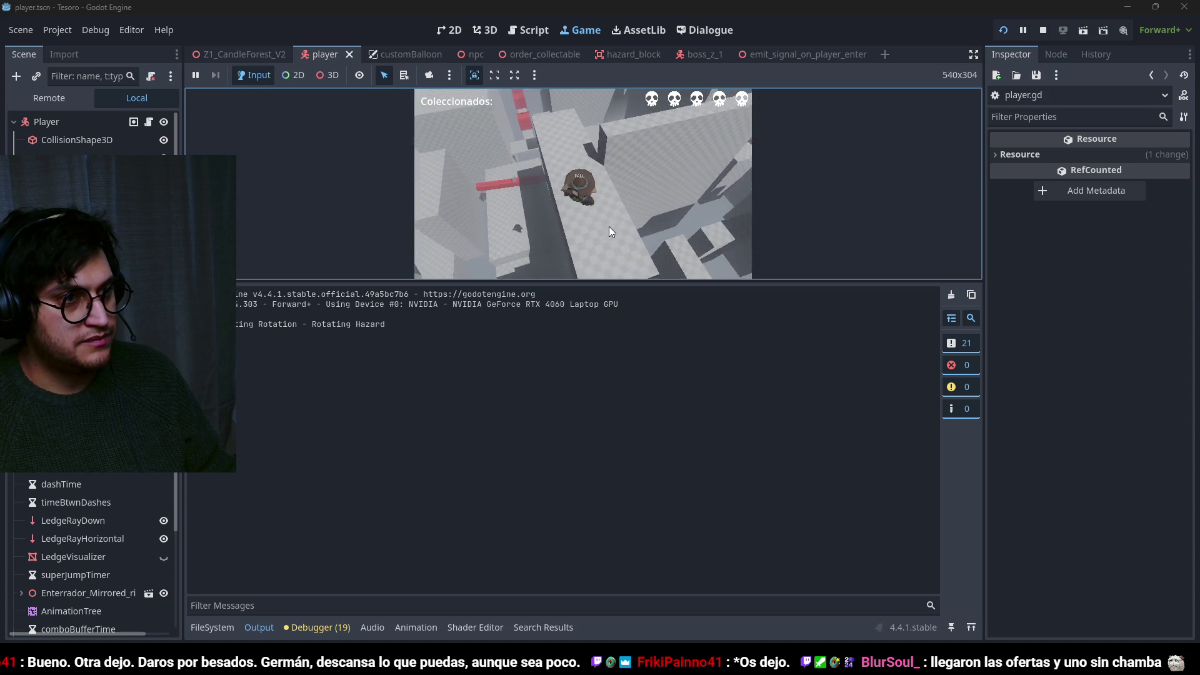
pyautogui.press('w')
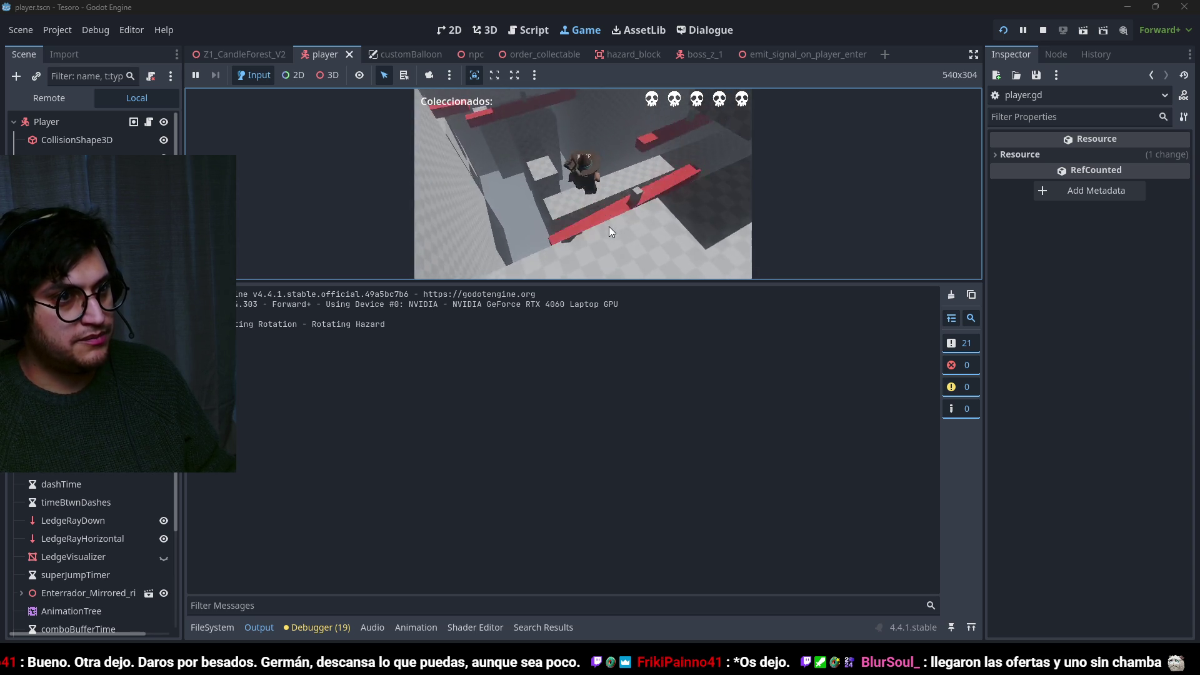
pyautogui.press('w')
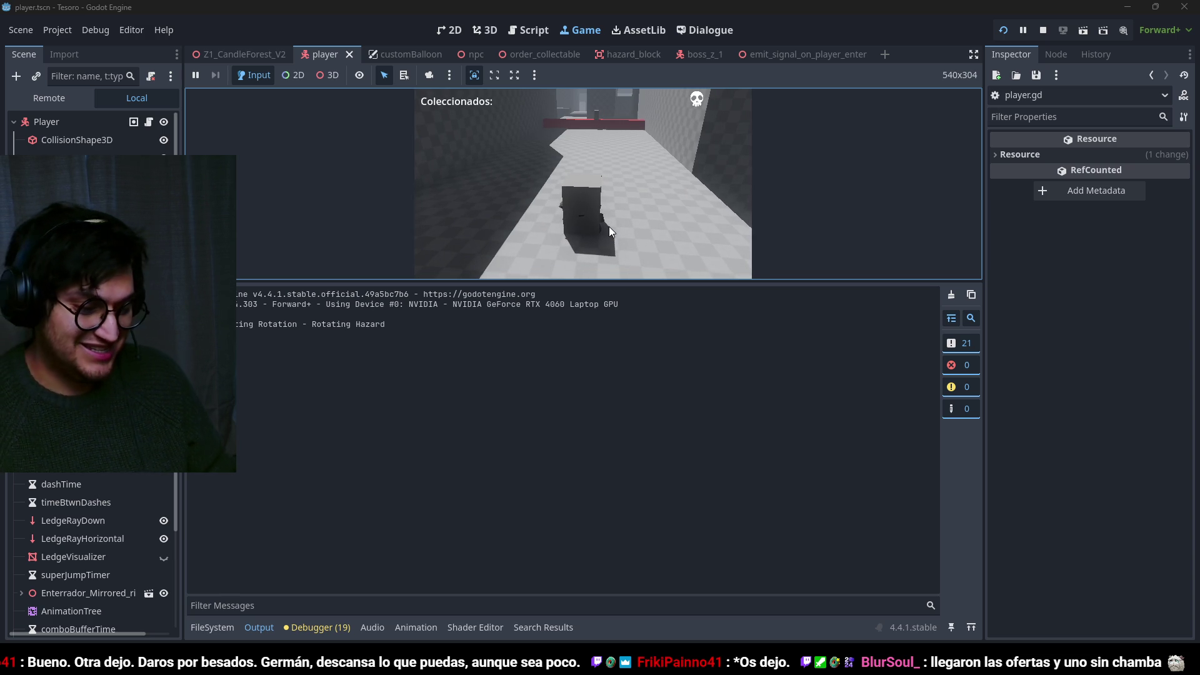
pyautogui.press('F8')
pyautogui.hotkey('ctrl', 's')
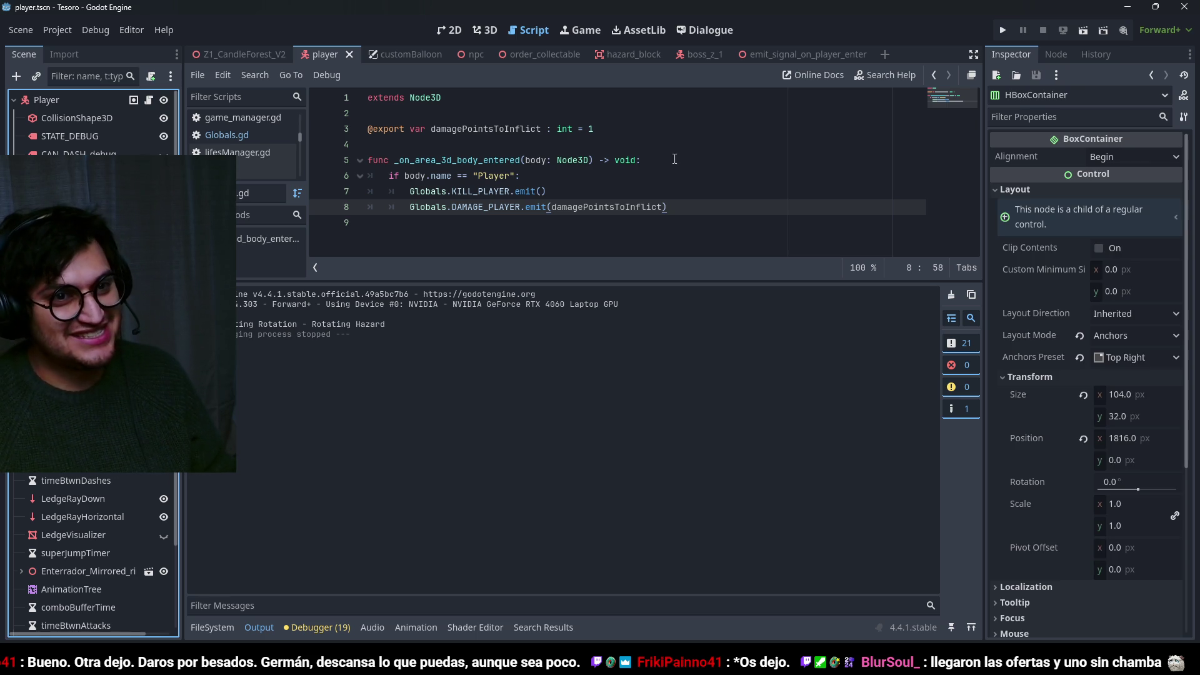
# Set the lives HBoxContainer Alignment to End and start a test run.
pyautogui.click(1167, 161)
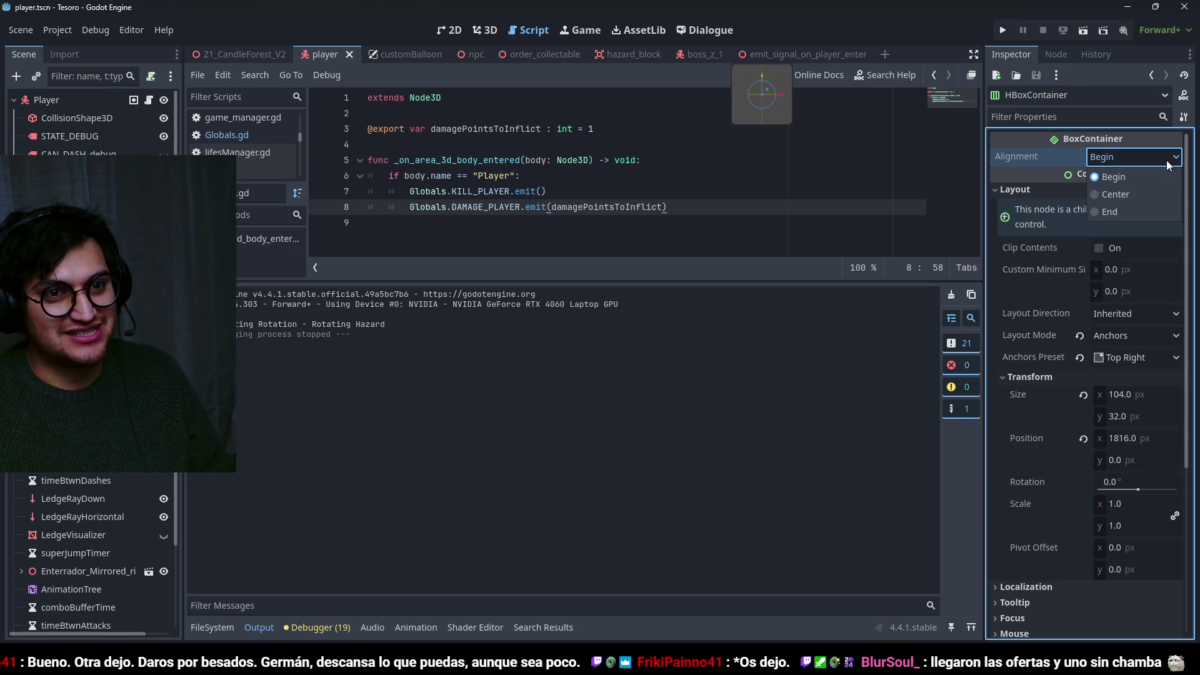
pyautogui.click(1139, 210)
pyautogui.hotkey('ctrl', 's')
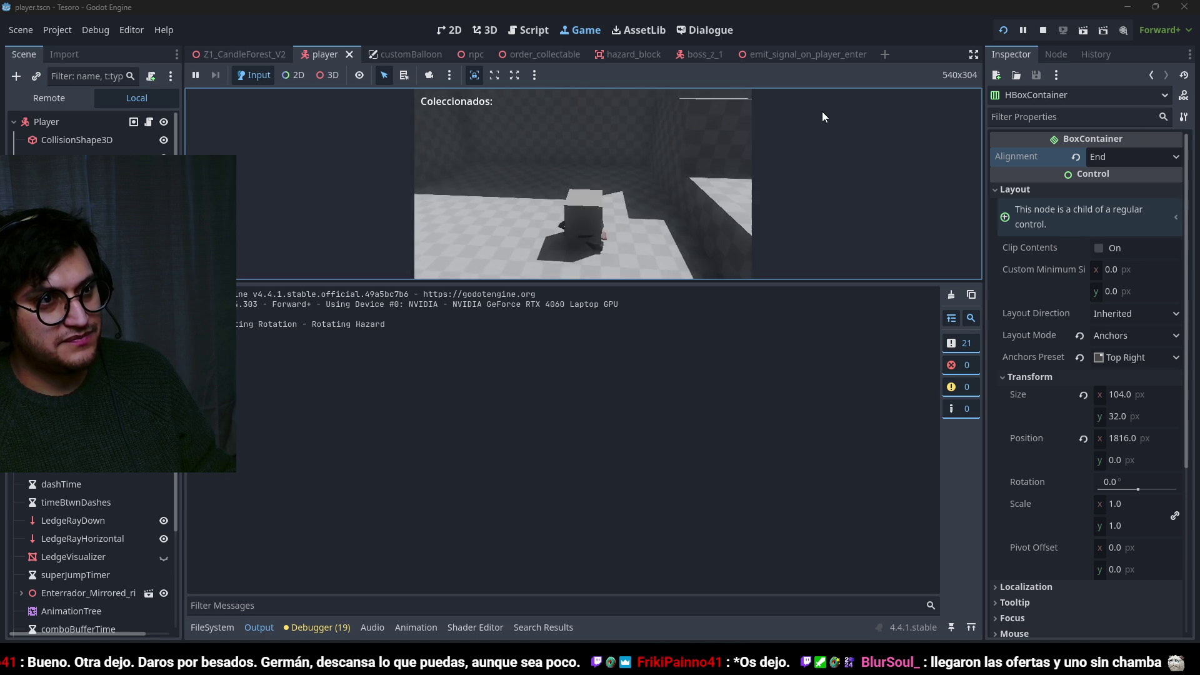
# Stop the test run, save, and switch back to lifesManager.gd.
pyautogui.press('F8')
pyautogui.hotkey('ctrl', 's')
pyautogui.hotkey('alt', 'Left')
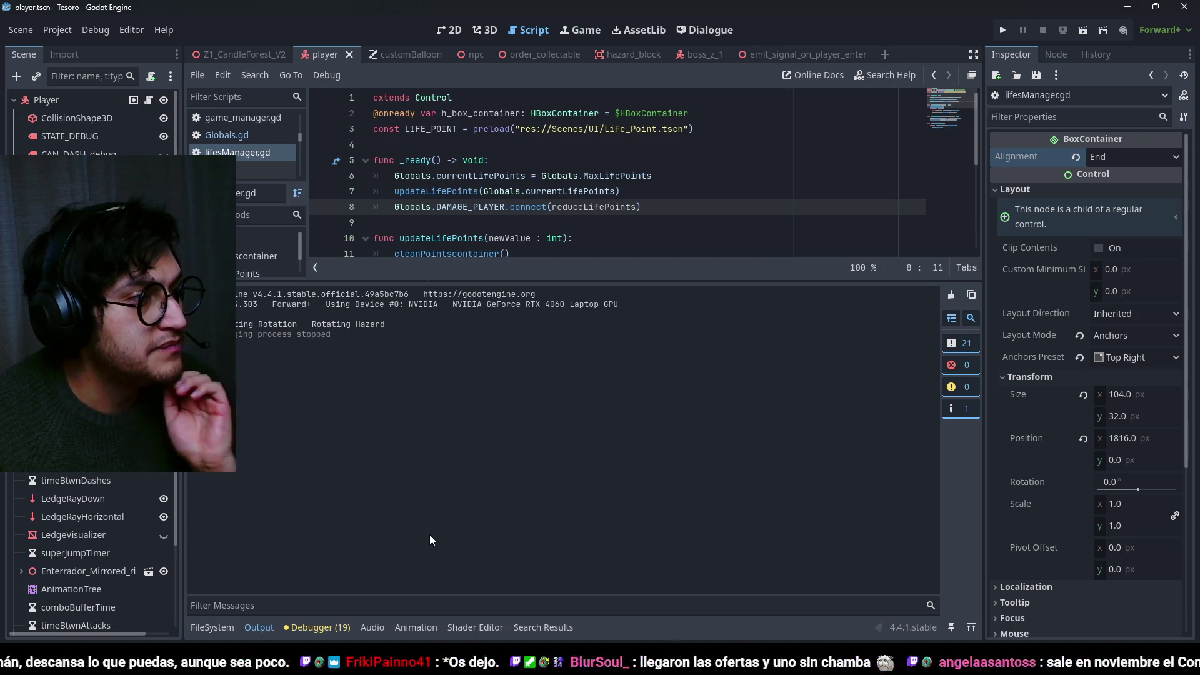
# Hide the output log and look over the lifesManager.gd script.
pyautogui.click(259, 628)
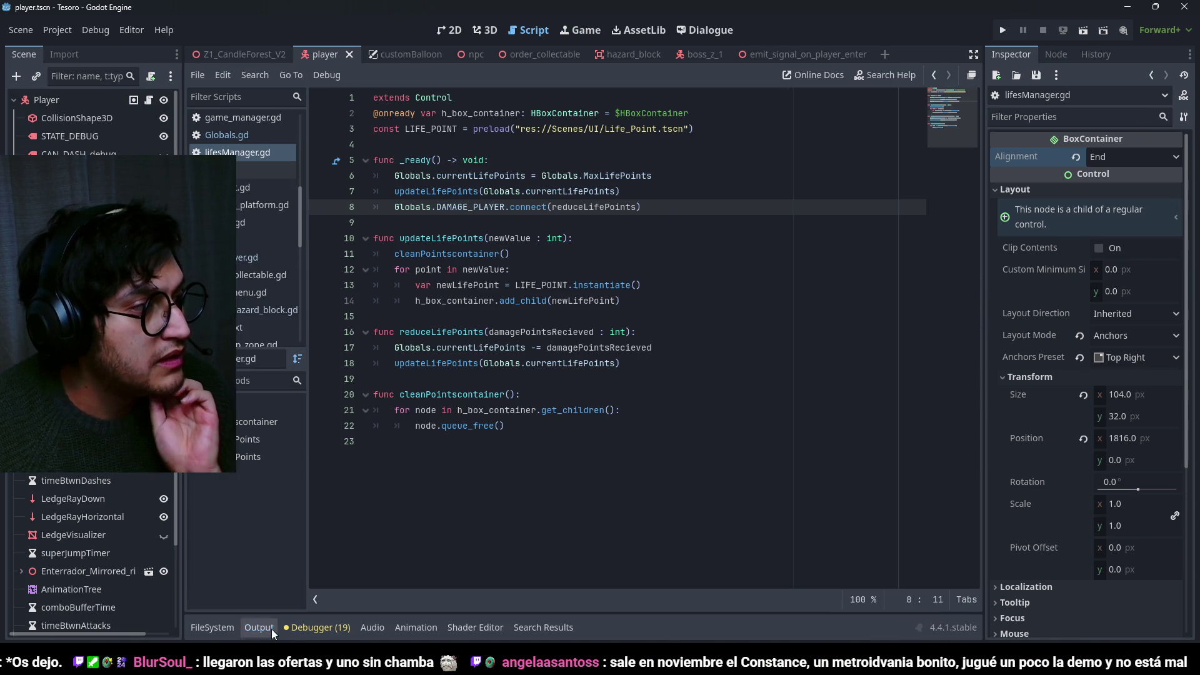
pyautogui.click(631, 191)
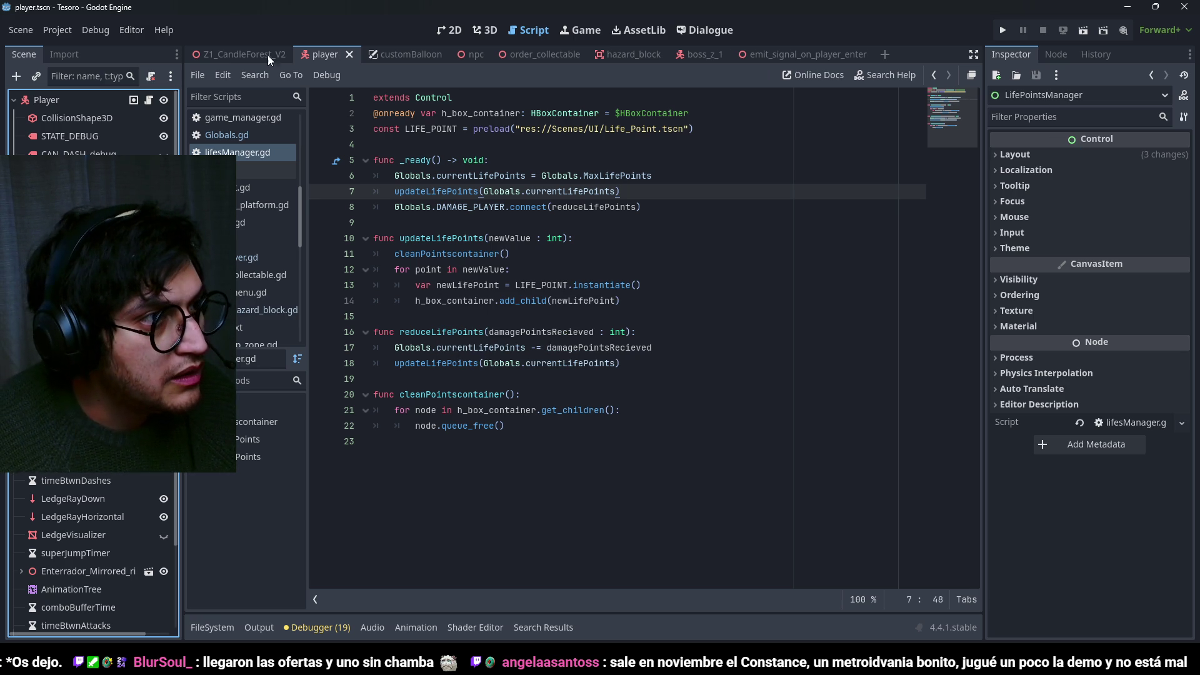
pyautogui.click(616, 218)
pyautogui.click(532, 191)
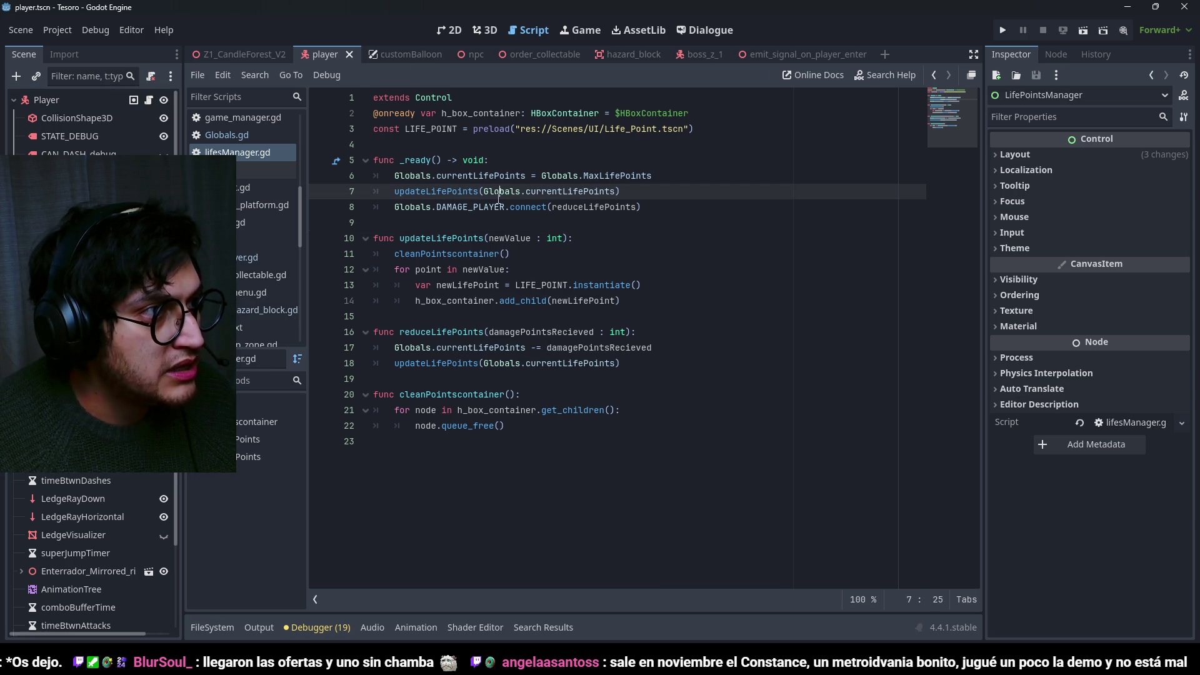
pyautogui.click(500, 347)
pyautogui.click(499, 175)
pyautogui.click(494, 285)
pyautogui.click(488, 316)
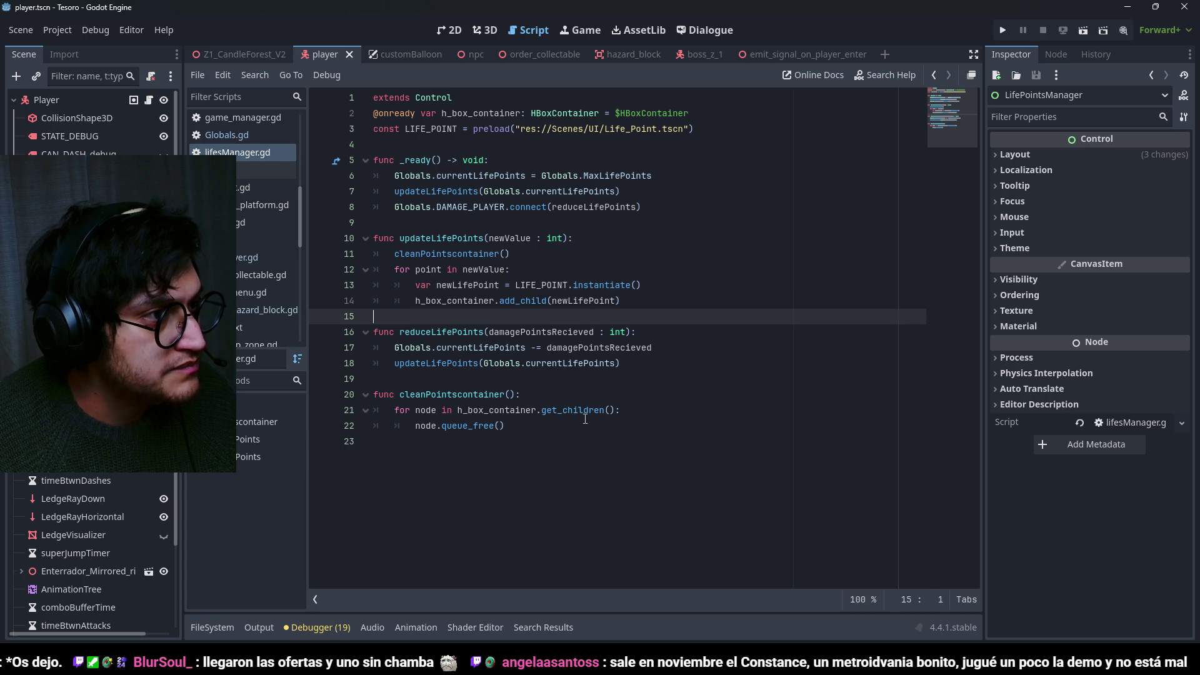
pyautogui.click(519, 426)
pyautogui.click(464, 223)
# Wrap reduceLifePoints' damage lines in an if Globals.currentLifePoints != 0: check.
pyautogui.doubleClick(444, 332)
pyautogui.click(635, 332)
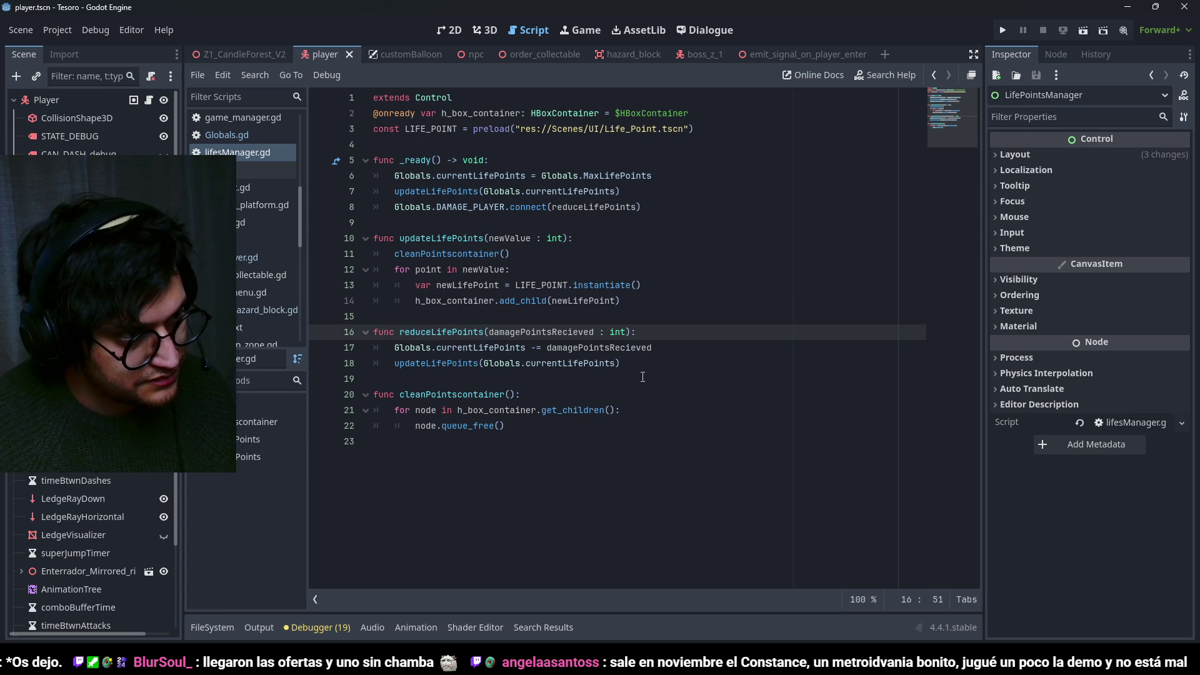
pyautogui.press('Return')
pyautogui.write('if curren')
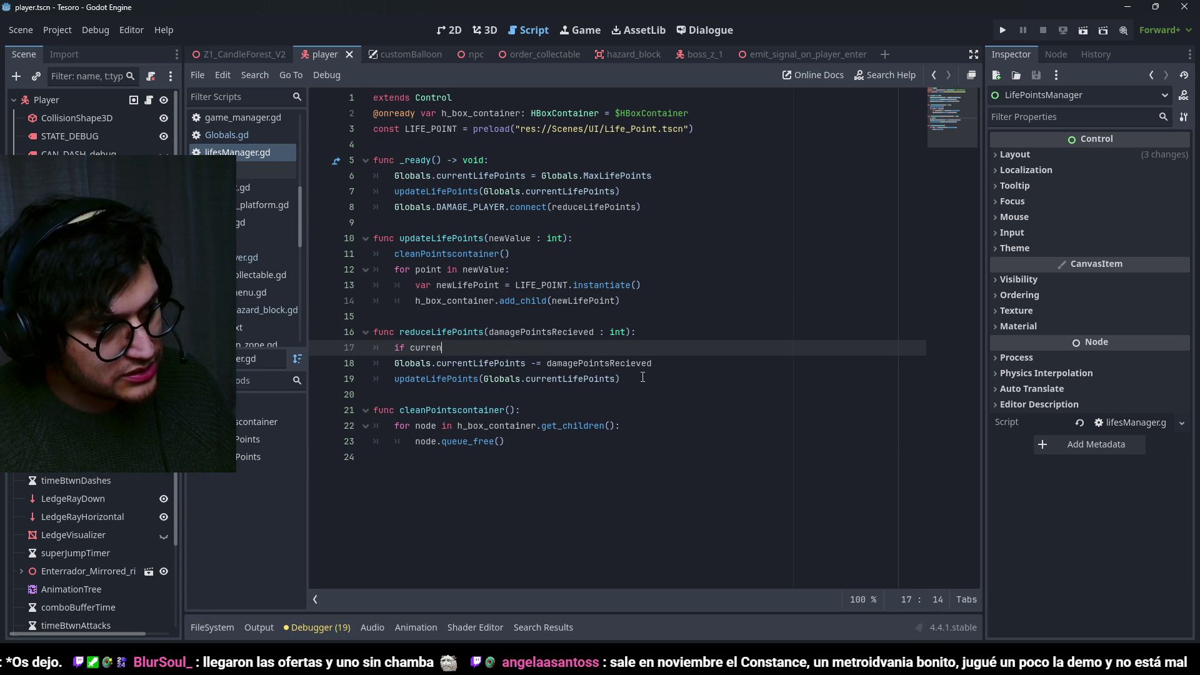
pyautogui.press('BackSpace')
pyautogui.press('BackSpace')
pyautogui.press('BackSpace')
pyautogui.write('Globals.current')
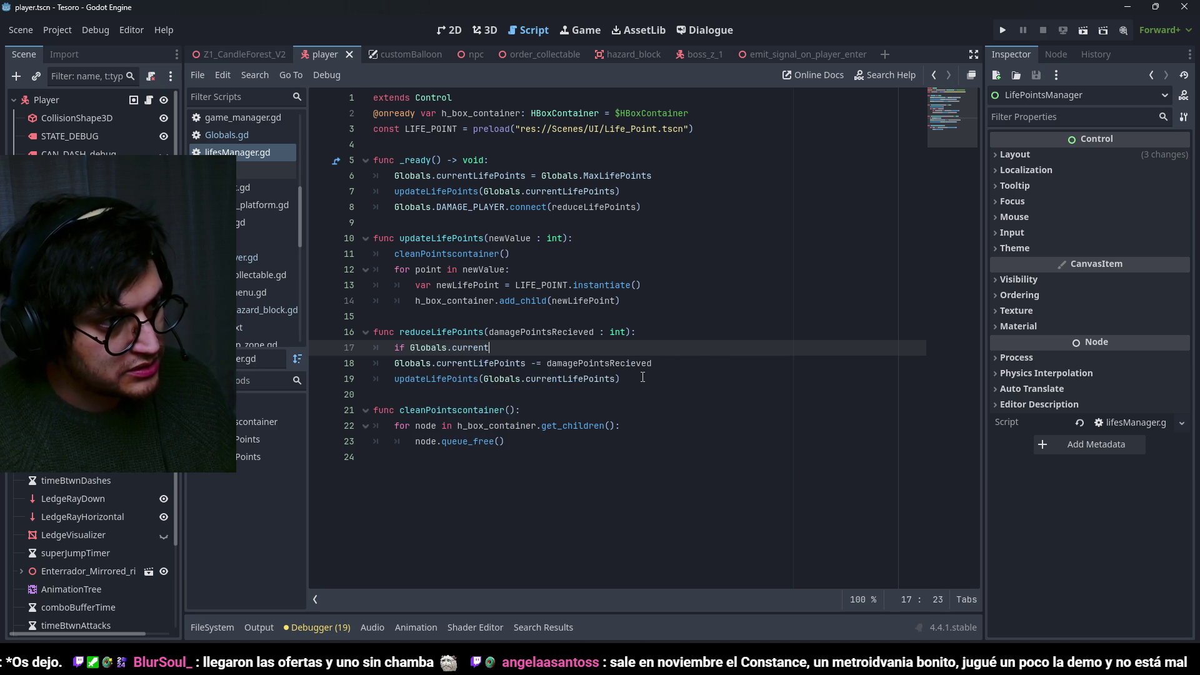
pyautogui.press('Return')
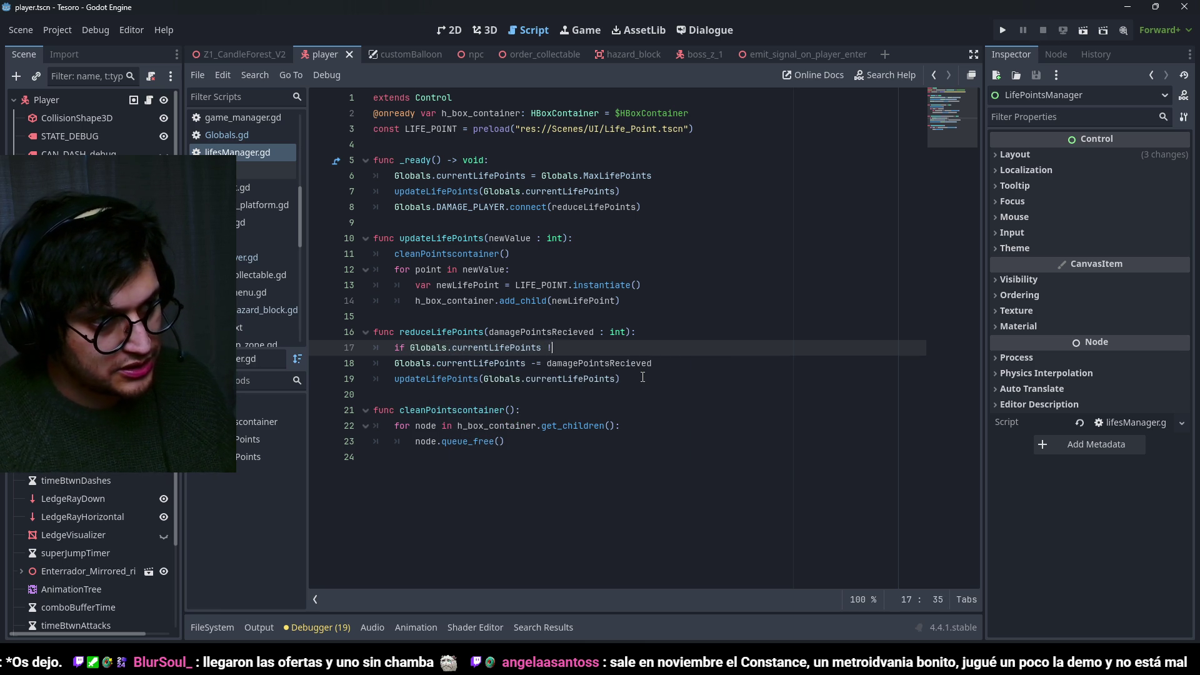
pyautogui.write(':')
pyautogui.press('Return')
pyautogui.press('BackSpace')
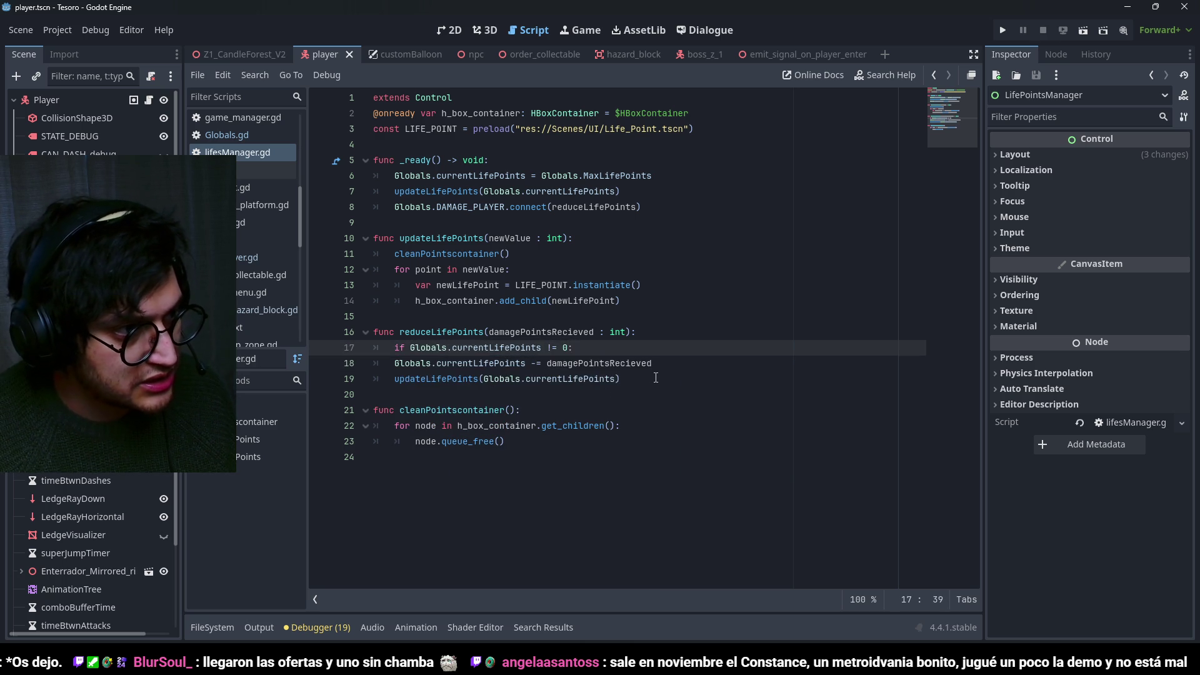
pyautogui.moveTo(656, 378); pyautogui.dragTo(371, 357)
pyautogui.hotkey('shift', 'Down')
pyautogui.press('Tab')
# Add an else: branch that prints "GAME OVER" and save the script.
pyautogui.click(672, 386)
pyautogui.press('Return')
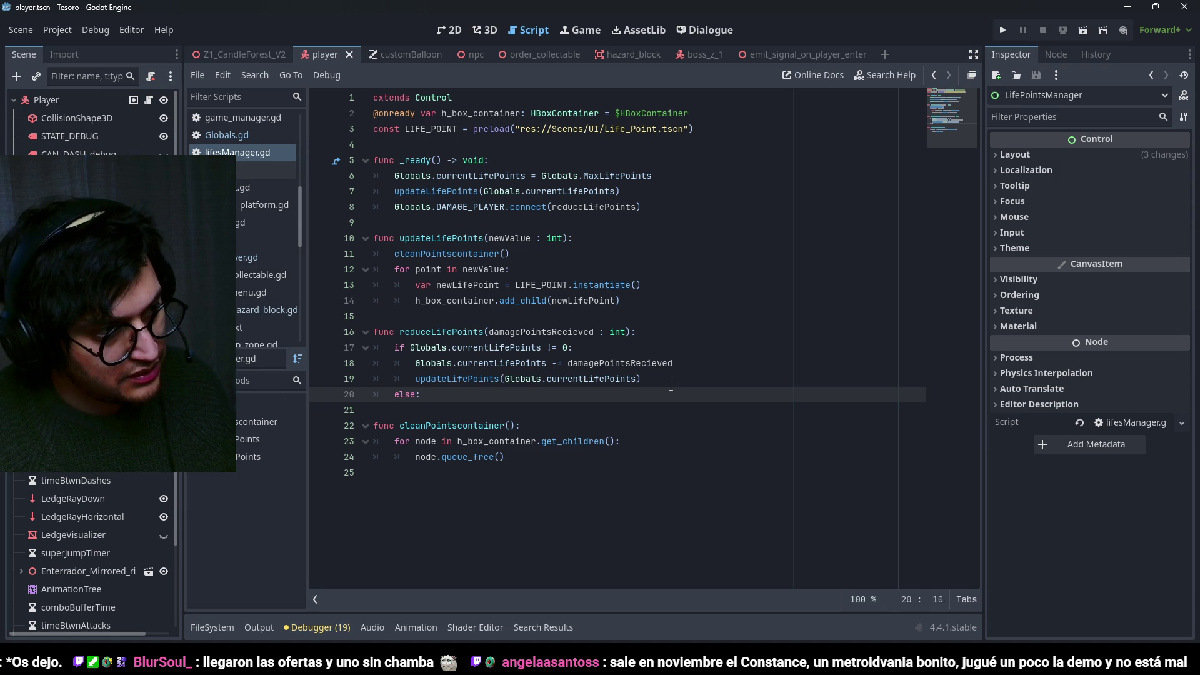
pyautogui.press('Return')
pyautogui.press('Tab')
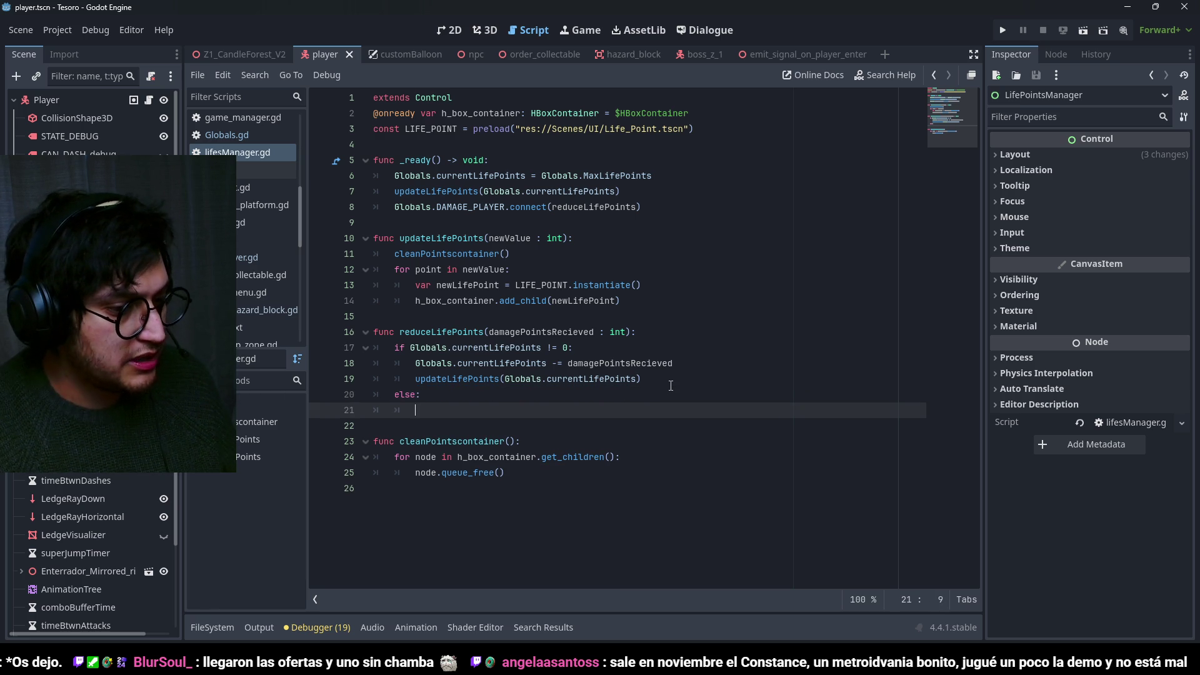
pyautogui.write('("e')
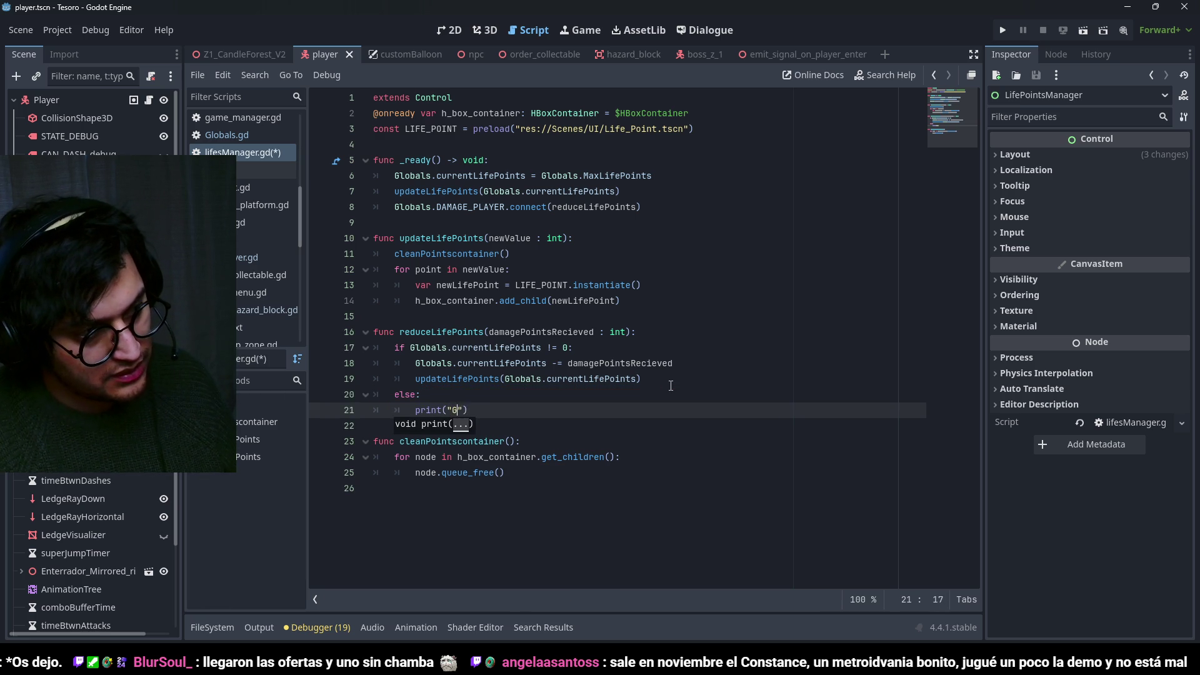
pyautogui.write('AME OVER')
pyautogui.hotkey('ctrl', 's')
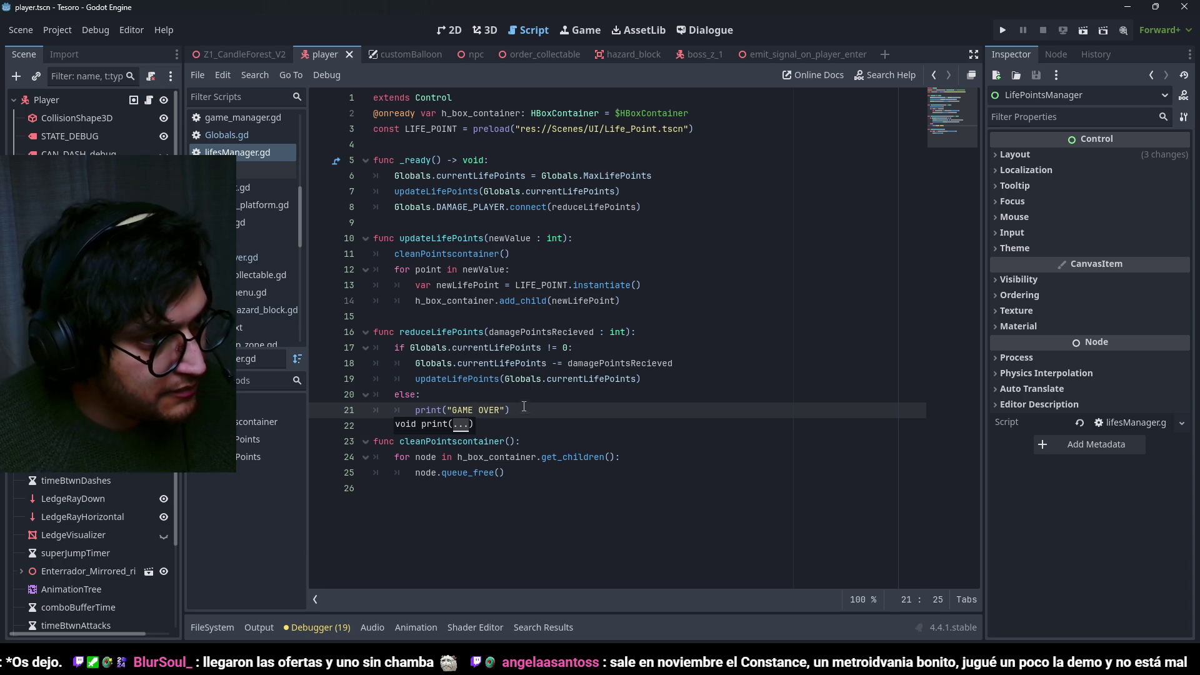
pyautogui.click(526, 410)
pyautogui.hotkey('ctrl', 's')
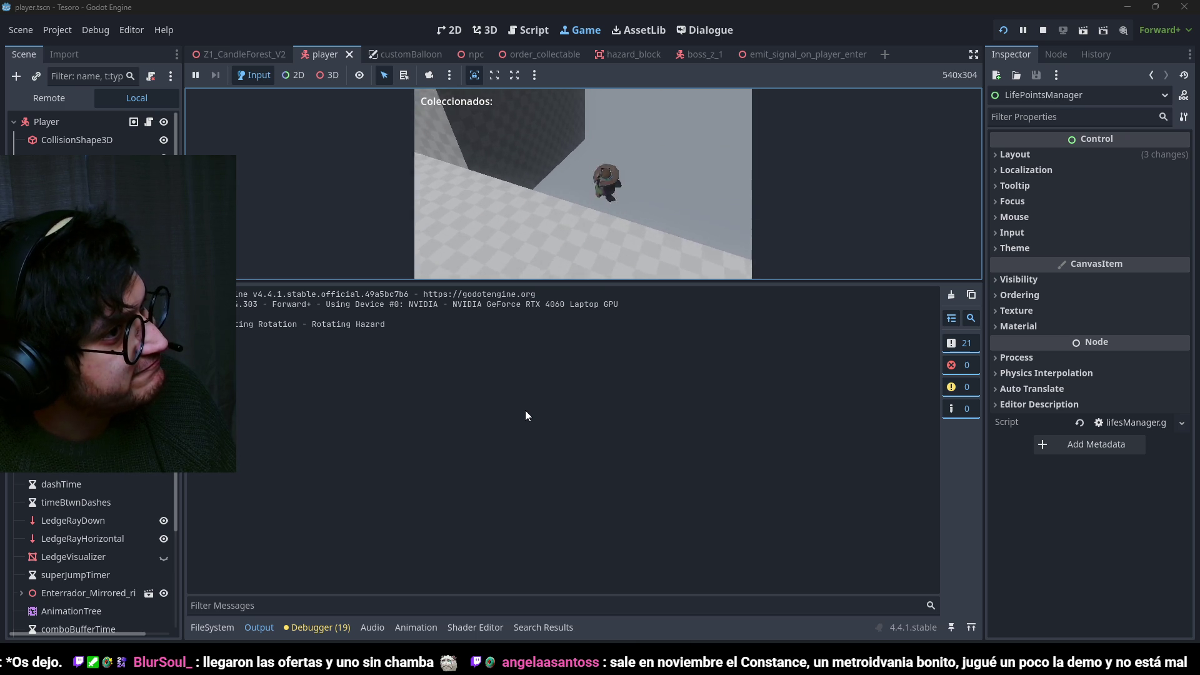
# Stop the game after testing losing all lives.
pyautogui.press('F8')
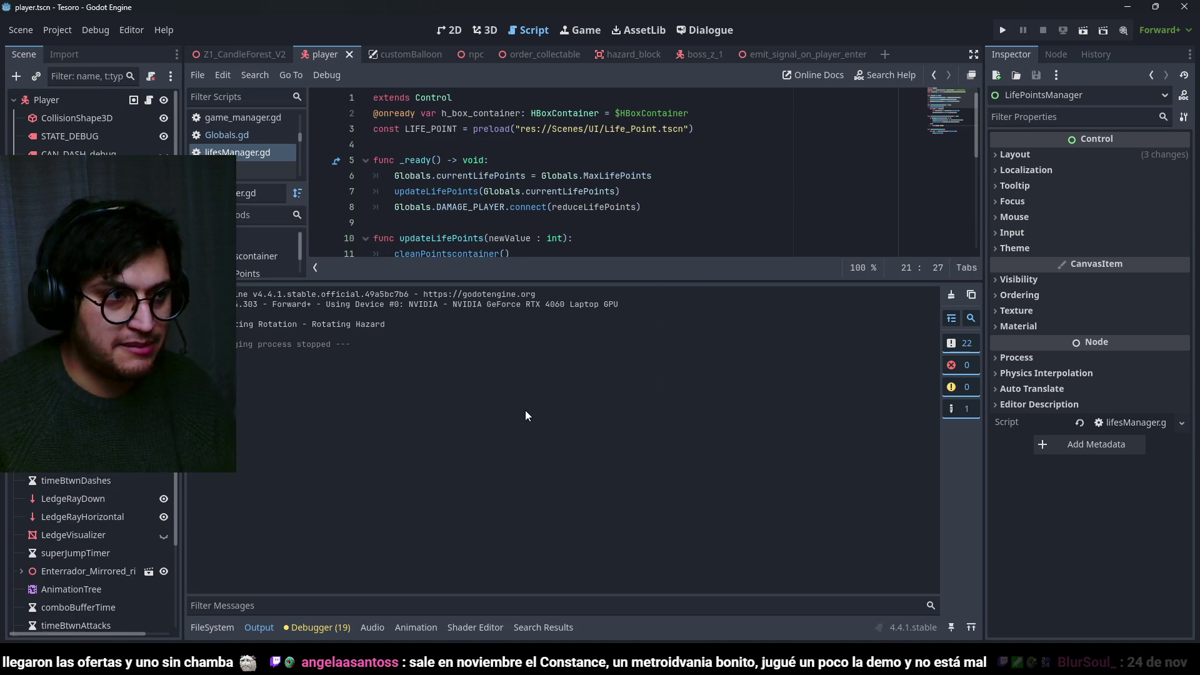
# Change line 17's check to currentLifePoints > 0, copying > from Character Map, and save.
pyautogui.scroll(-3, 532, 189)
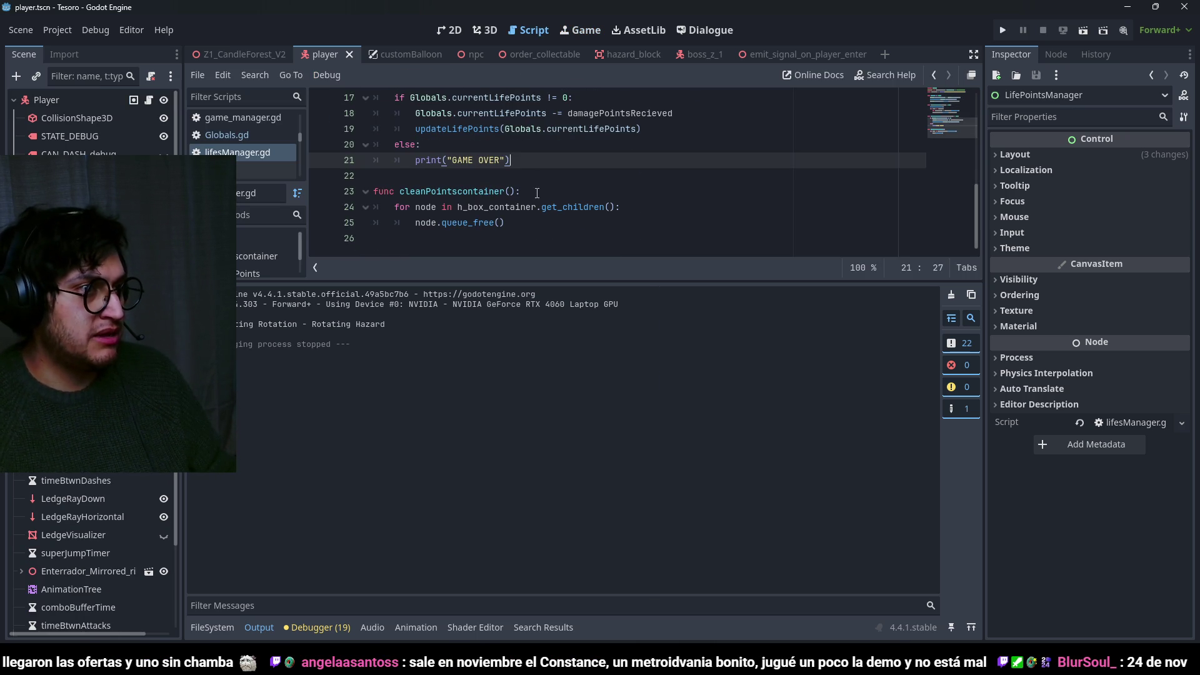
pyautogui.scroll(1, 494, 180)
pyautogui.click(565, 145)
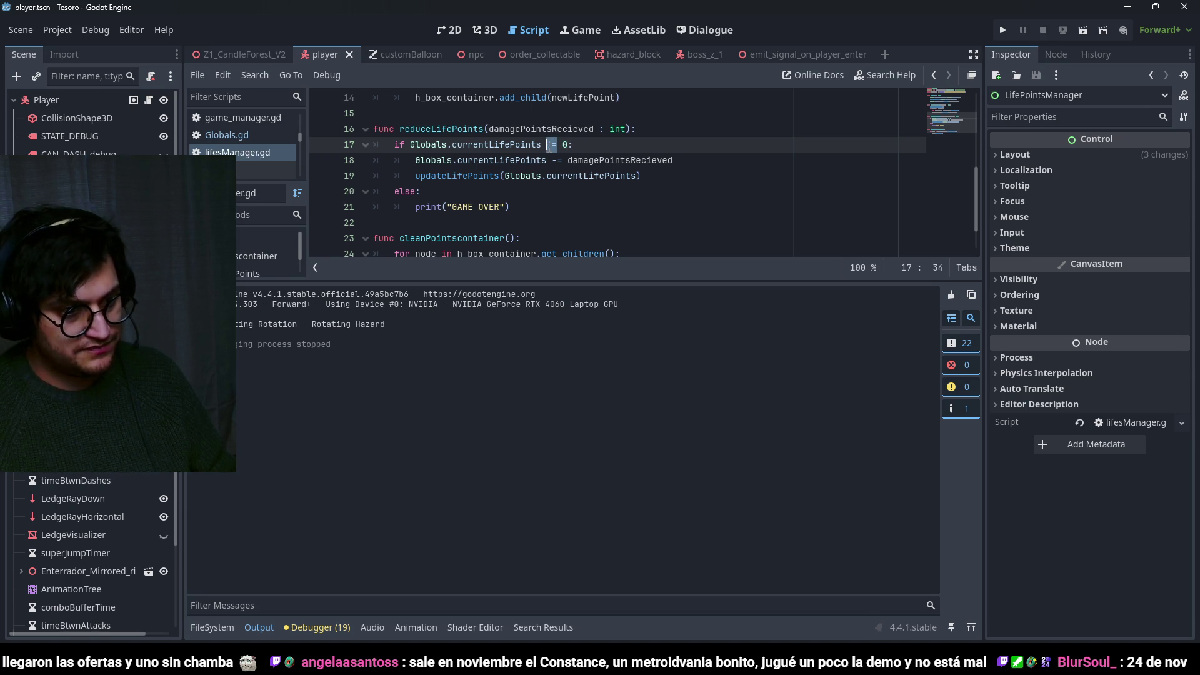
pyautogui.press('super')
pyautogui.write('cara')
pyautogui.press('Return')
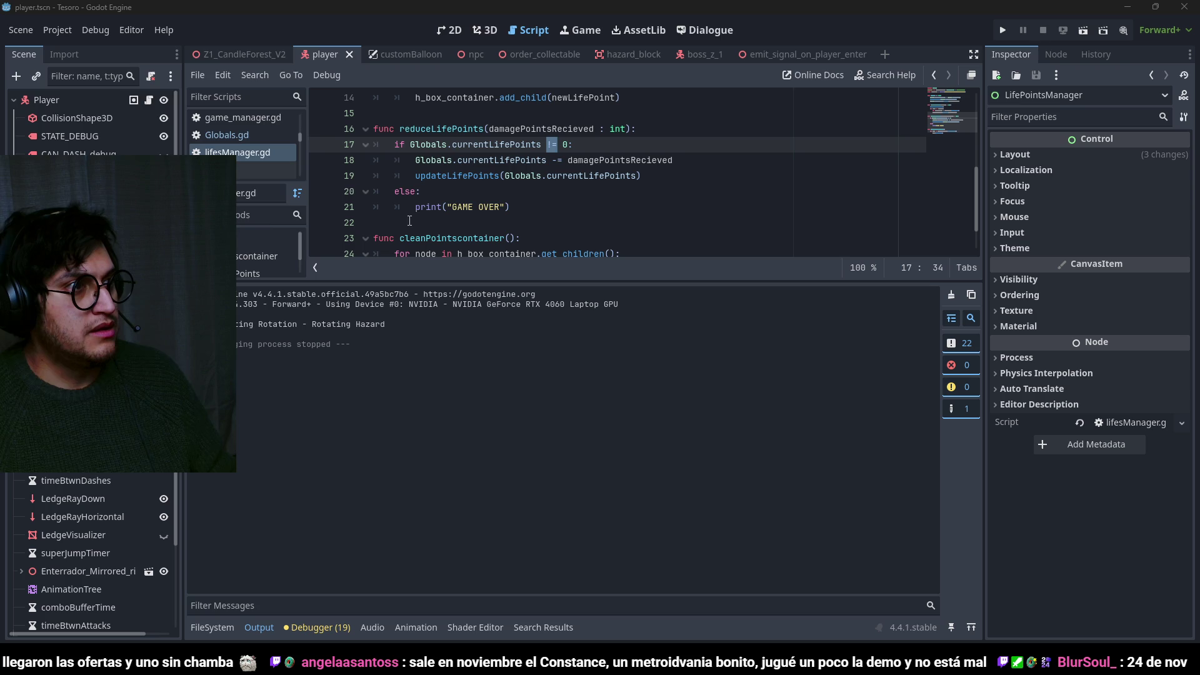
pyautogui.click(154, 110)
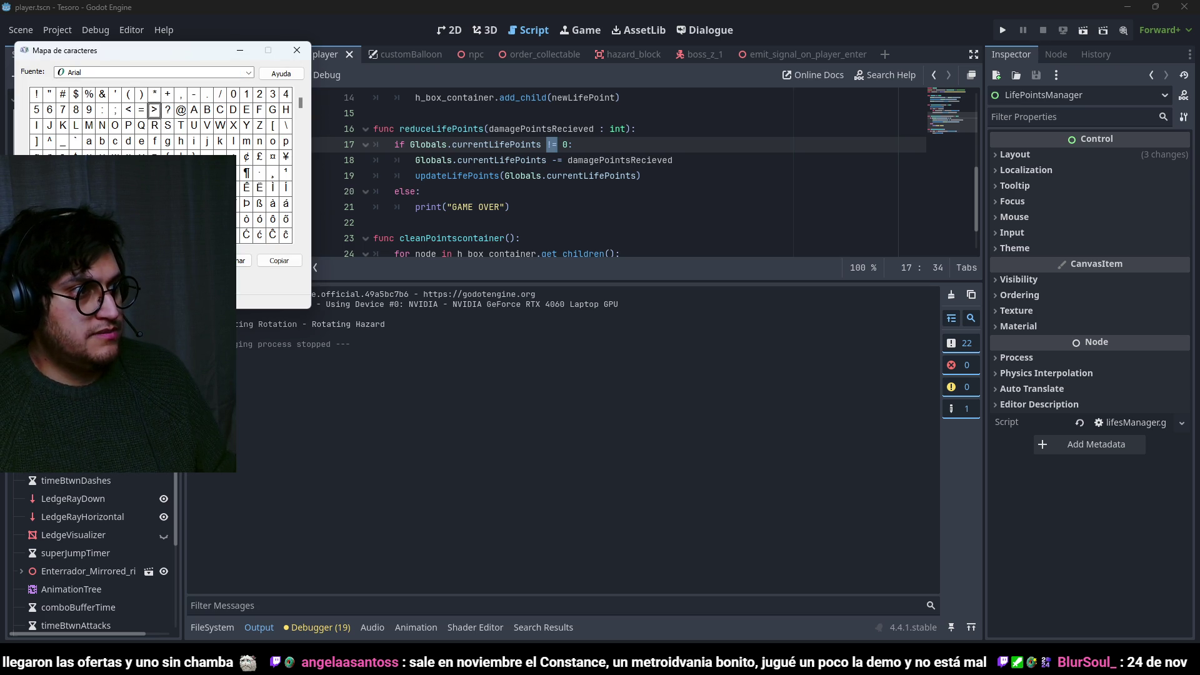
pyautogui.click(555, 145)
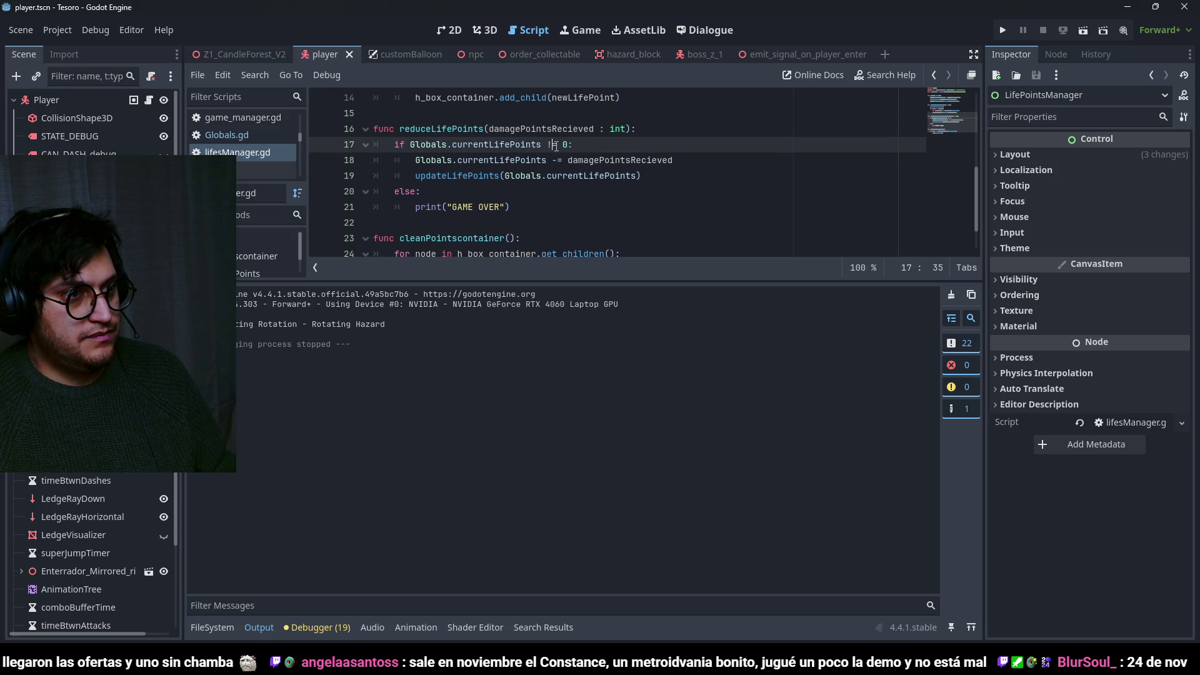
pyautogui.write('>')
pyautogui.hotkey('ctrl', 's')
pyautogui.click(579, 151)
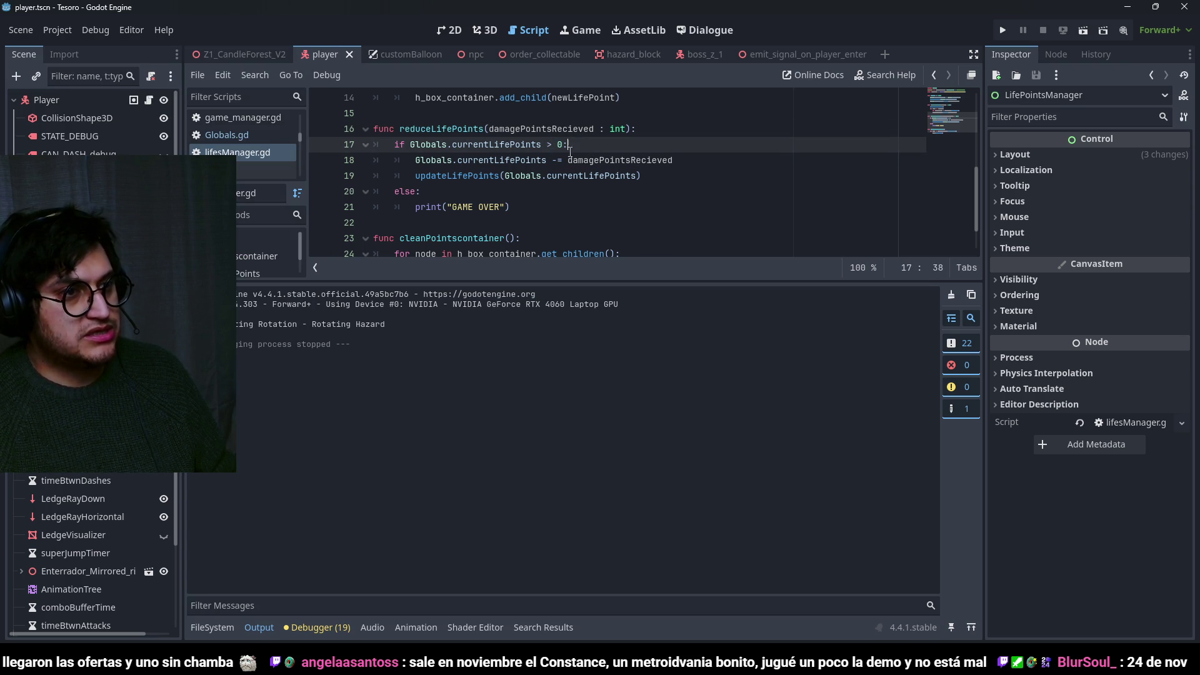
pyautogui.hotkey('ctrl', 's')
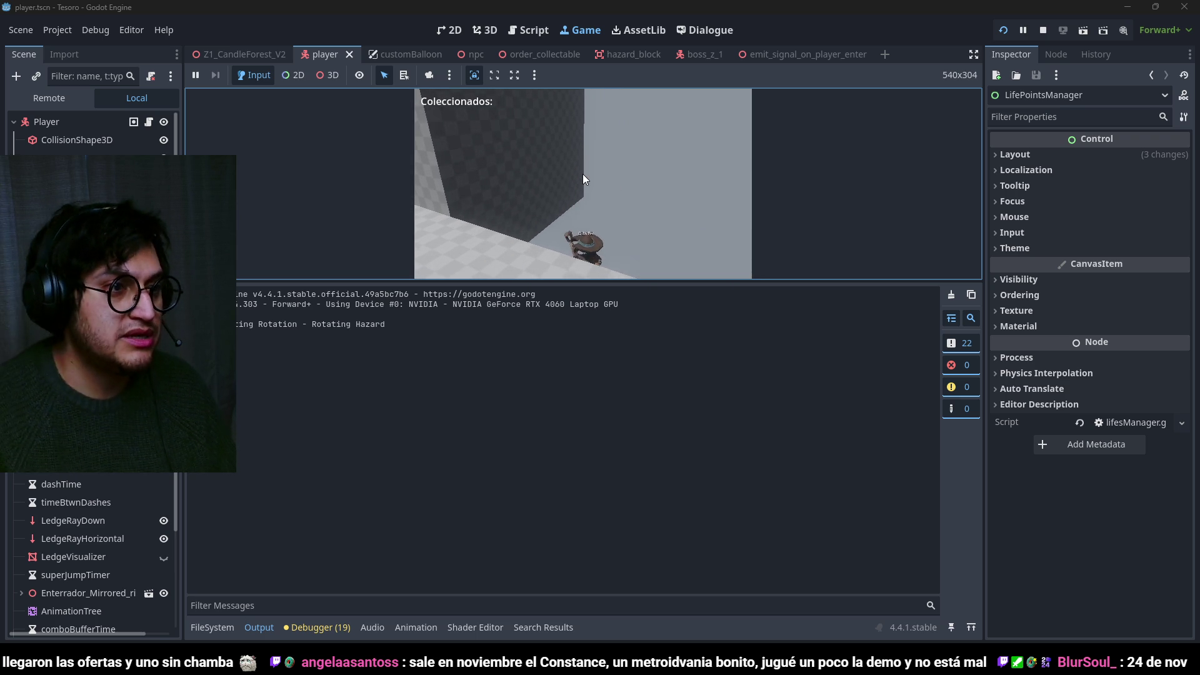
# Stop the test run, change line 17's check to > 1, save, and stop the next run.
pyautogui.press('F8')
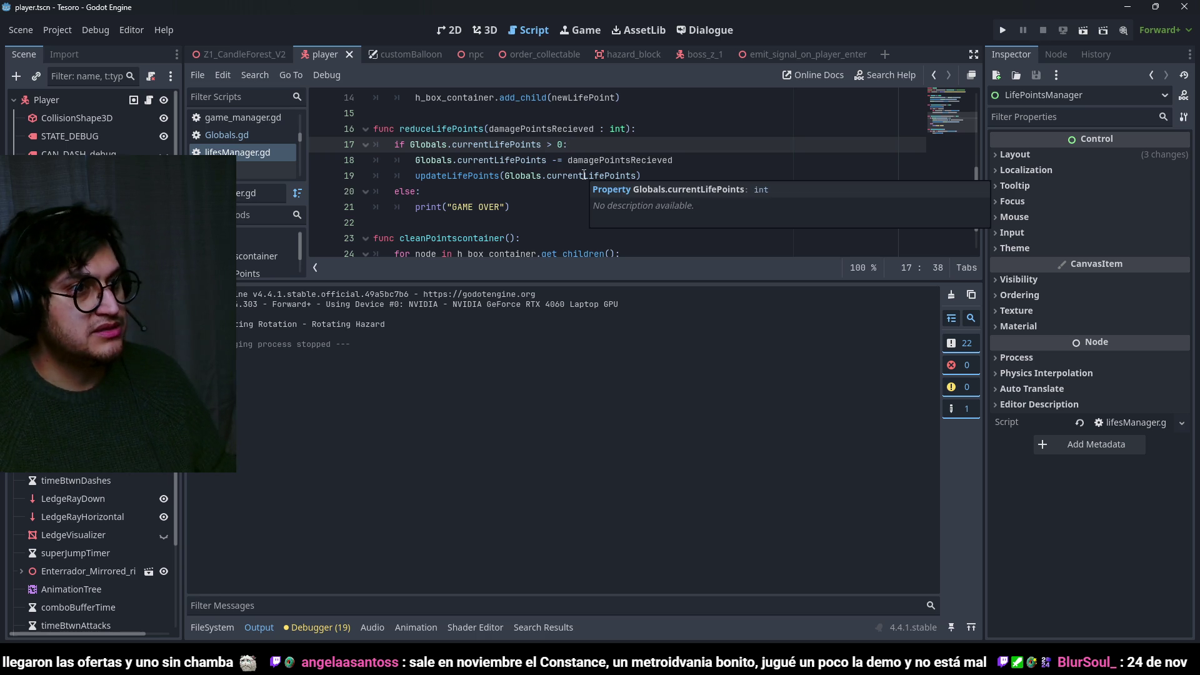
pyautogui.click(557, 136)
pyautogui.click(559, 144)
pyautogui.hotkey('ctrl', 's')
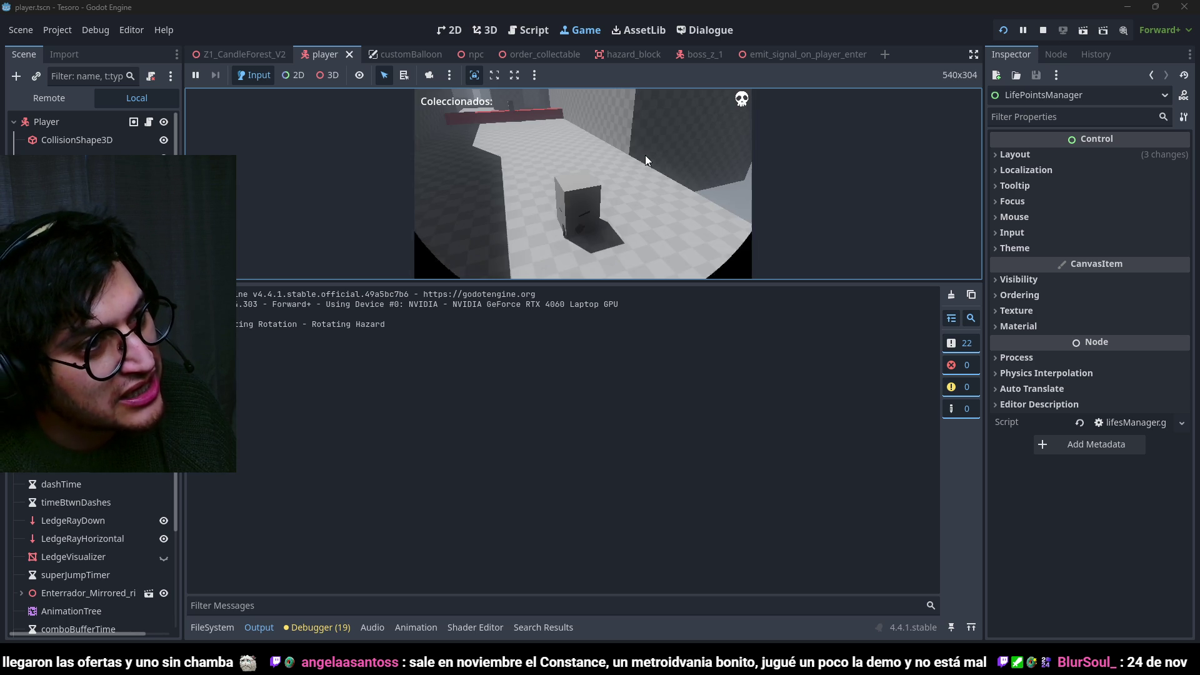
pyautogui.press('F8')
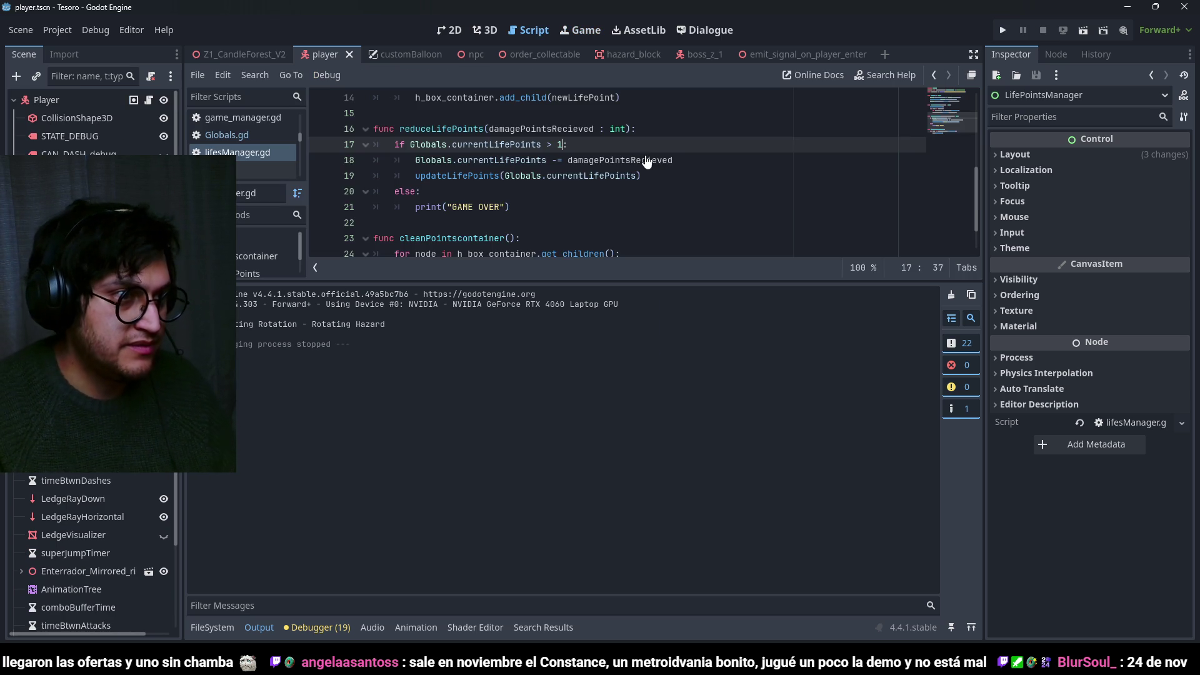
# Hide the output panel and locate the else branch and lines 18–19 of reduceLifePoints.
pyautogui.click(257, 627)
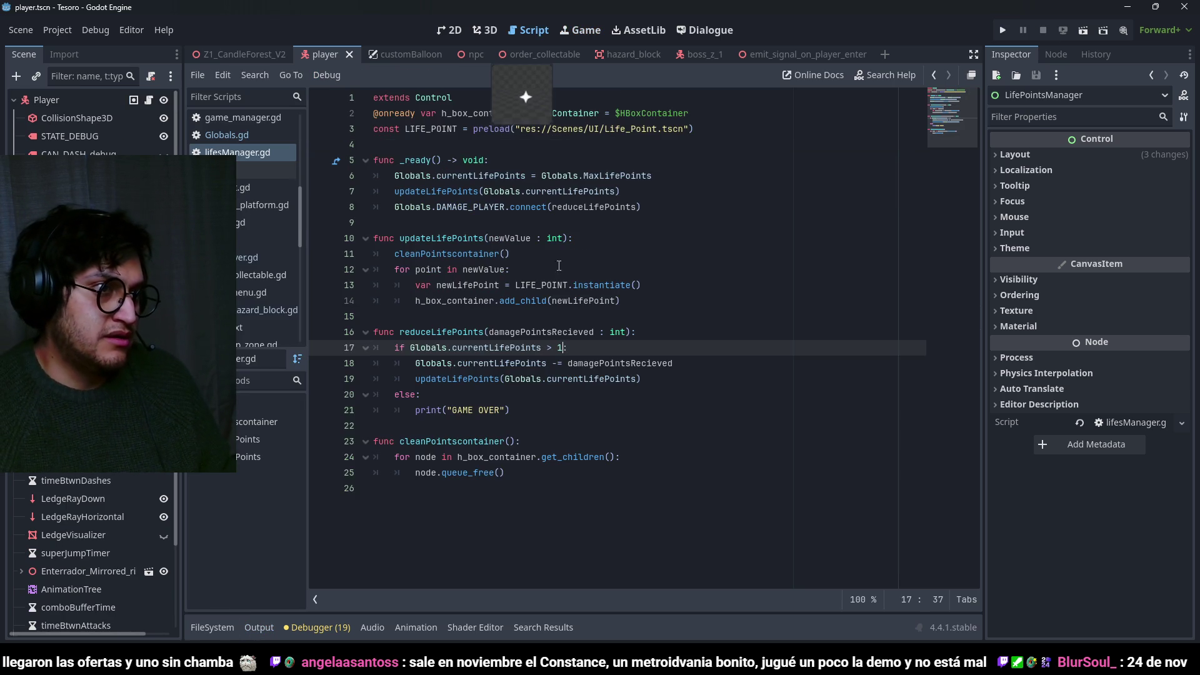
pyautogui.click(550, 222)
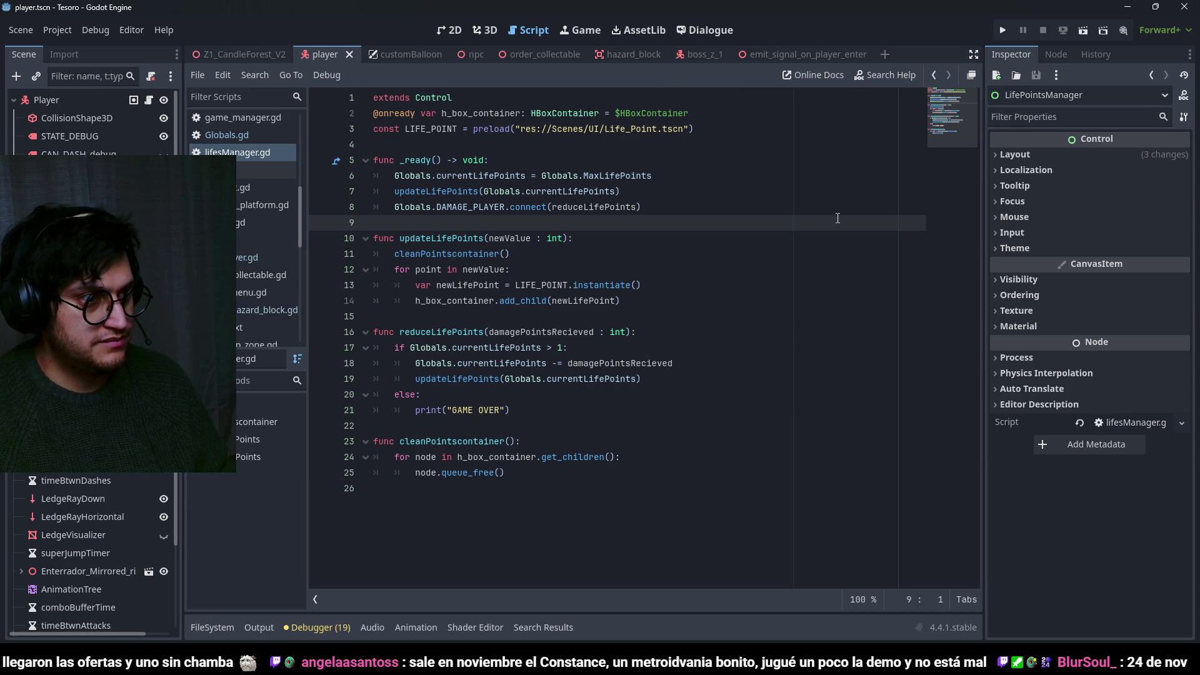
pyautogui.click(570, 348)
pyautogui.click(572, 159)
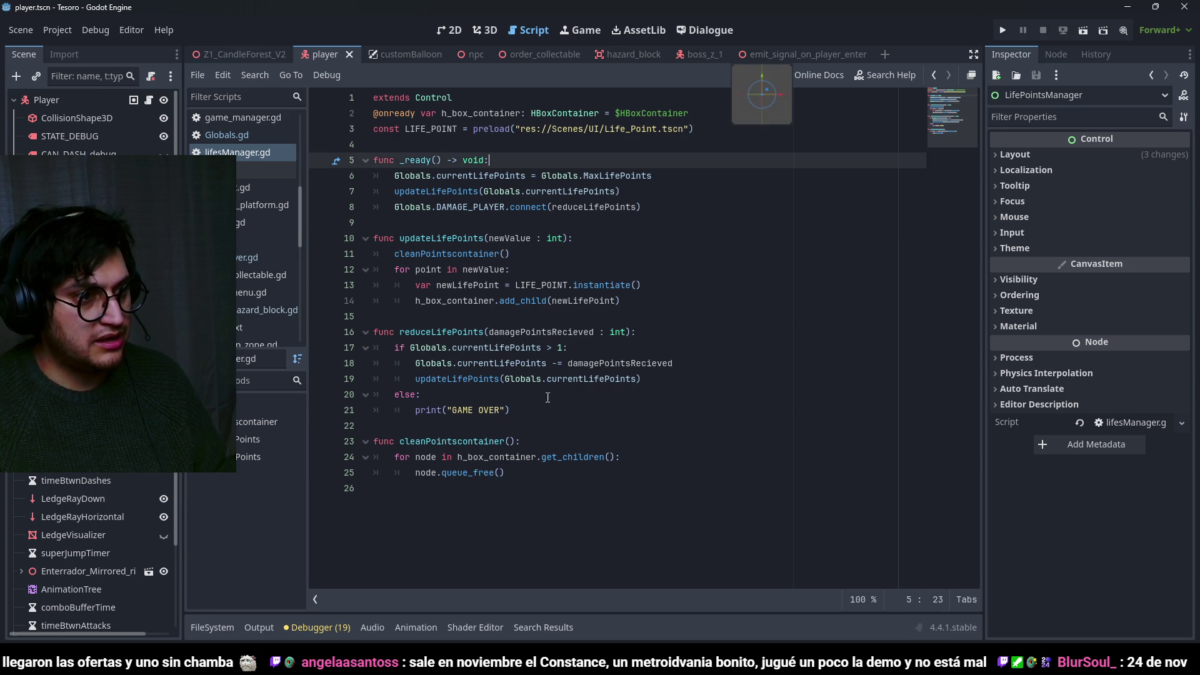
pyautogui.click(737, 395)
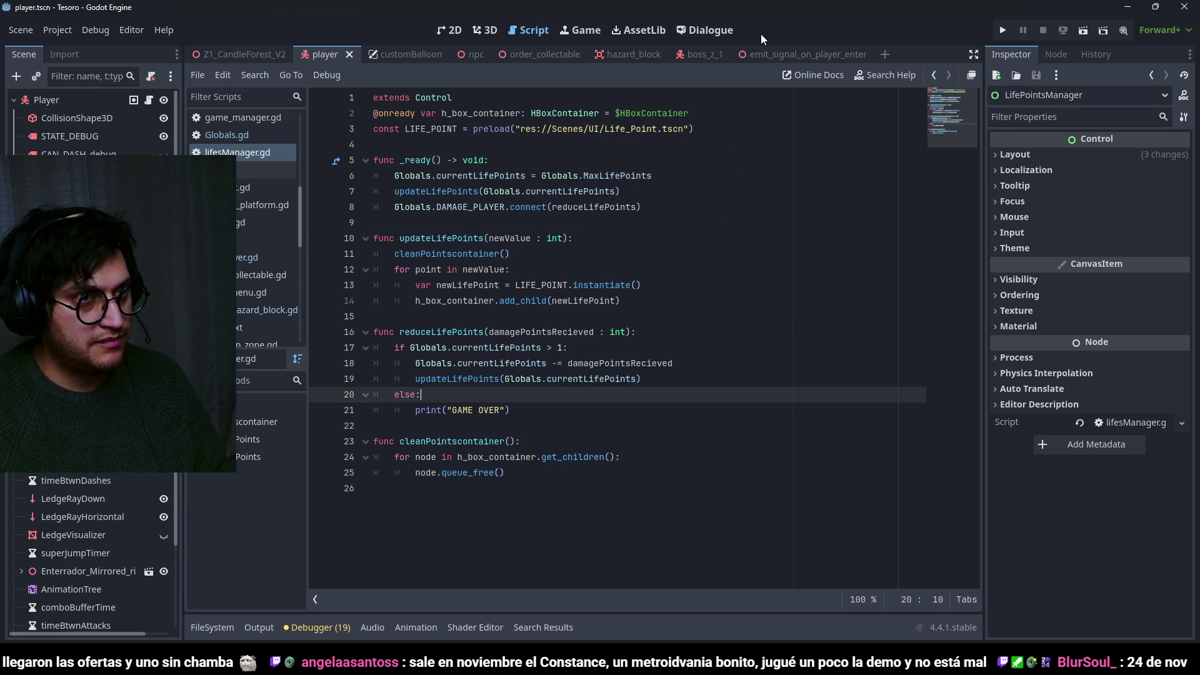
pyautogui.click(531, 348)
pyautogui.click(443, 363)
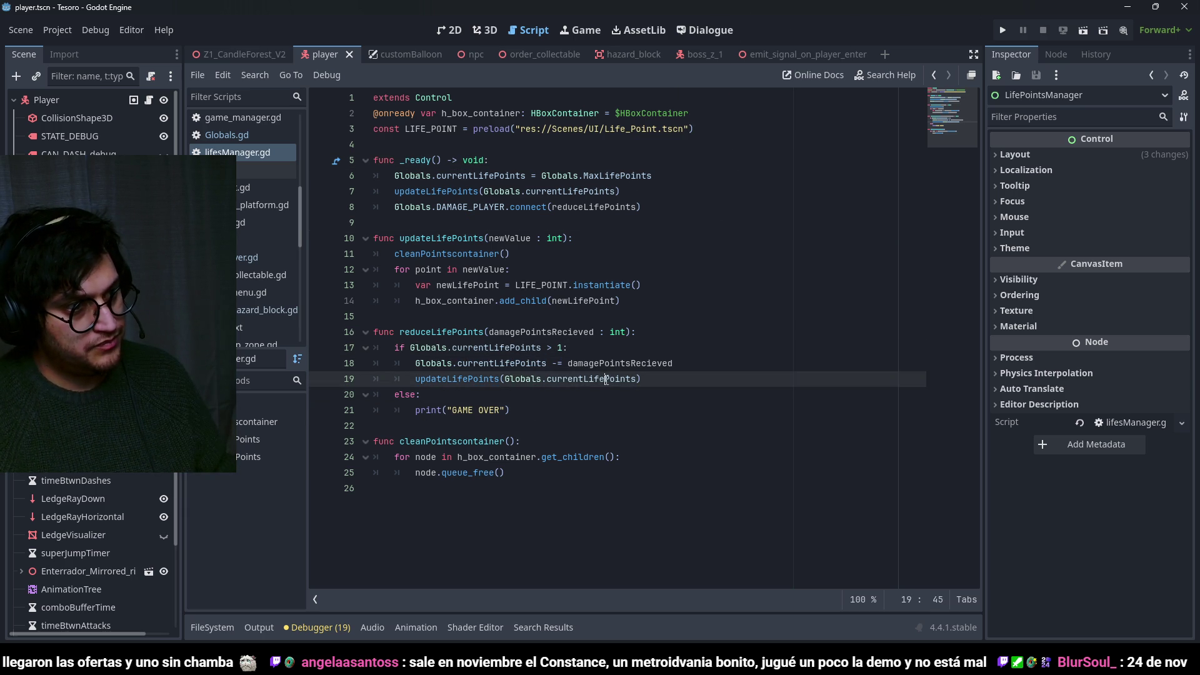
pyautogui.doubleClick(456, 379)
pyautogui.click(667, 378)
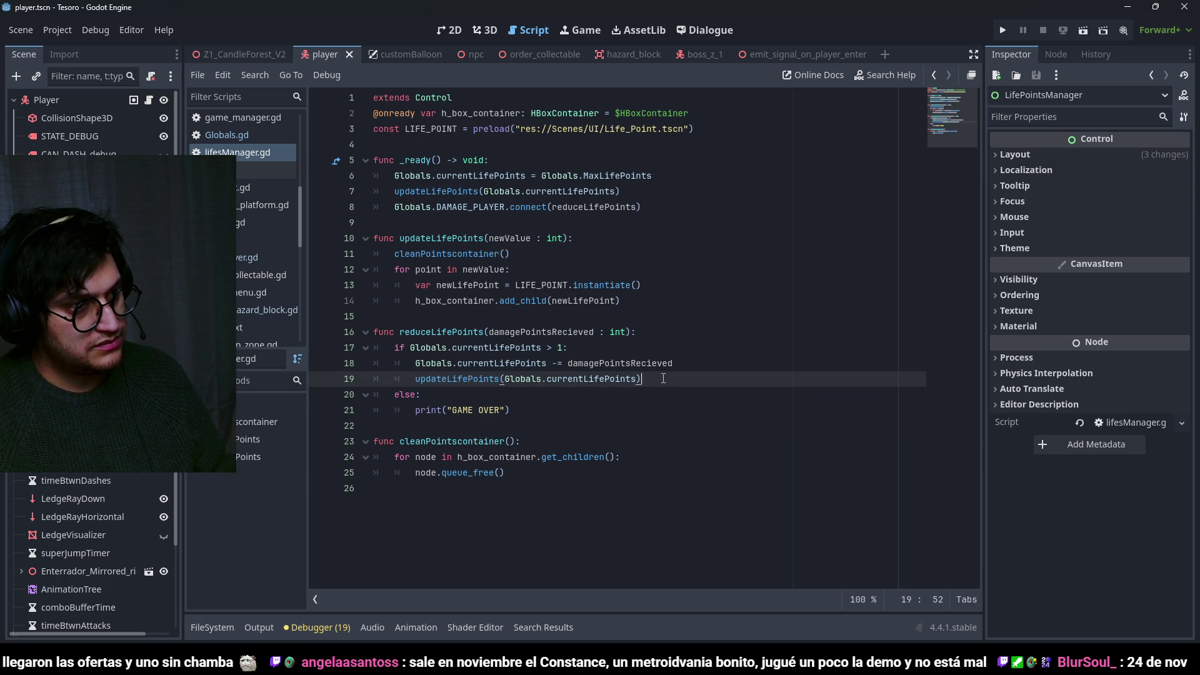
pyautogui.hotkey('ctrl', 'shift', 'Left')
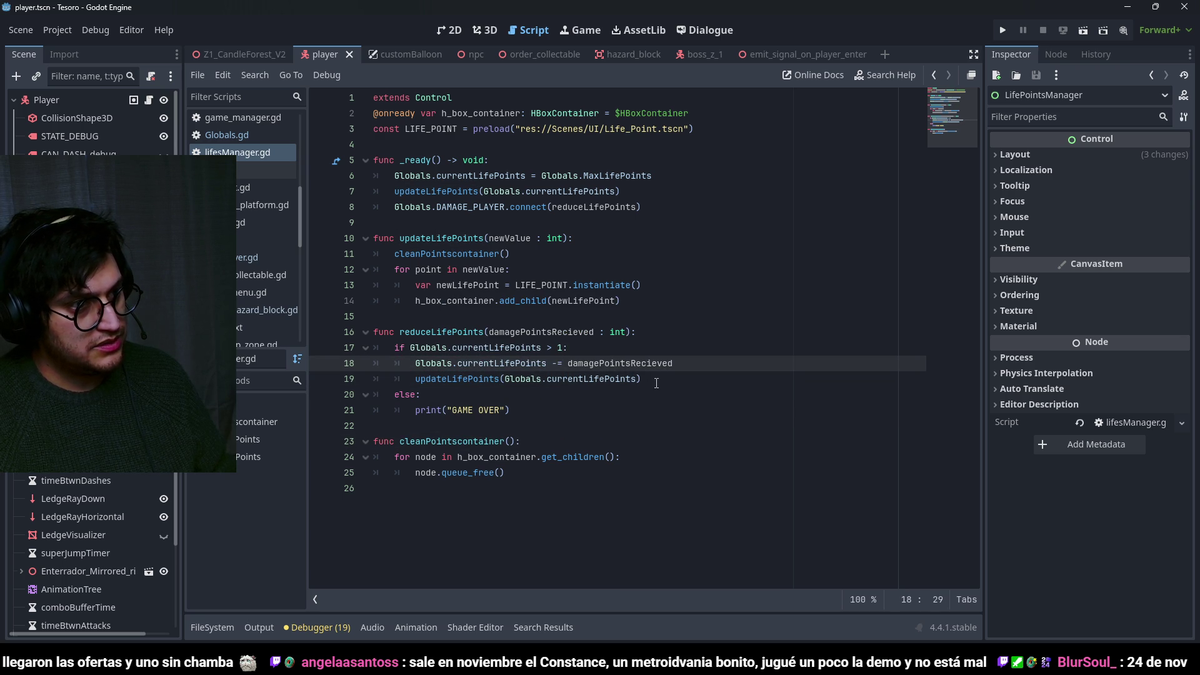
pyautogui.hotkey('shift', 'Up')
pyautogui.hotkey('shift', 'Home')
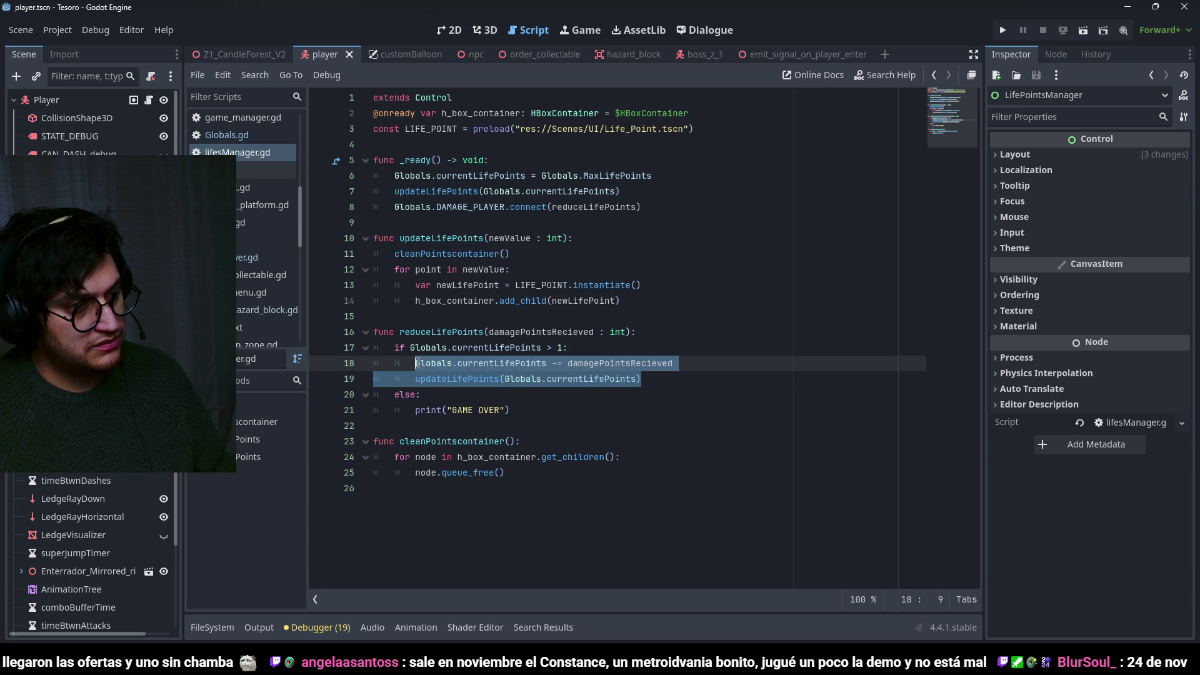
pyautogui.click(620, 379)
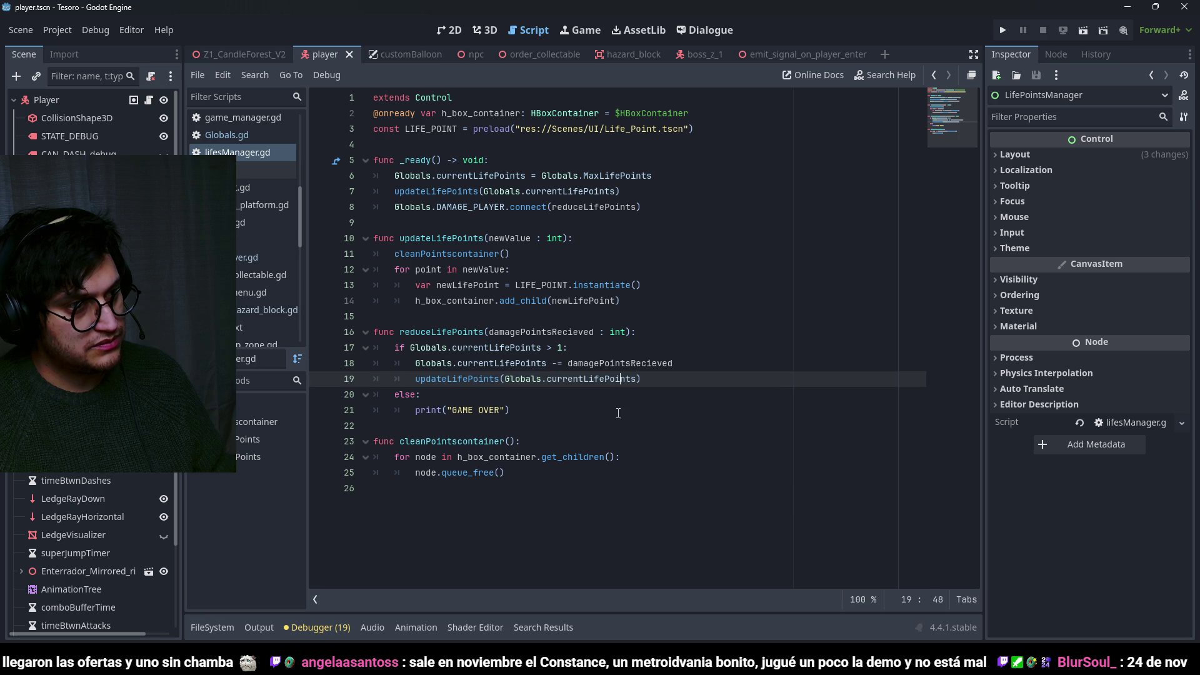
# Copy the subtraction and updateLifePoints lines under else: and save.
pyautogui.moveTo(651, 379)
pyautogui.mouseDown()
pyautogui.moveTo(500, 379)
pyautogui.moveTo(415, 363)
pyautogui.mouseUp()
pyautogui.hotkey('ctrl', 'c')
pyautogui.click(470, 392)
pyautogui.press('Return')
pyautogui.hotkey('ctrl', 'v')
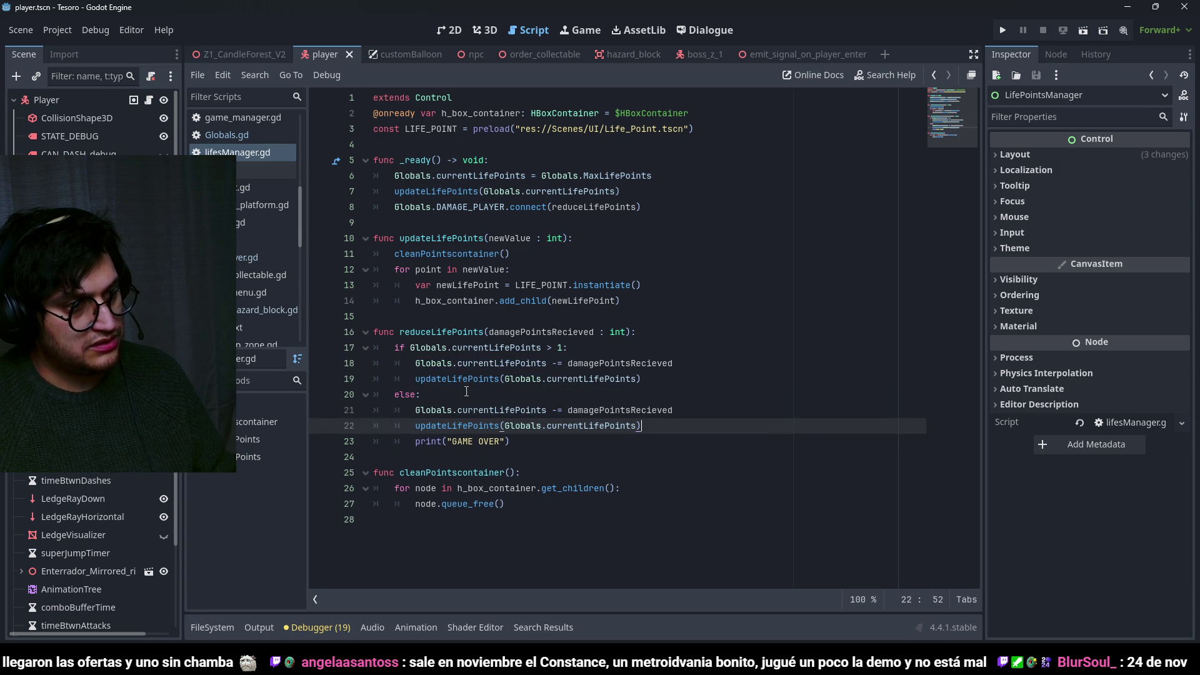
pyautogui.hotkey('ctrl', 's')
pyautogui.click(574, 400)
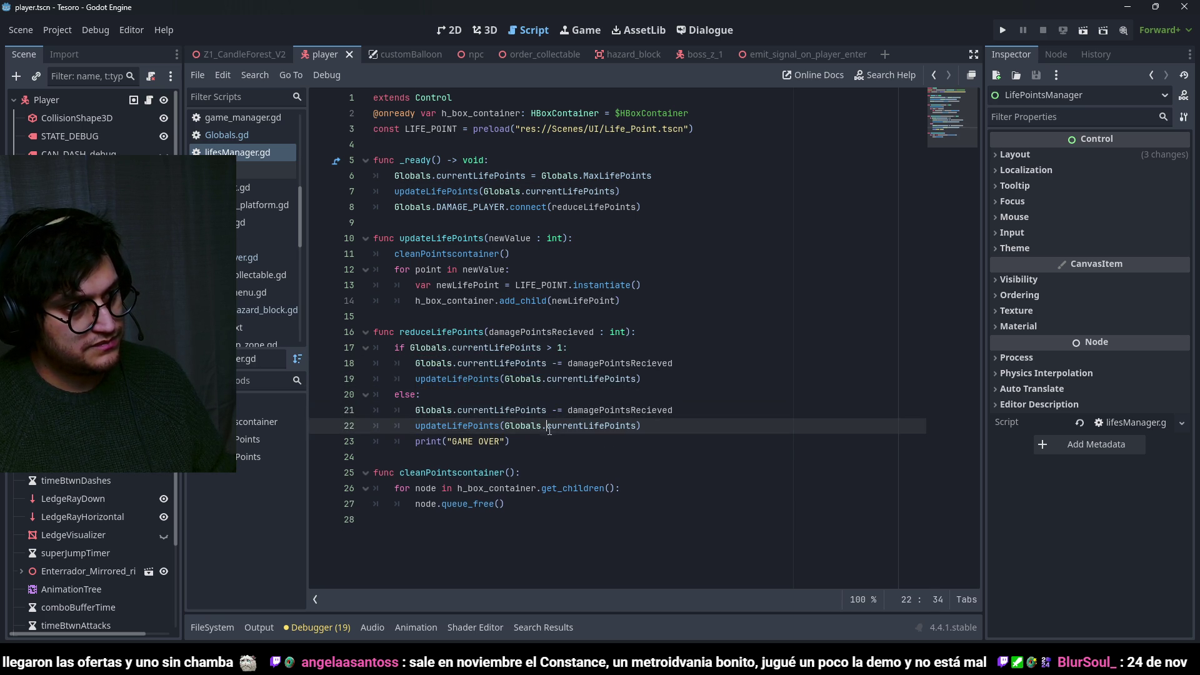
pyautogui.click(489, 442)
pyautogui.hotkey('ctrl', 's')
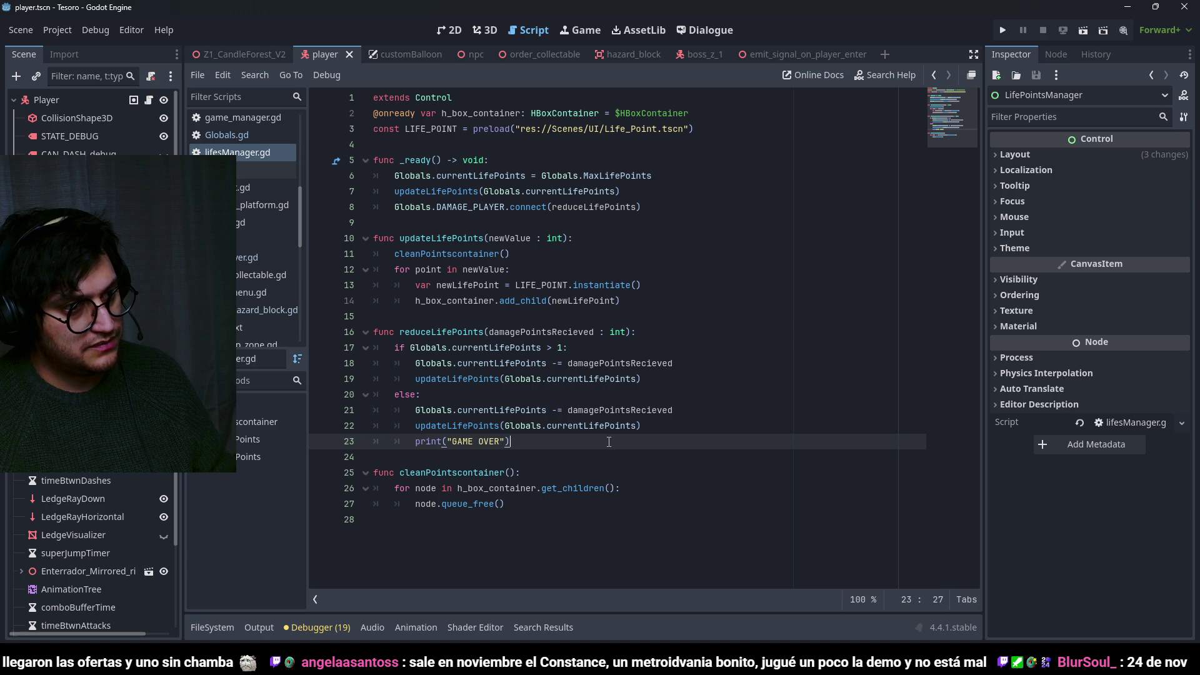
# Change the pasted line to Globals.currentLifePoints = 0, save, and launch a playtest.
pyautogui.press('Up')
pyautogui.press('Up')
pyautogui.press('Up')
pyautogui.doubleClick(527, 409)
pyautogui.press('Right')
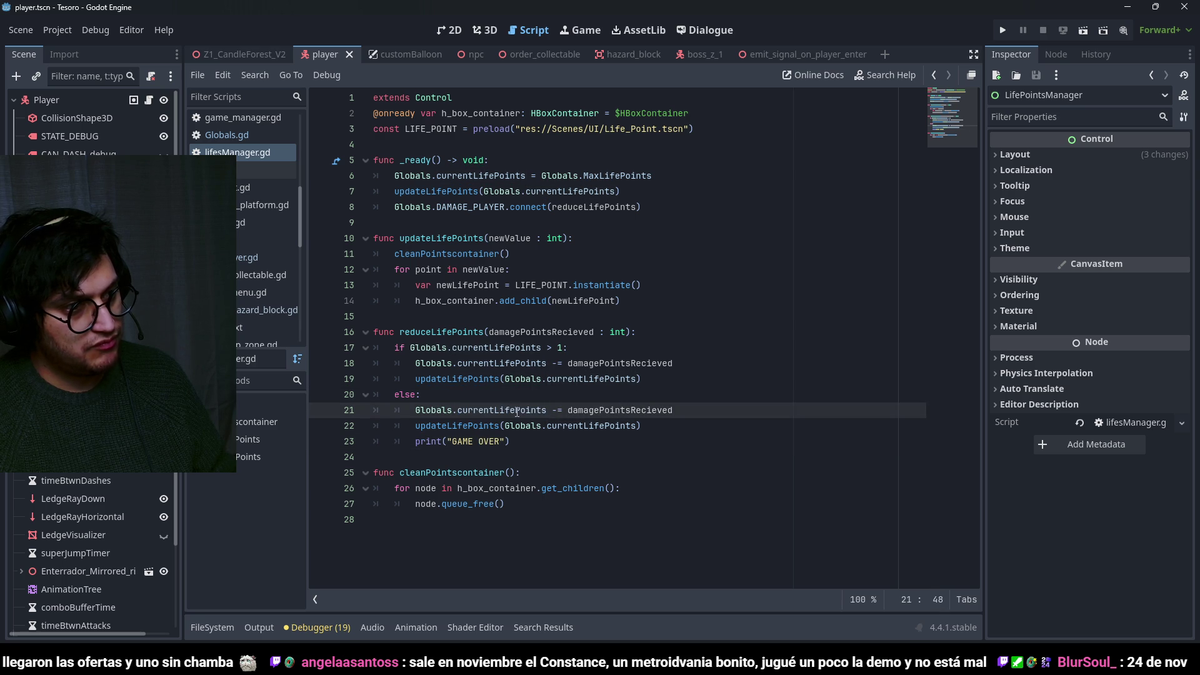
pyautogui.click(558, 410)
pyautogui.press('BackSpace')
pyautogui.moveTo(667, 410); pyautogui.dragTo(568, 410)
pyautogui.press('BackSpace')
pyautogui.press('BackSpace')
pyautogui.write('0')
pyautogui.hotkey('ctrl', 's')
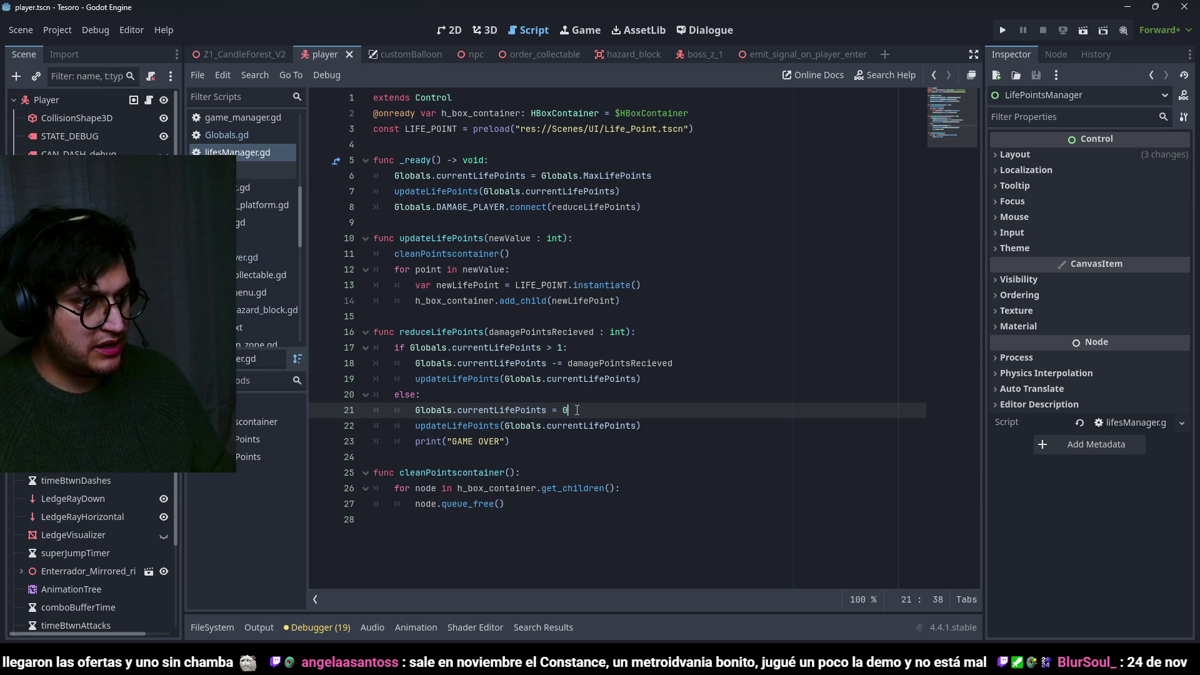
pyautogui.press('F5')
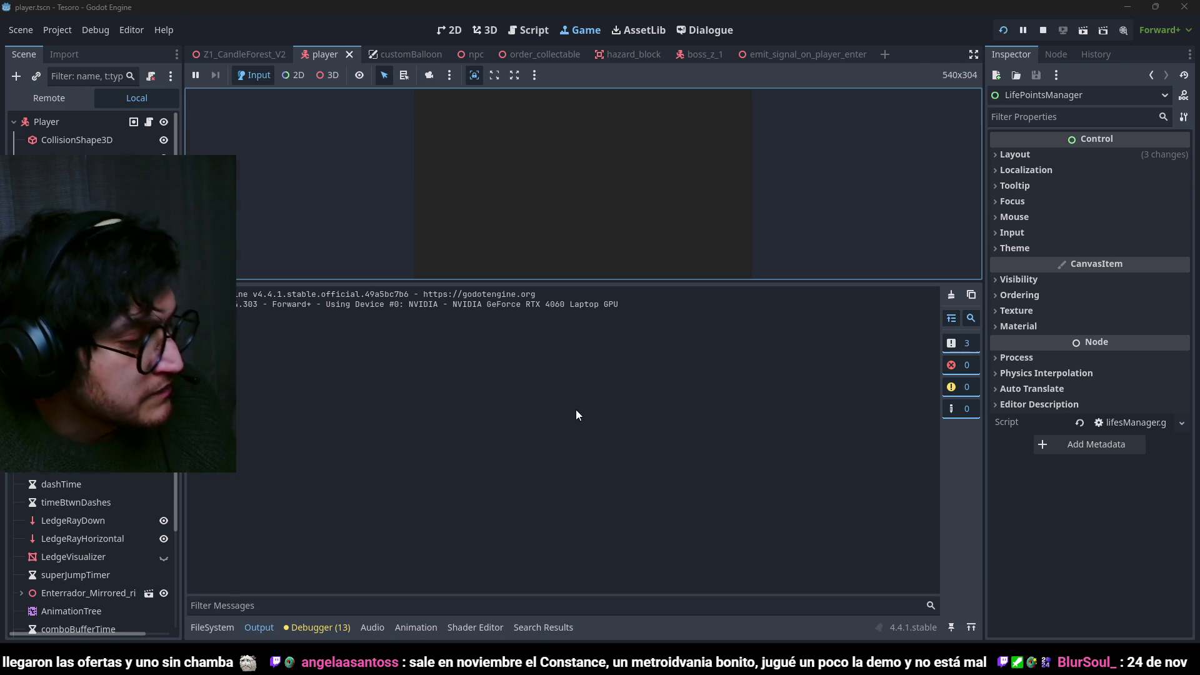
pyautogui.press('w')
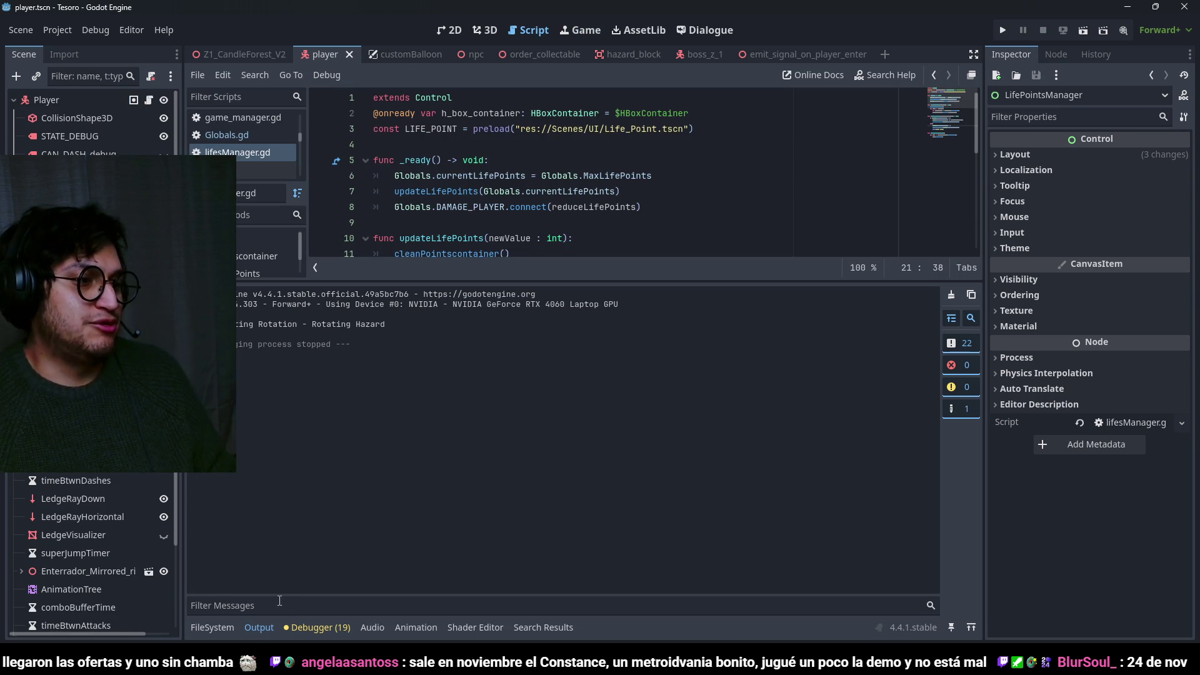
# Commit the 21 changed files to Third_Try_Boss_SM with a summary and publish the branch.
pyautogui.click(256, 628)
pyautogui.hotkey('alt', 'Tab')
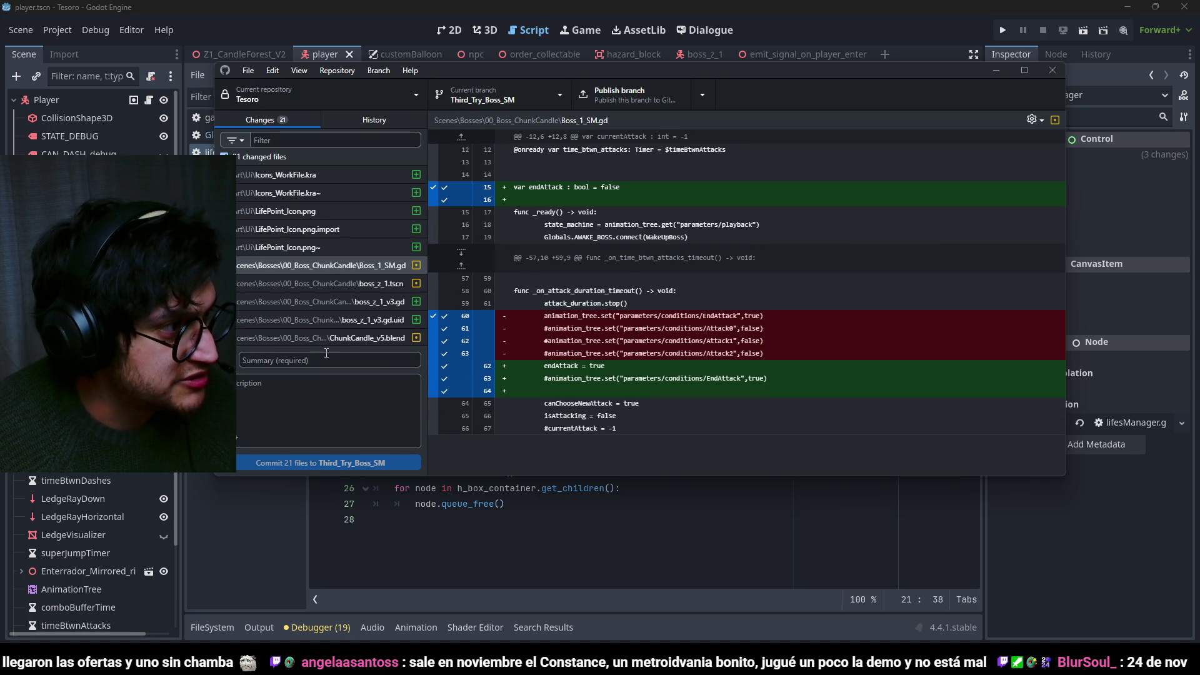
pyautogui.click(311, 354)
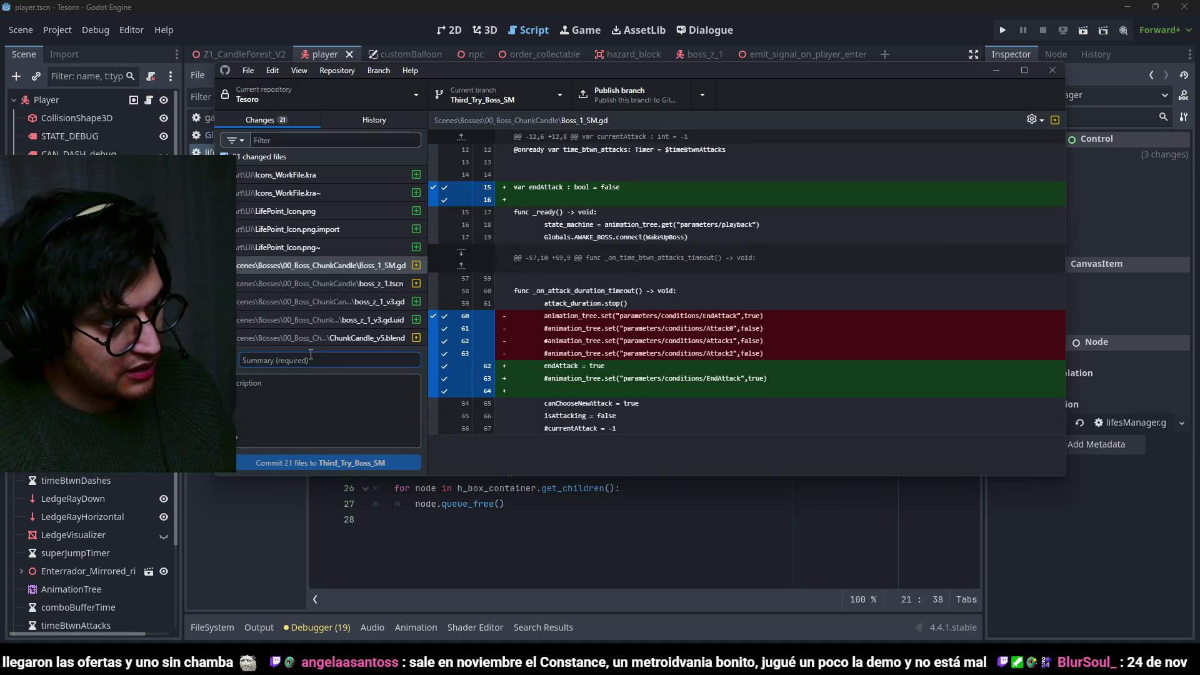
pyautogui.moveTo(587, 70)
pyautogui.mouseDown()
pyautogui.moveTo(792, 77)
pyautogui.moveTo(696, 70)
pyautogui.mouseUp()
pyautogui.write('B')
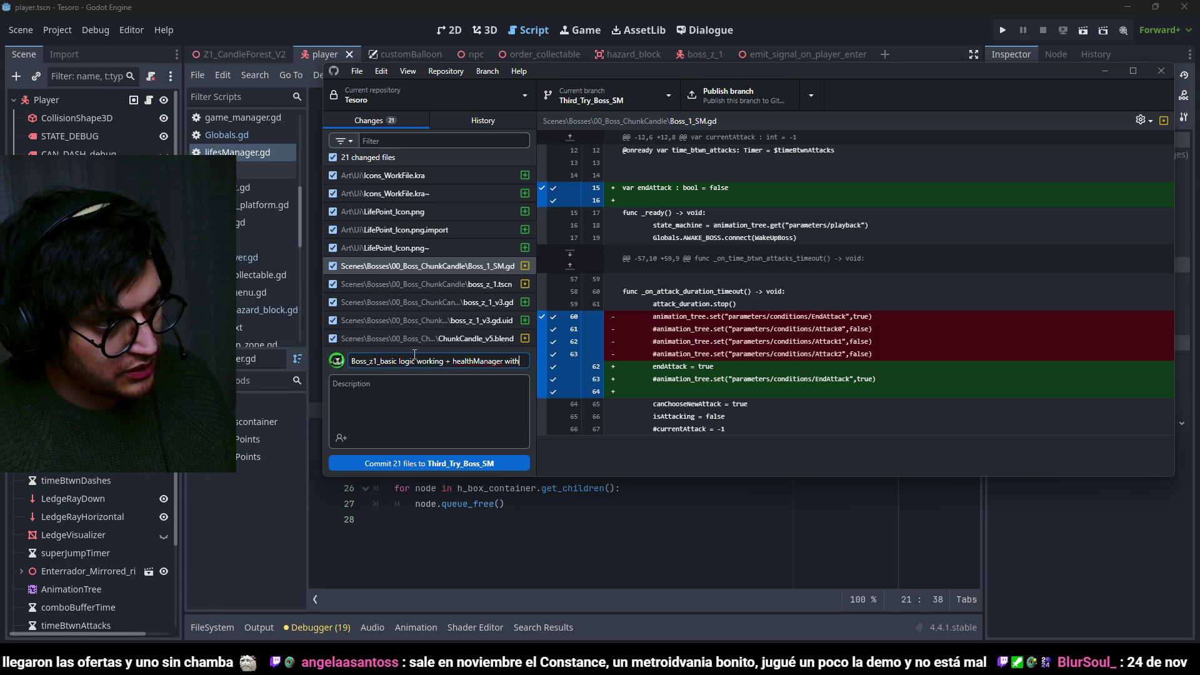
pyautogui.write('U')
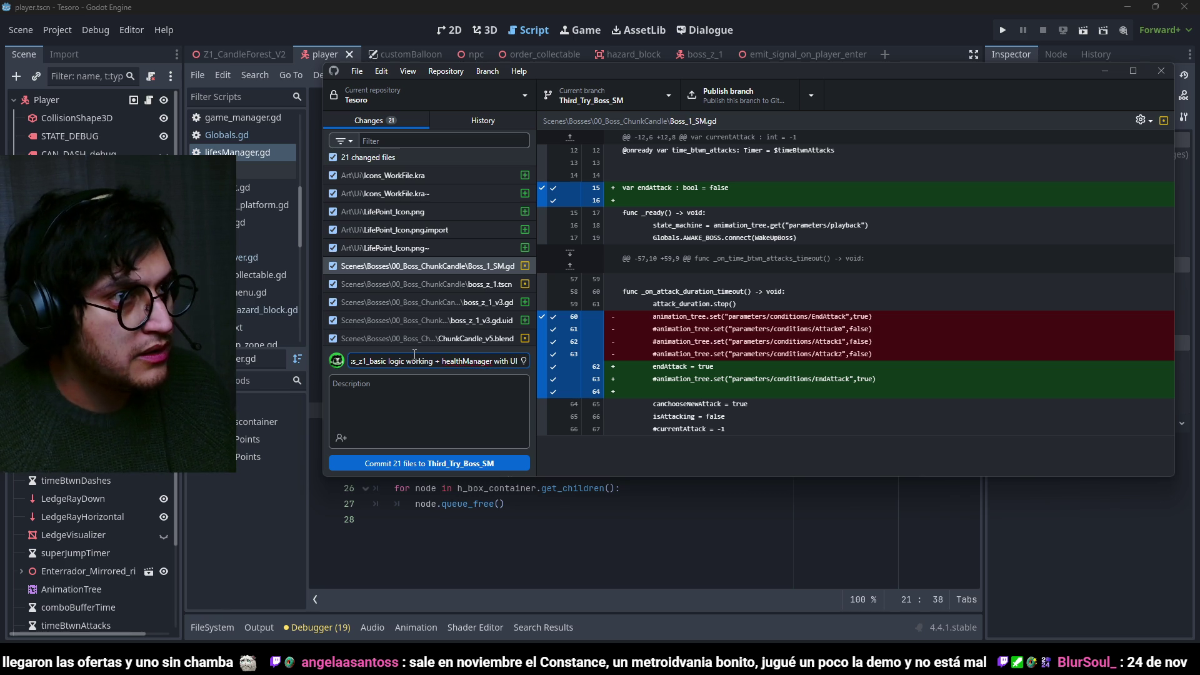
pyautogui.write('I')
pyautogui.click(509, 464)
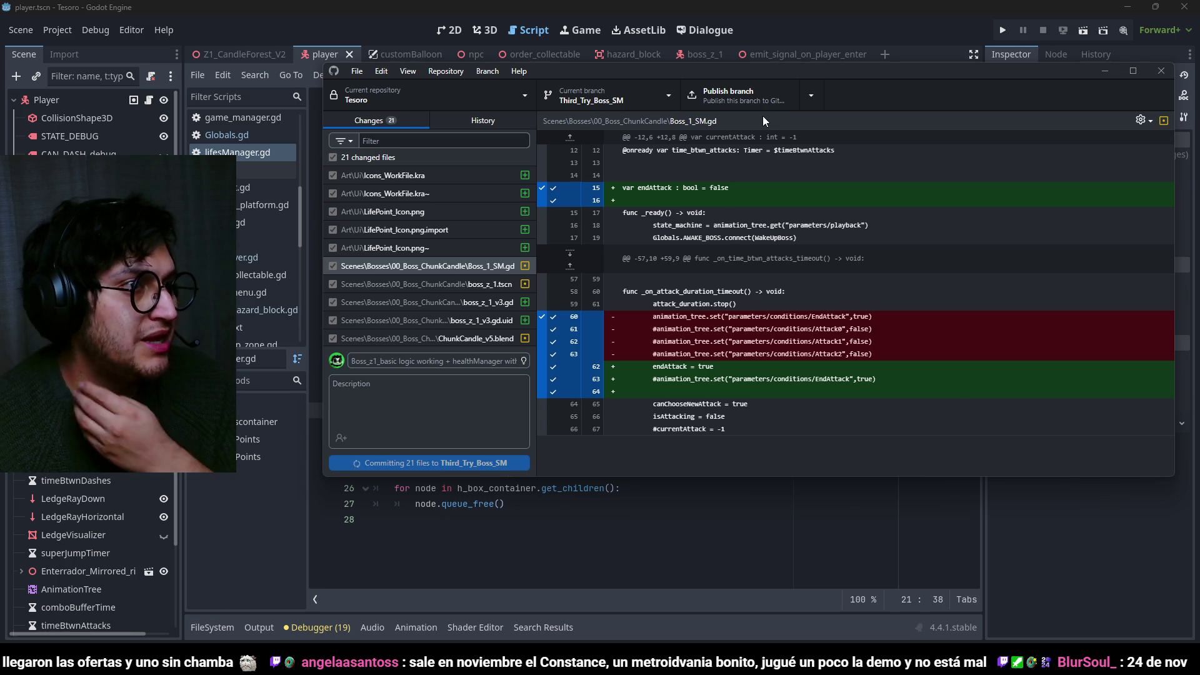
pyautogui.click(765, 97)
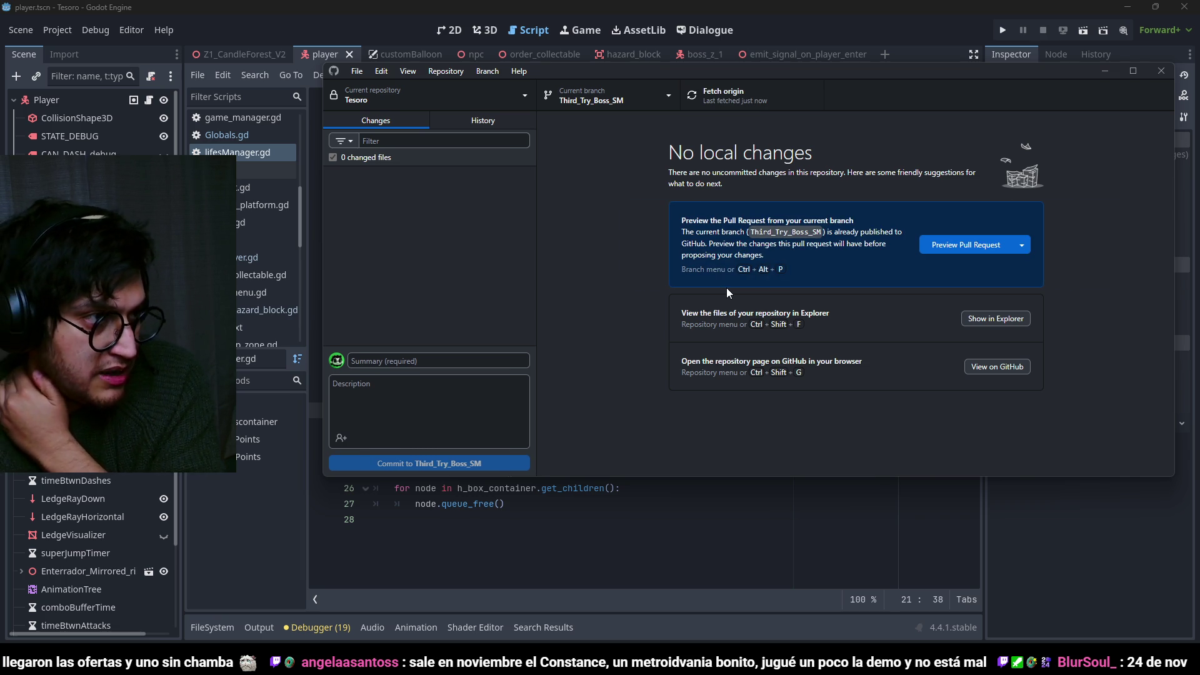
# Minimize GitHub Desktop.
pyautogui.click(801, 14)
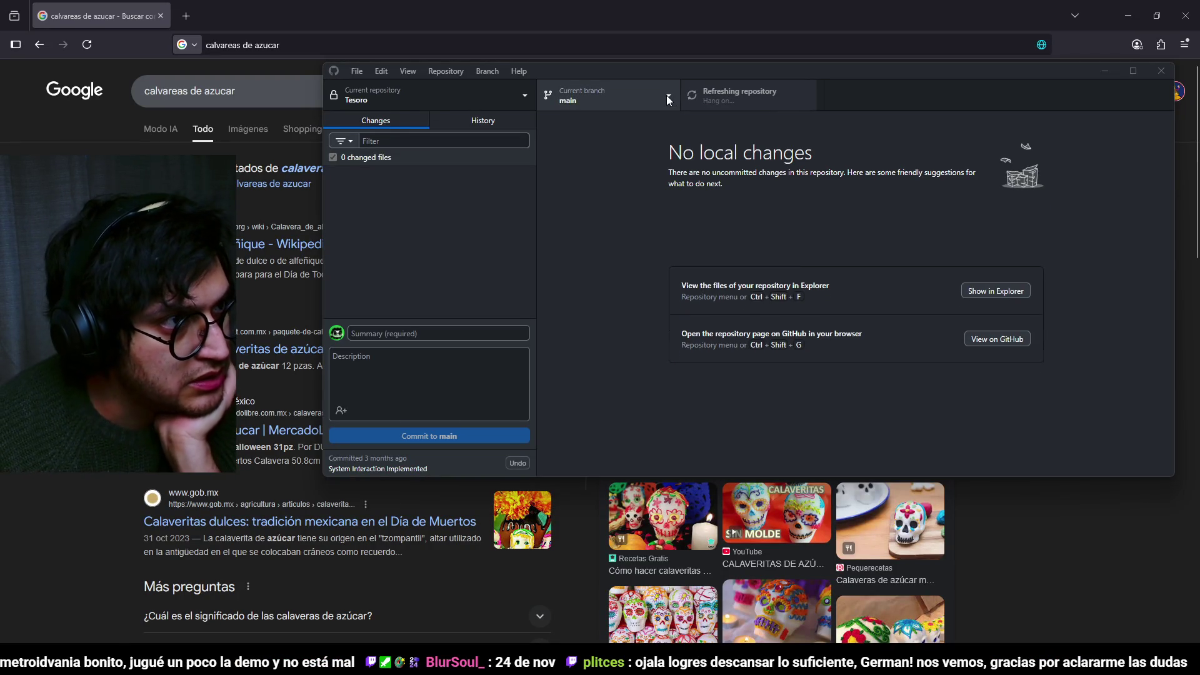
# Merge Third_Try_Boss_SM into main with a merge commit and view the History tab.
pyautogui.click(673, 96)
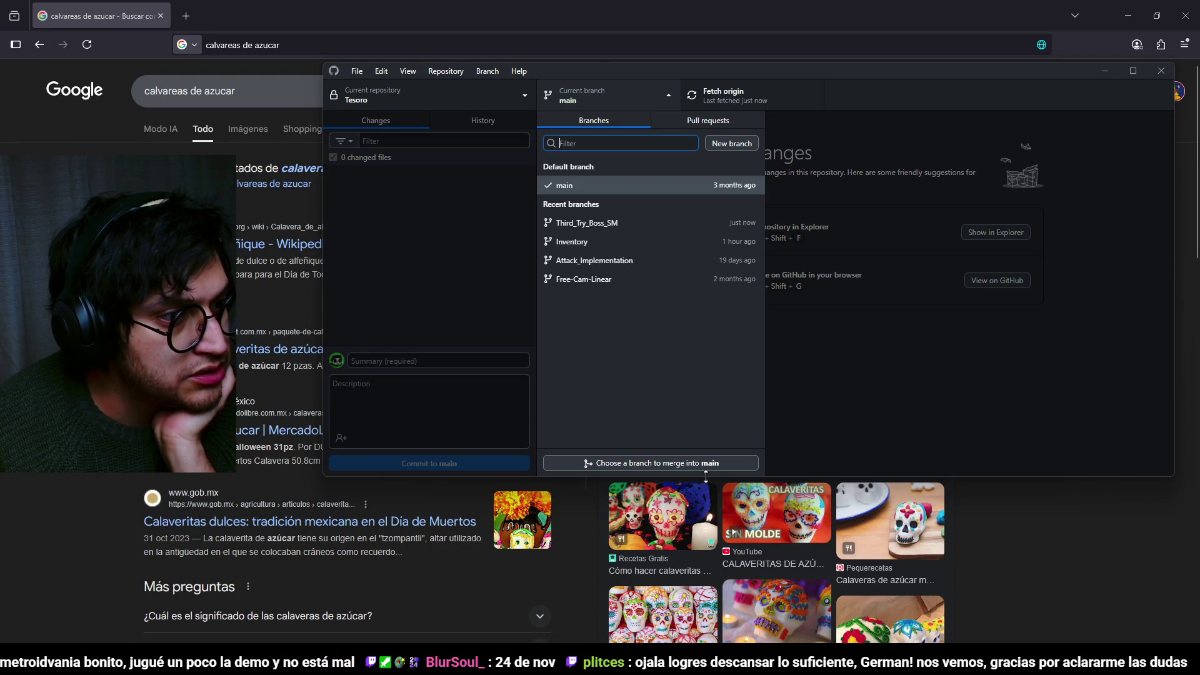
pyautogui.click(703, 463)
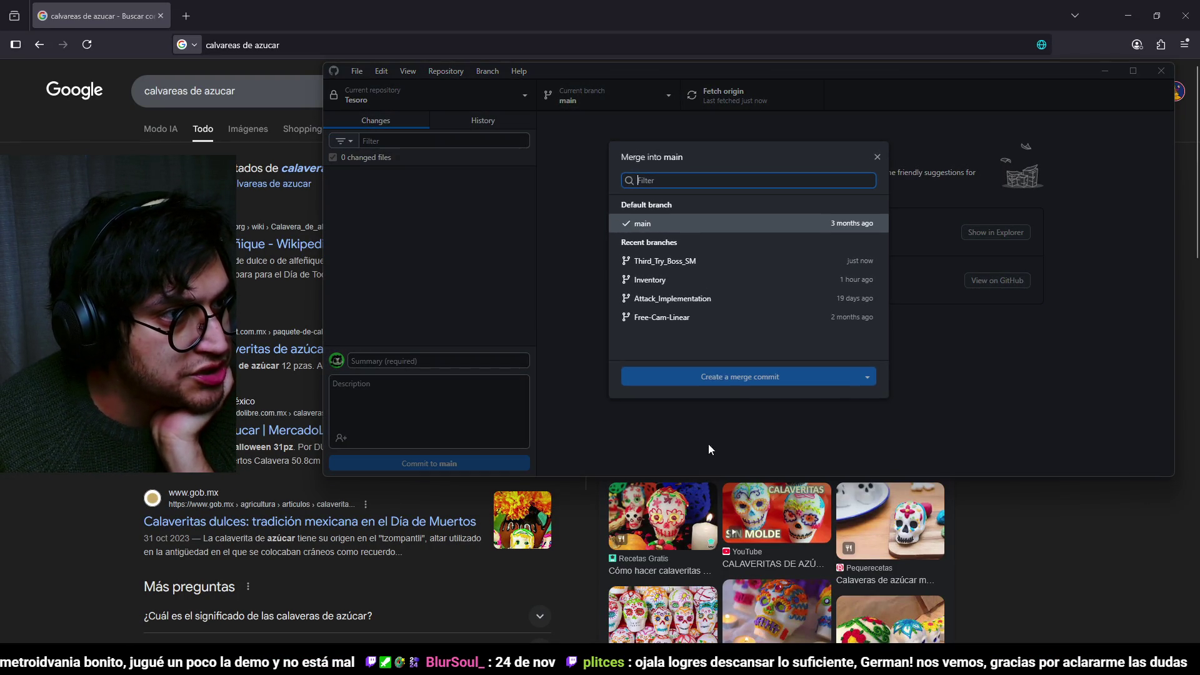
pyautogui.click(689, 257)
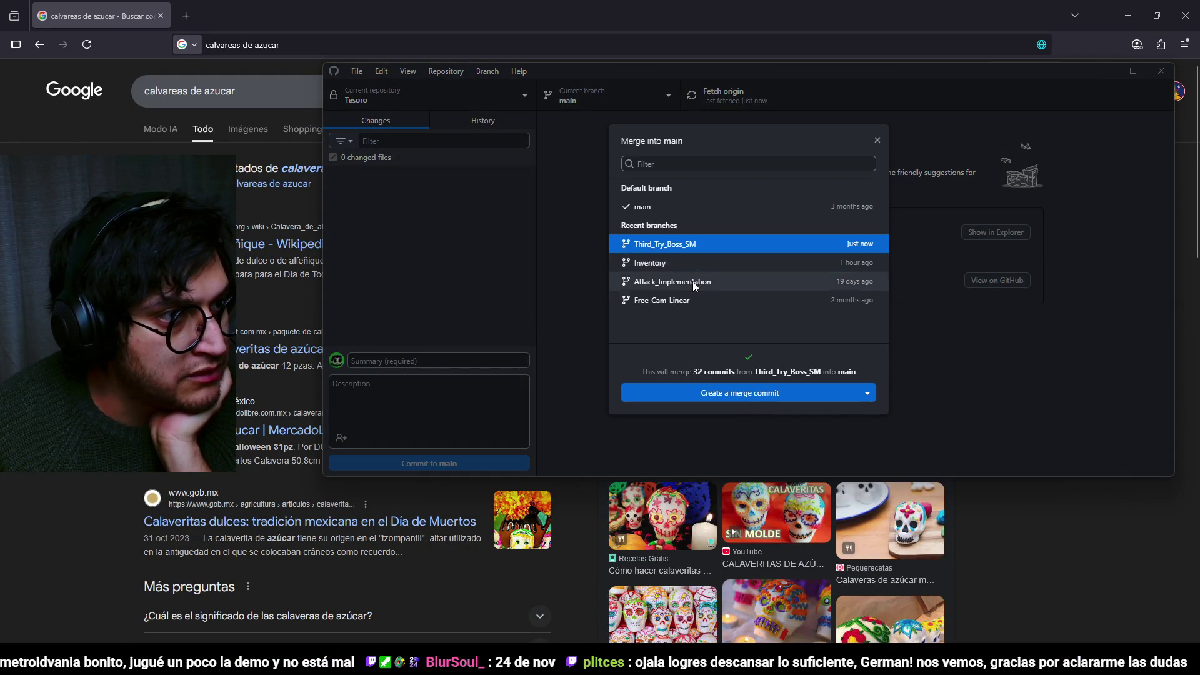
pyautogui.click(745, 395)
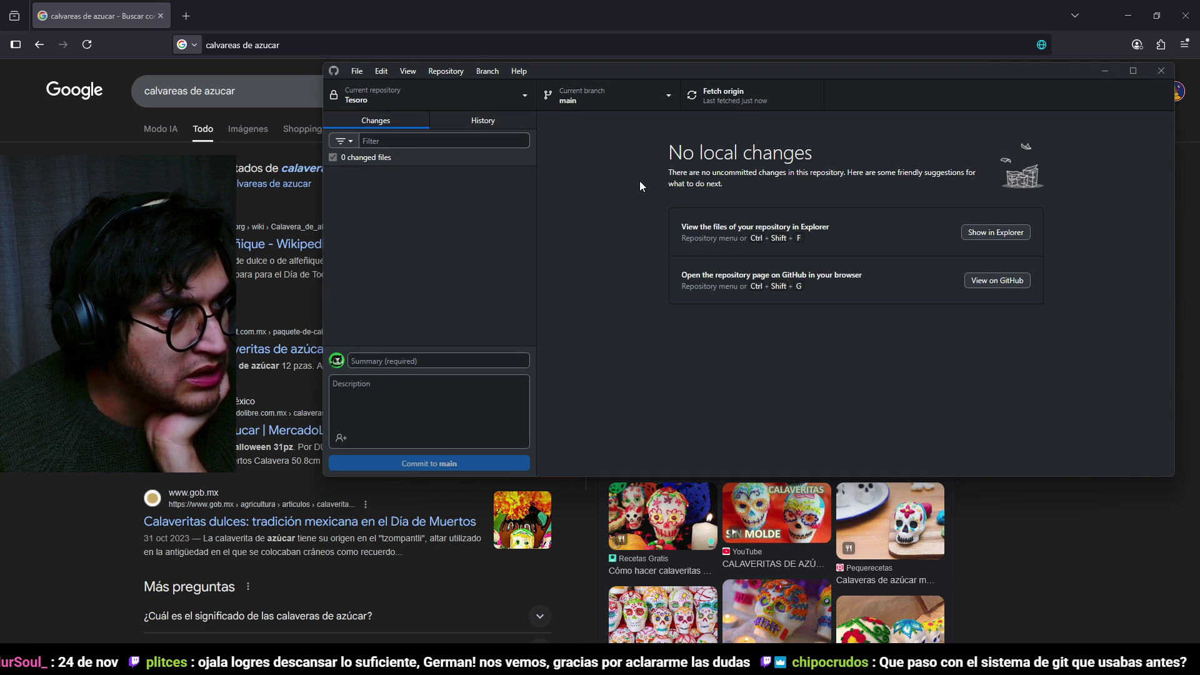
pyautogui.click(499, 128)
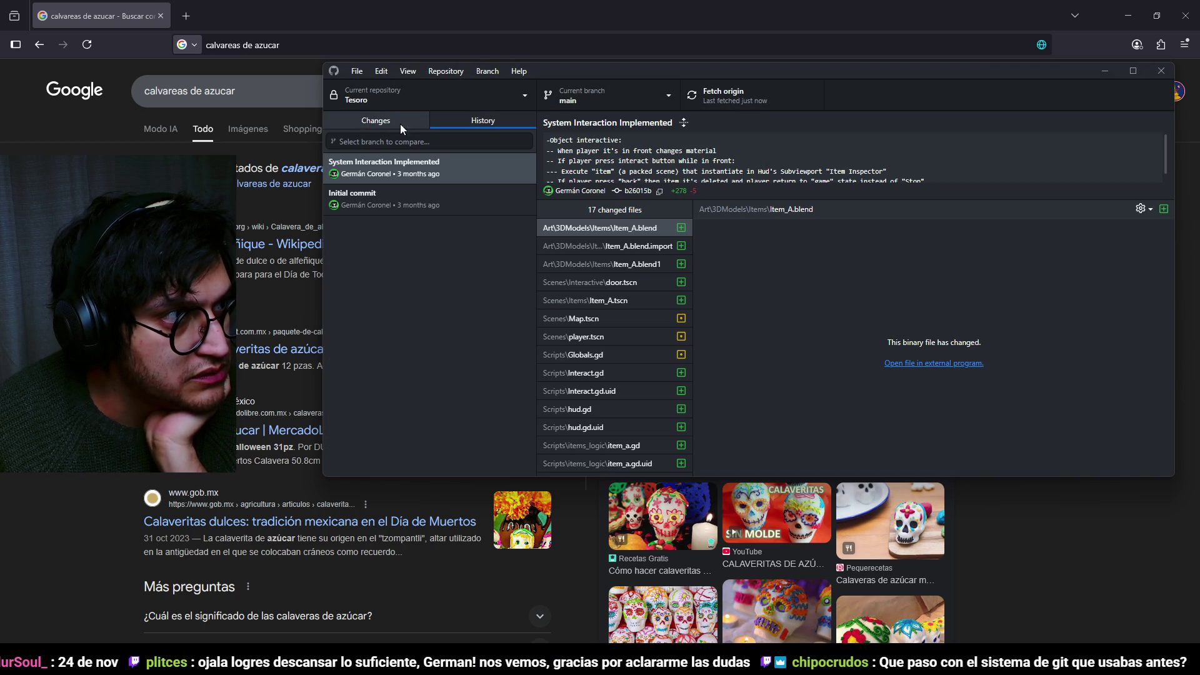
# Return to the Changes tab to review the 588 changed files.
pyautogui.click(370, 123)
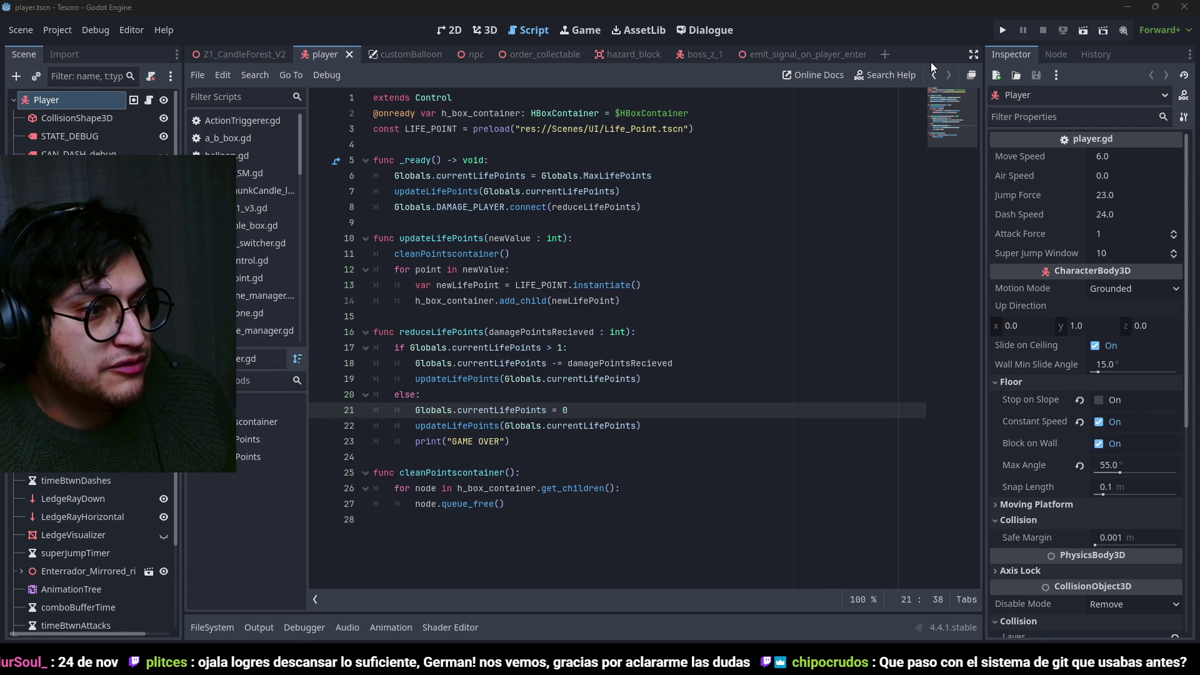
# Save the game-over script change, run the game and enlarge the embedded game view.
pyautogui.click(628, 427)
pyautogui.hotkey('ctrl', 's')
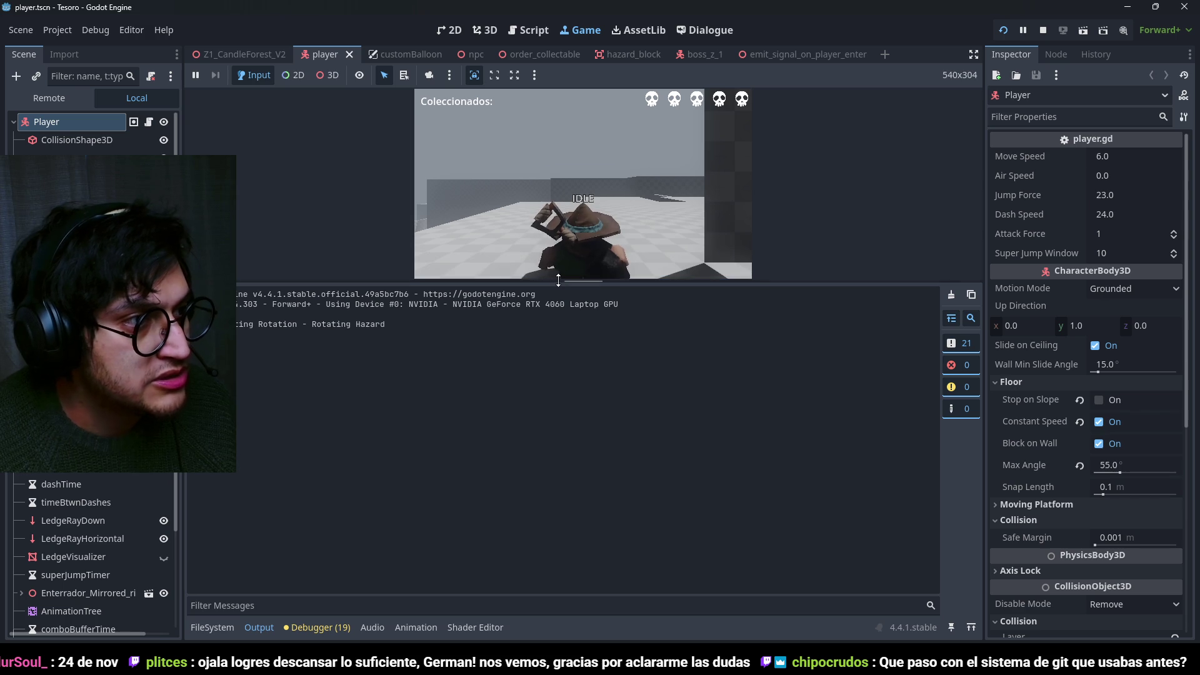
pyautogui.moveTo(555, 283); pyautogui.dragTo(562, 478)
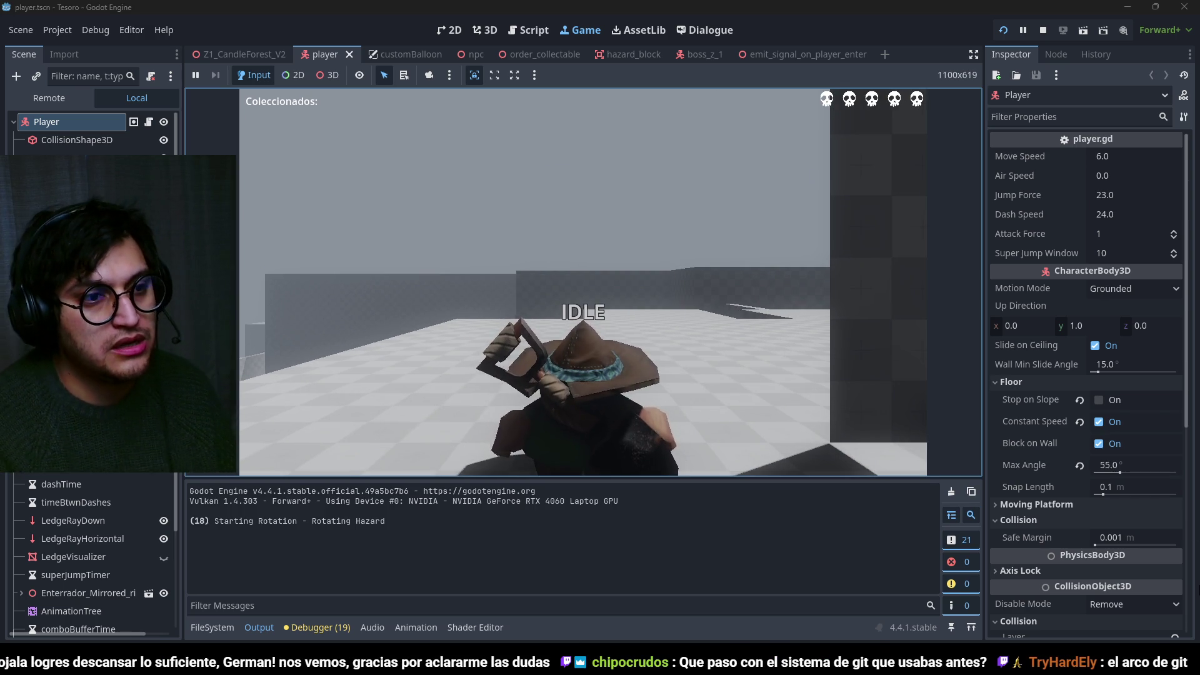
pyautogui.click(768, 305)
# Play-test by walking with WASD and dashing around the boss, watching the five skull lives.
pyautogui.press('w')
pyautogui.press('shift')
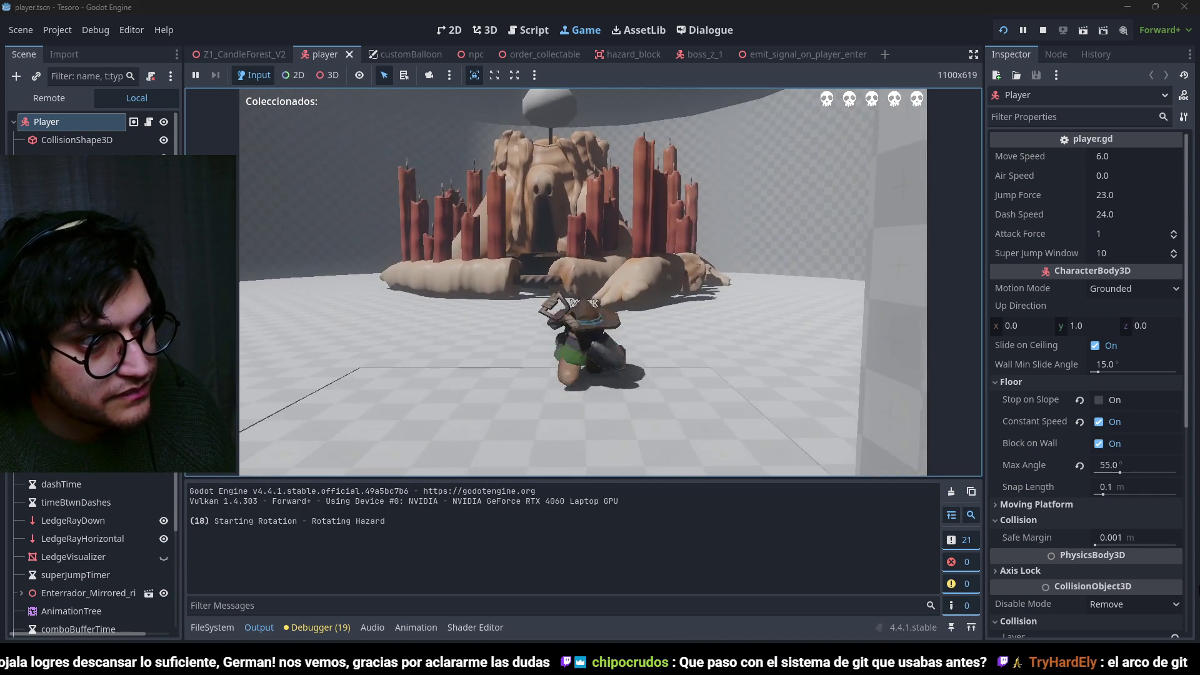
pyautogui.press('s')
pyautogui.press('shift')
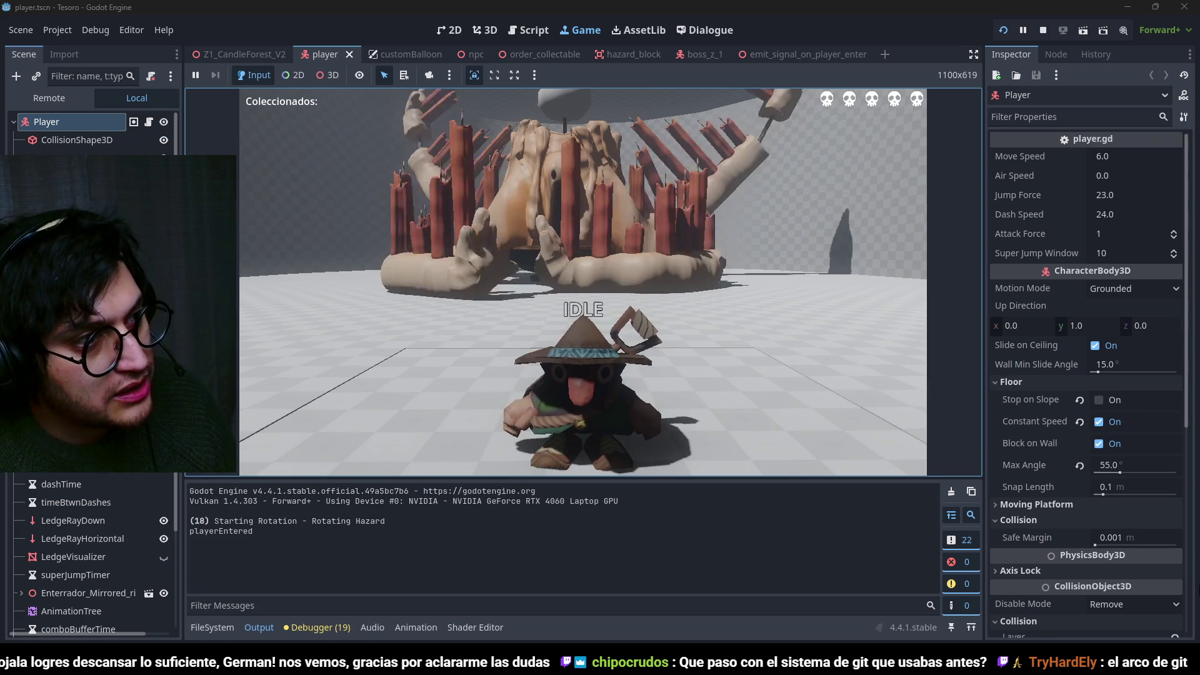
pyautogui.press('a')
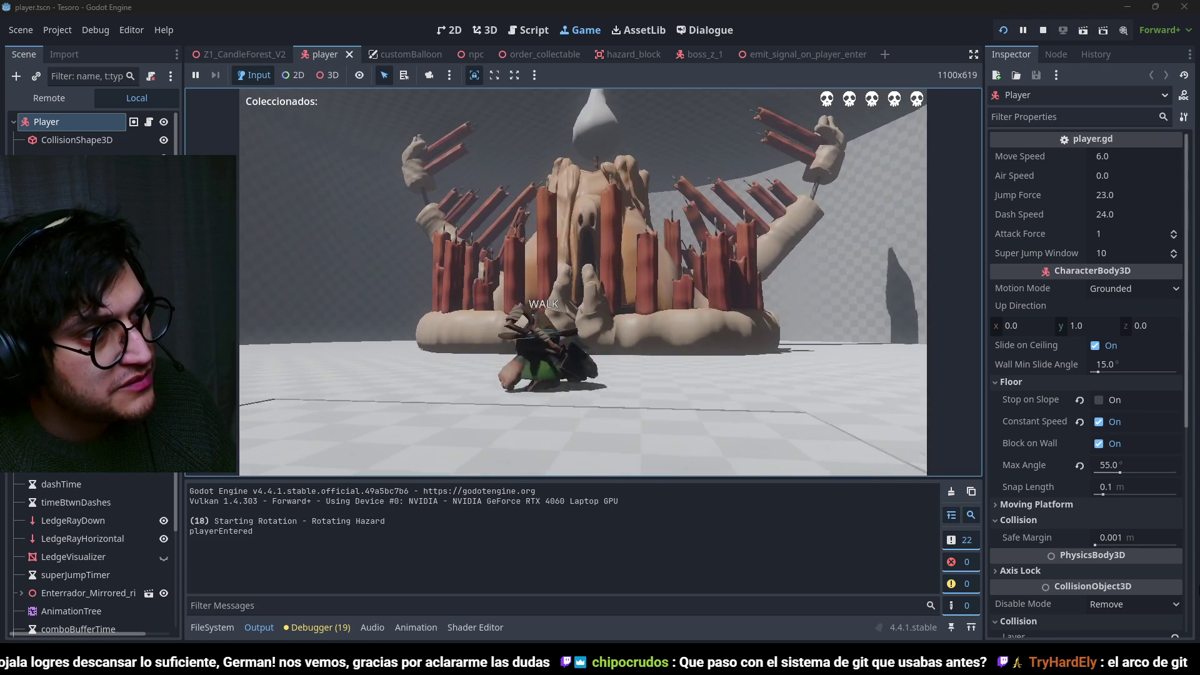
pyautogui.press('w')
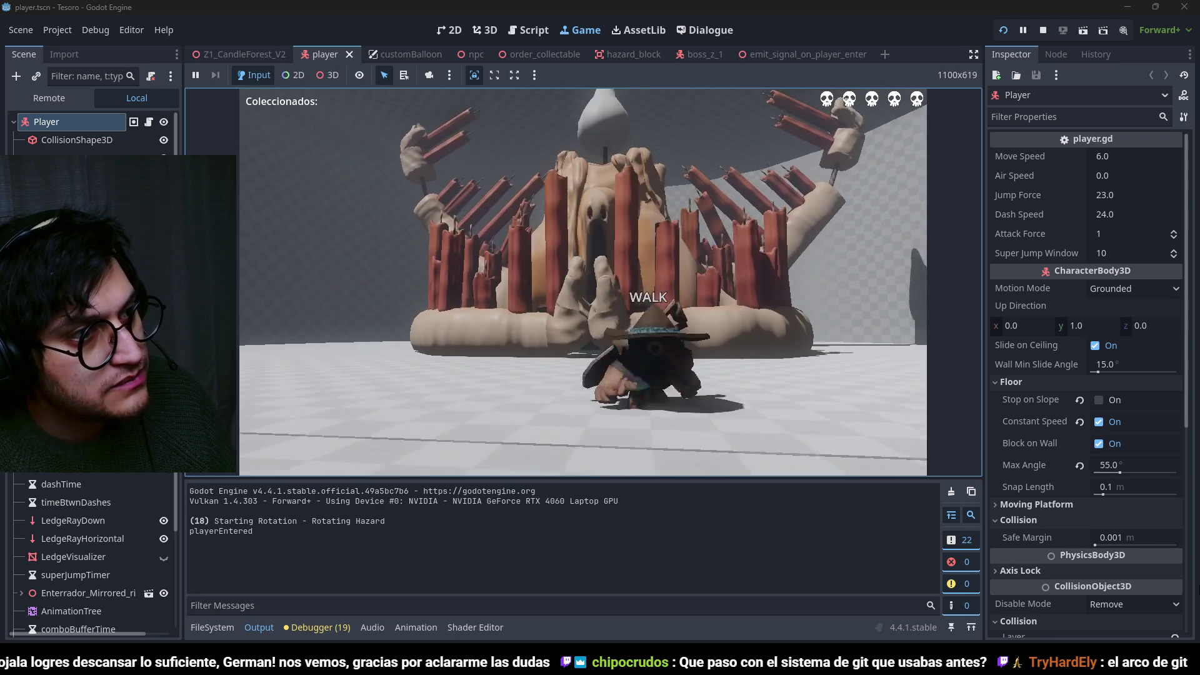
pyautogui.press('d')
pyautogui.press('s')
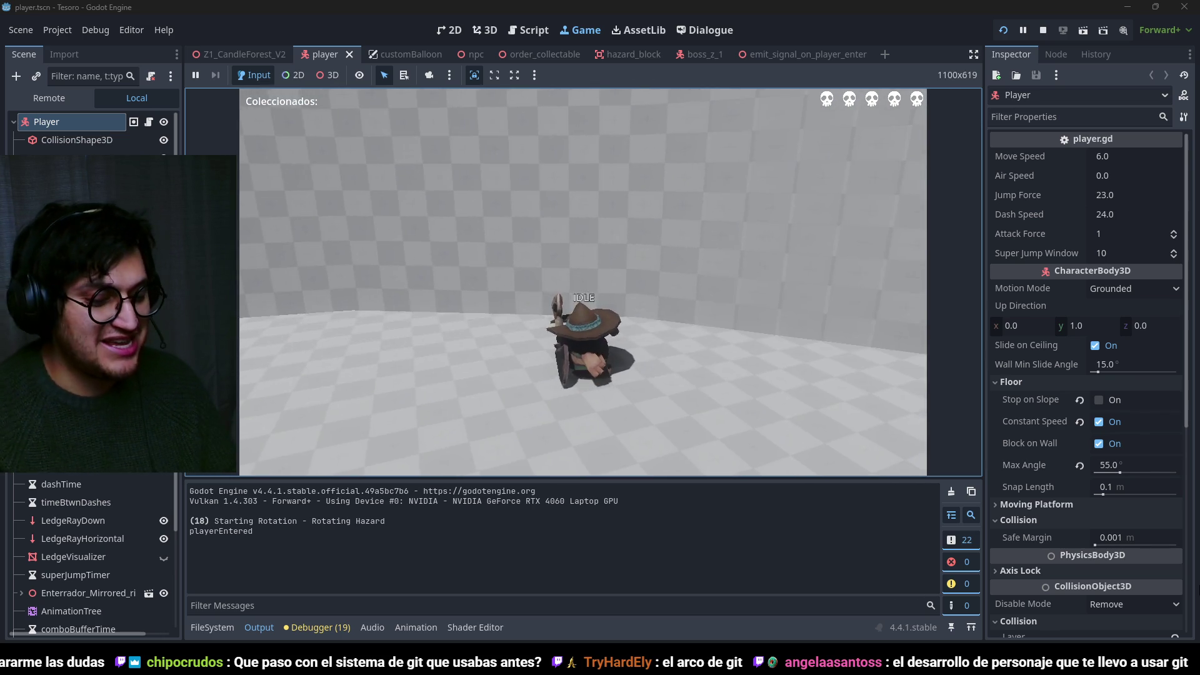
# Stop the game, save, hide the Output log and switch to the Z1_CandleForest_V2 scene.
pyautogui.press('F8')
pyautogui.hotkey('ctrl', 's')
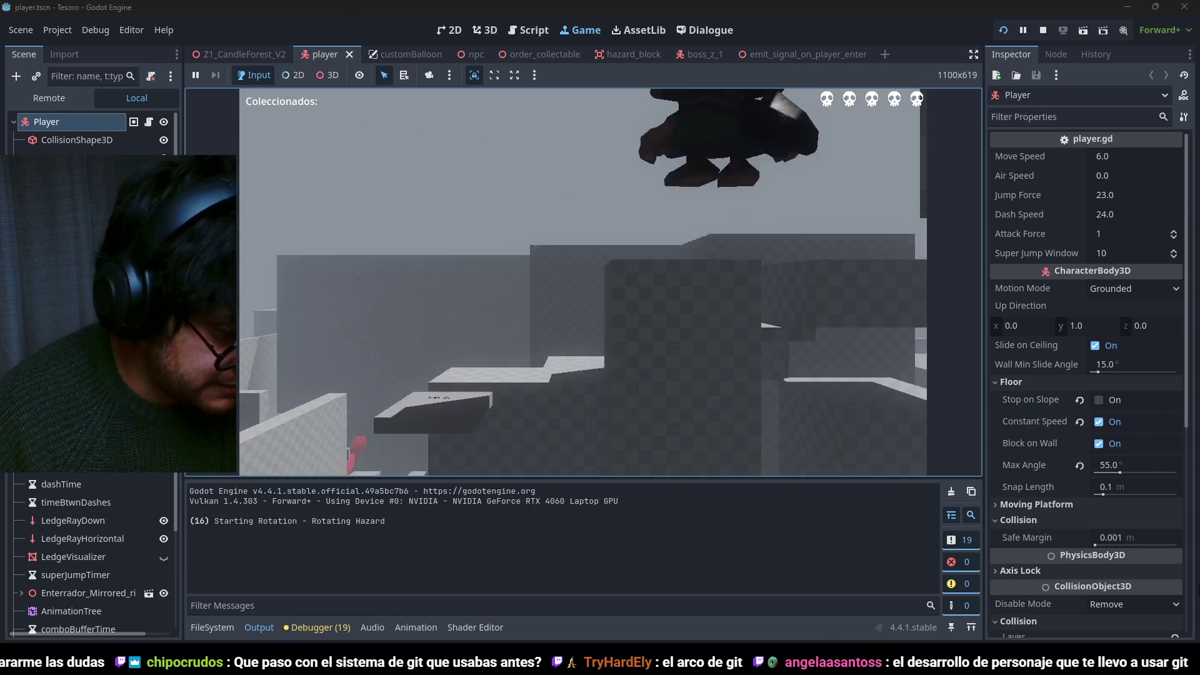
pyautogui.press('F8')
pyautogui.hotkey('ctrl', 's')
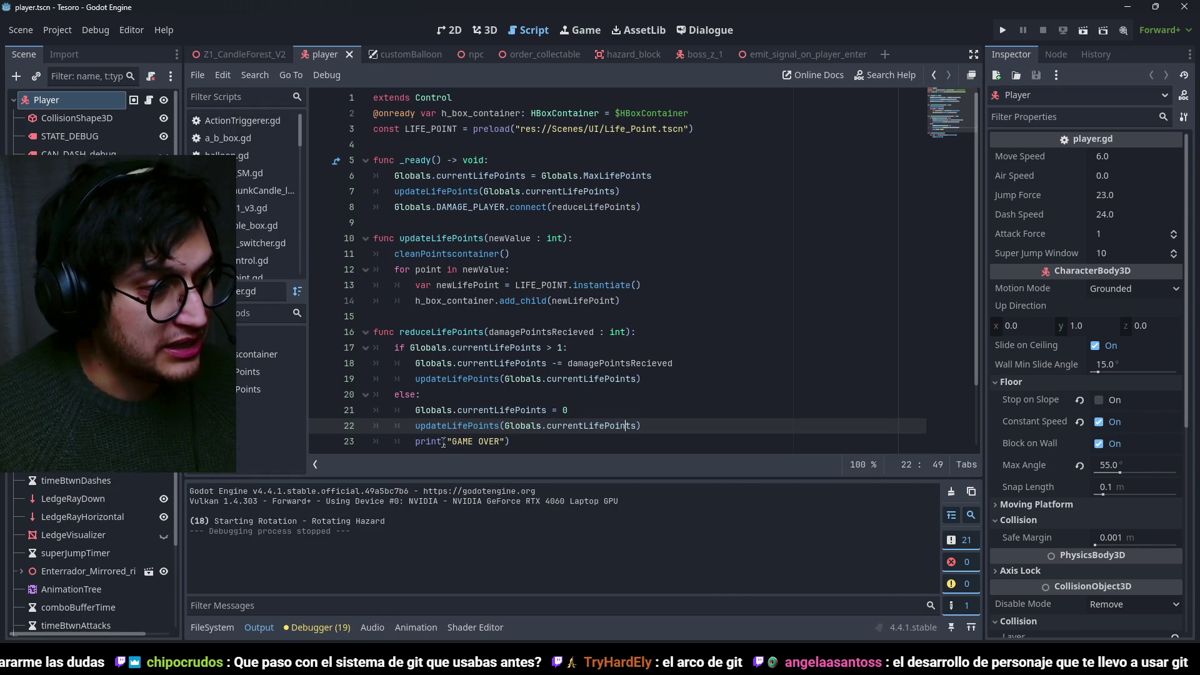
pyautogui.click(268, 628)
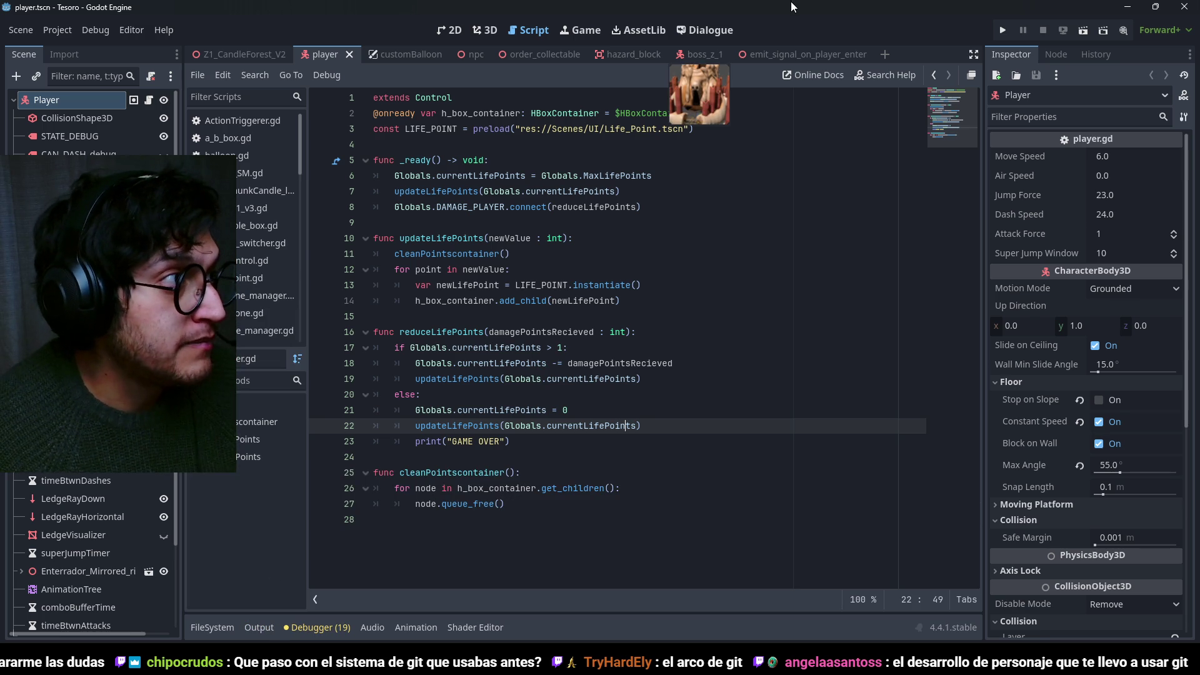
pyautogui.click(271, 61)
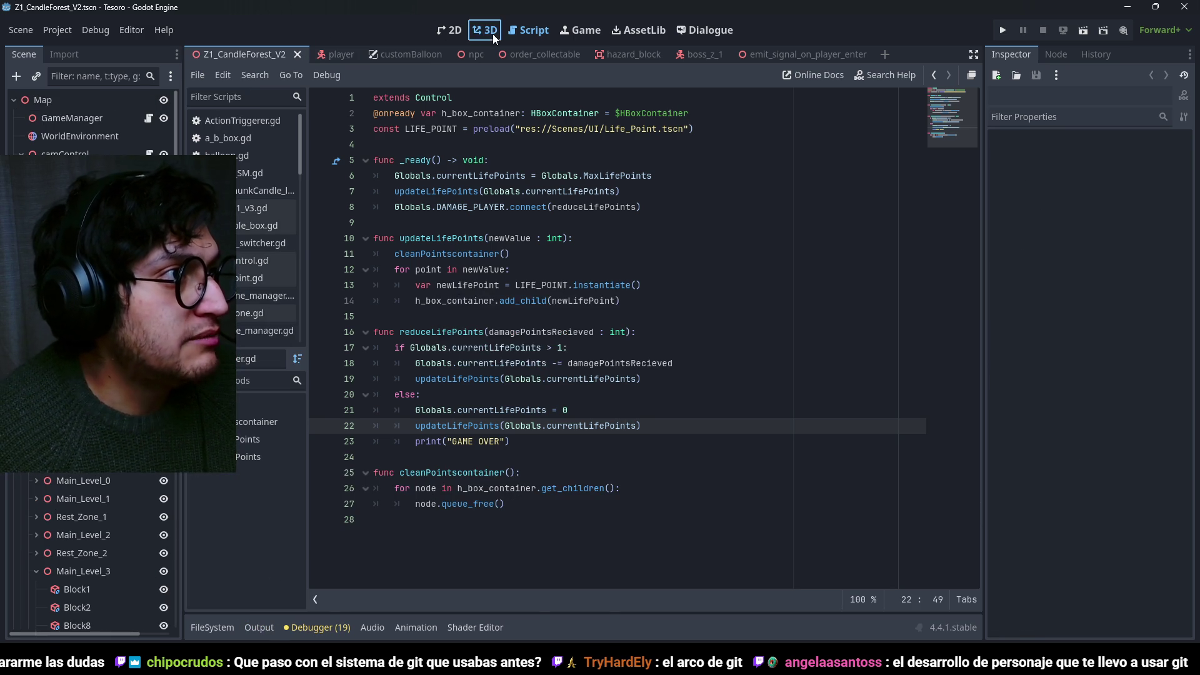
# Zoom in and out over the Z1_CandleForest_V2 level in the 3D view.
pyautogui.scroll(-3, 575, 360)
pyautogui.scroll(8, 588, 358)
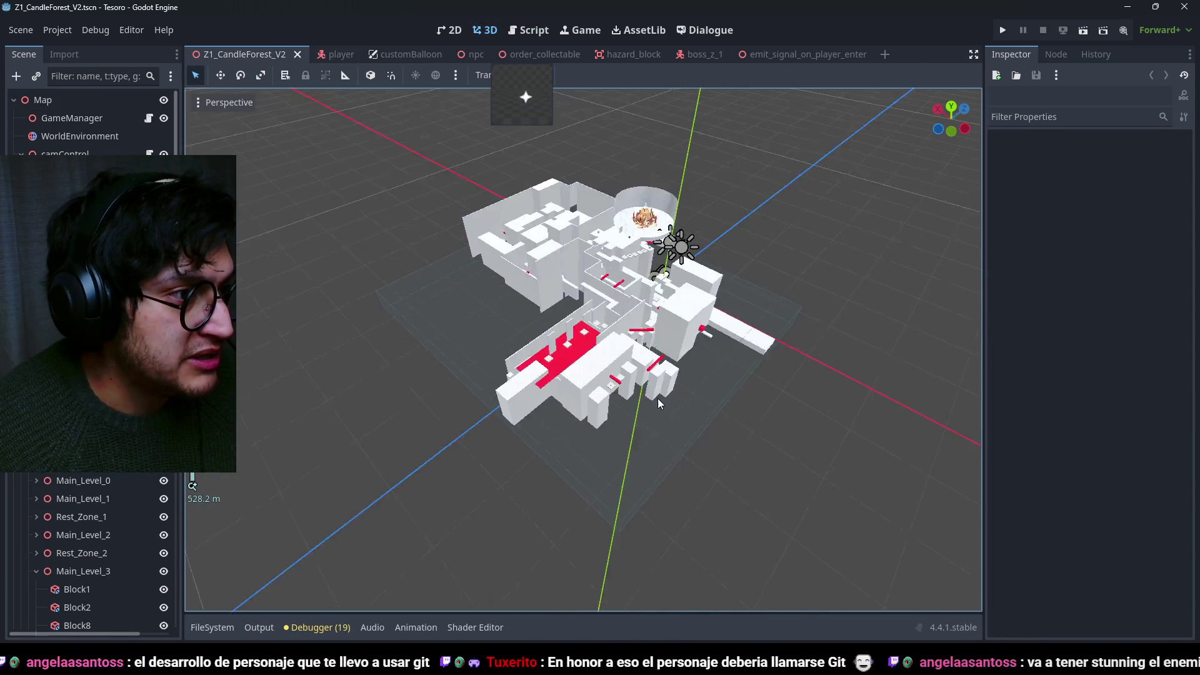
pyautogui.scroll(3, 597, 356)
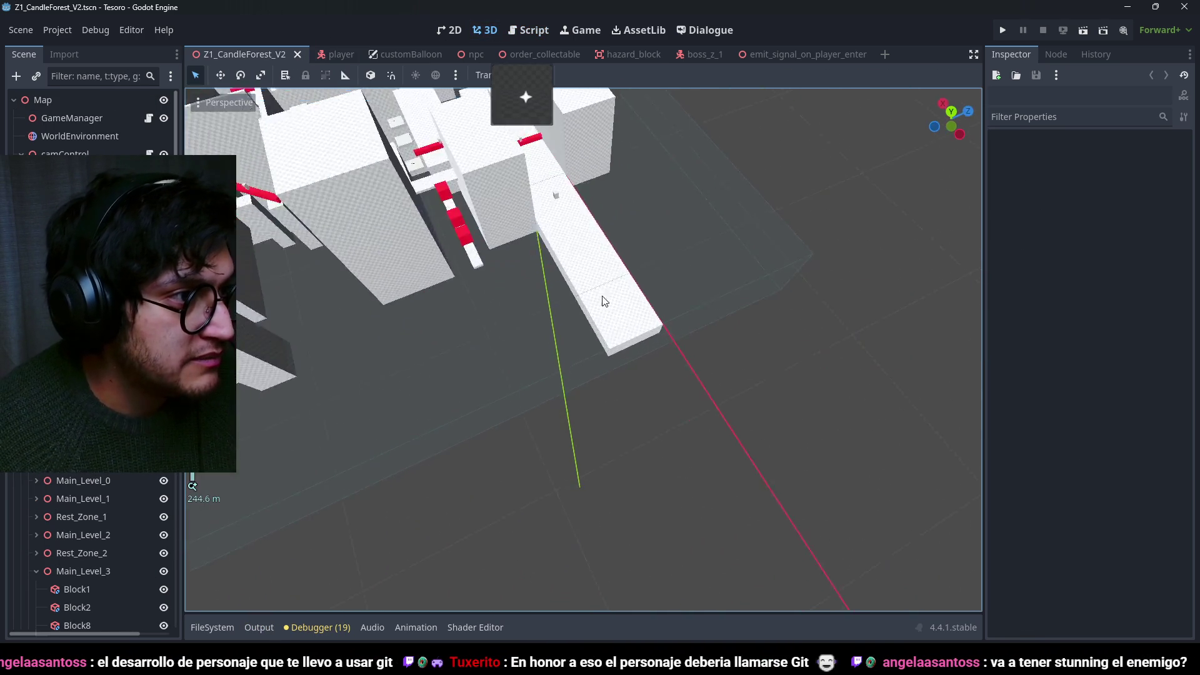
pyautogui.scroll(6, 665, 265)
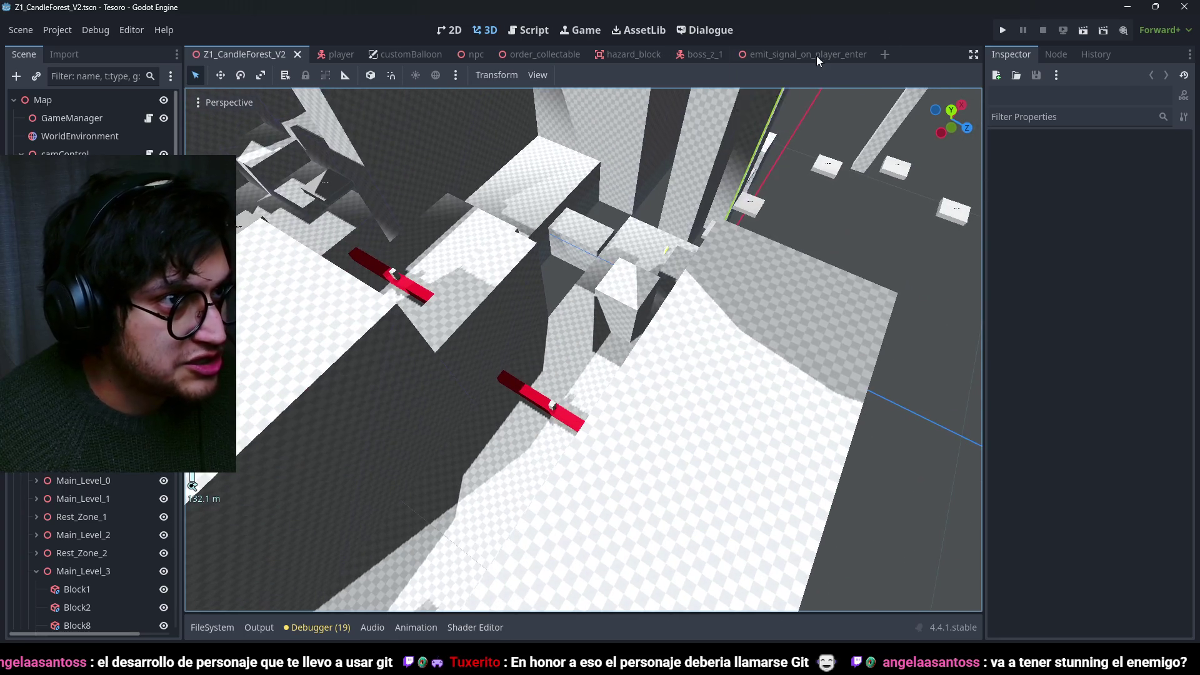
pyautogui.scroll(-2, 688, 355)
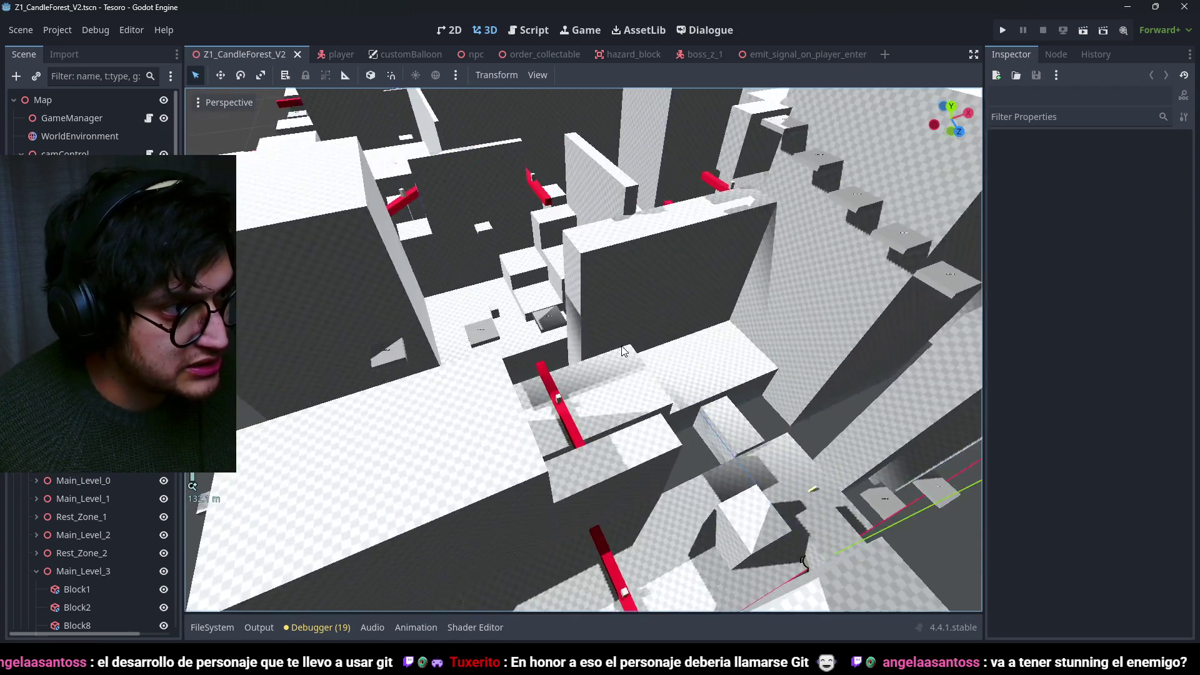
pyautogui.scroll(-5, 568, 358)
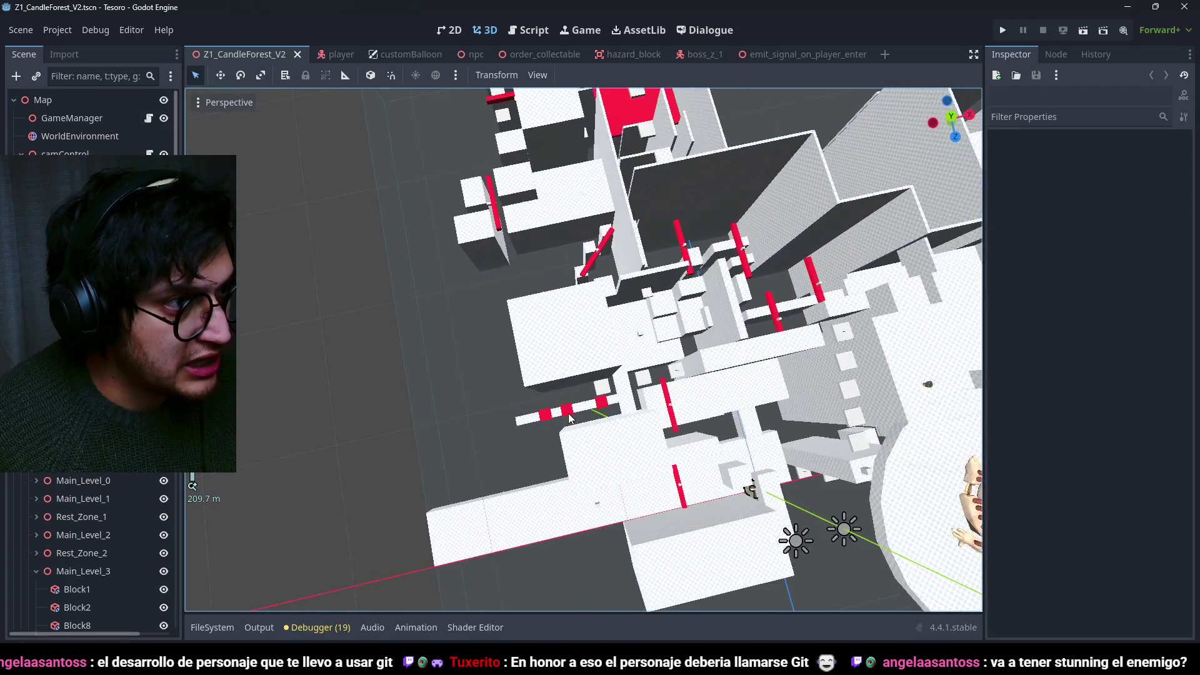
pyautogui.scroll(3, 575, 425)
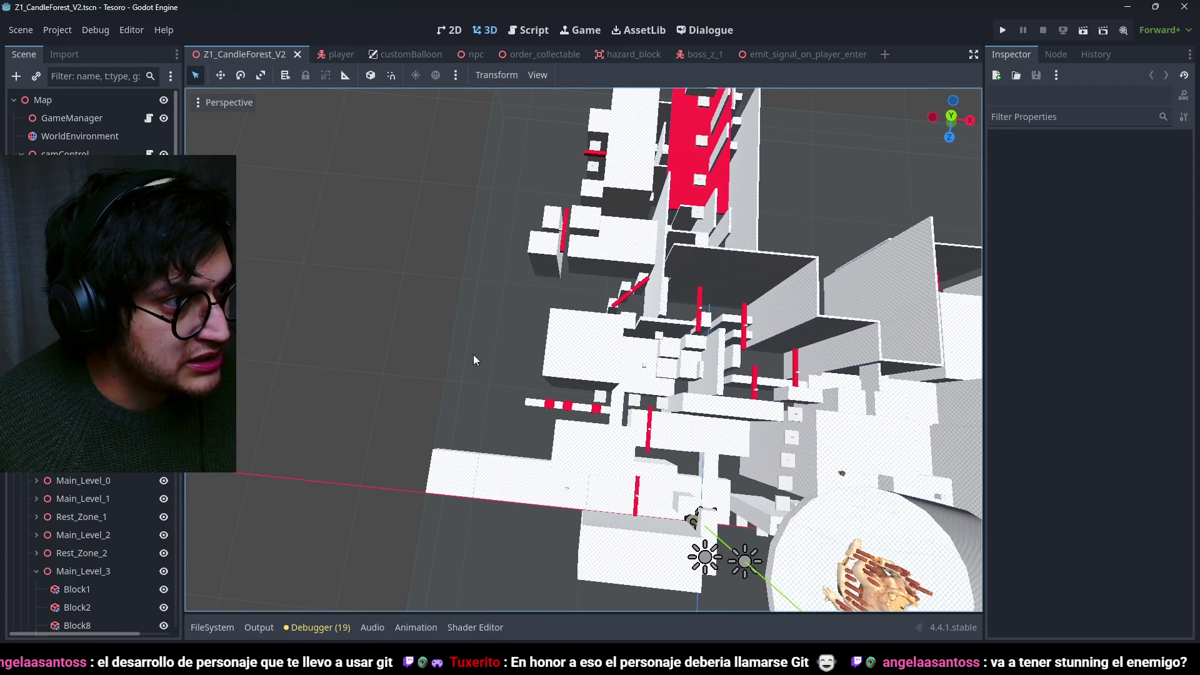
pyautogui.scroll(-8, 506, 300)
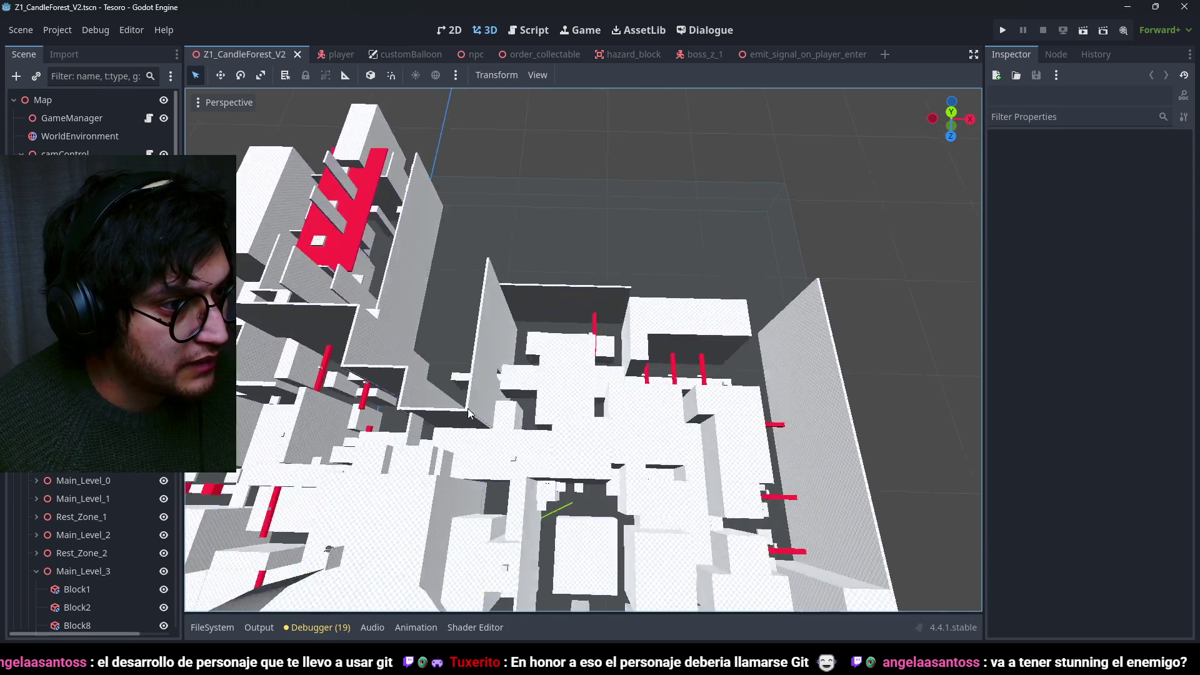
# Orbit the camera low into the level, then save the Z1_CandleForest_V2 scene.
pyautogui.moveTo(505, 338); pyautogui.dragTo(642, 435)
pyautogui.scroll(6, 440, 436)
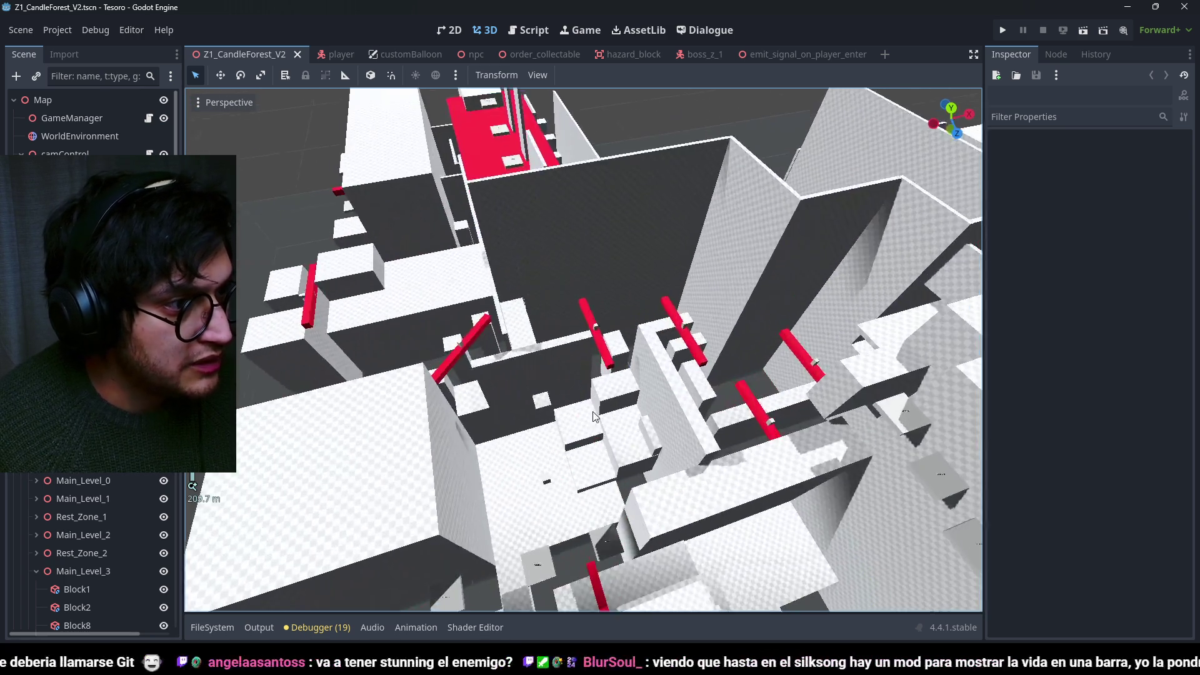
pyautogui.scroll(-2, 594, 416)
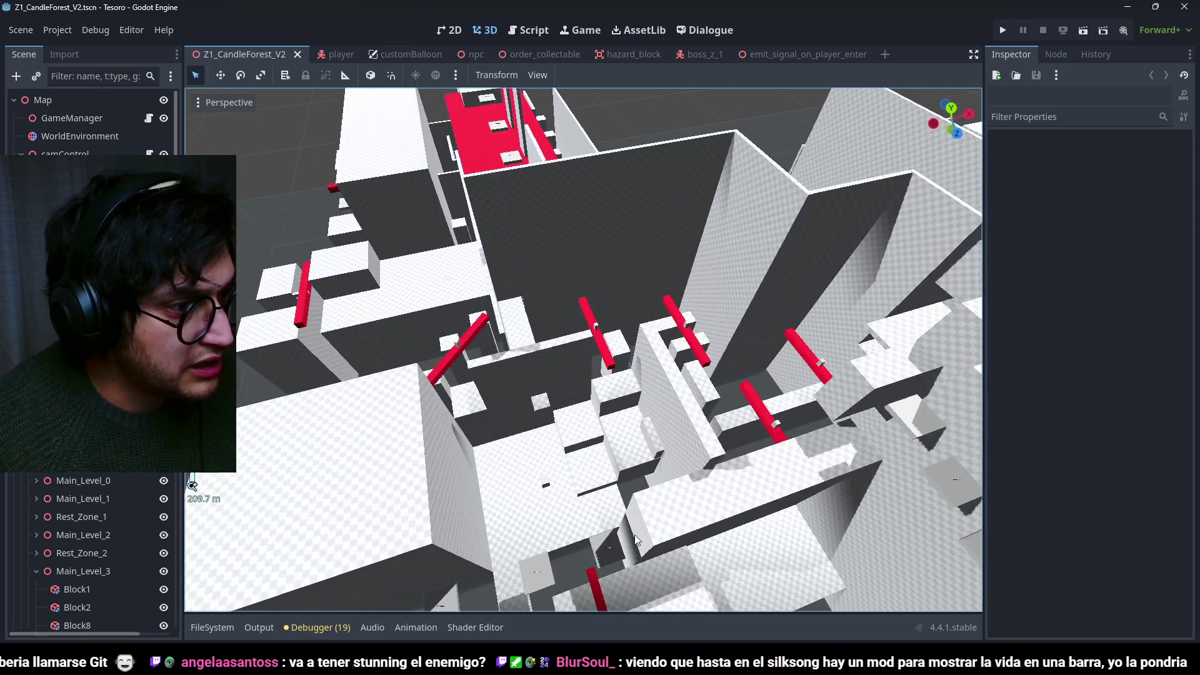
pyautogui.scroll(-4, 576, 394)
pyautogui.scroll(2, 672, 412)
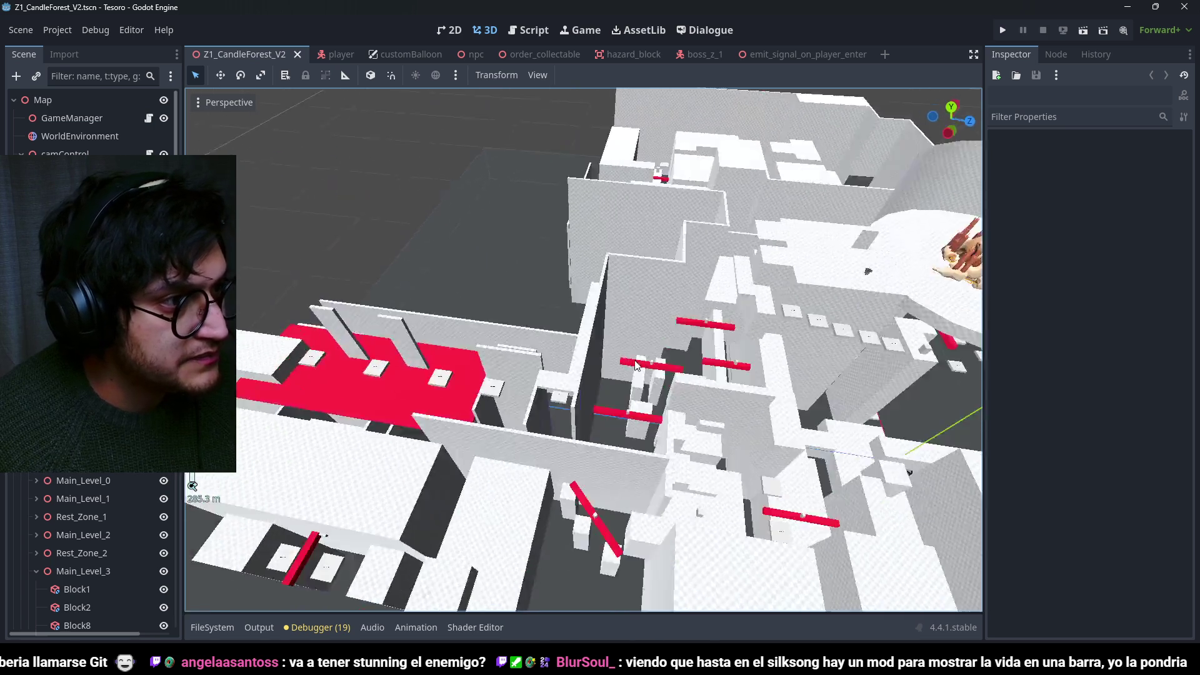
pyautogui.moveTo(636, 365); pyautogui.dragTo(629, 300)
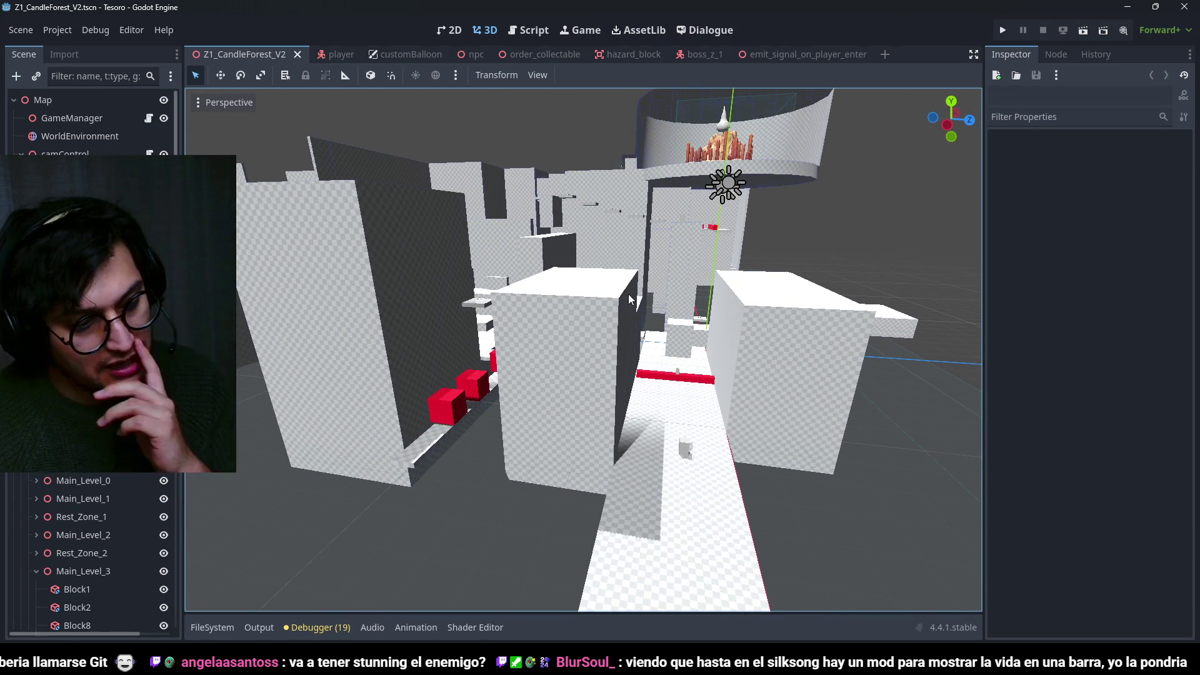
pyautogui.hotkey('ctrl', 's')
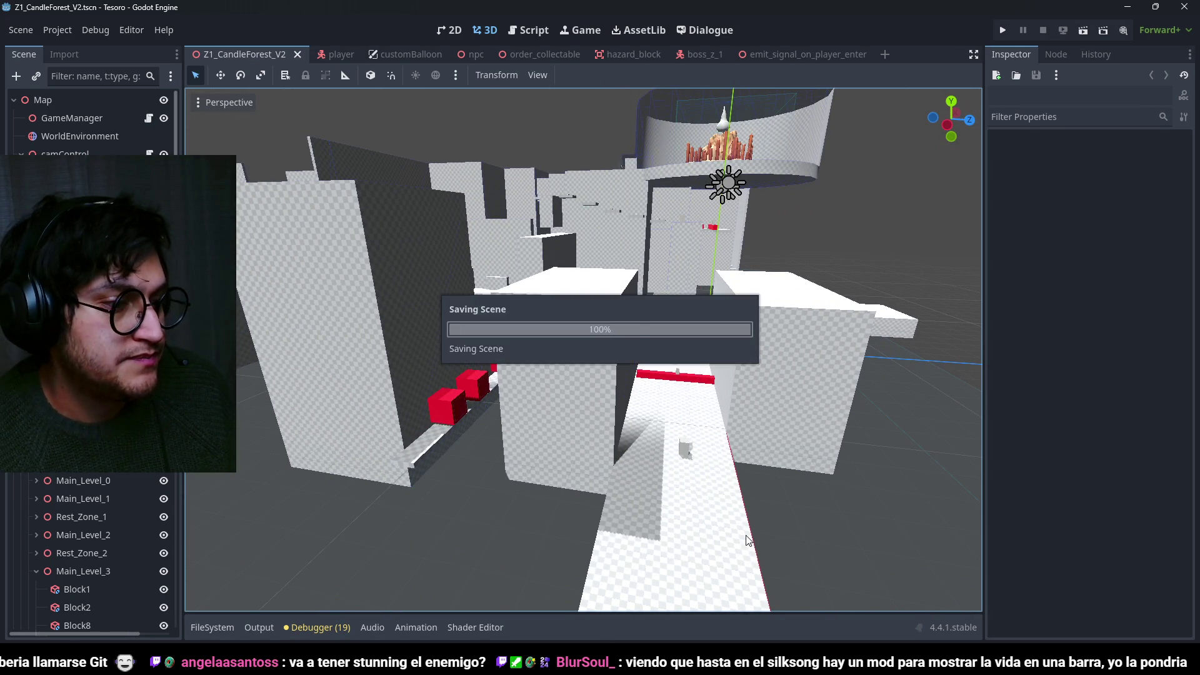